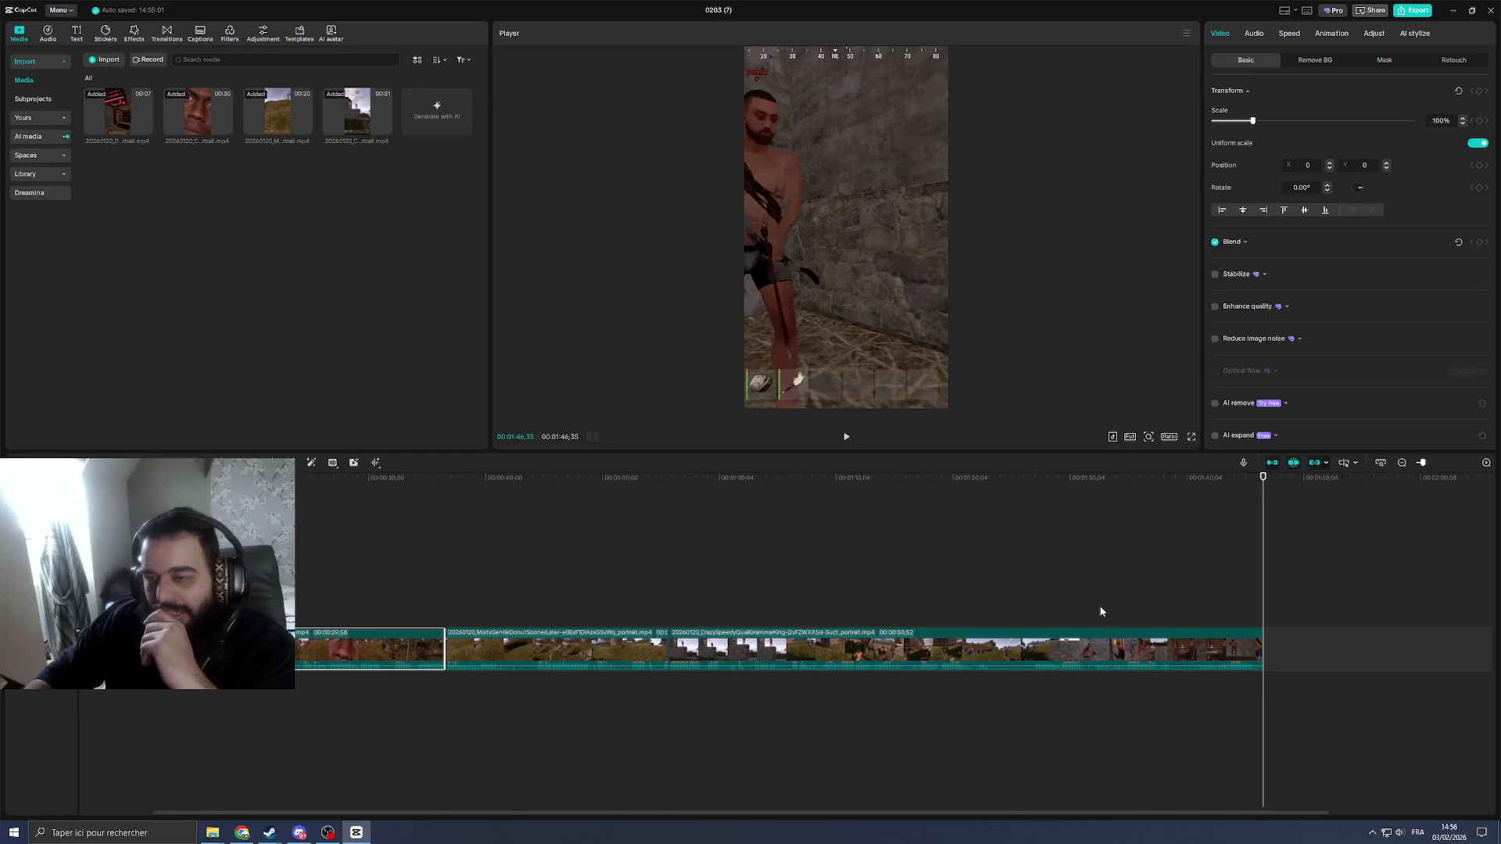
Step: Preview the third clip around 1:20–1:30 and split it at 1:23:08
left_click(980, 650)
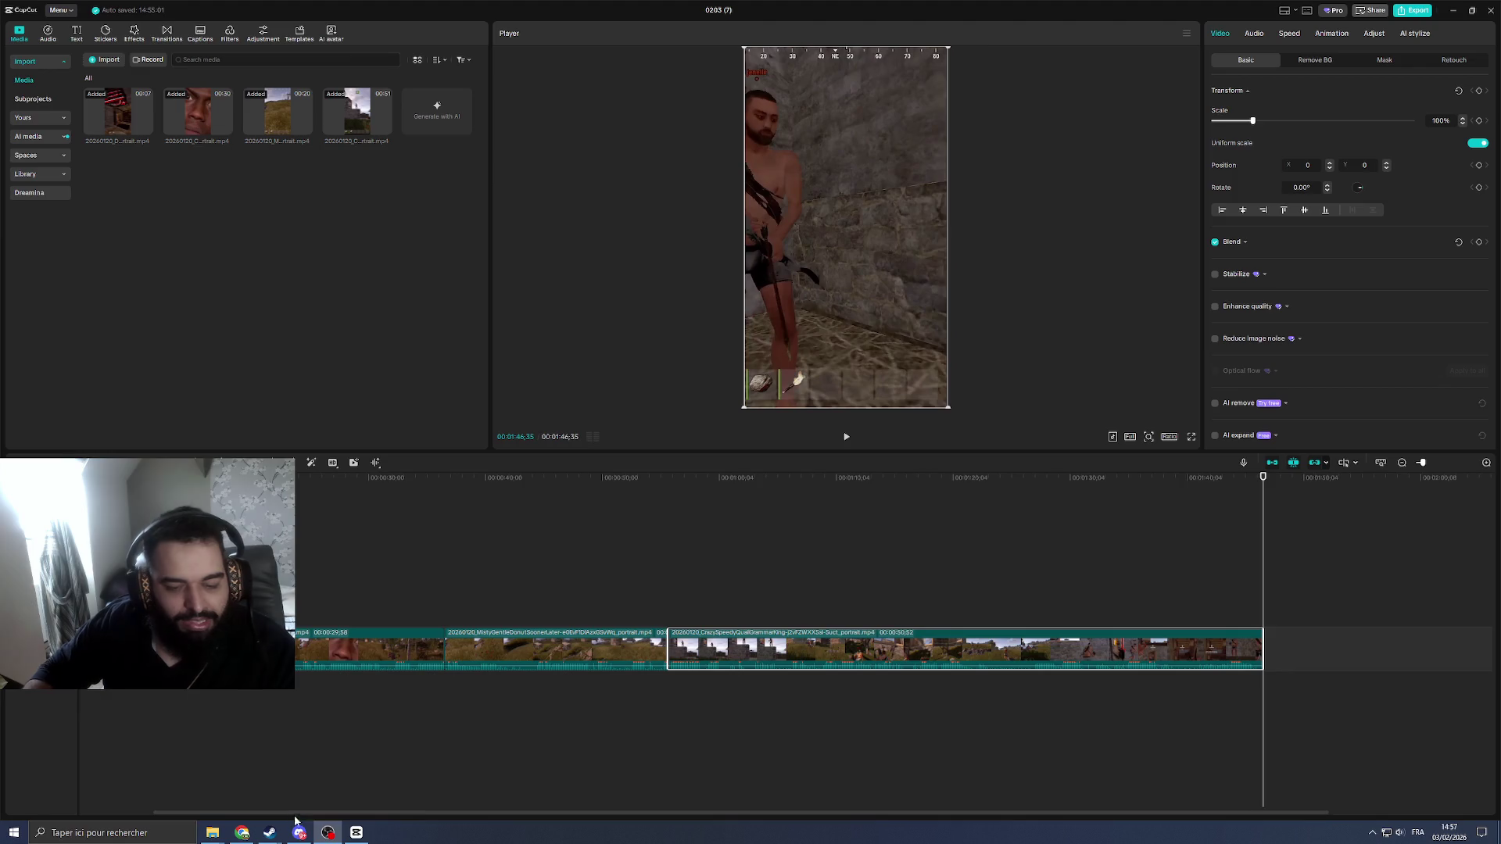
left_click(1072, 598)
key("space")
left_click(1176, 647)
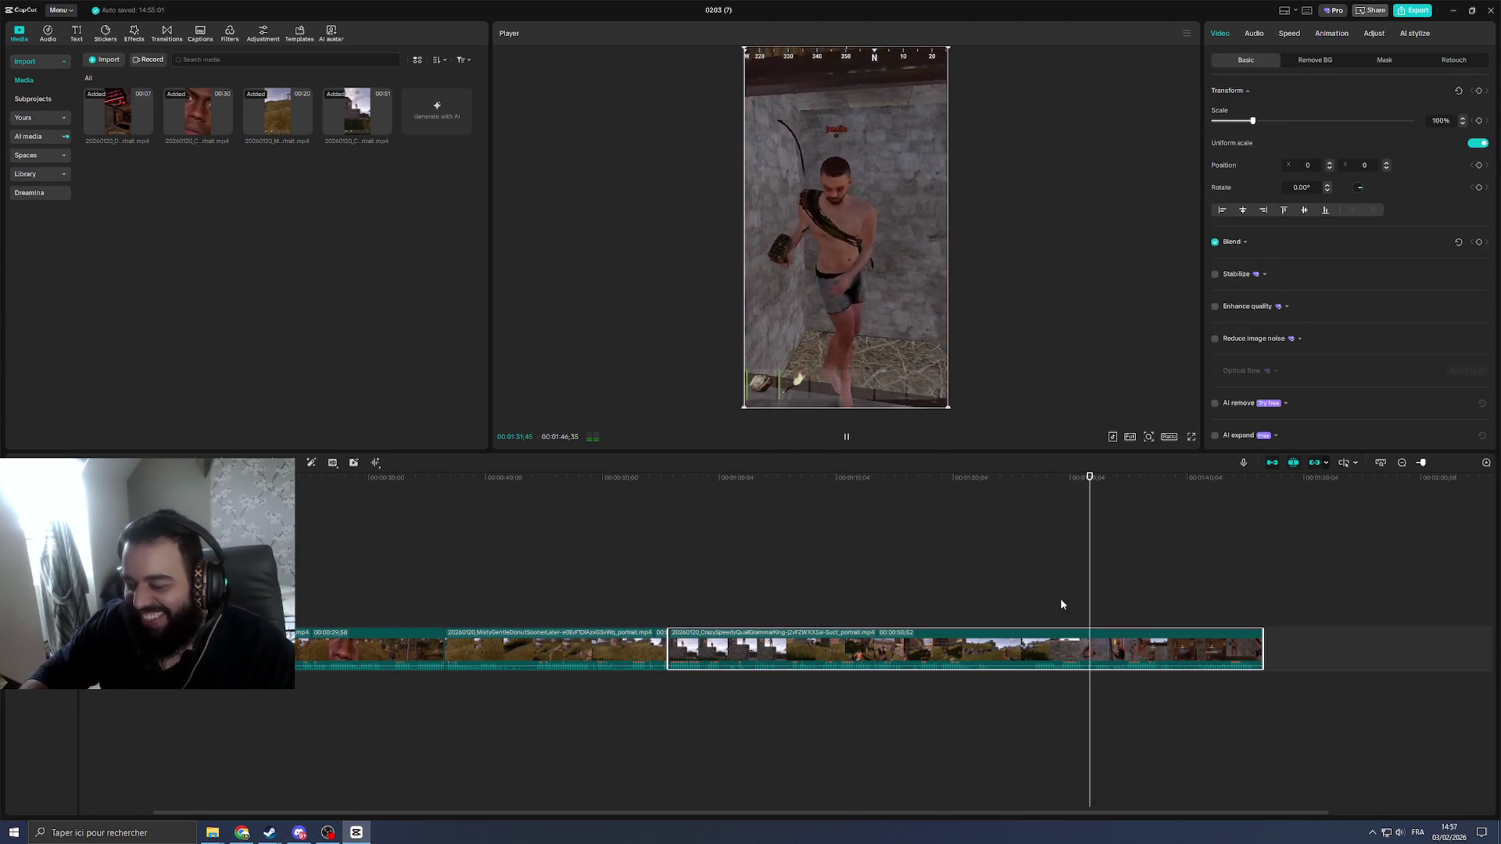
left_click_drag(1107, 478, 955, 478)
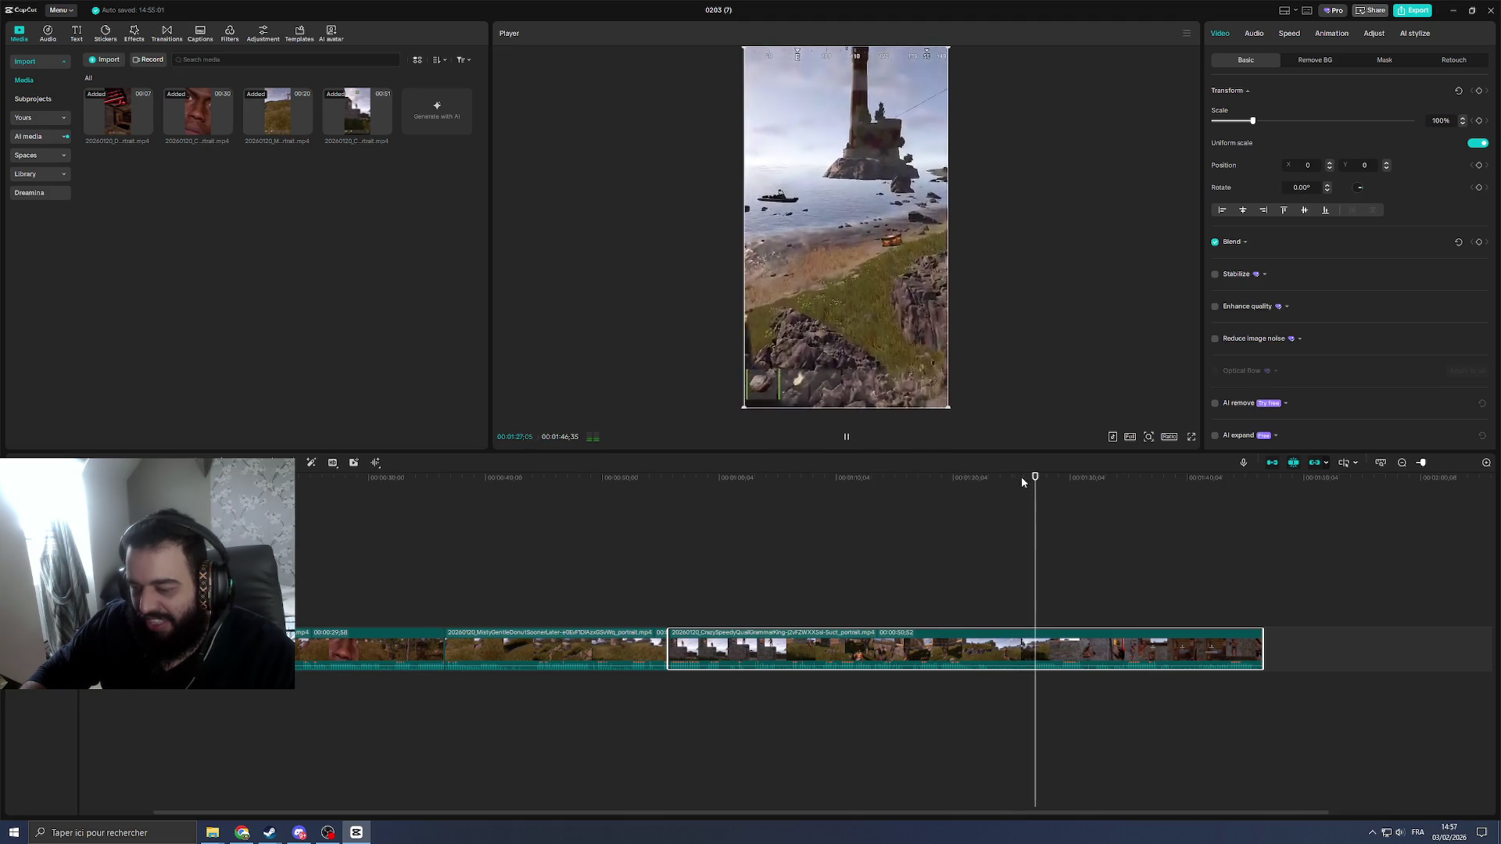
mouse_move(1040, 514)
left_mouse_down()
mouse_move(989, 514)
mouse_move(1059, 513)
mouse_move(1096, 490)
left_mouse_up()
key("ctrl+b")
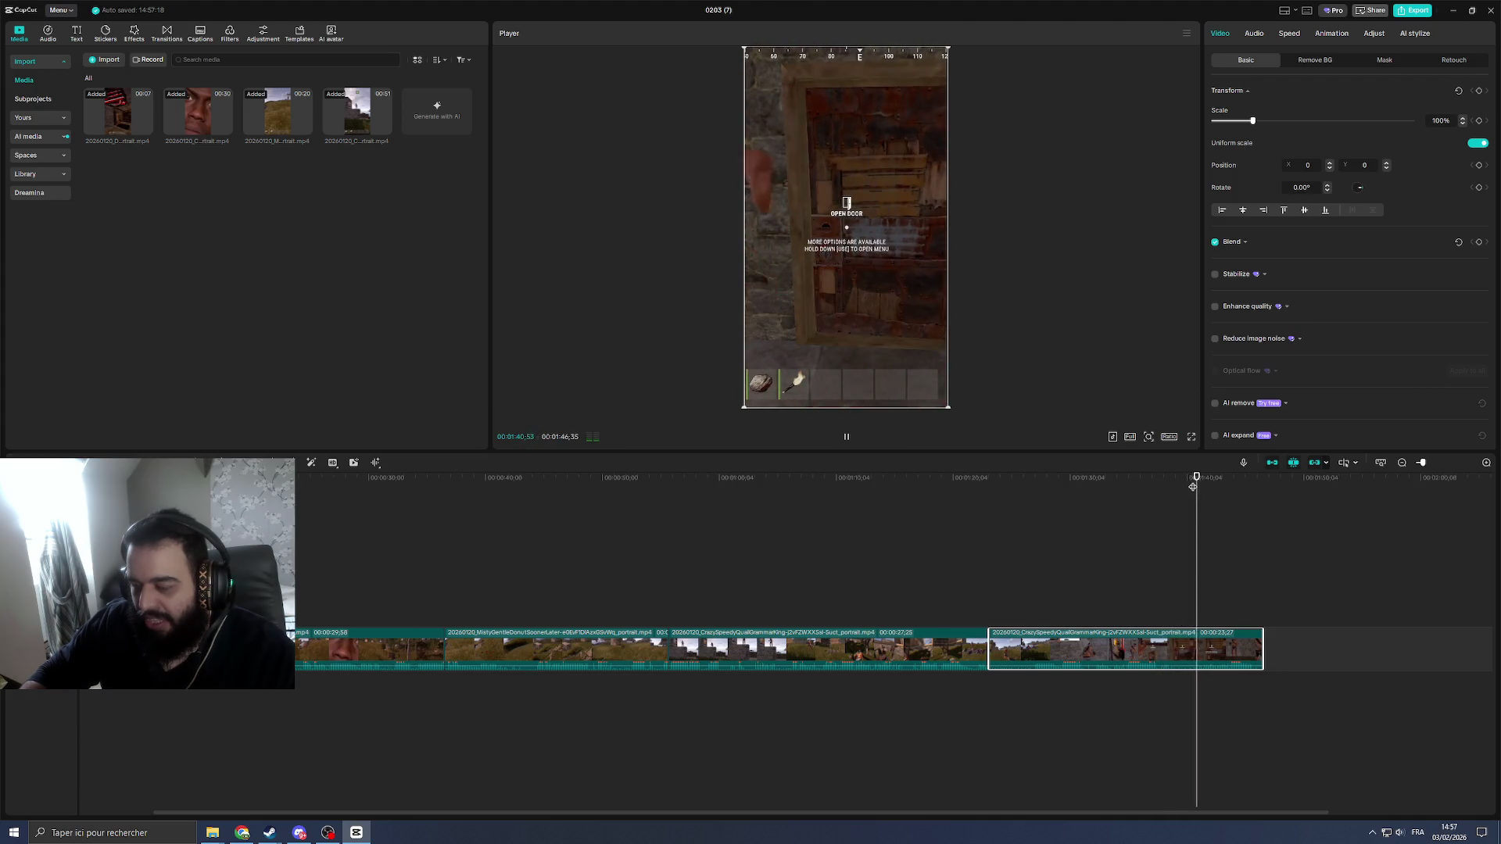
Step: Split the last clip at 1:41:07 and delete the unwanted piece, leaving 1:28:13 total
left_click_drag(1213, 484, 1209, 492)
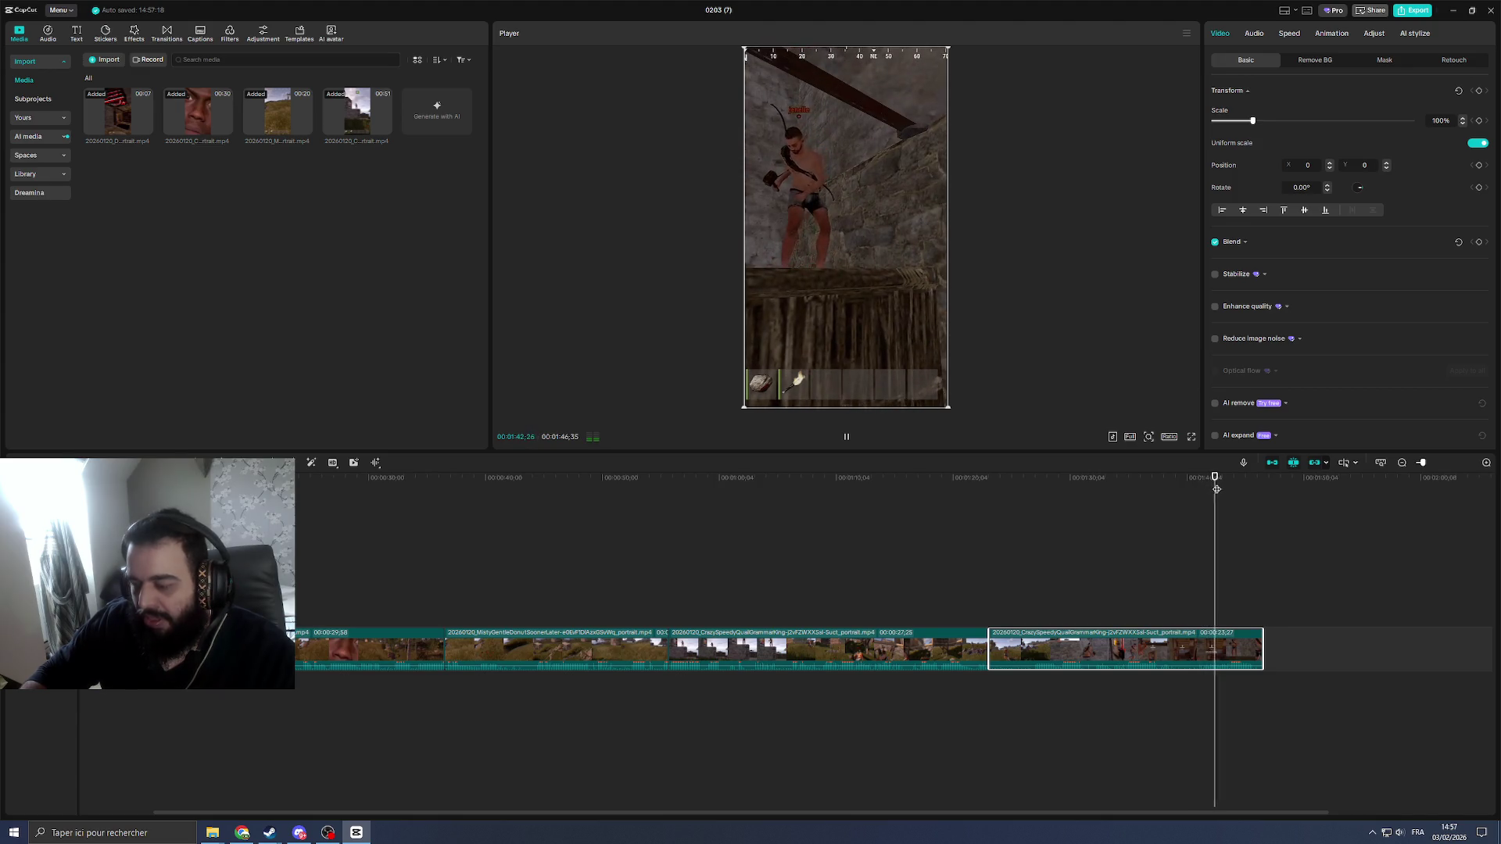
mouse_move(1215, 490)
left_mouse_down()
mouse_move(1197, 503)
mouse_move(1204, 491)
left_mouse_up()
key("ctrl+b")
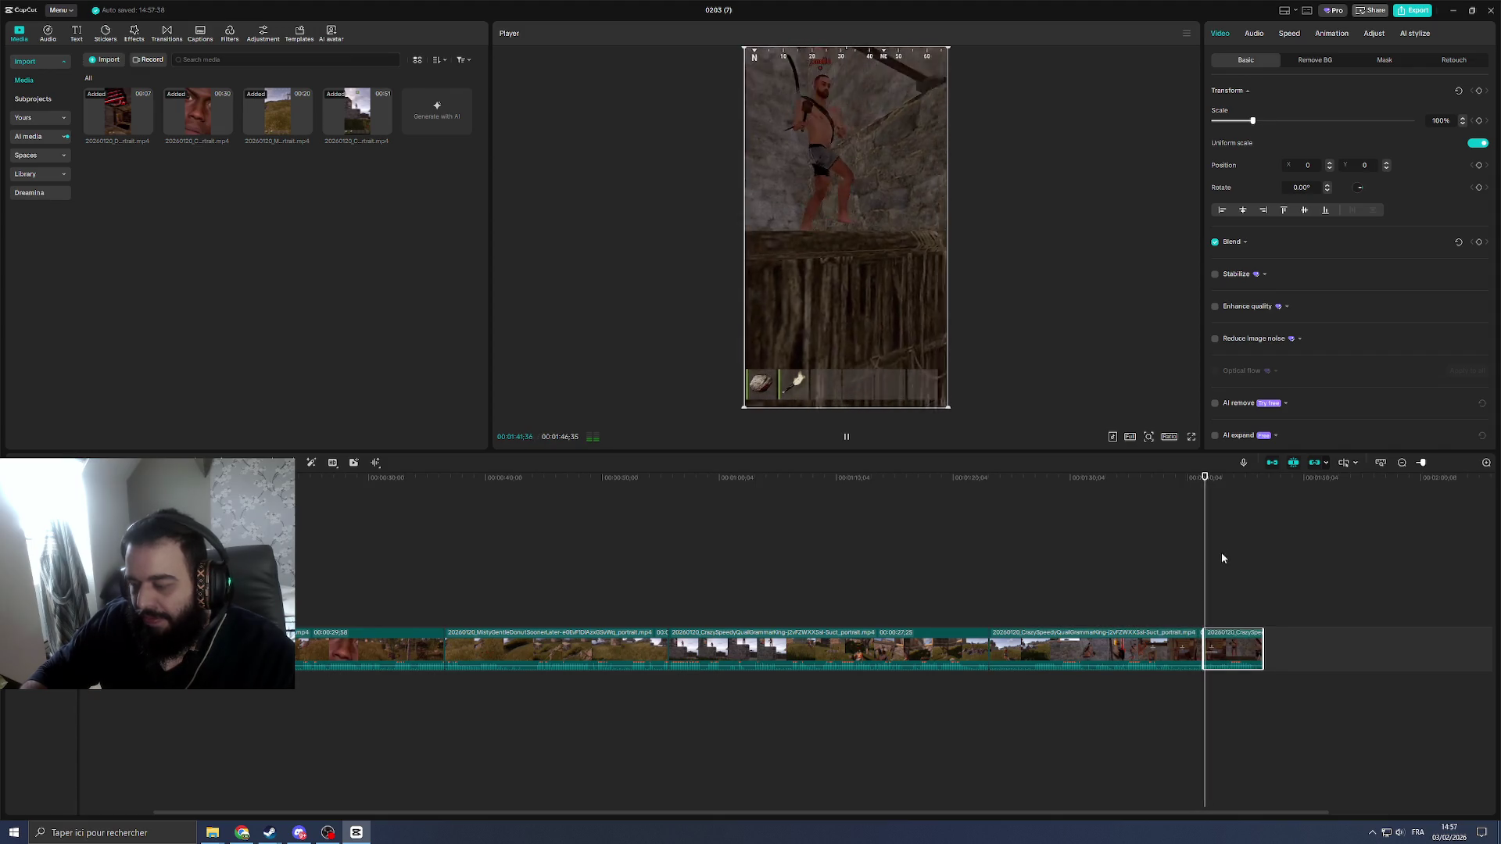
left_click(1104, 646)
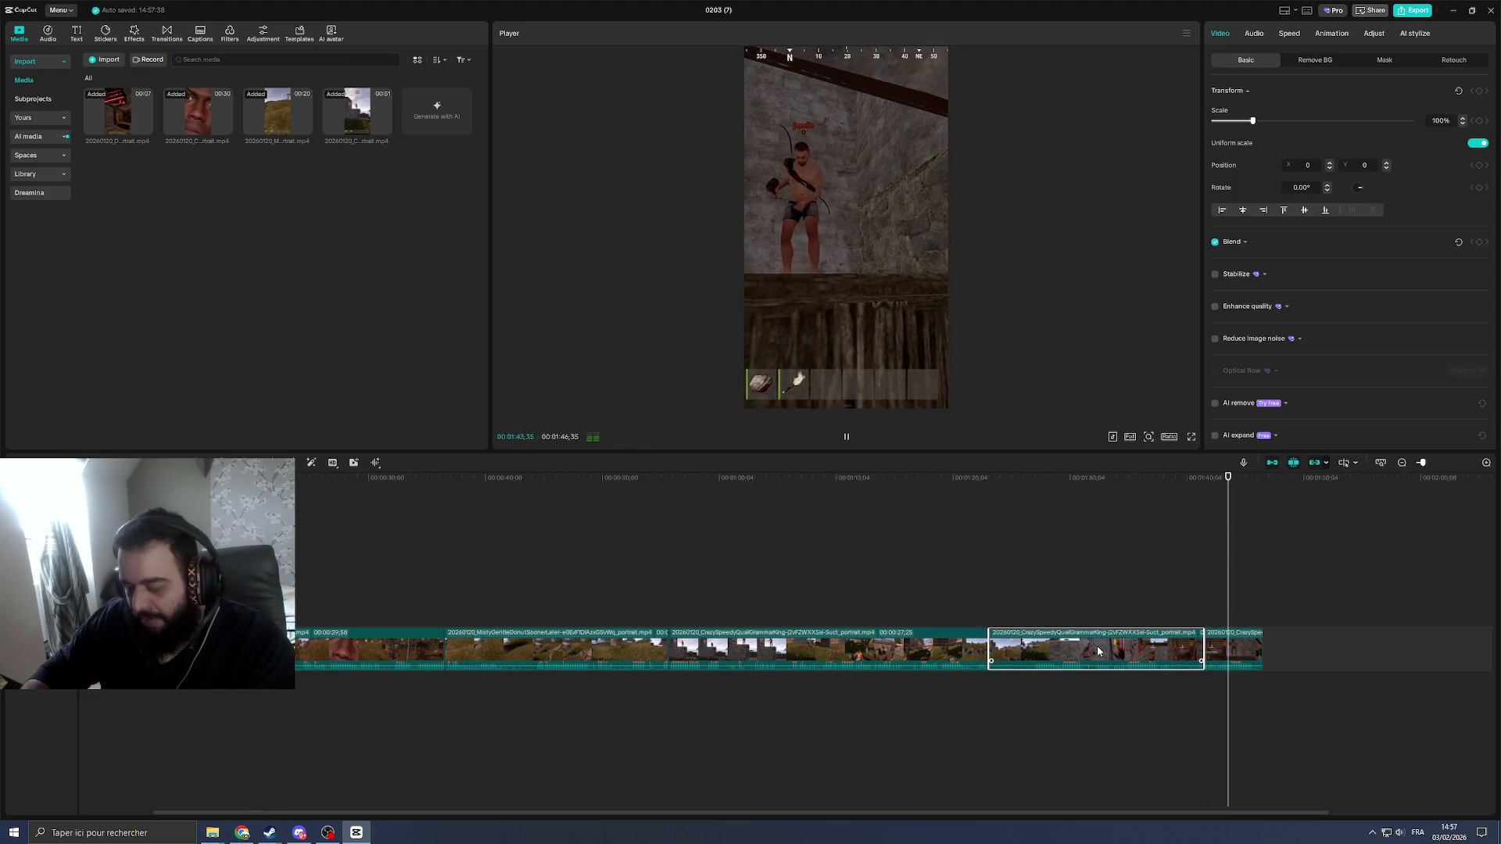
key("Delete")
left_click(983, 609)
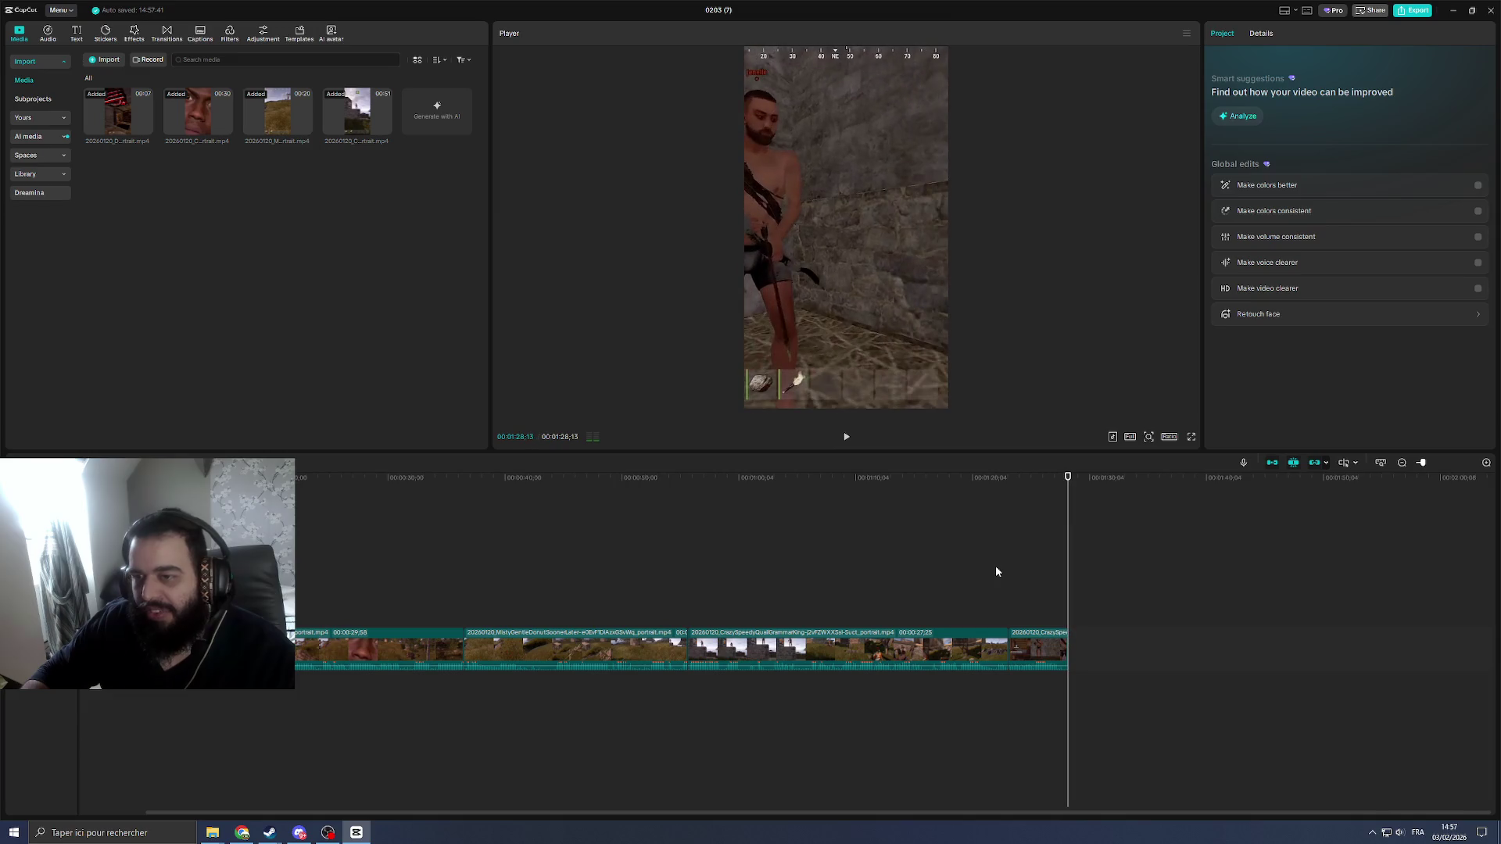
Step: Place a Default text title at 0:00 and retype it as 'voisin fou'
scroll(490, 604, "down", 3)
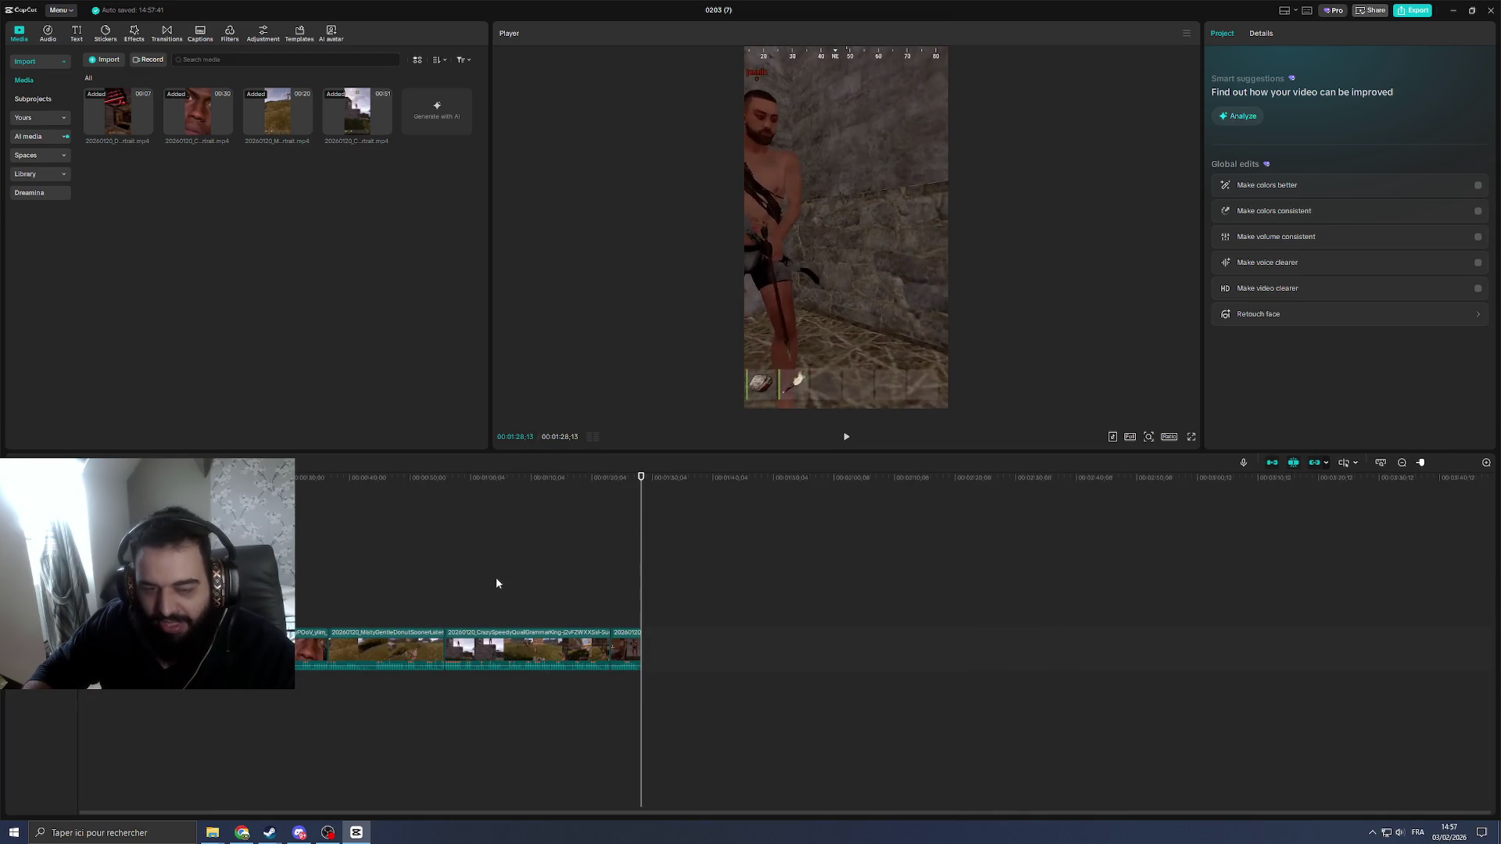
left_click_drag(646, 494, 107, 494)
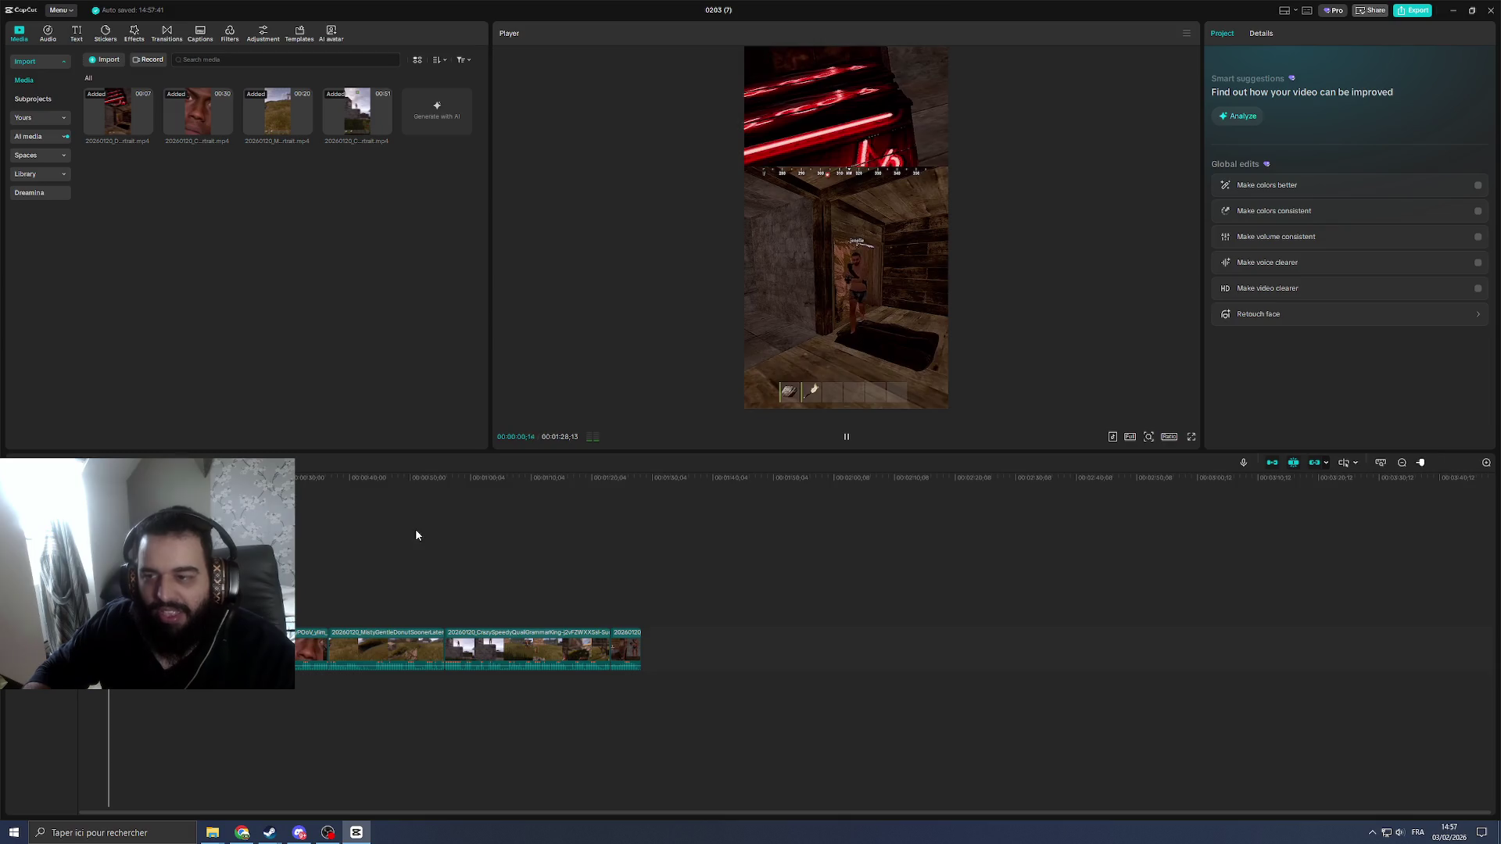
left_click(77, 39)
left_click_drag(117, 86, 146, 617)
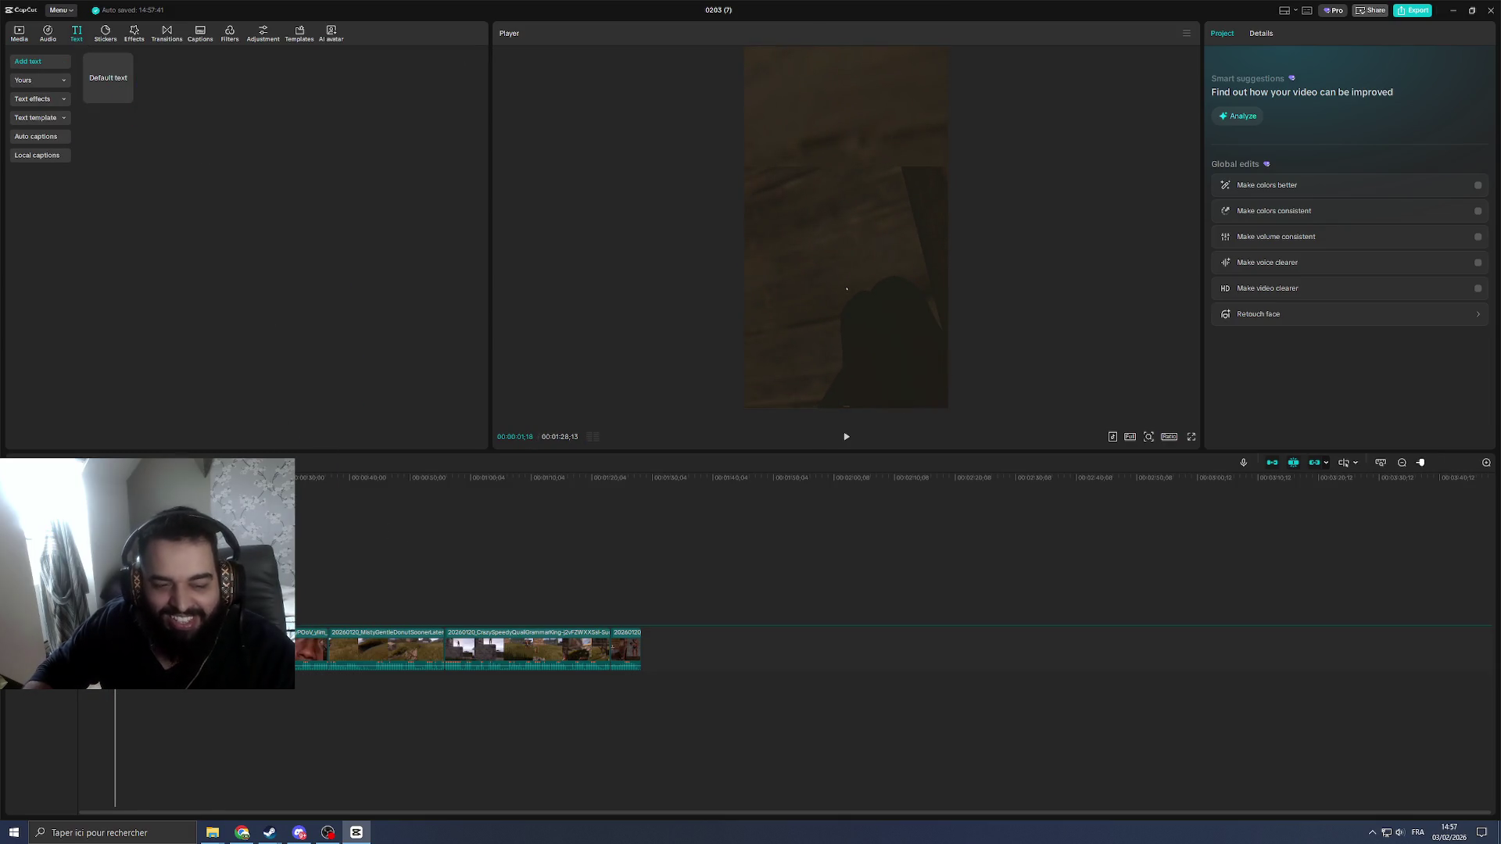
left_click_drag(846, 289, 845, 252)
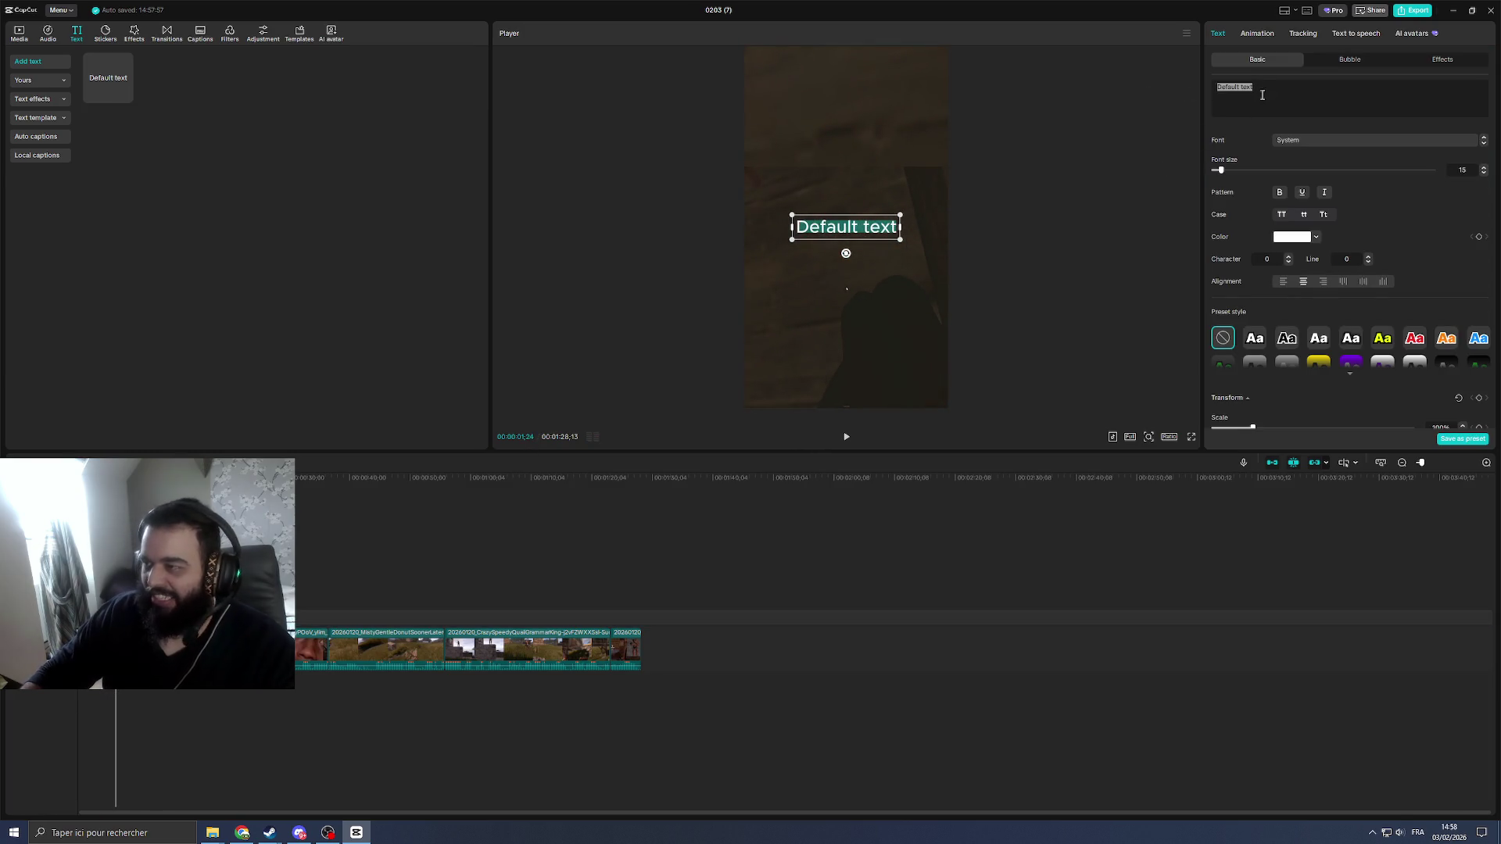
type("h")
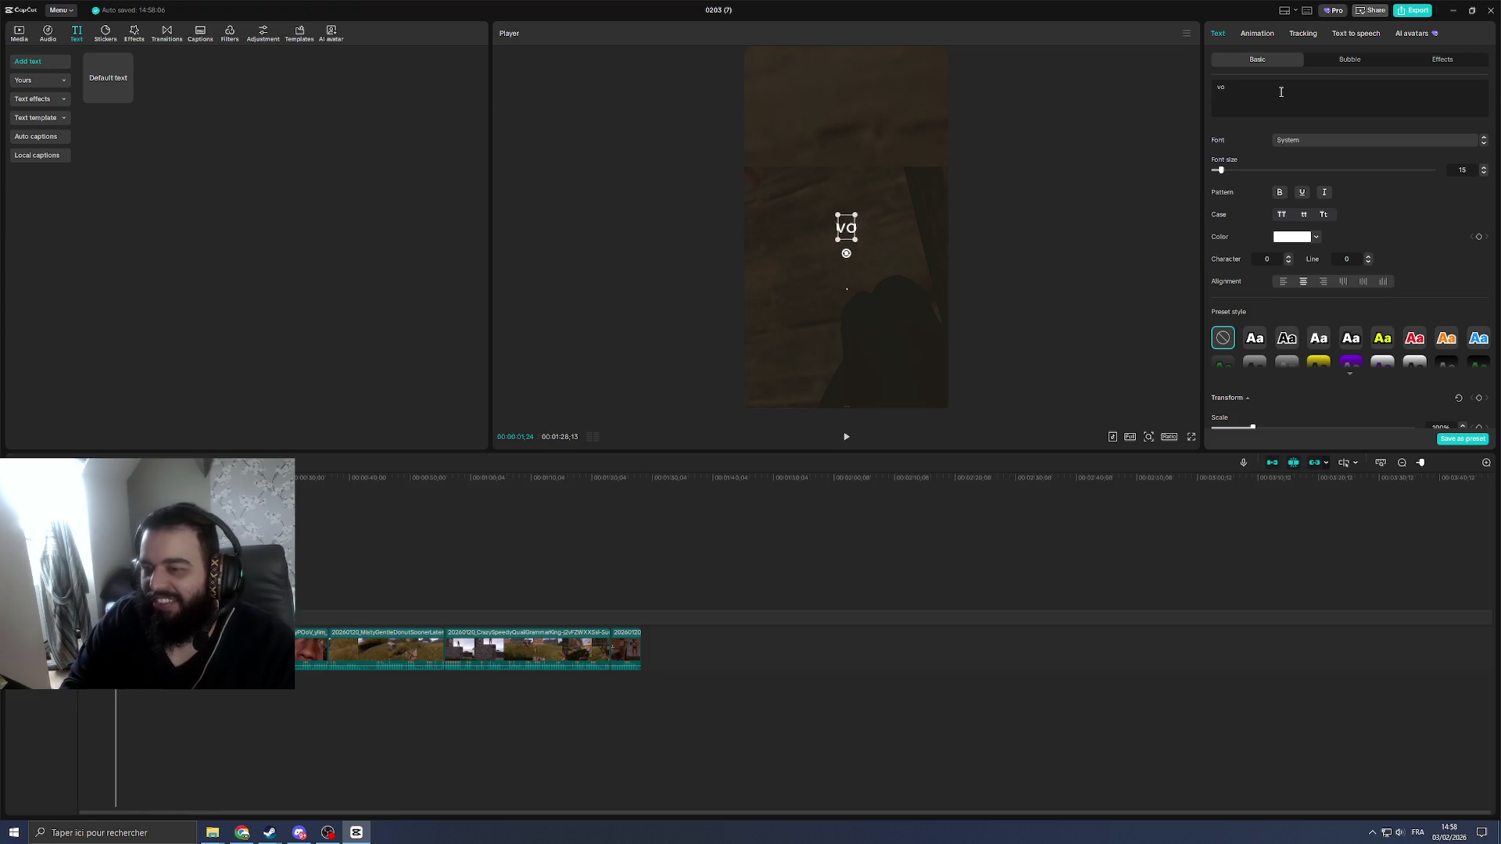
type("n fou")
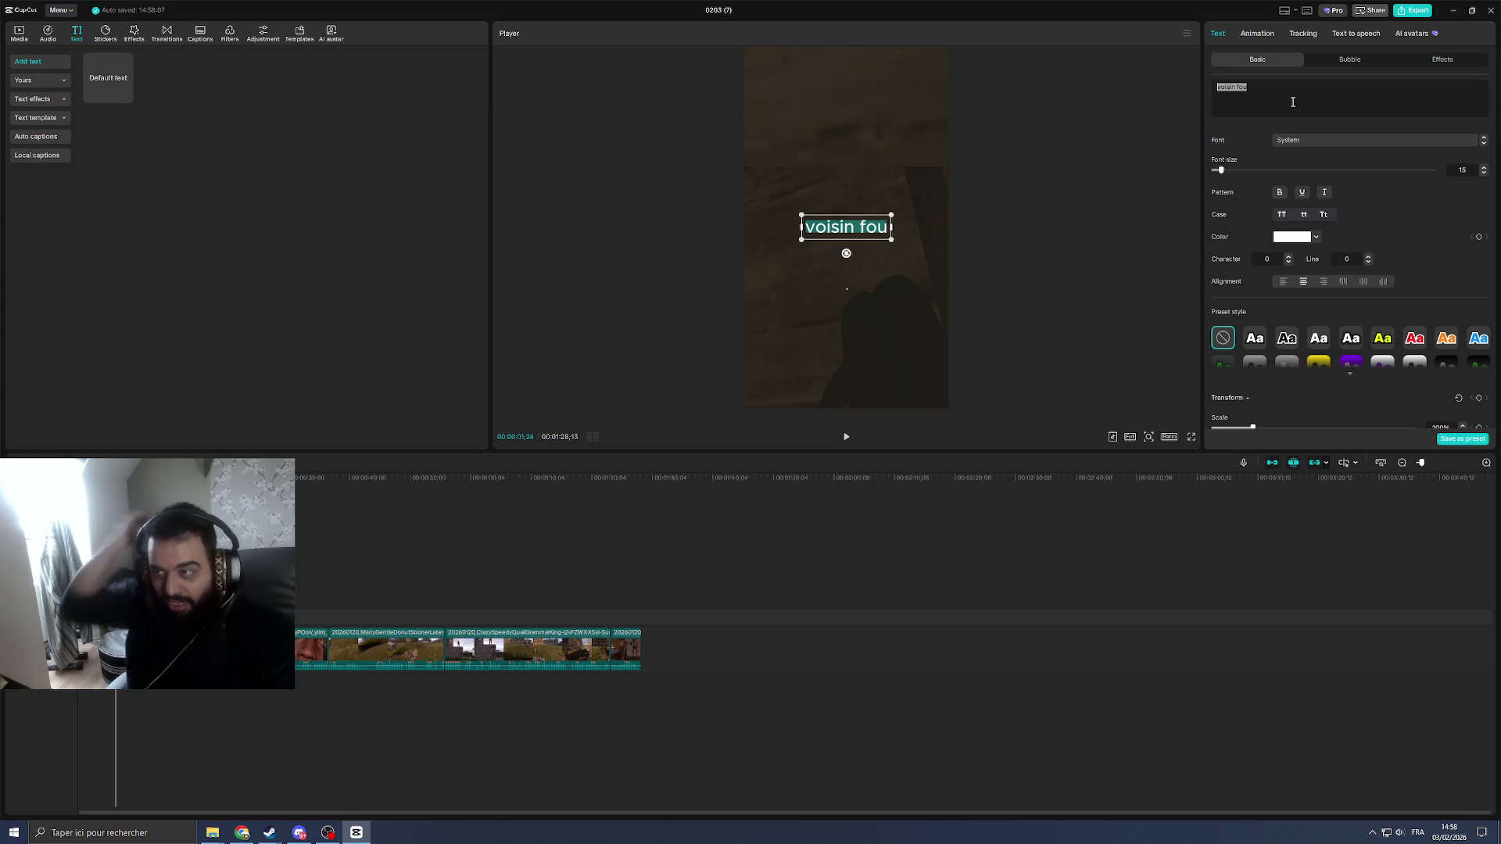
key("space")
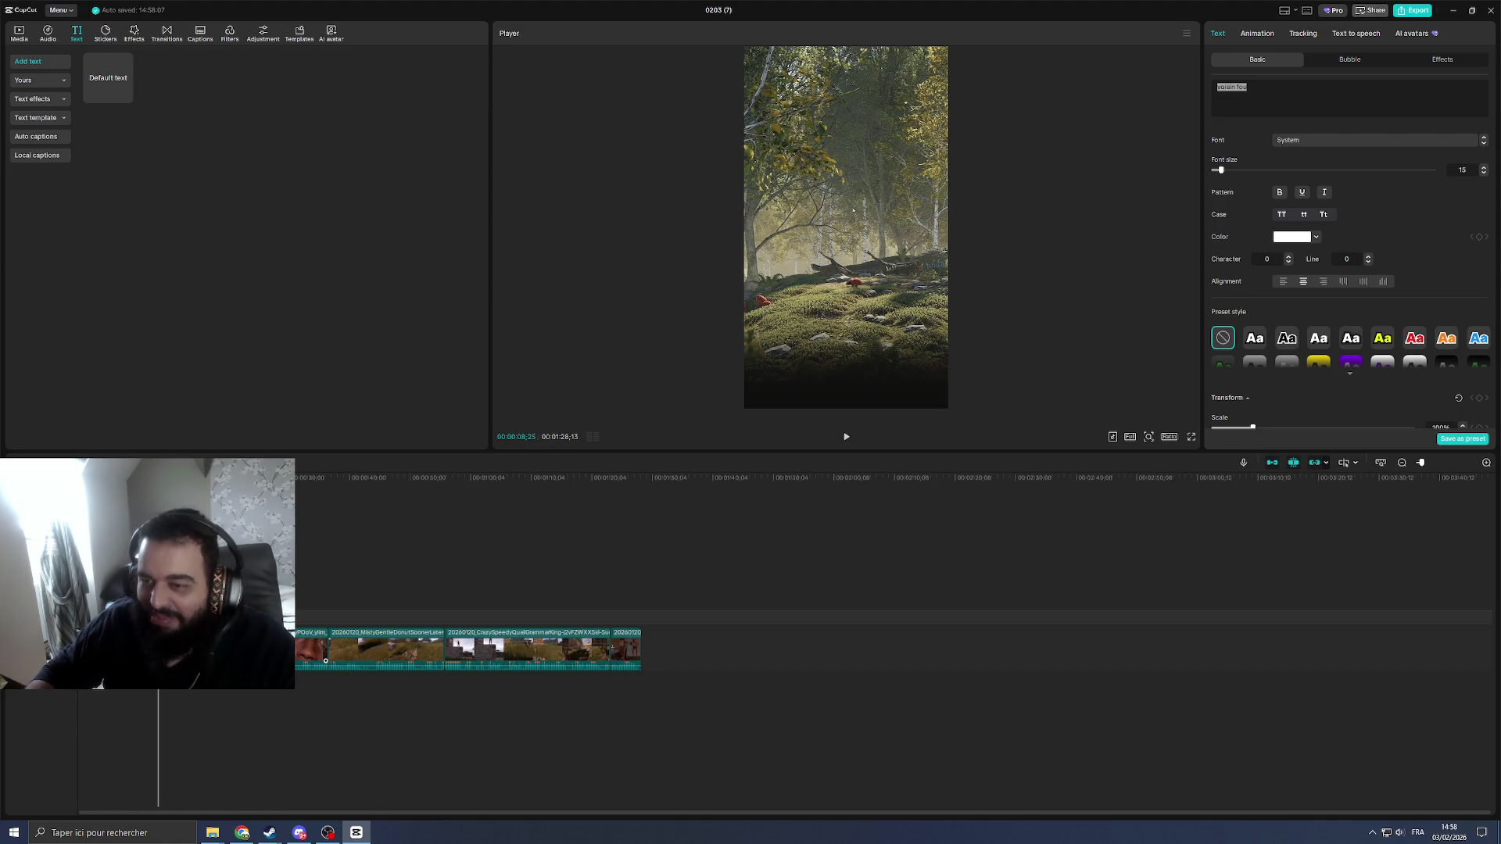
Step: Apply the black text preset style to the 'voisin fou' title
key("Home")
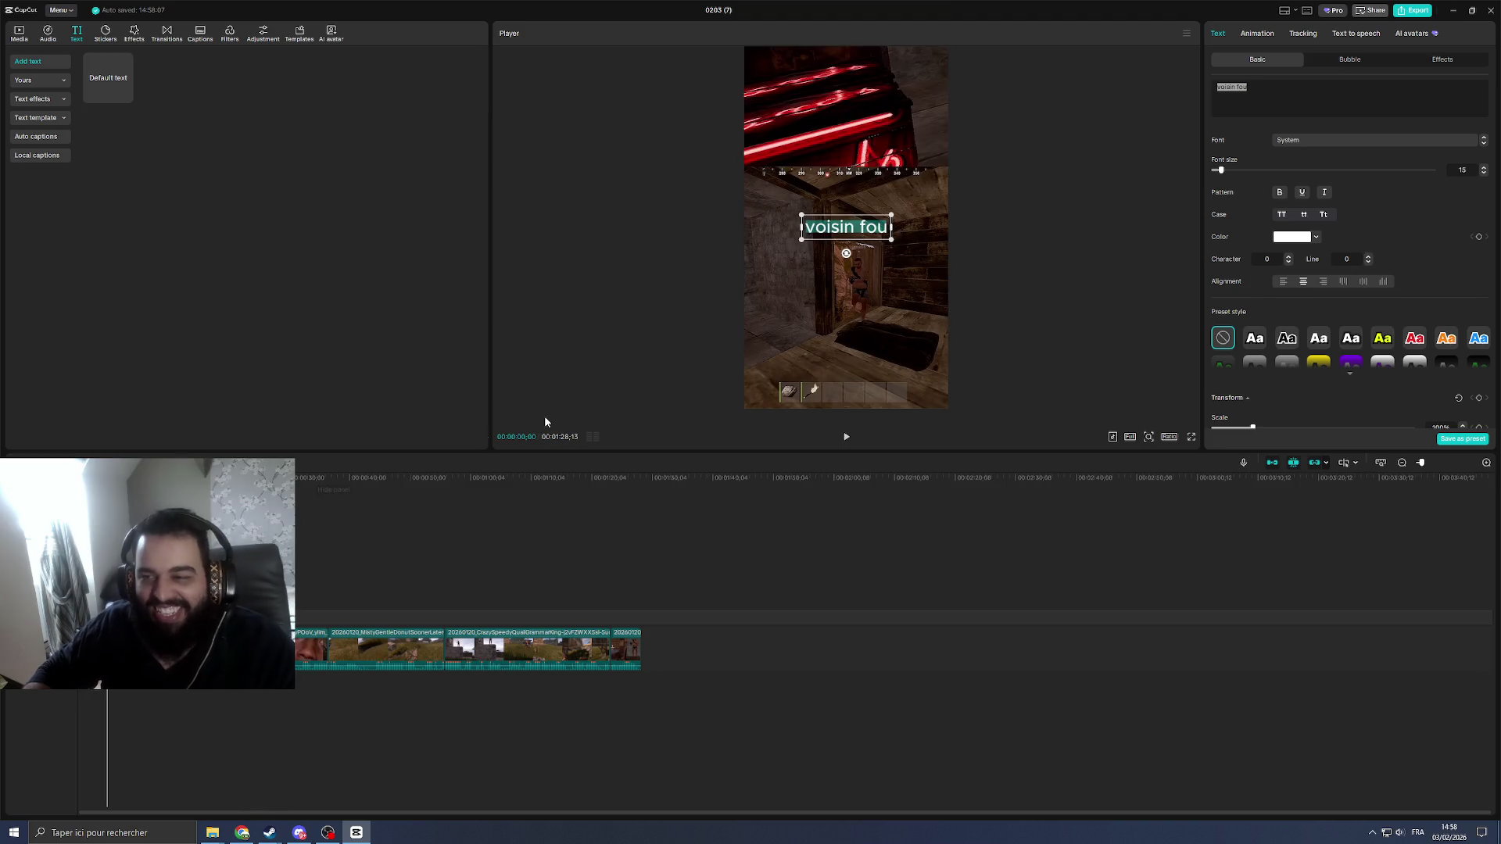
key("space")
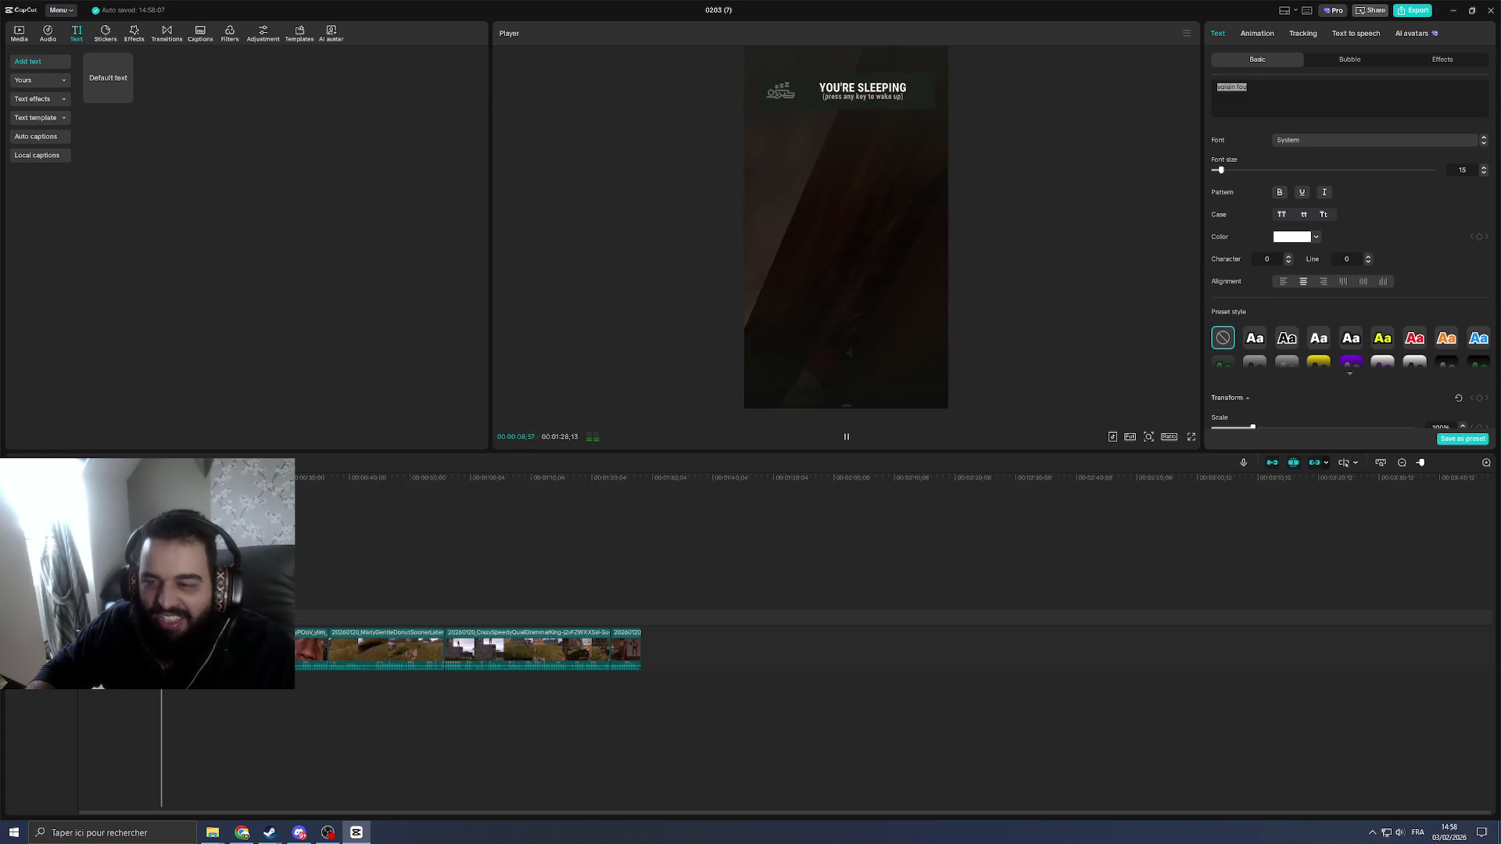
left_click(1350, 373)
left_click(1414, 368)
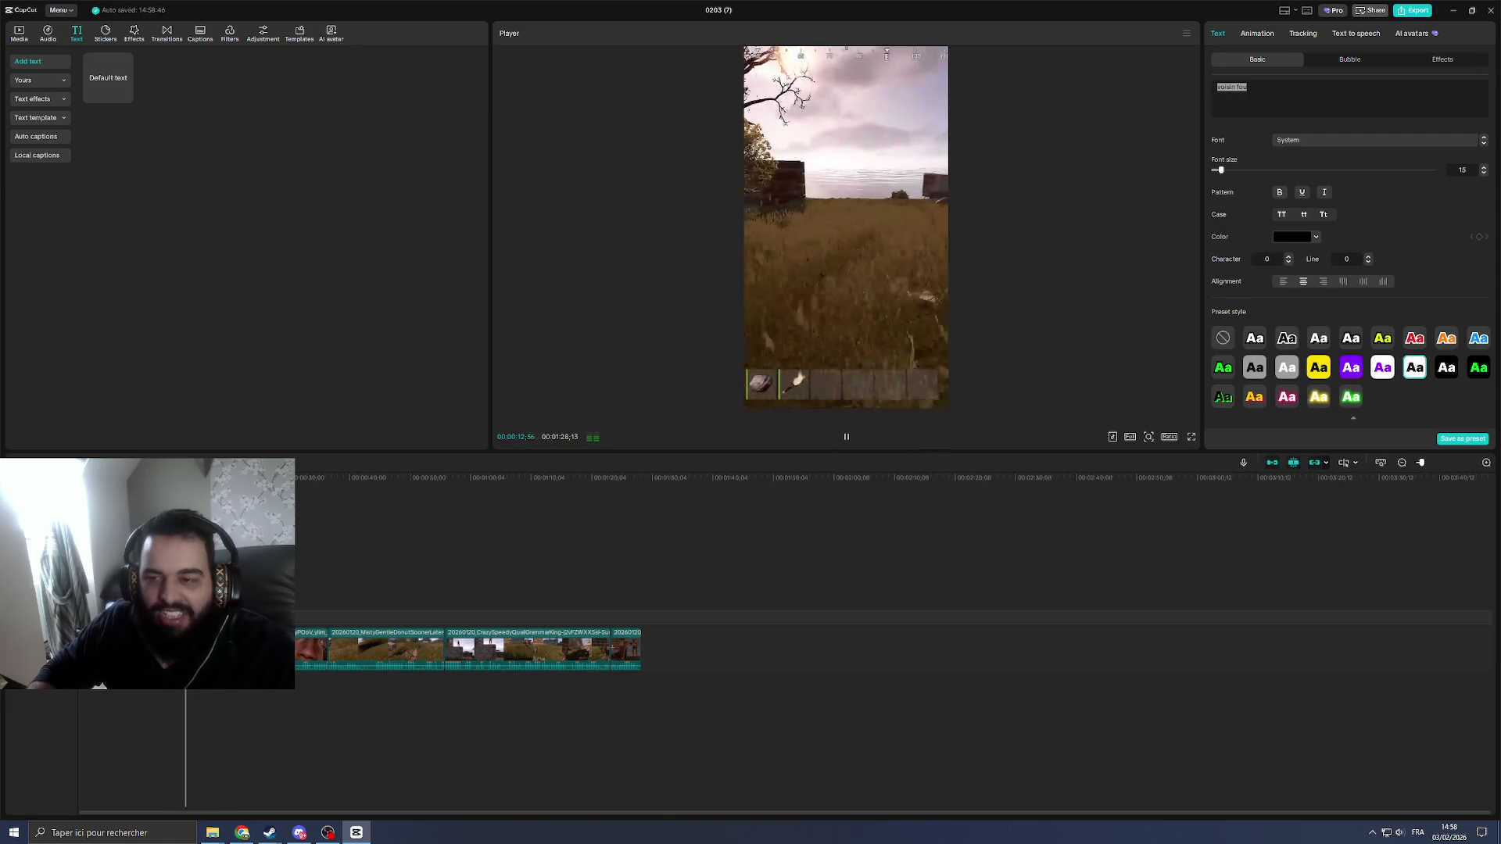
Step: Delete about 3.5 seconds of early footage, bringing the short to 1:24:43
key("Home")
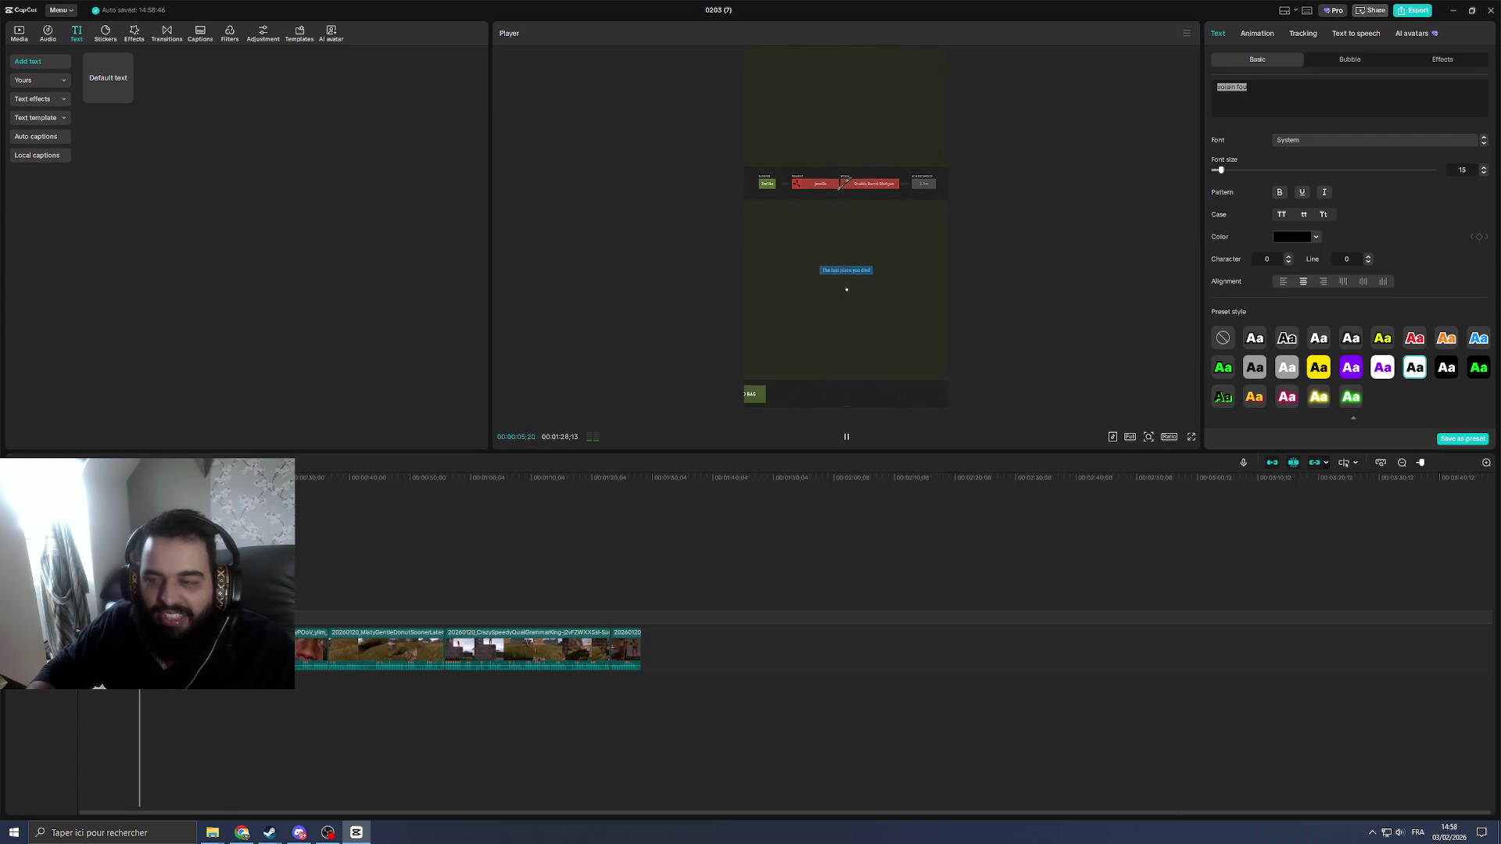
scroll(308, 723, "up", 3)
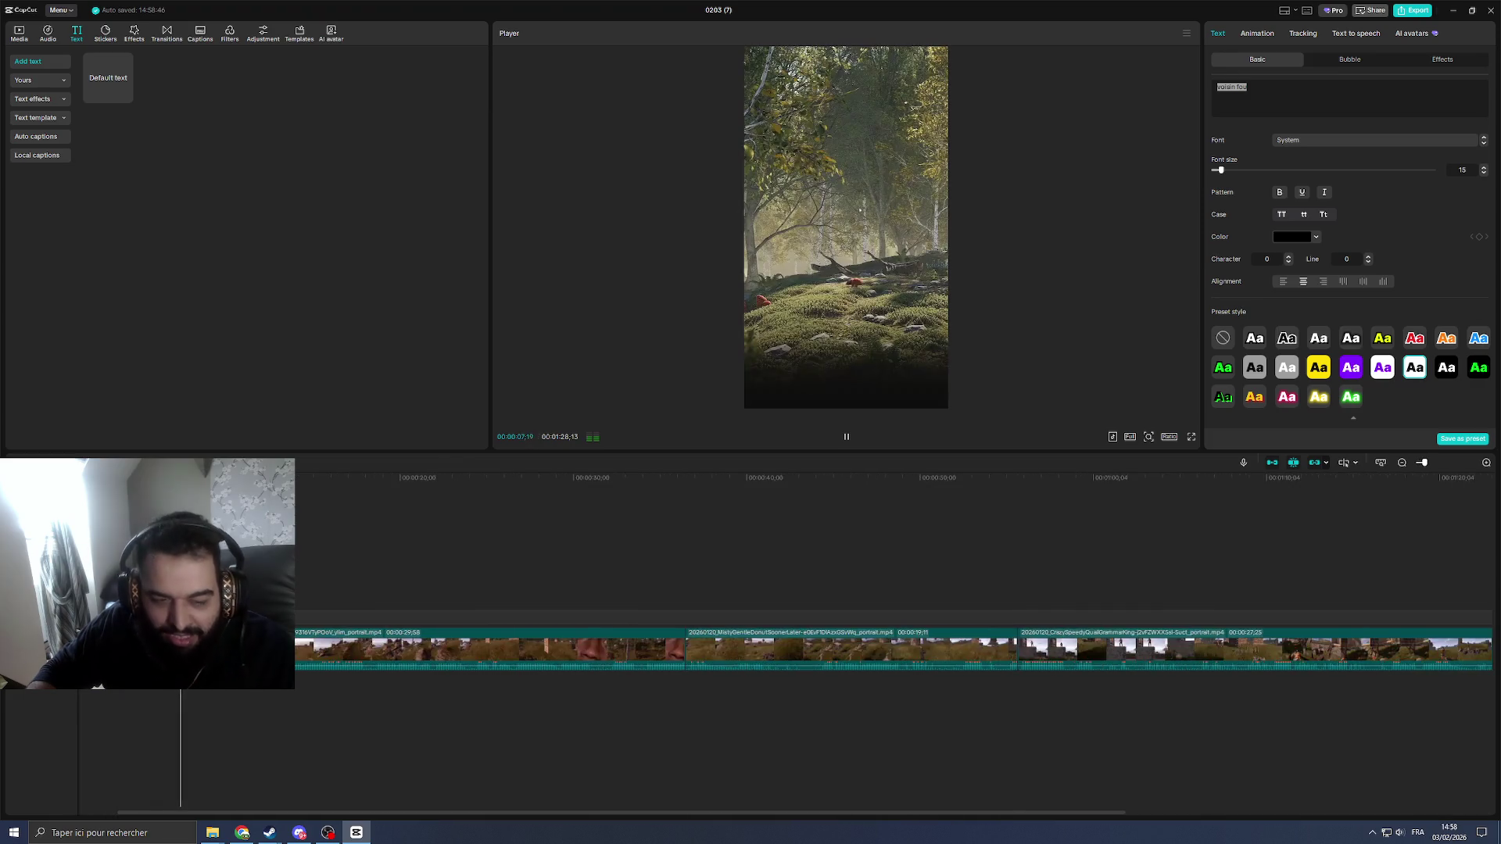
left_click_drag(386, 815, 331, 815)
mouse_move(297, 480)
left_mouse_down()
mouse_move(336, 484)
mouse_move(176, 485)
left_mouse_up()
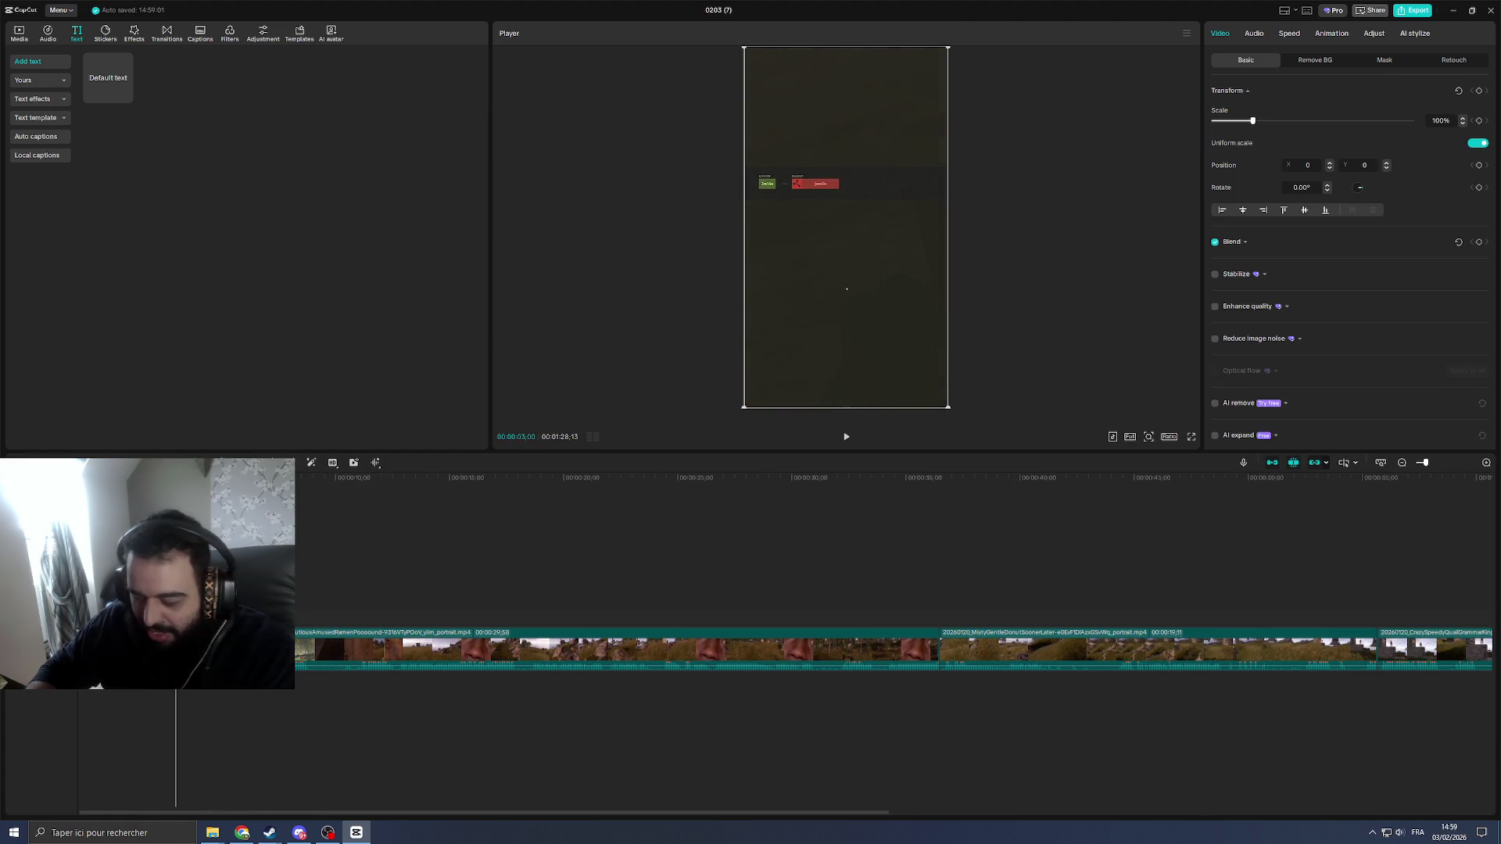
key("Delete")
key("space")
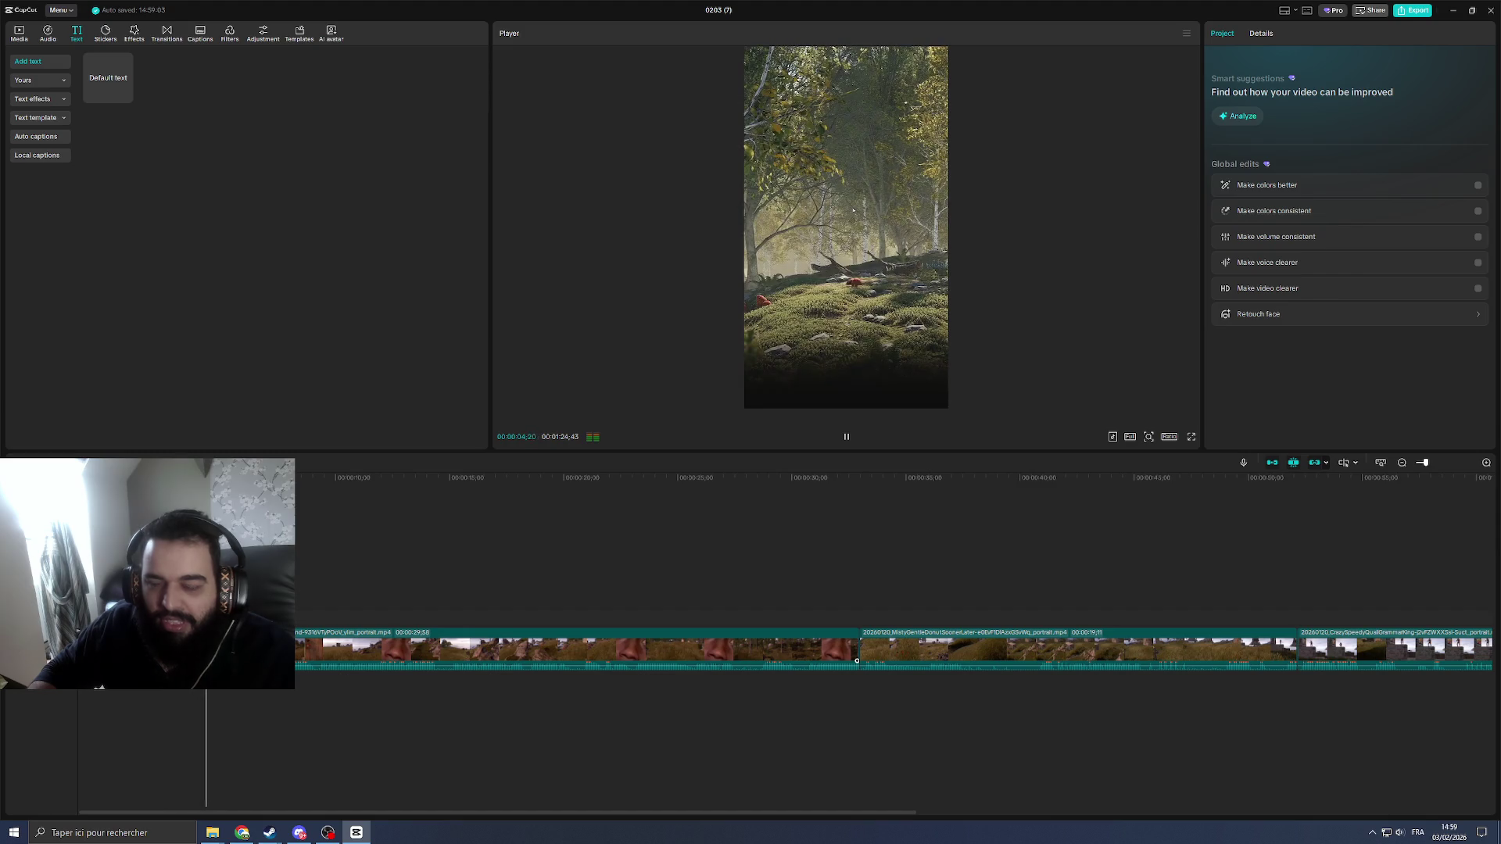
scroll(345, 537, "down", 3, "ctrl")
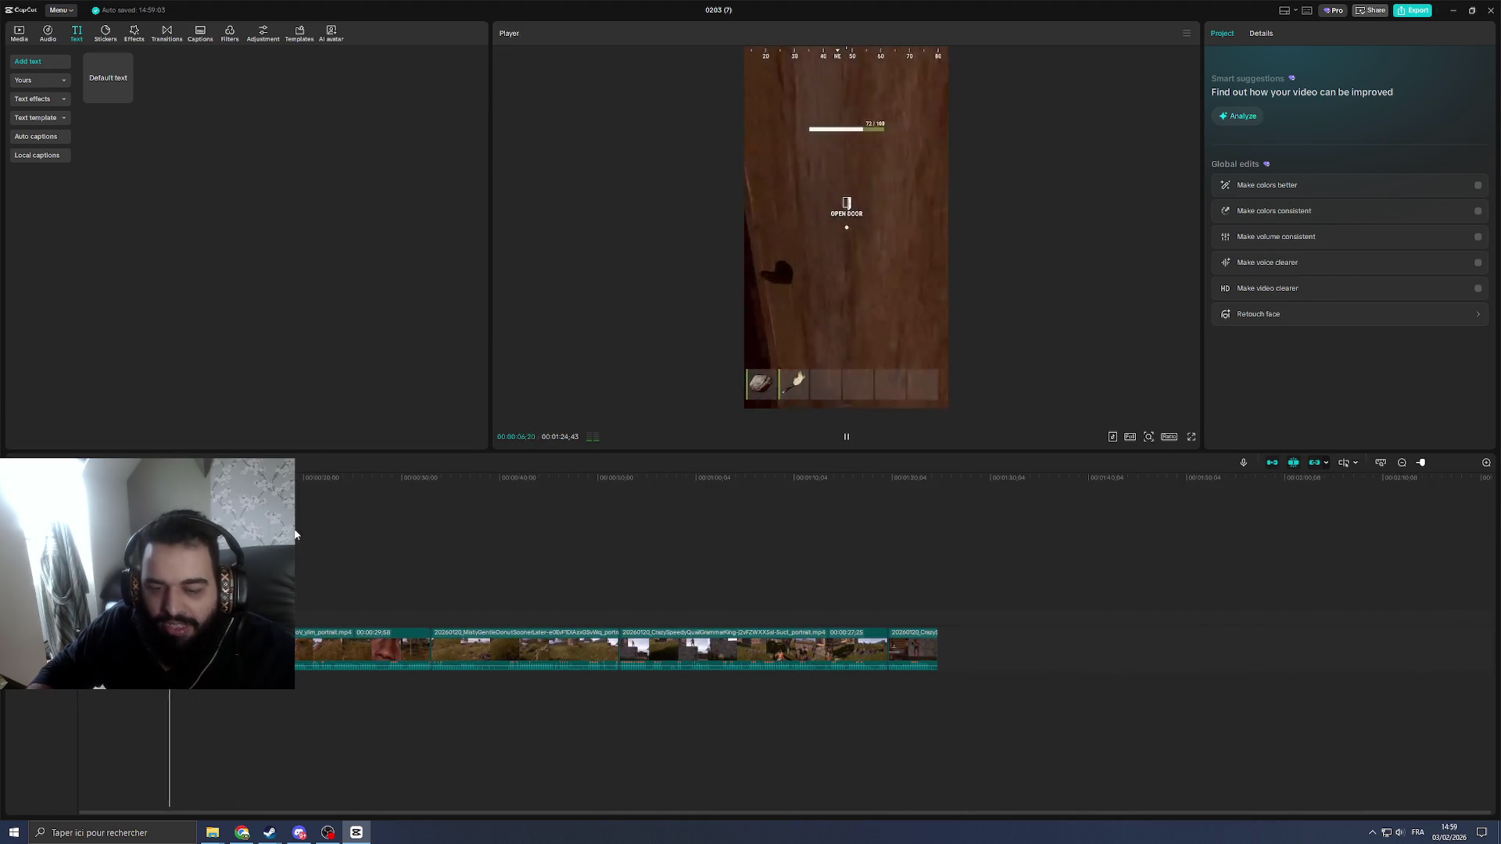
left_click(39, 136)
Step: Generate French auto-captions from the speech and apply the THE QUICK caption template
left_click(459, 438)
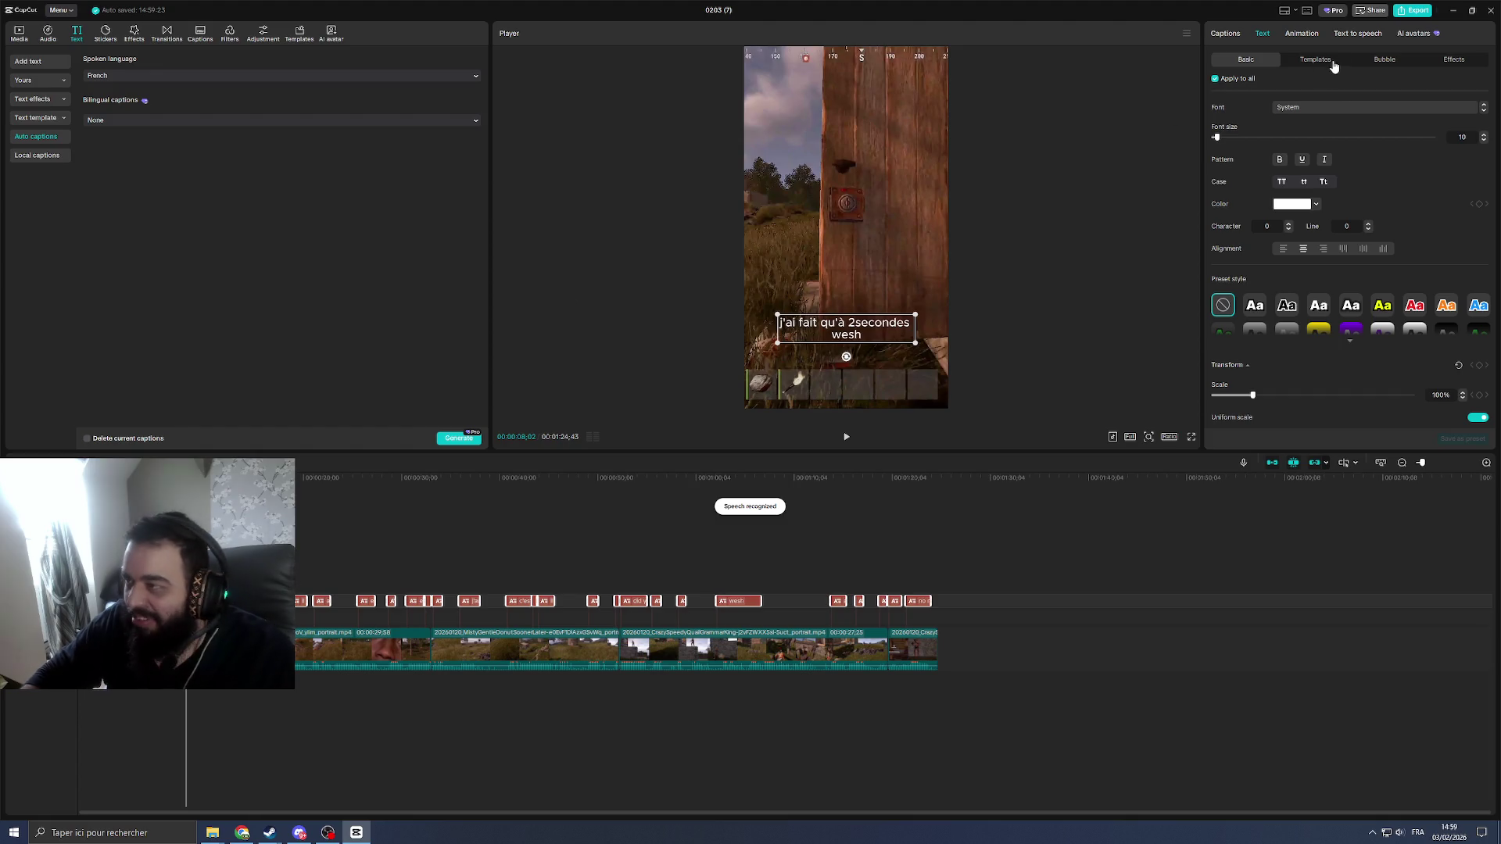
left_click(1331, 62)
left_click(1319, 142)
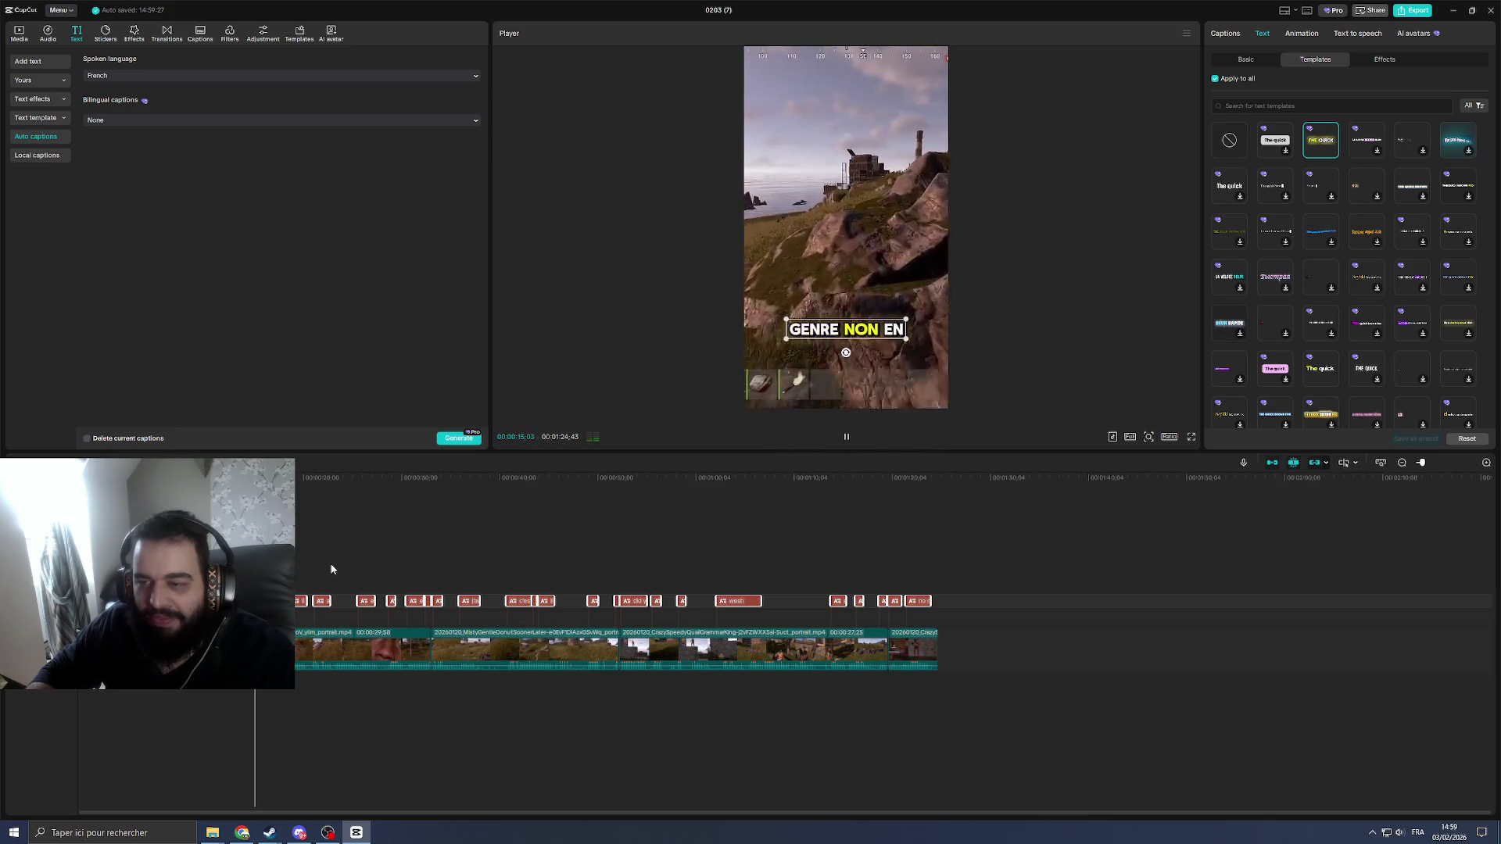
key("space")
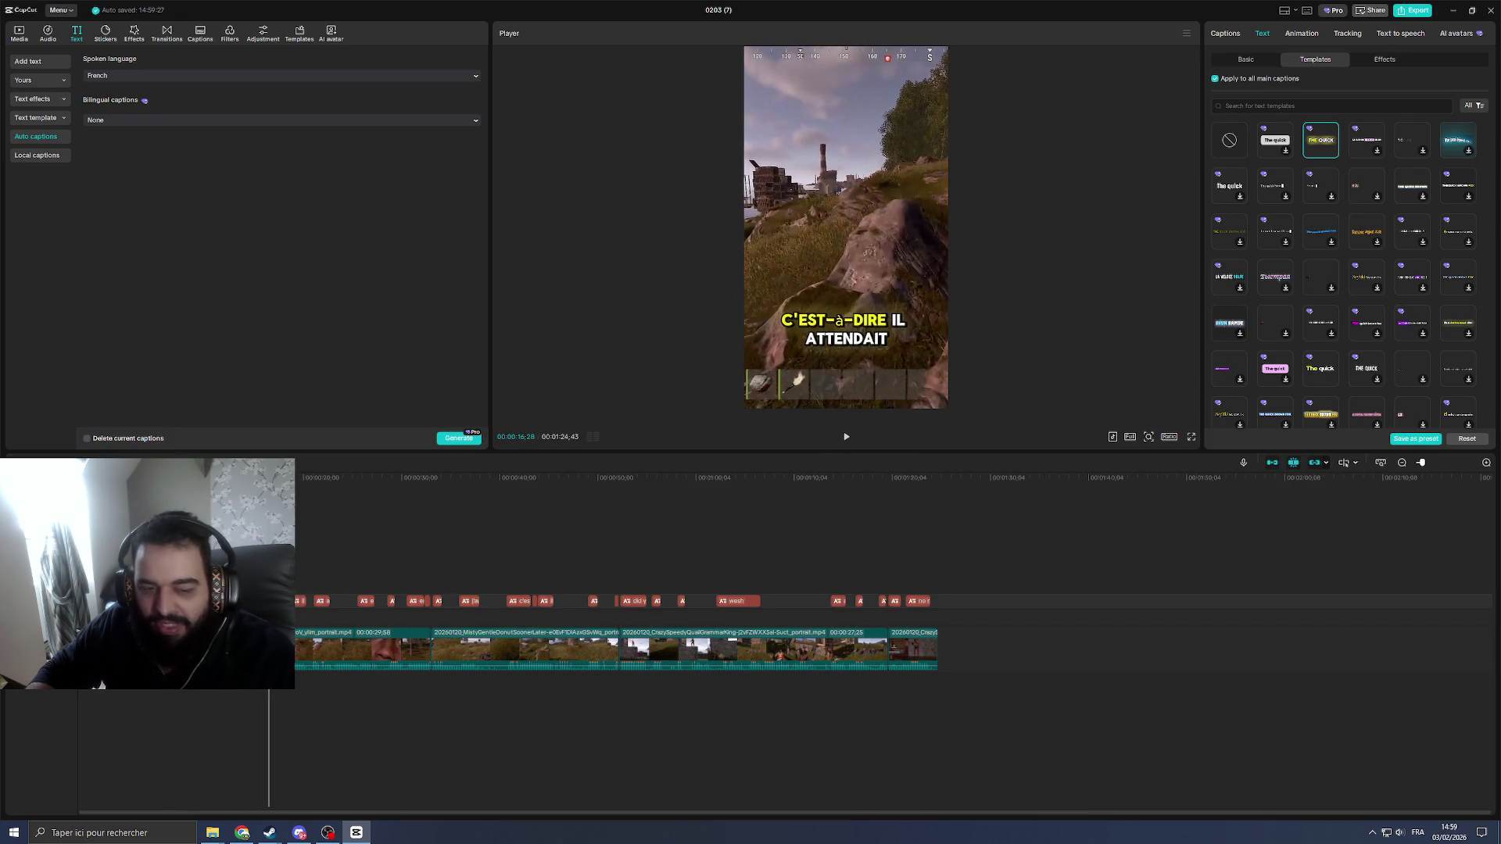
Step: Edit a caption to read 'j'ai afk' and replay it
left_click(1261, 62)
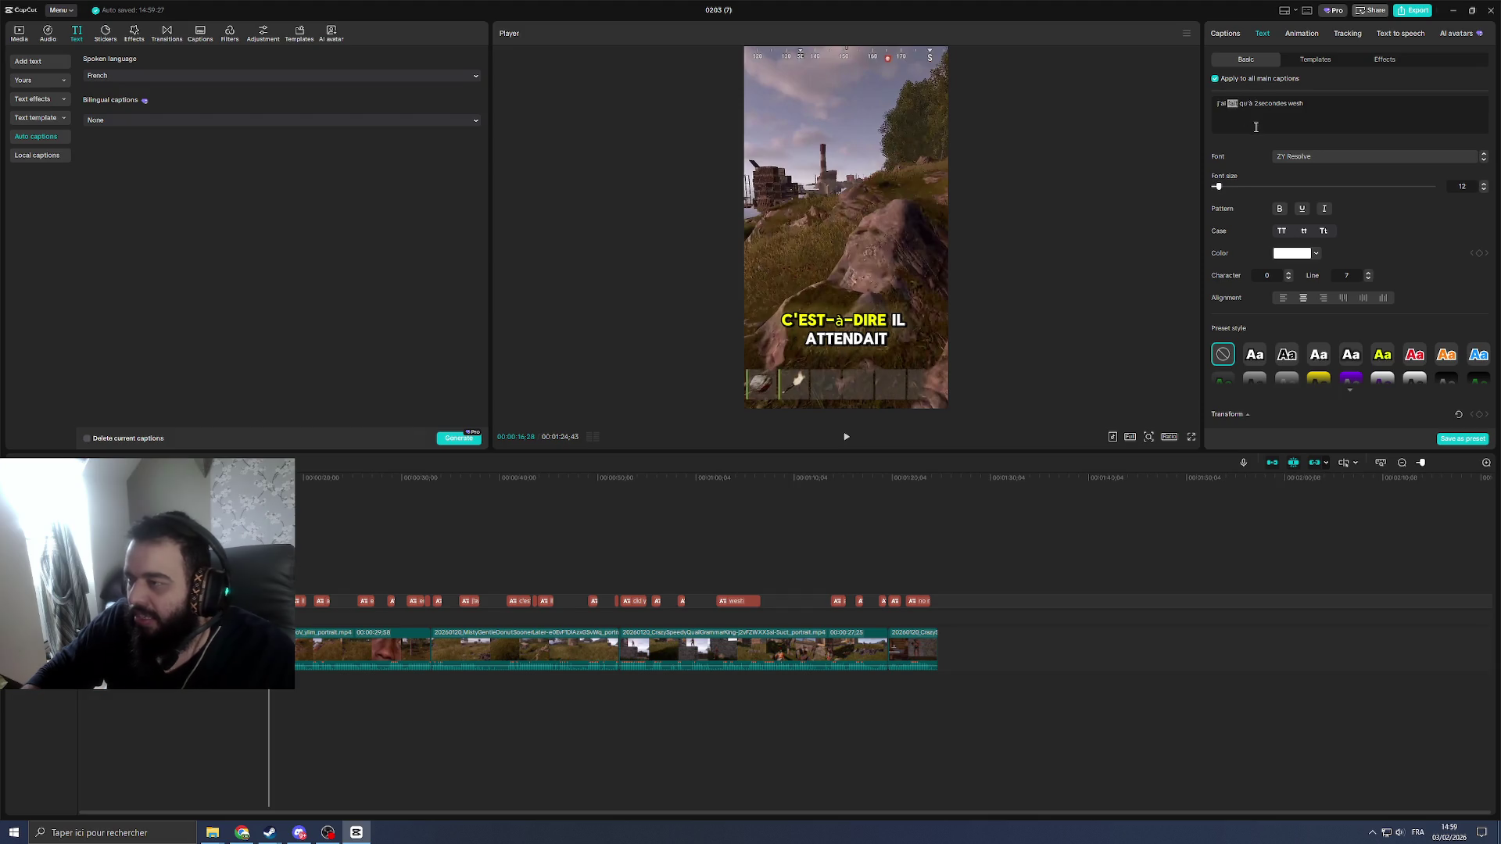
type("afk")
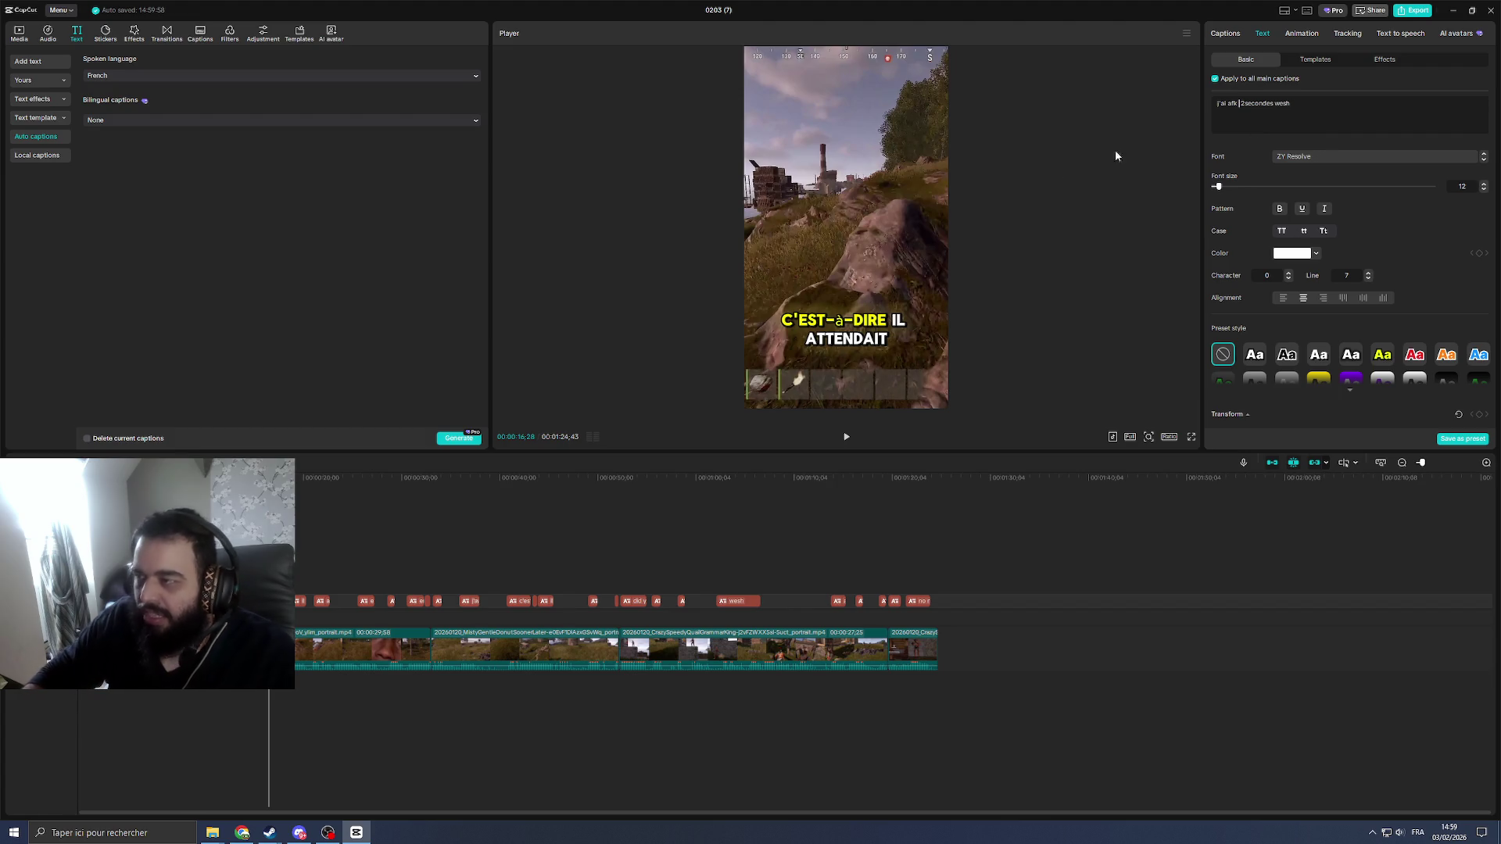
left_click(194, 477)
key("space")
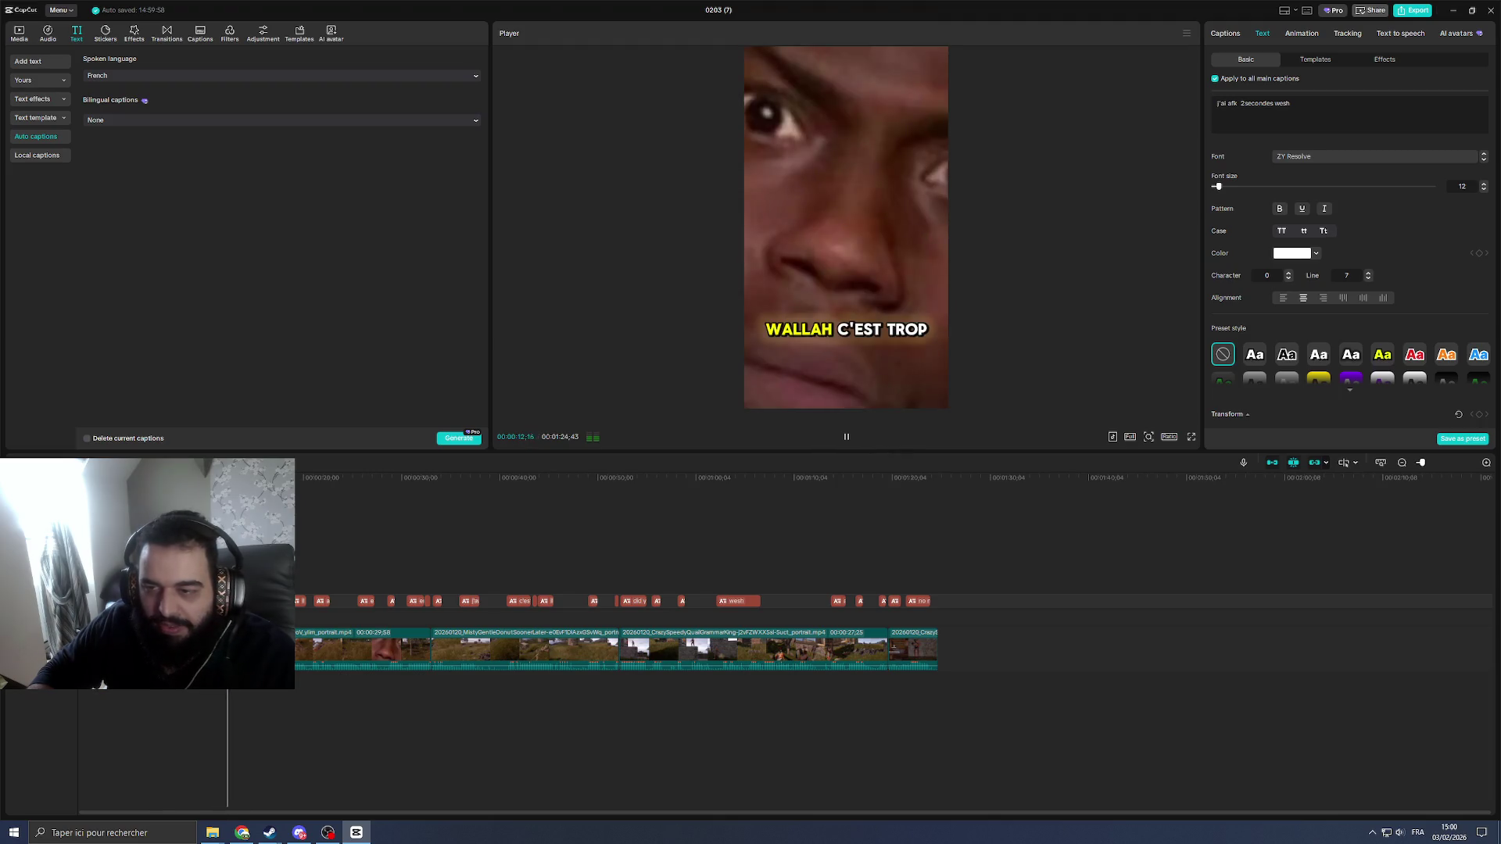
key("space")
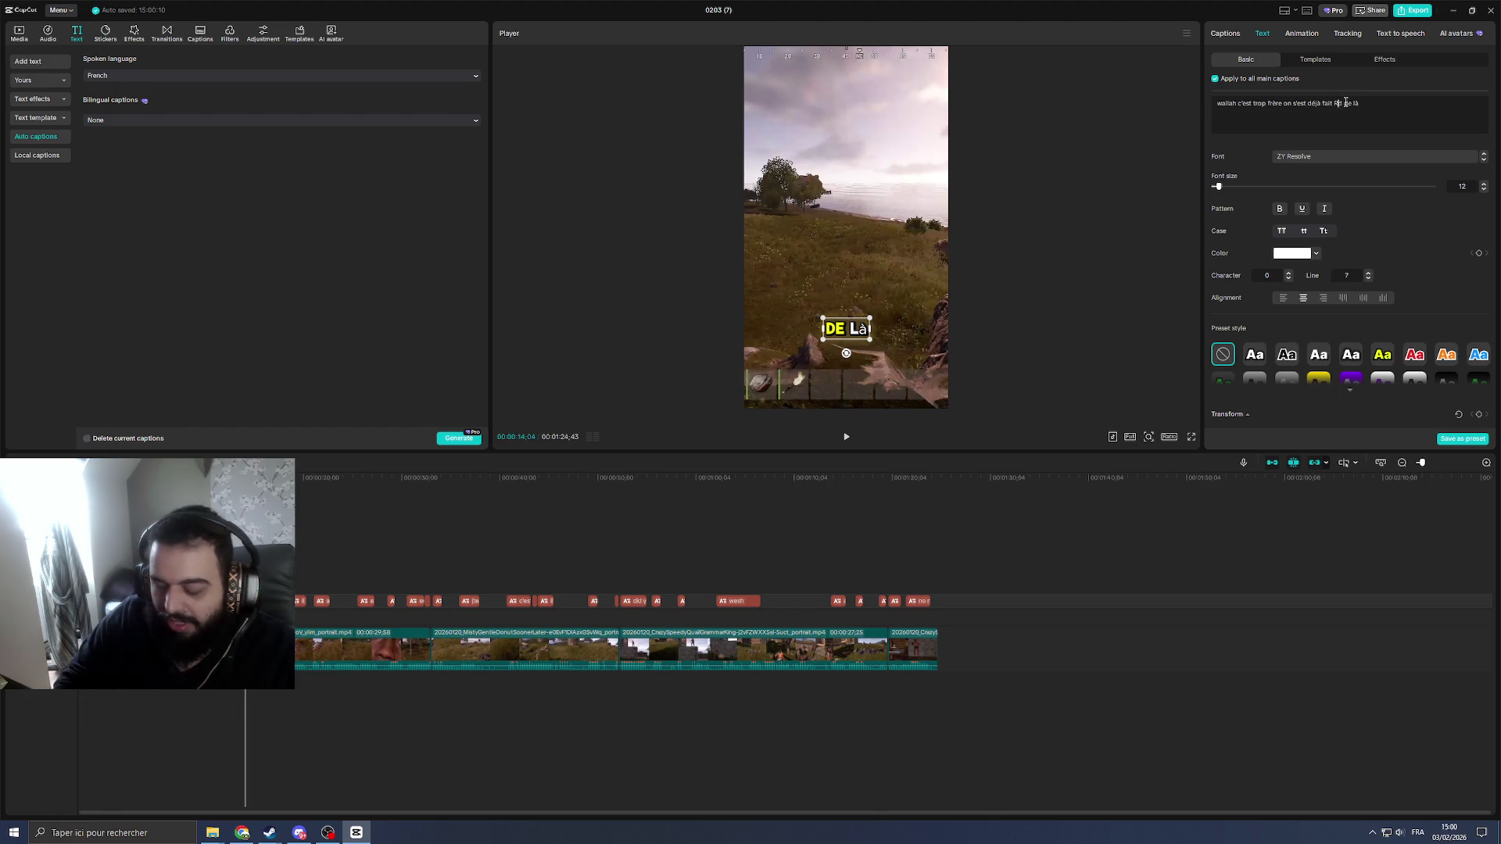
left_click(1345, 103)
key("space")
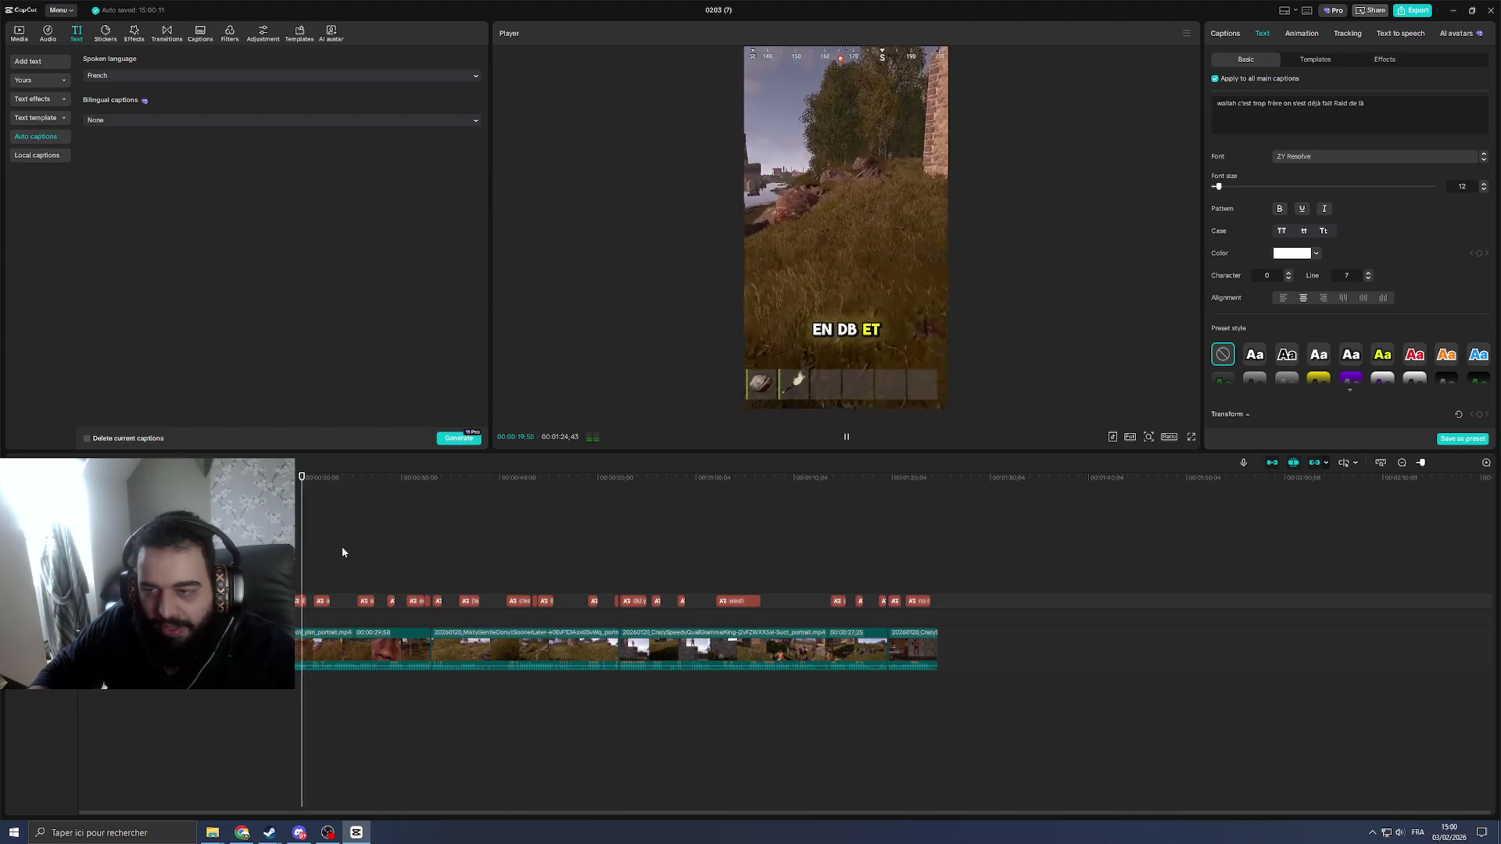
Step: Correct the misheard 'star wallah' caption to 'ah ouais starfallah' and replay it
left_click(322, 601)
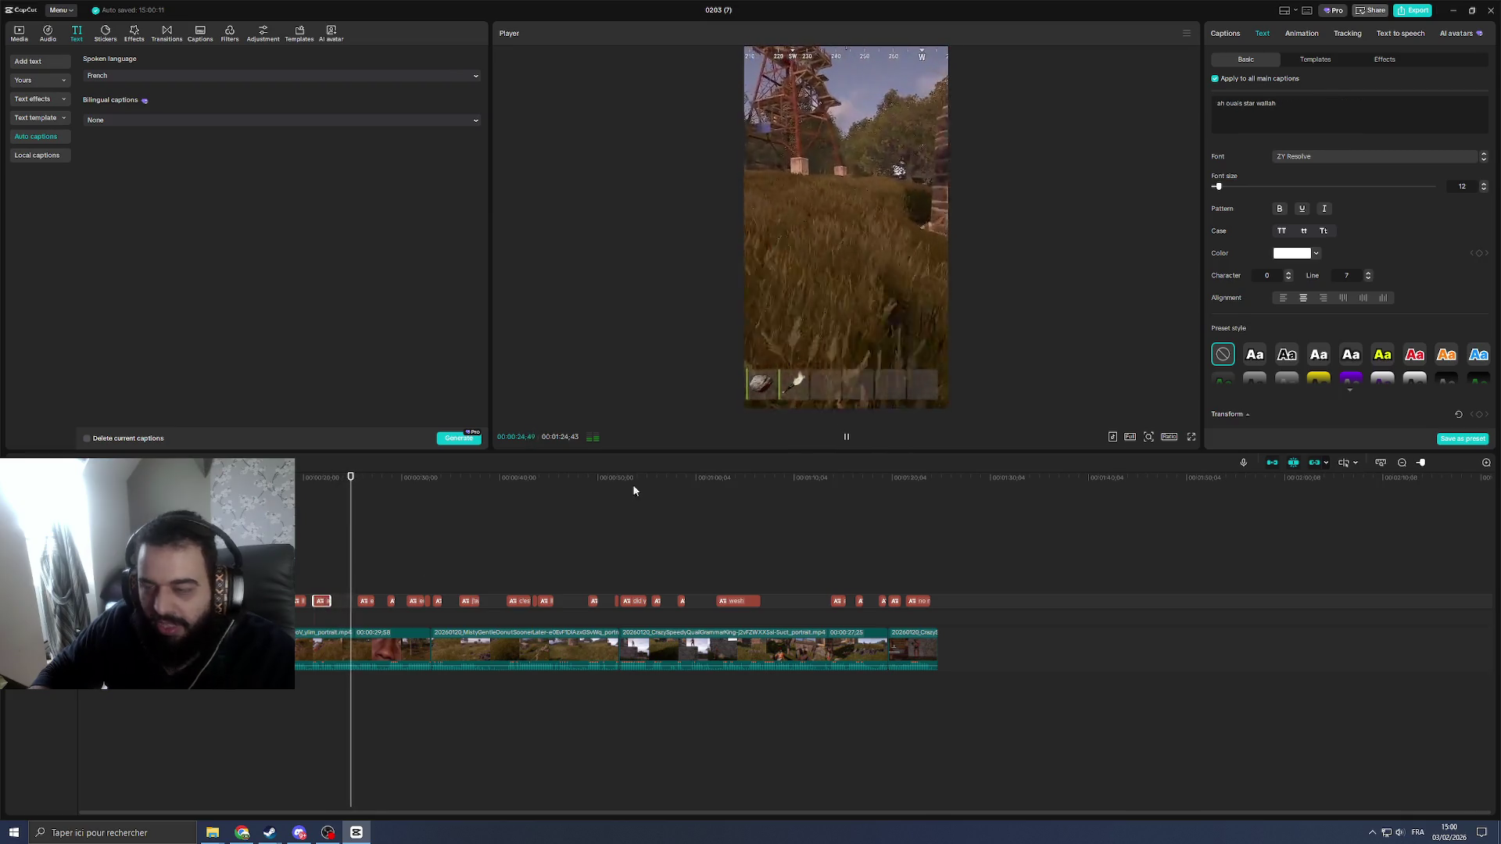
left_click(1284, 106)
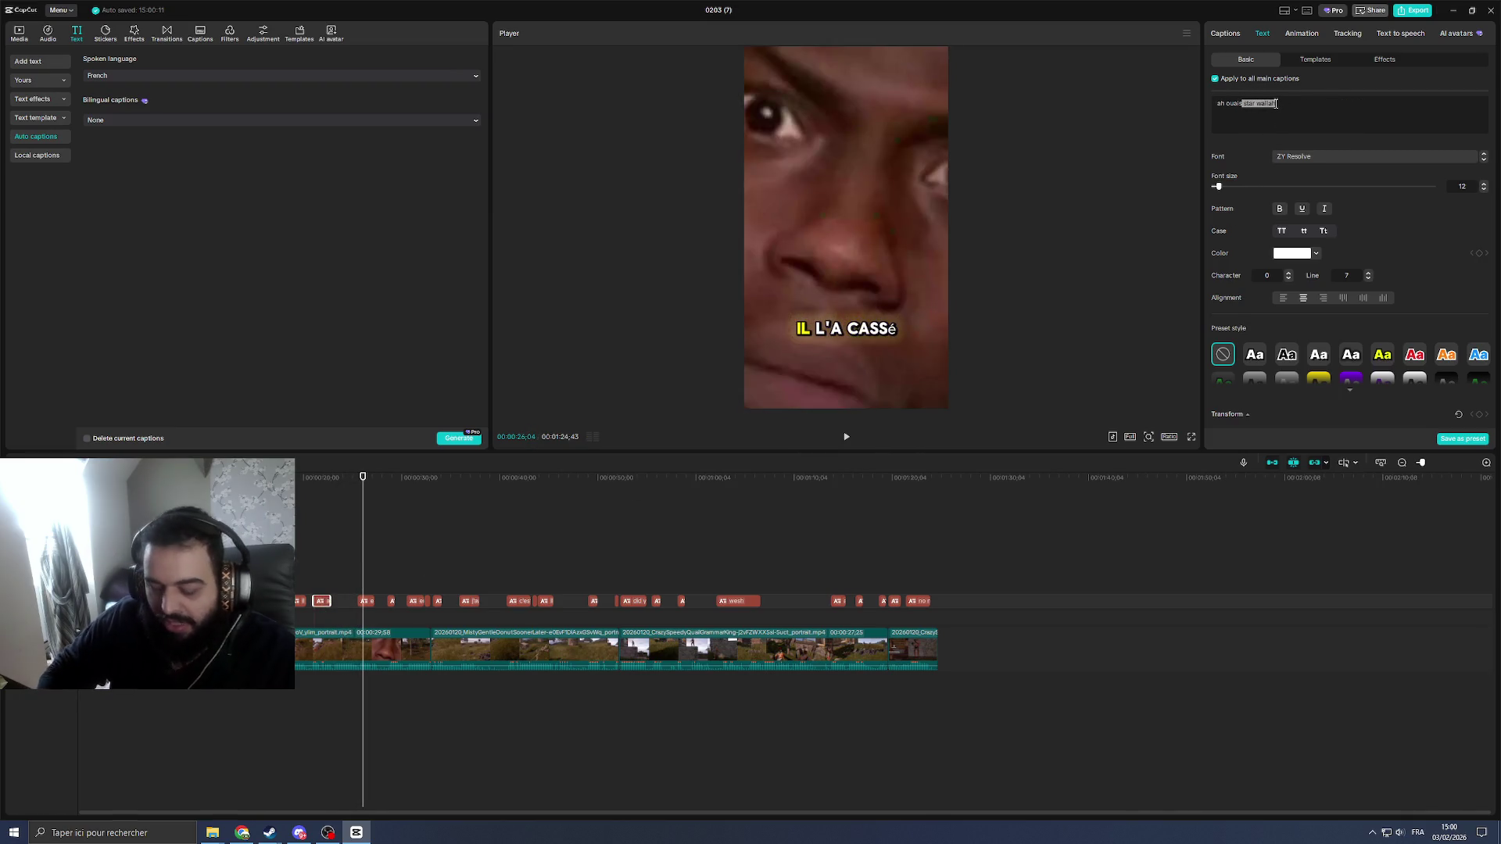
type("starfga")
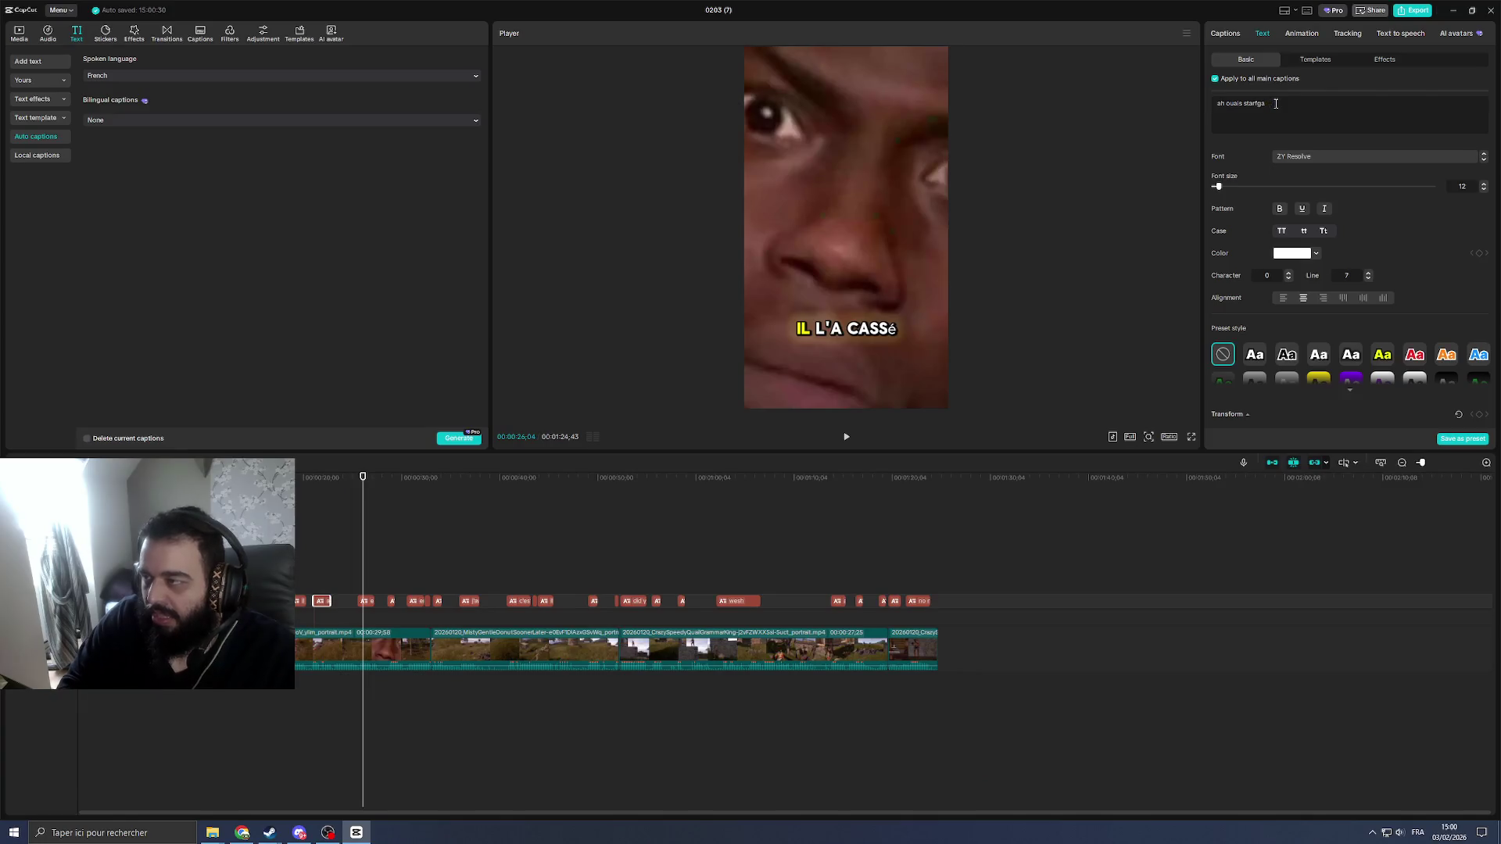
key("BackSpace")
key("BackSpace")
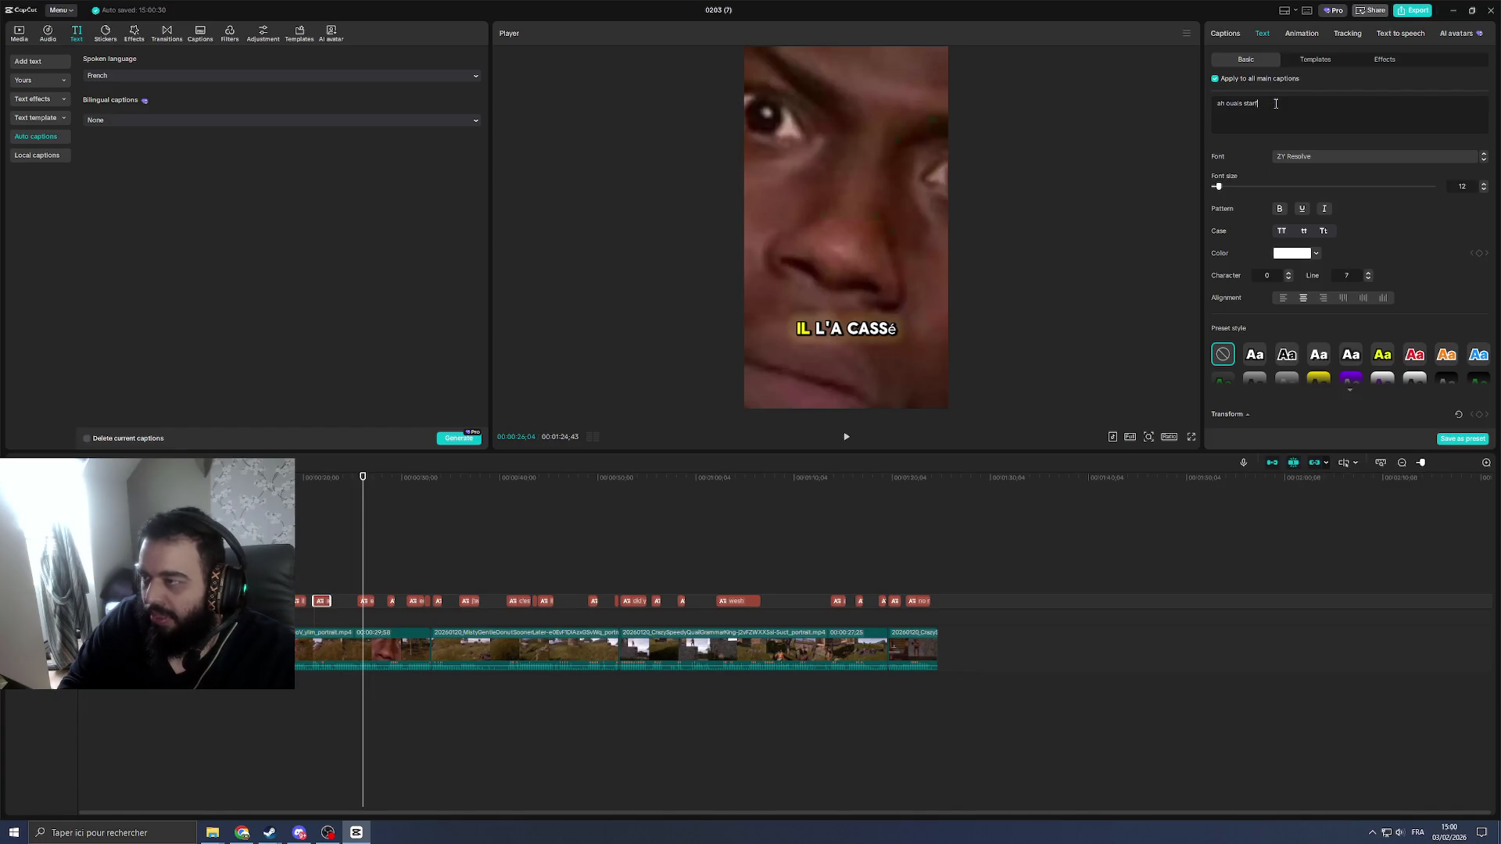
type("allah")
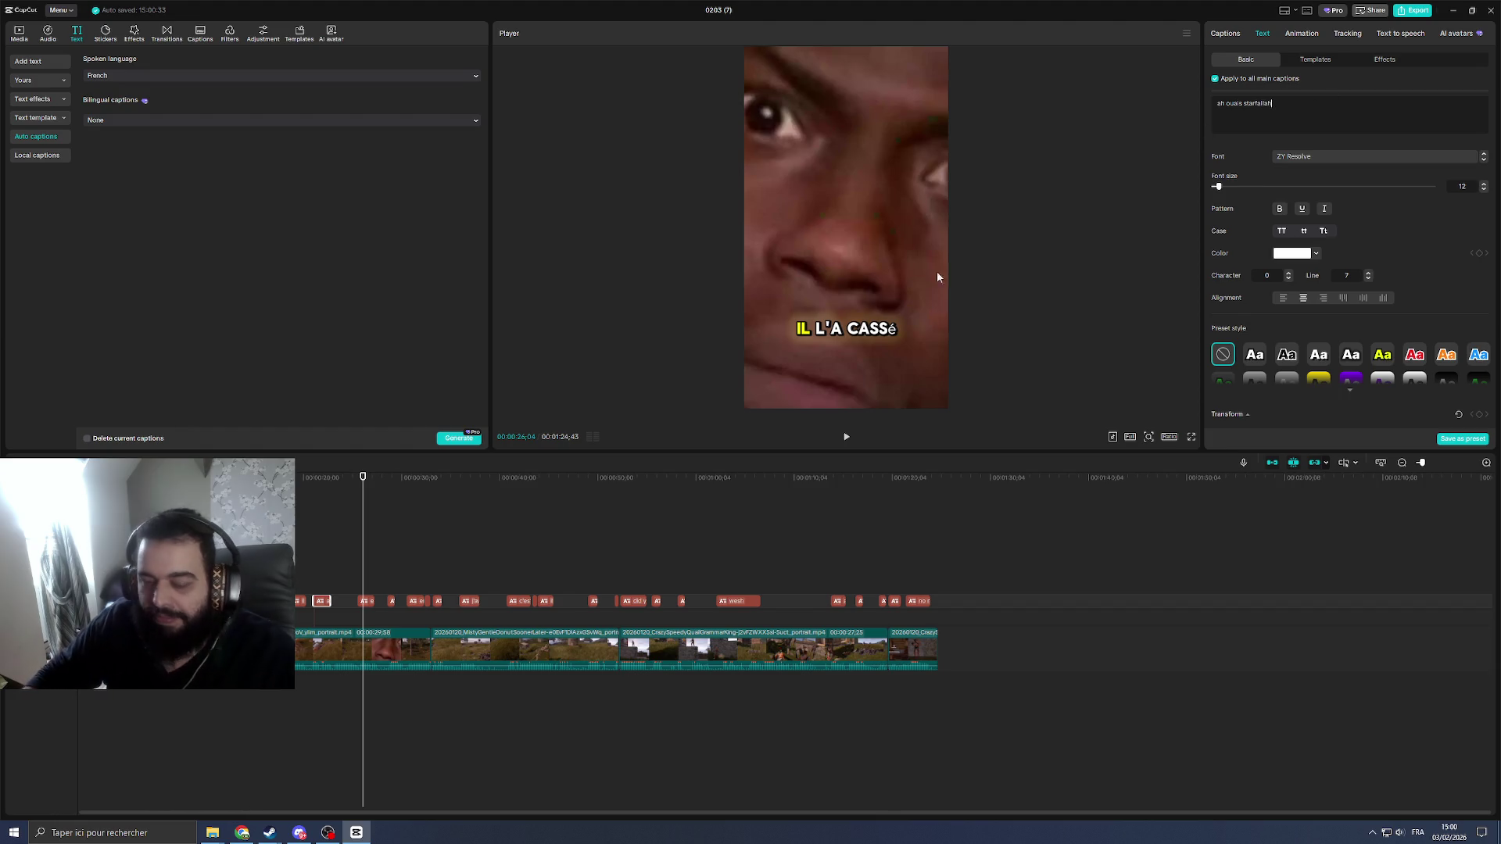
left_click(308, 491)
key("space")
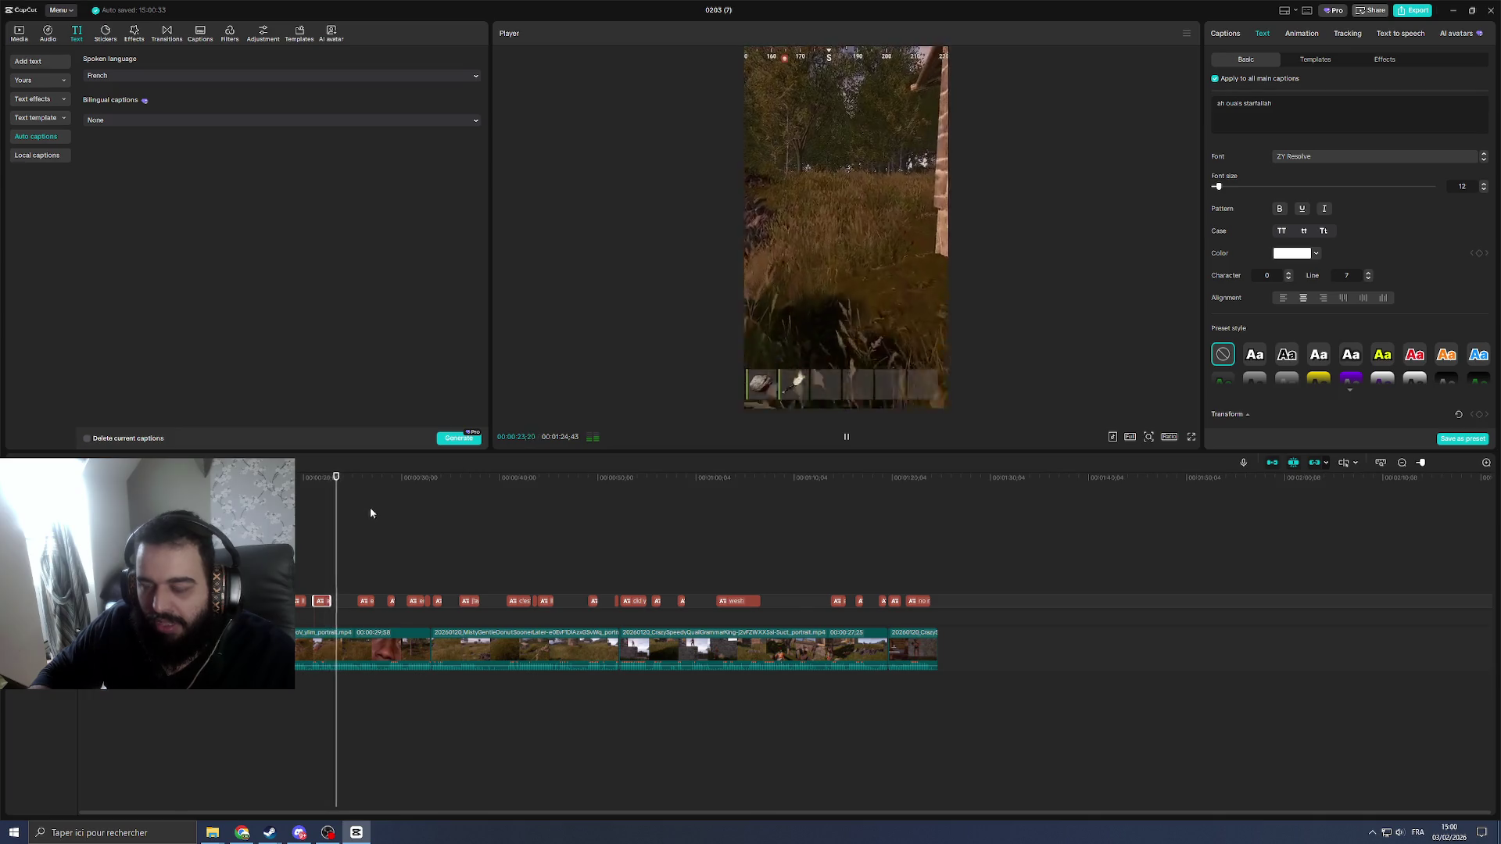
left_click(325, 643)
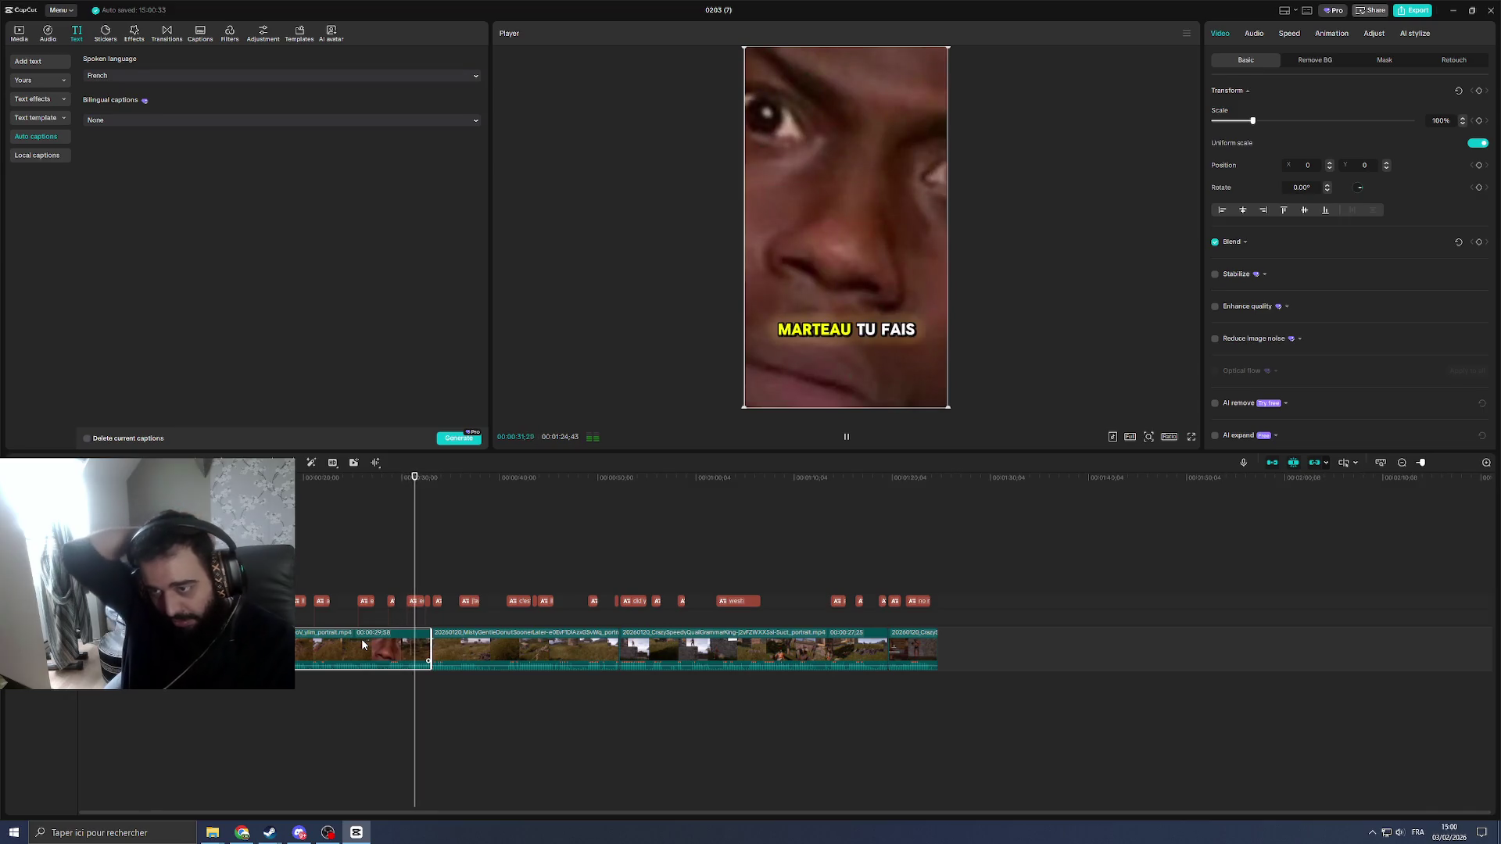
Step: Replace the misheard 'des molitions' in the caption with 'démolis'
key("space")
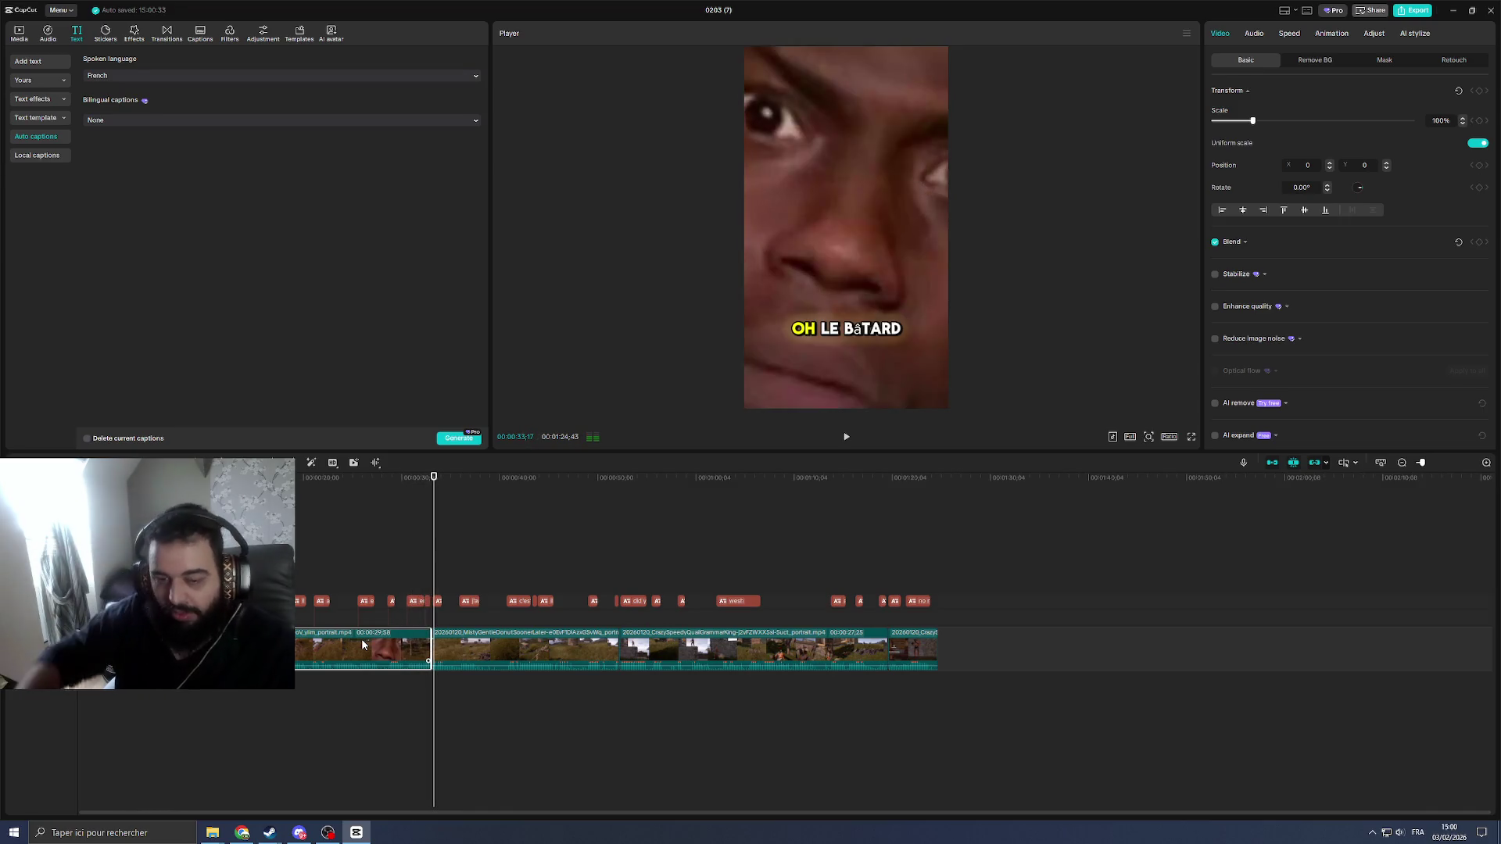
left_click(427, 601)
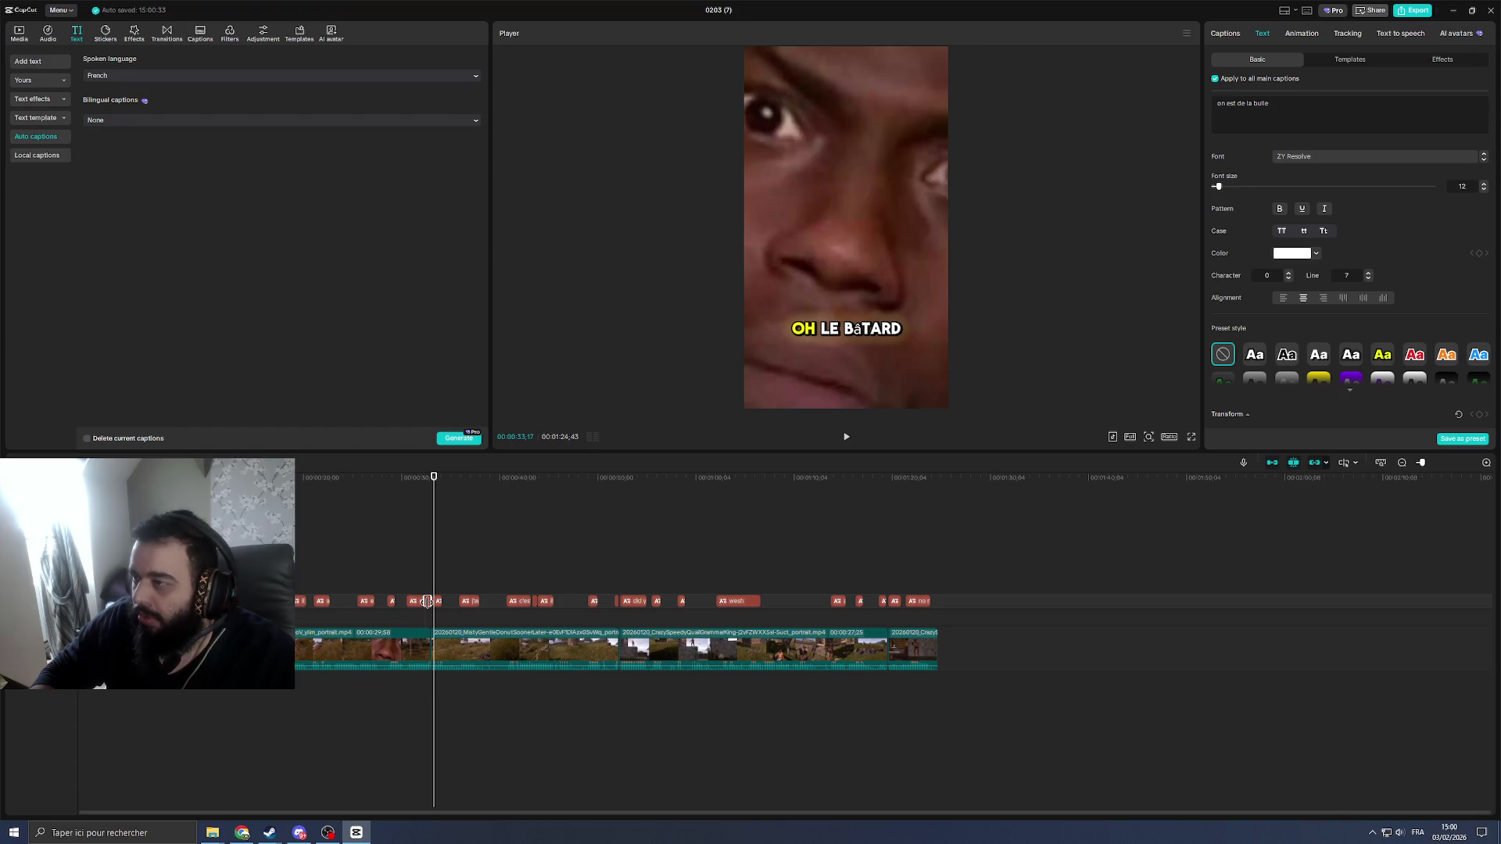
left_click(408, 579)
key("space")
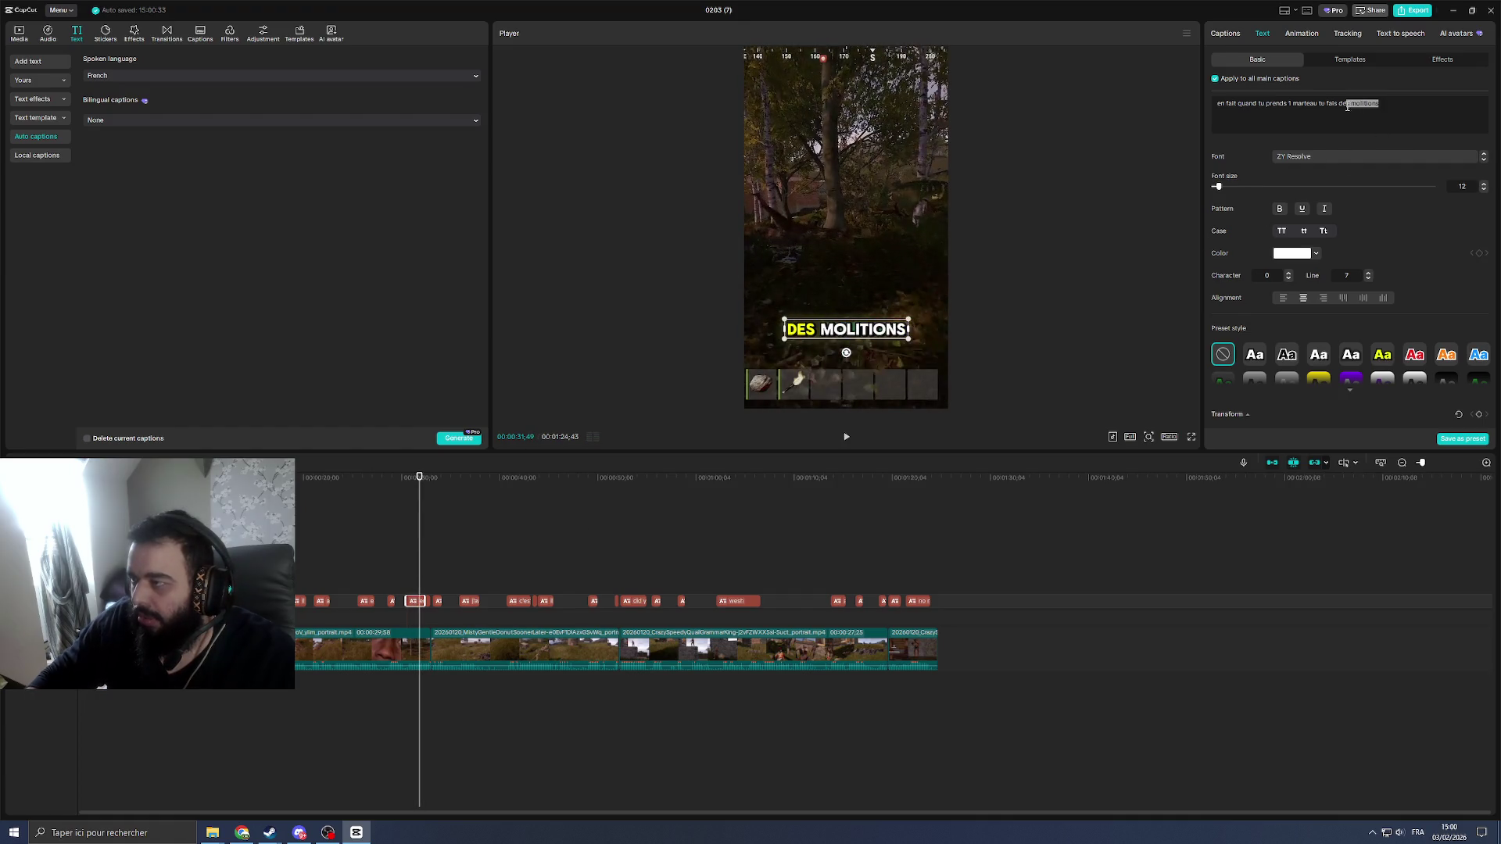
type("dém")
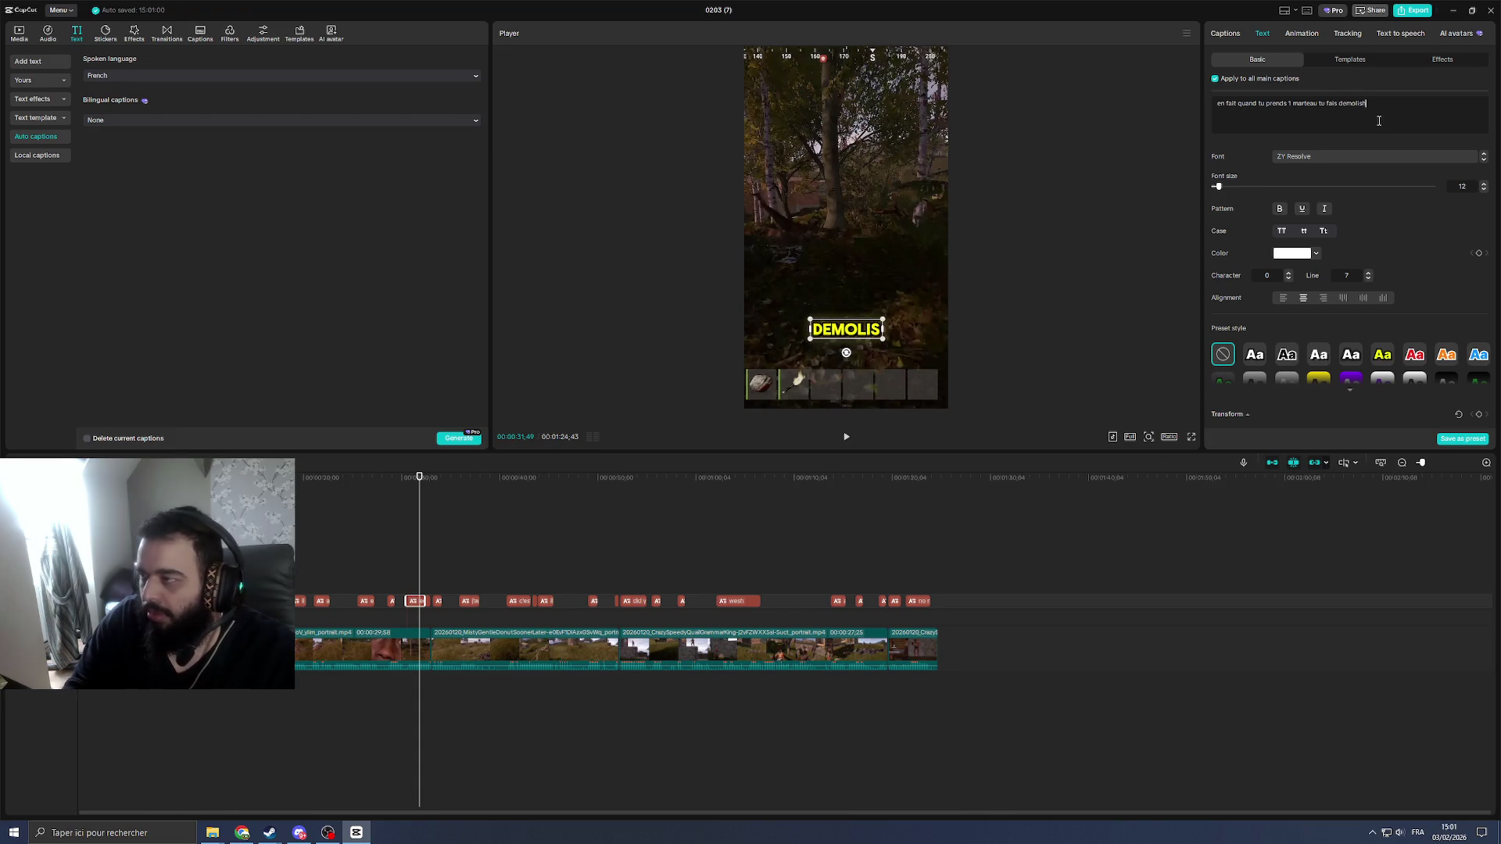
key("space")
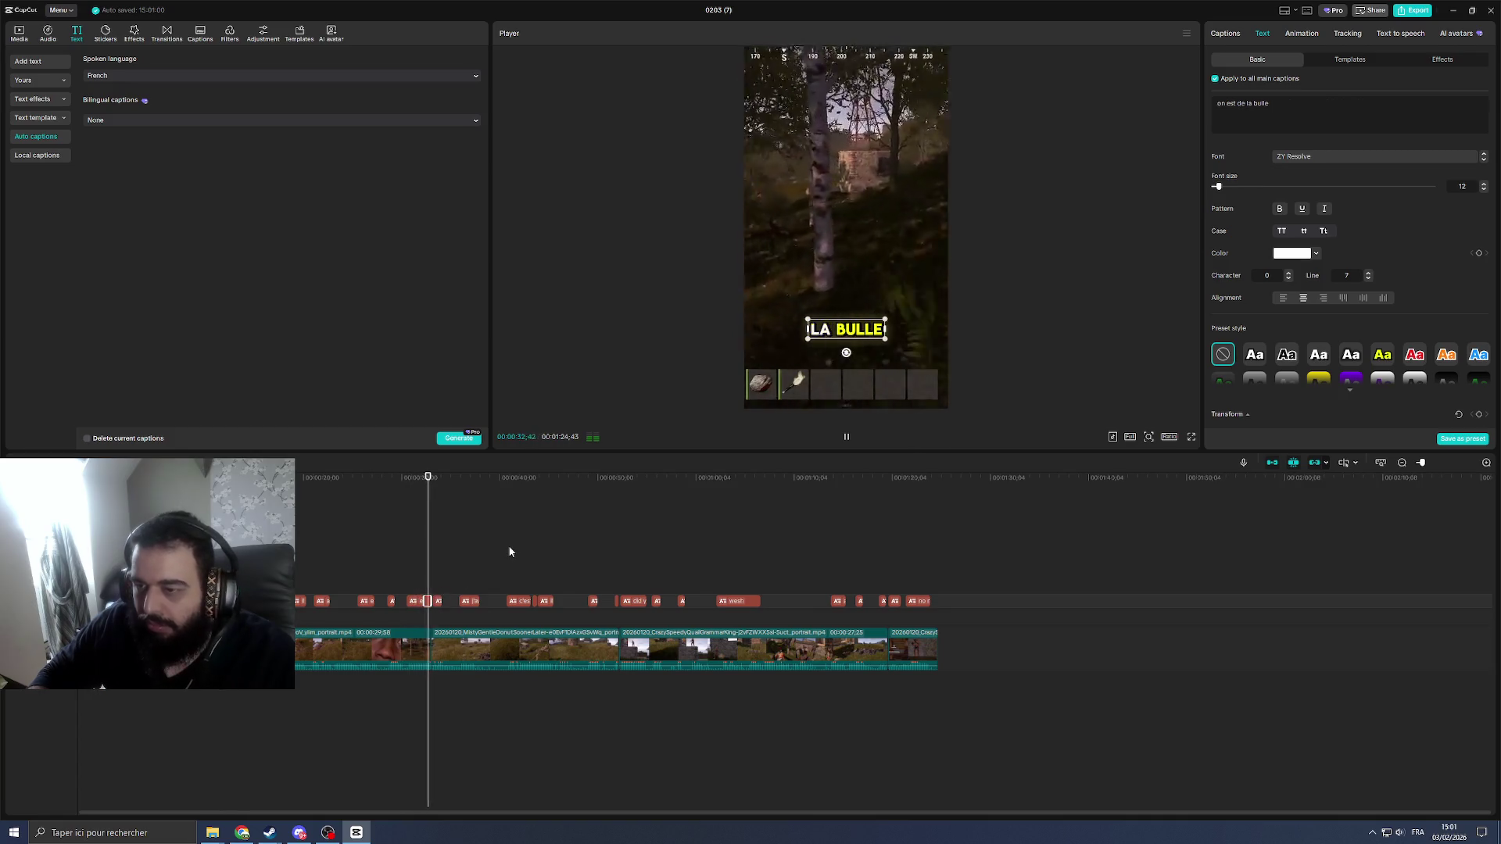
Step: Rewatch the surrounding passage to check the corrected captions
key("space")
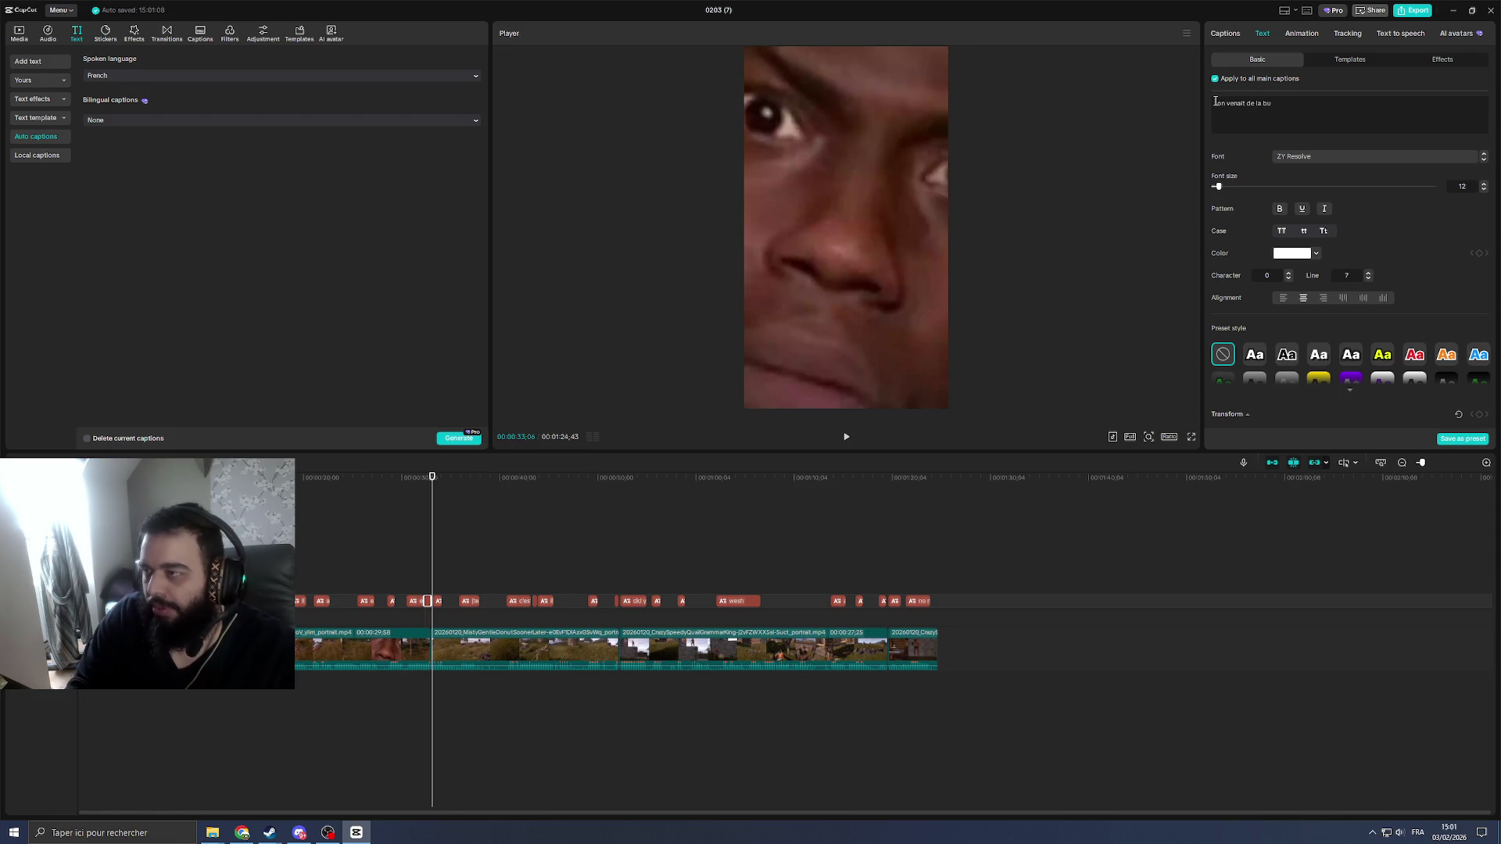
left_click(423, 497)
key("space")
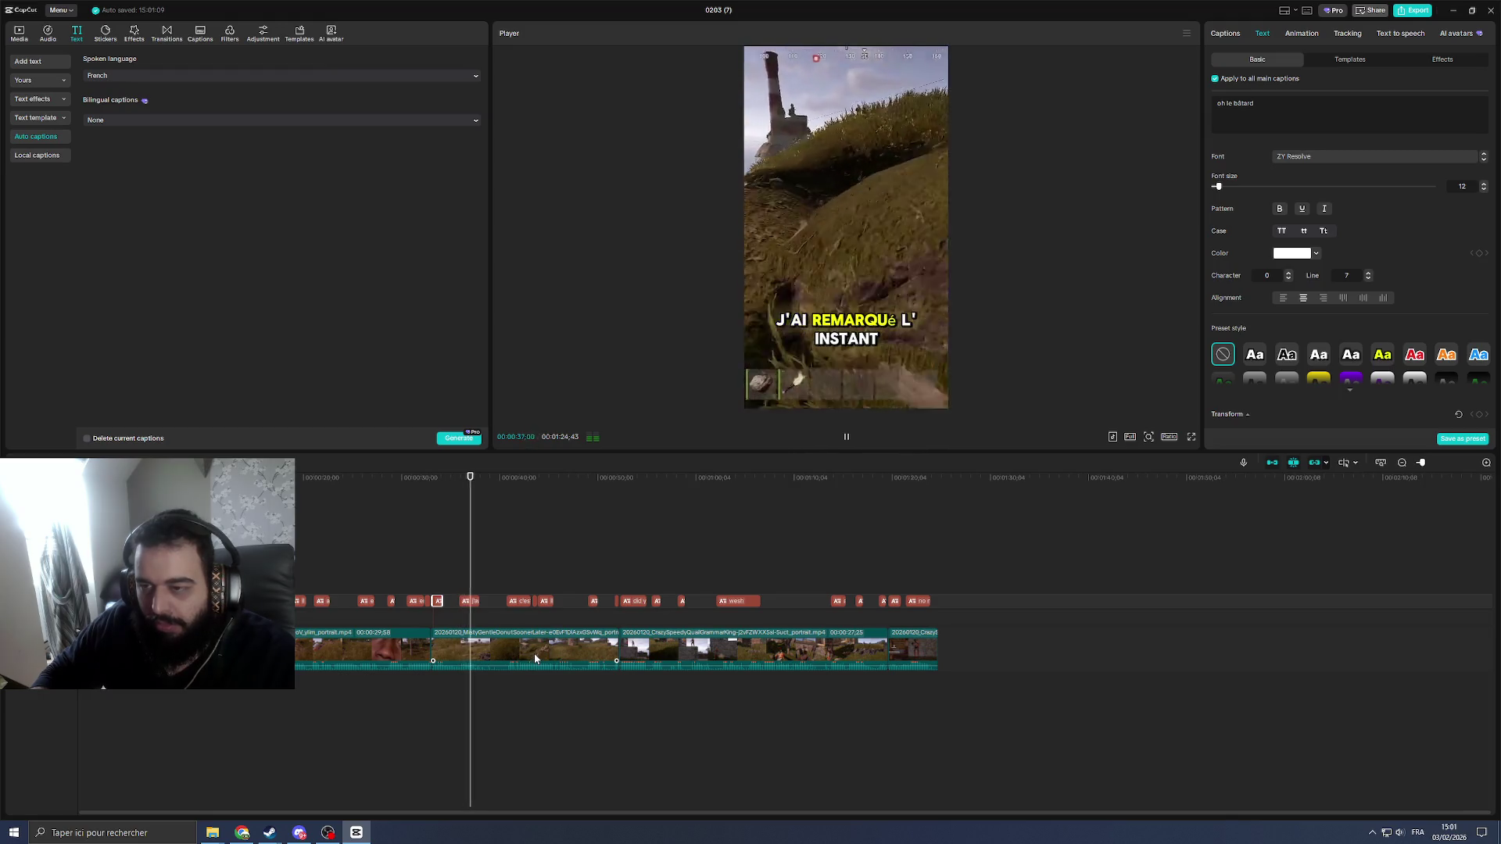
key("space")
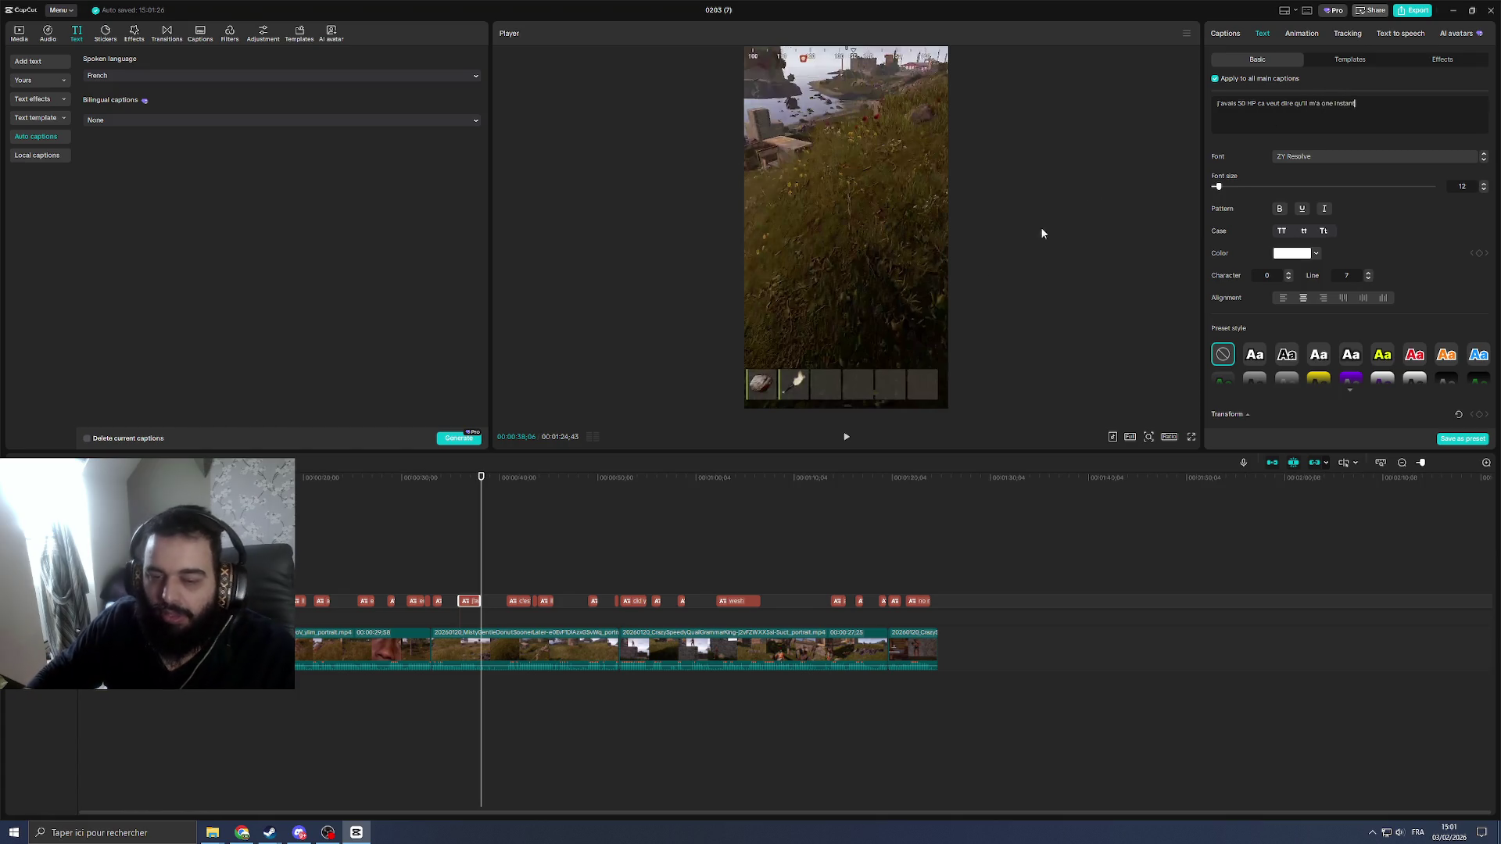
left_click(463, 479)
key("space")
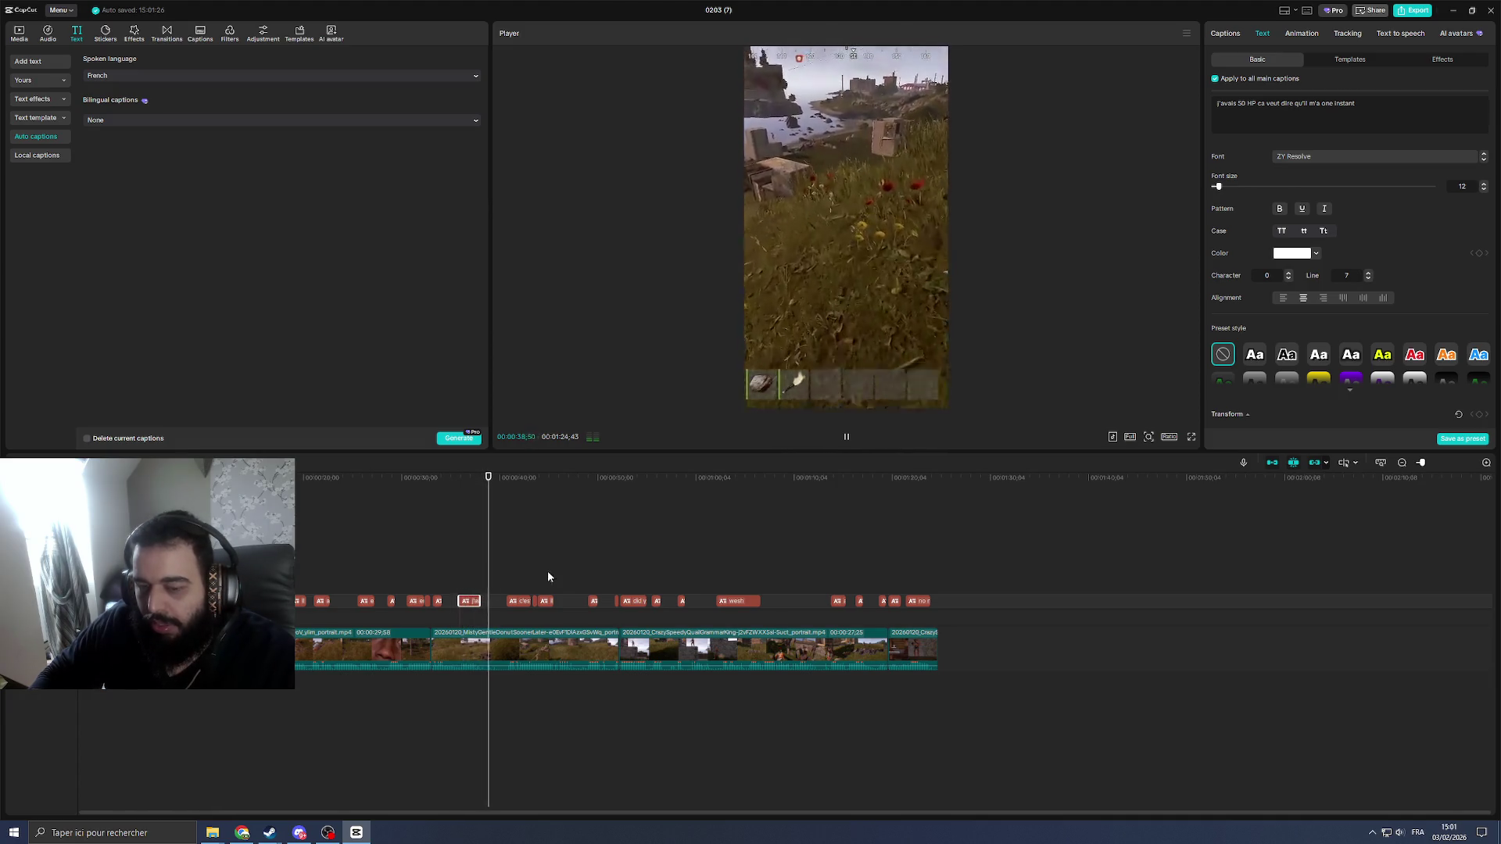
Step: Delete a 2.7-second piece of the second gameplay clip, leaving the short at 1:22:00
left_click(559, 650)
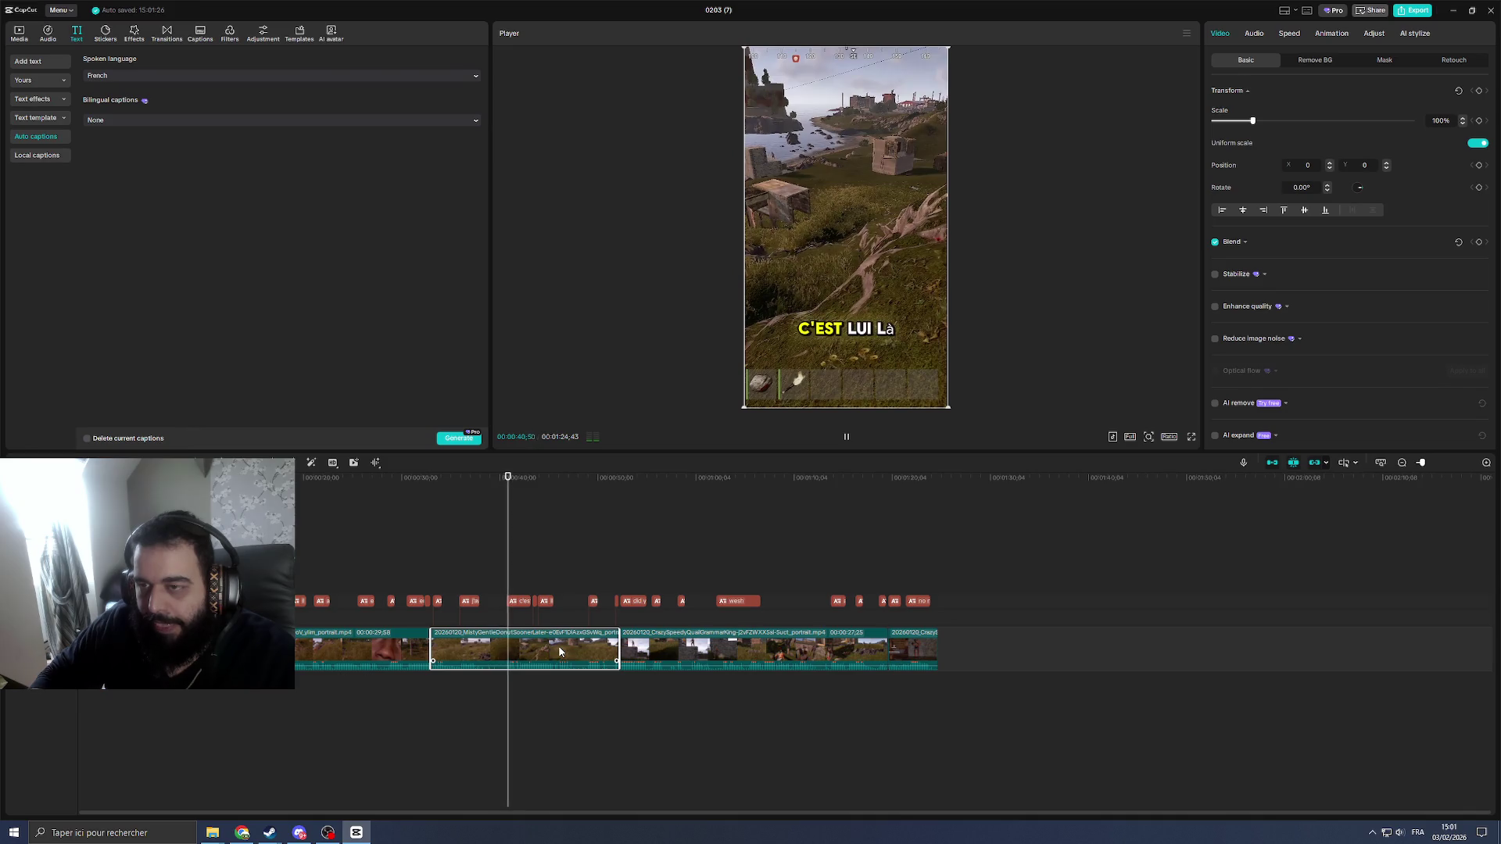
left_click_drag(523, 496, 463, 496)
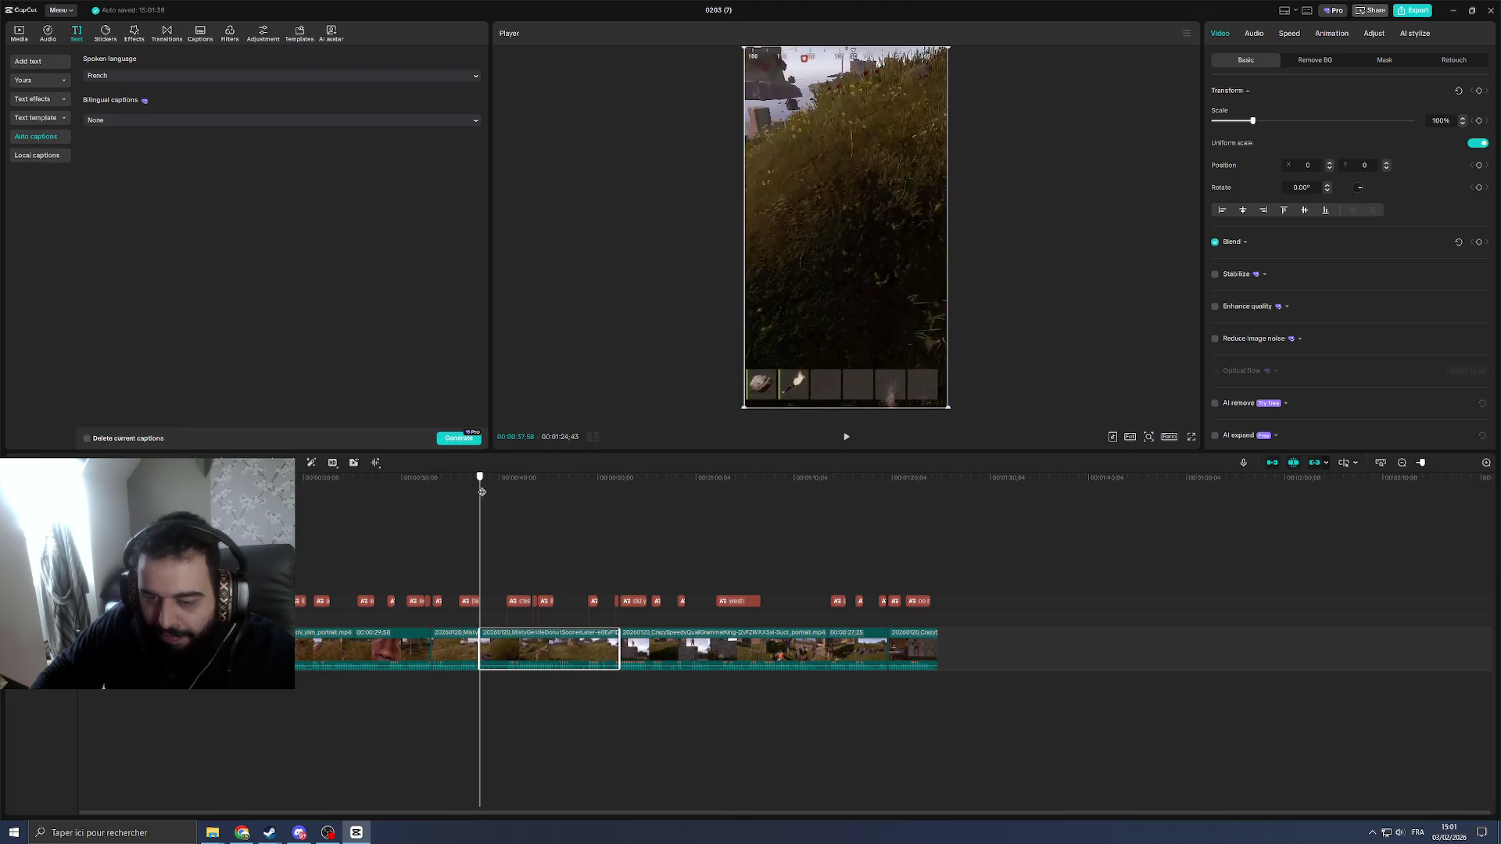
left_click_drag(480, 491, 505, 497)
left_click(485, 647)
key("Delete")
left_click(470, 620)
key("space")
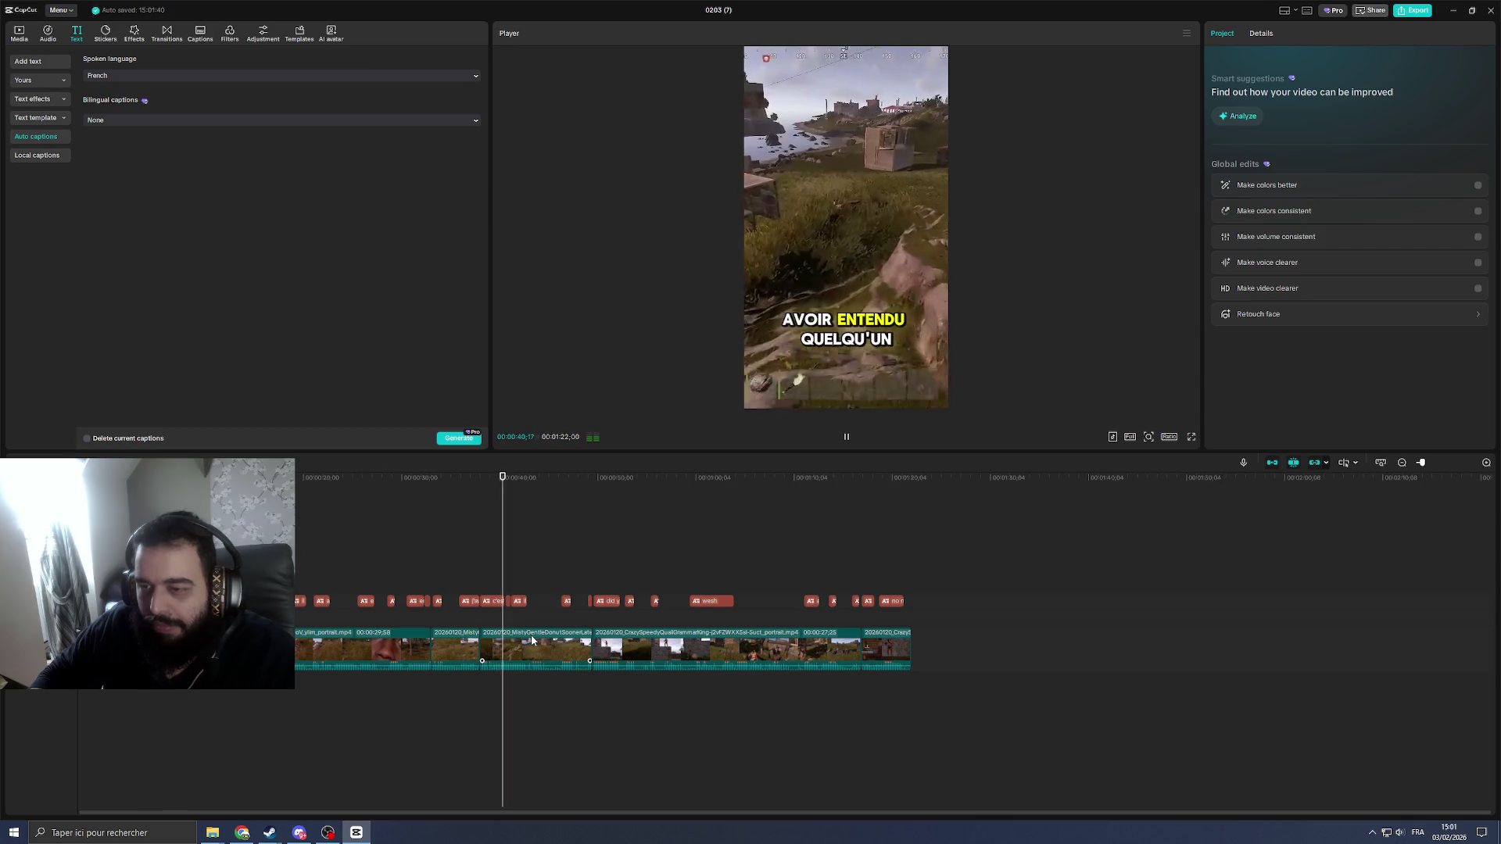
key("space")
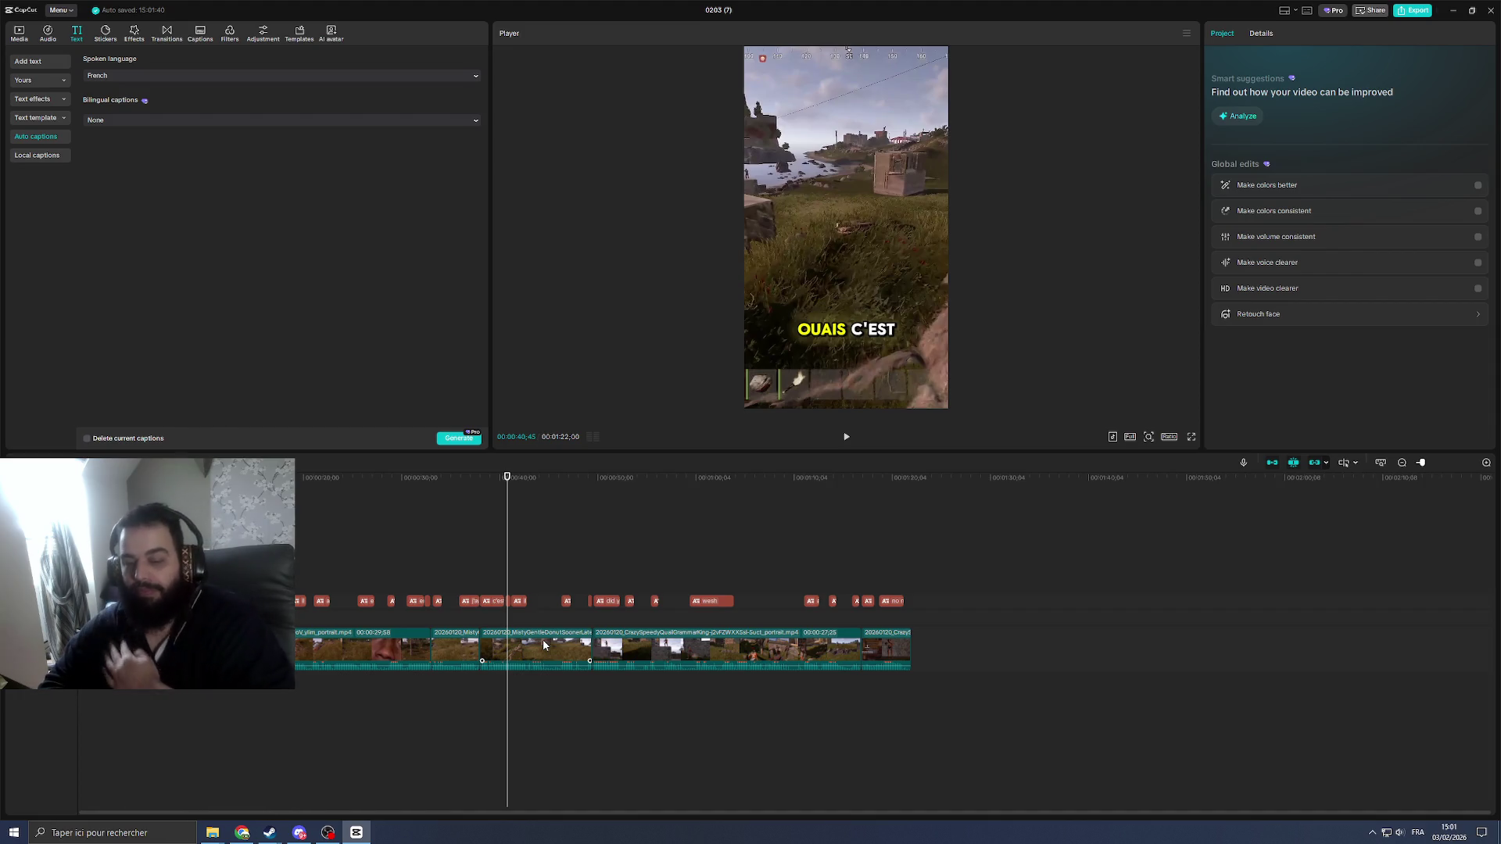
key("space")
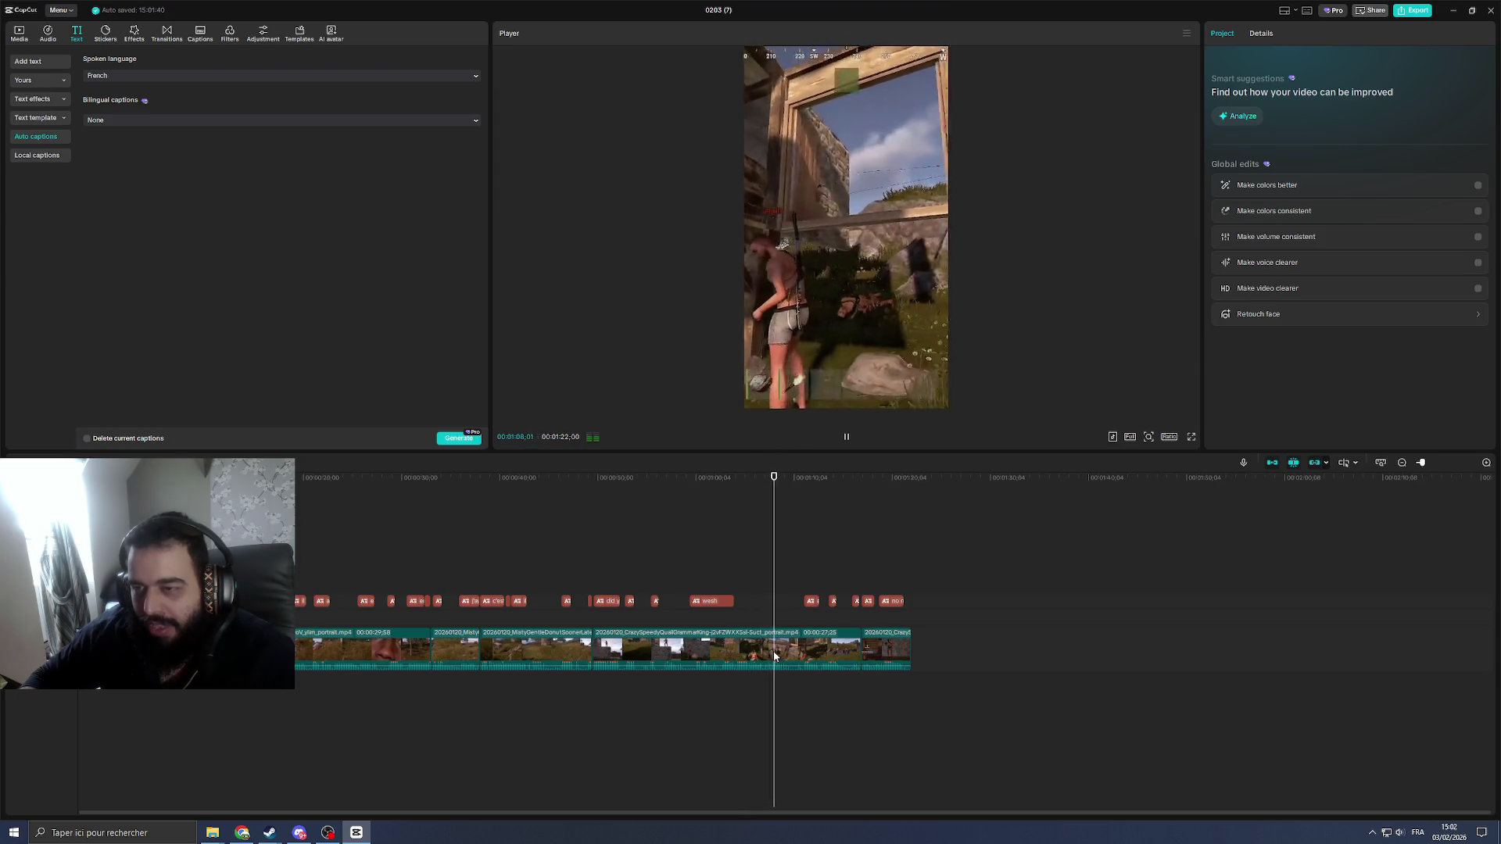
left_click(822, 648)
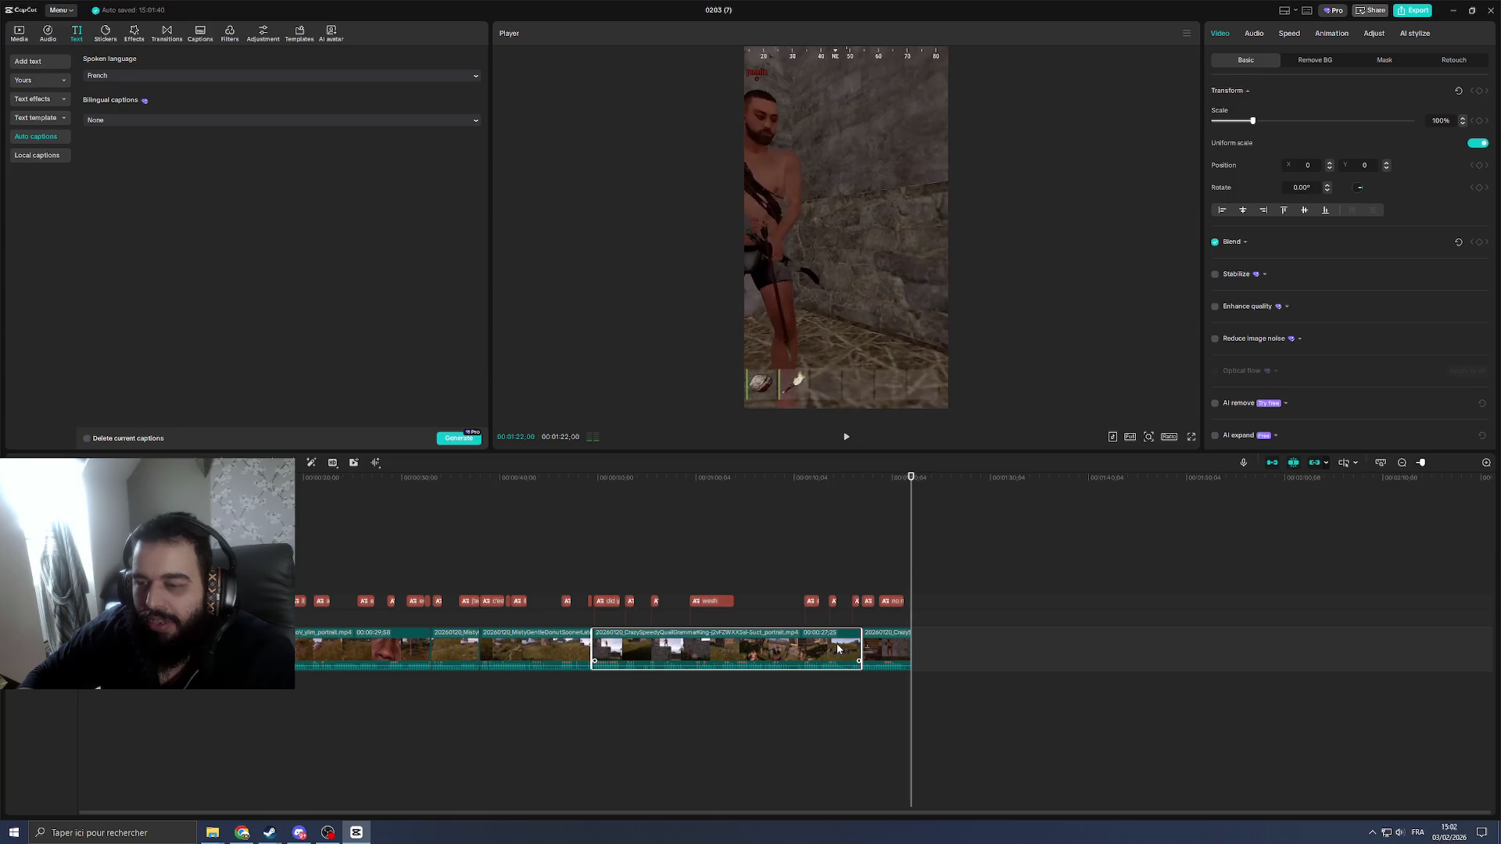
key("Home")
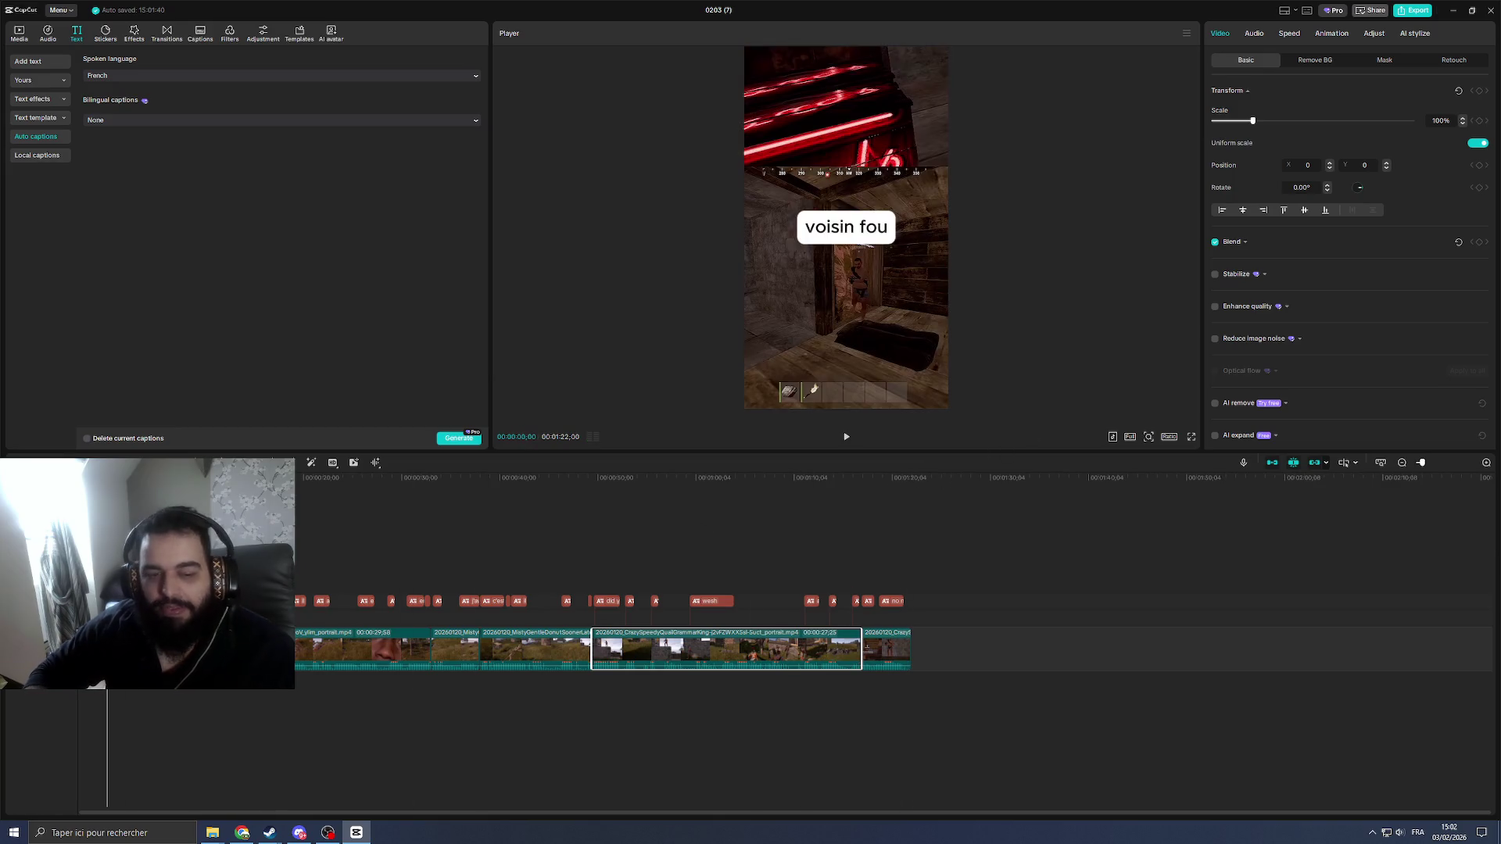
Step: Retitle to 'voisin fou mais c'est devenu notre pote' on two lines and open Export
scroll(460, 576, "down", 2)
scroll(507, 564, "up", 1)
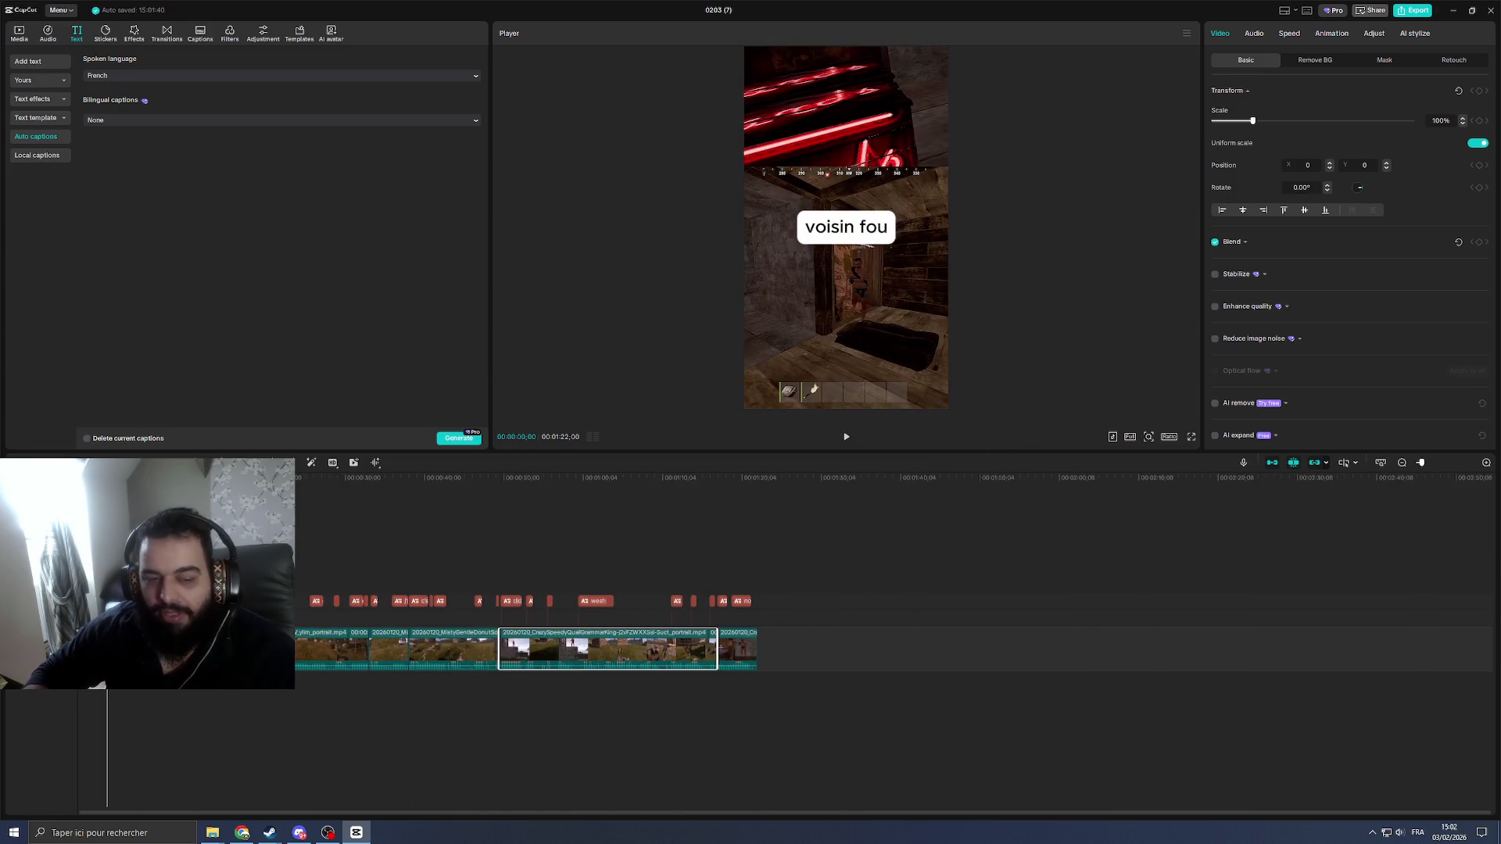
left_click(847, 226)
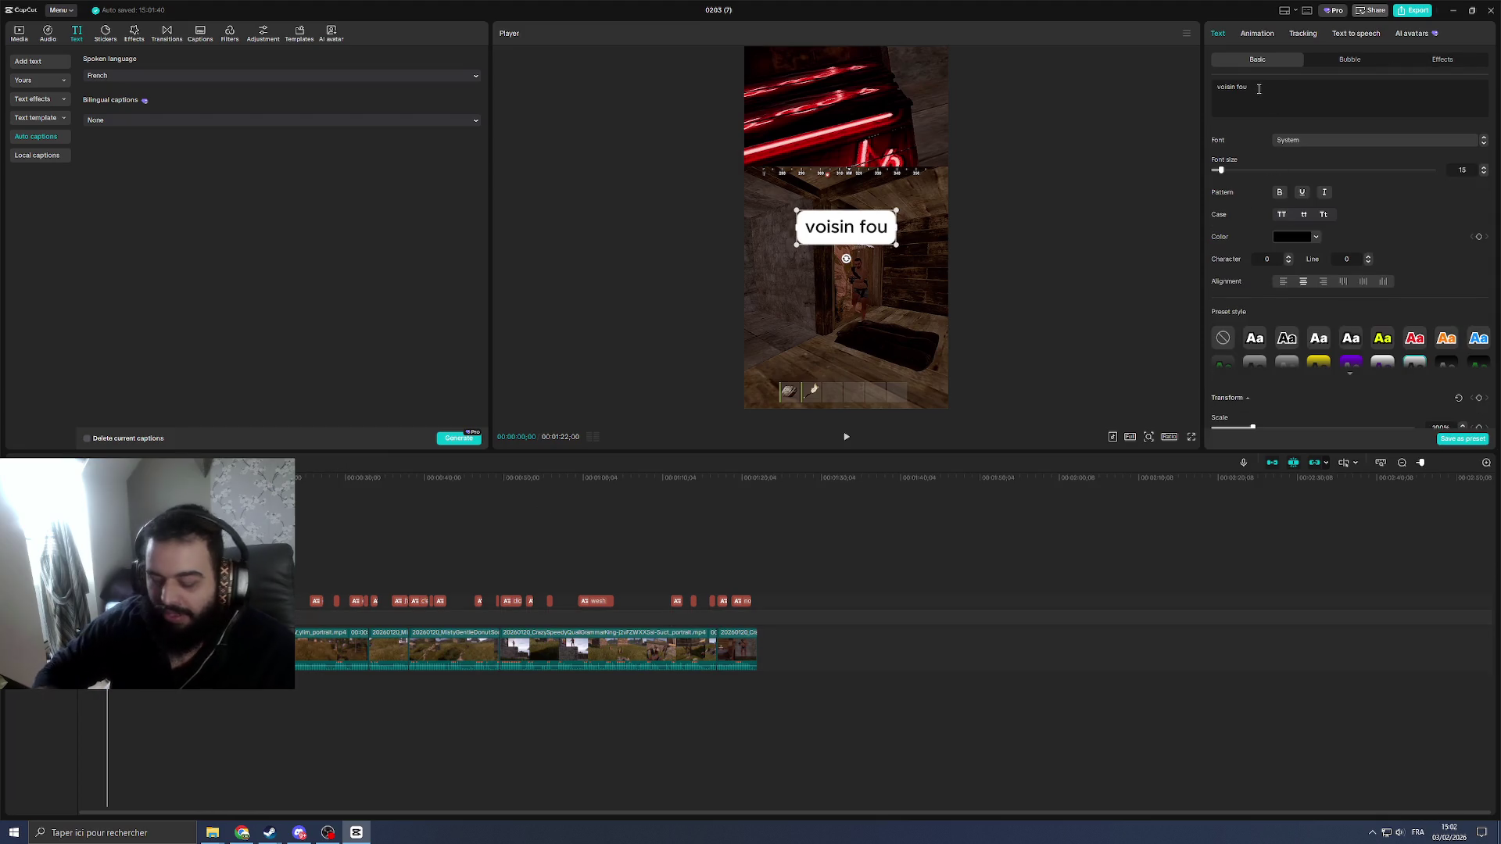
type("mais il é")
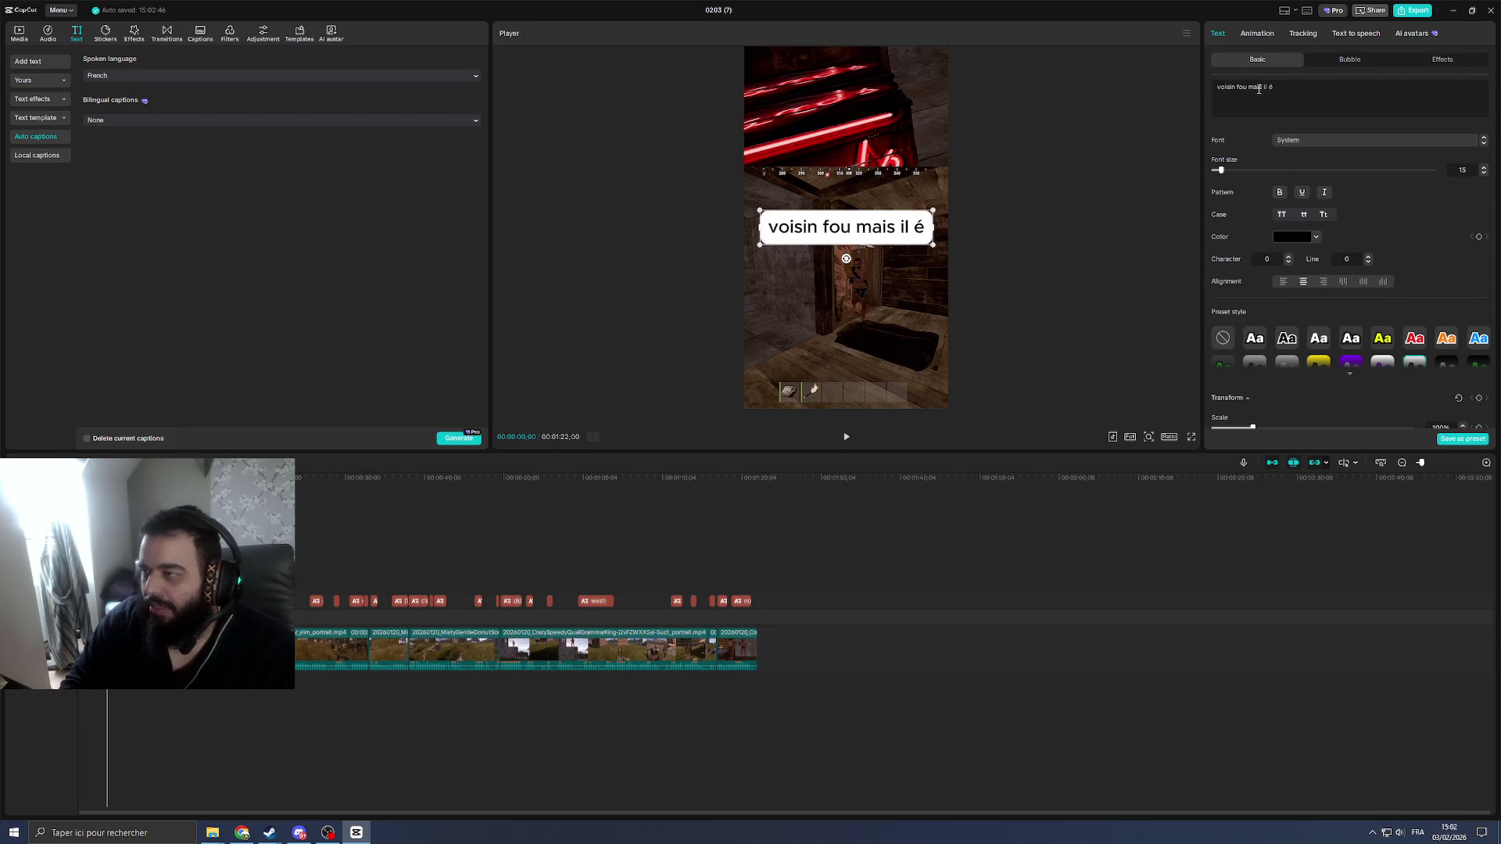
type("fin")
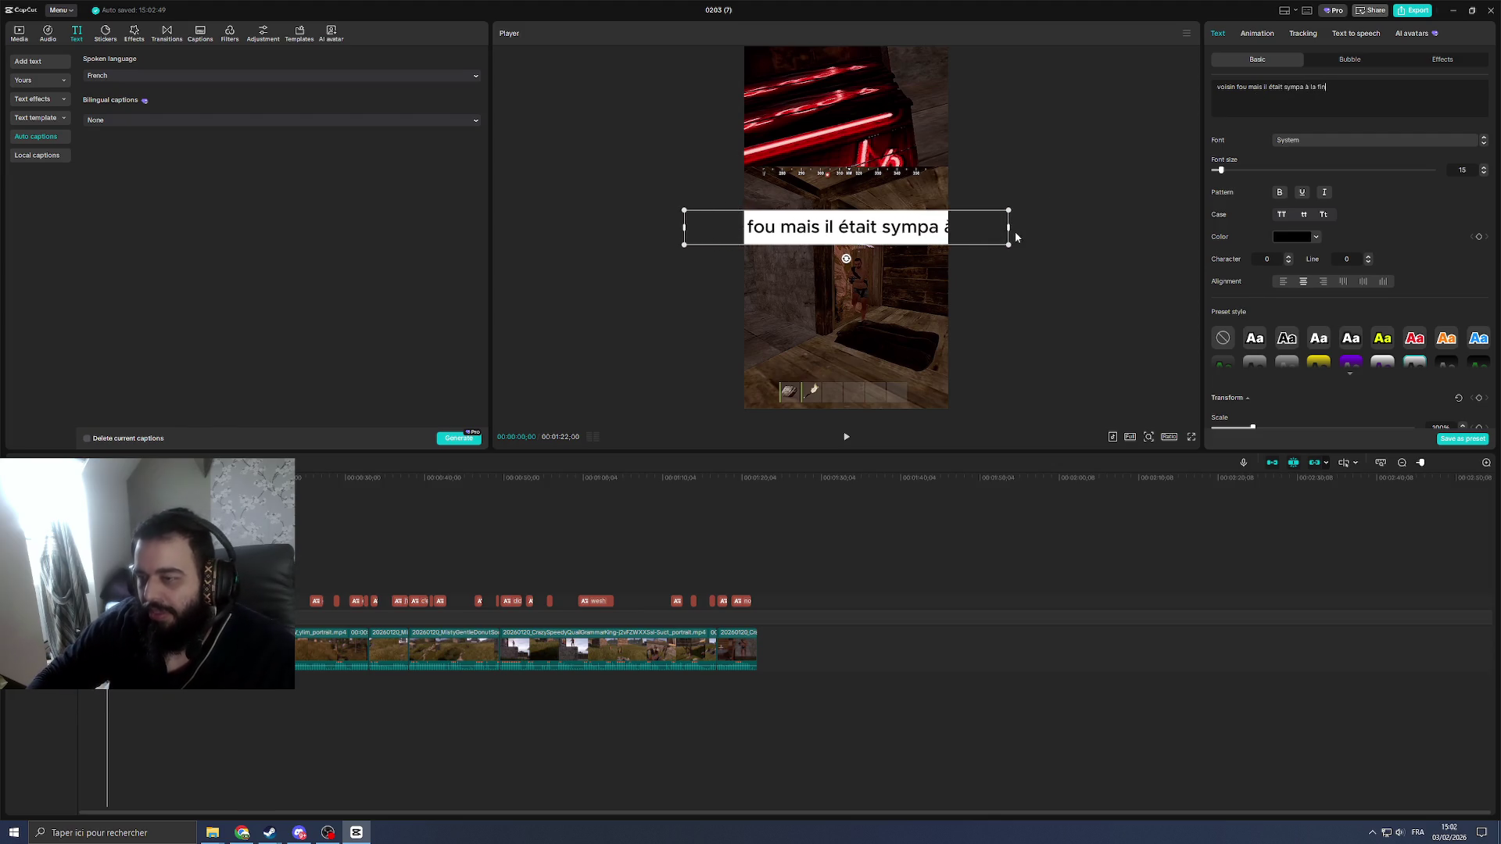
mouse_move(1009, 229)
left_mouse_down()
mouse_move(927, 215)
mouse_move(874, 232)
left_mouse_up()
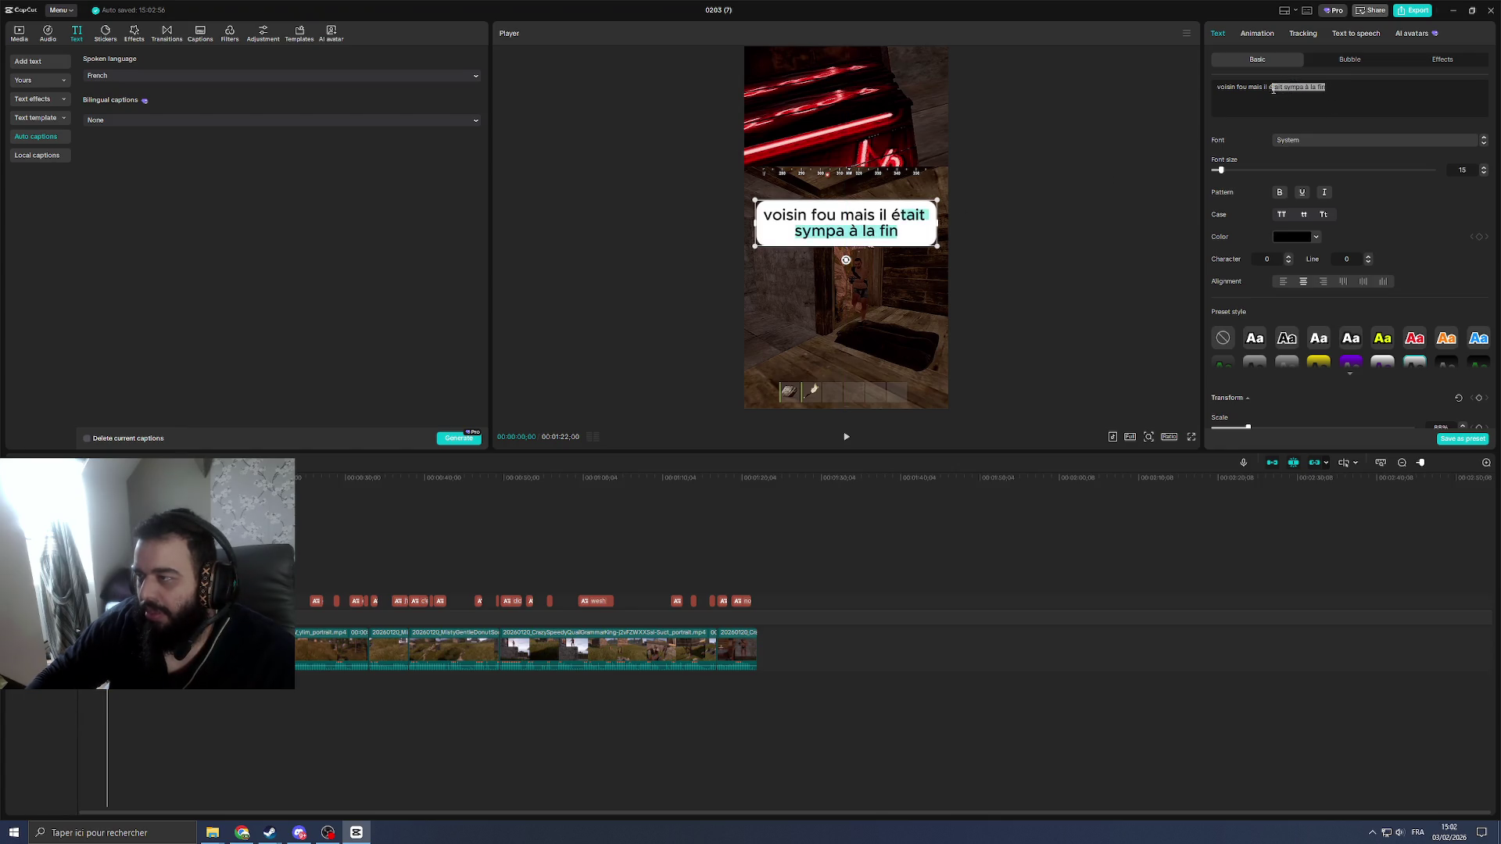
type("c de")
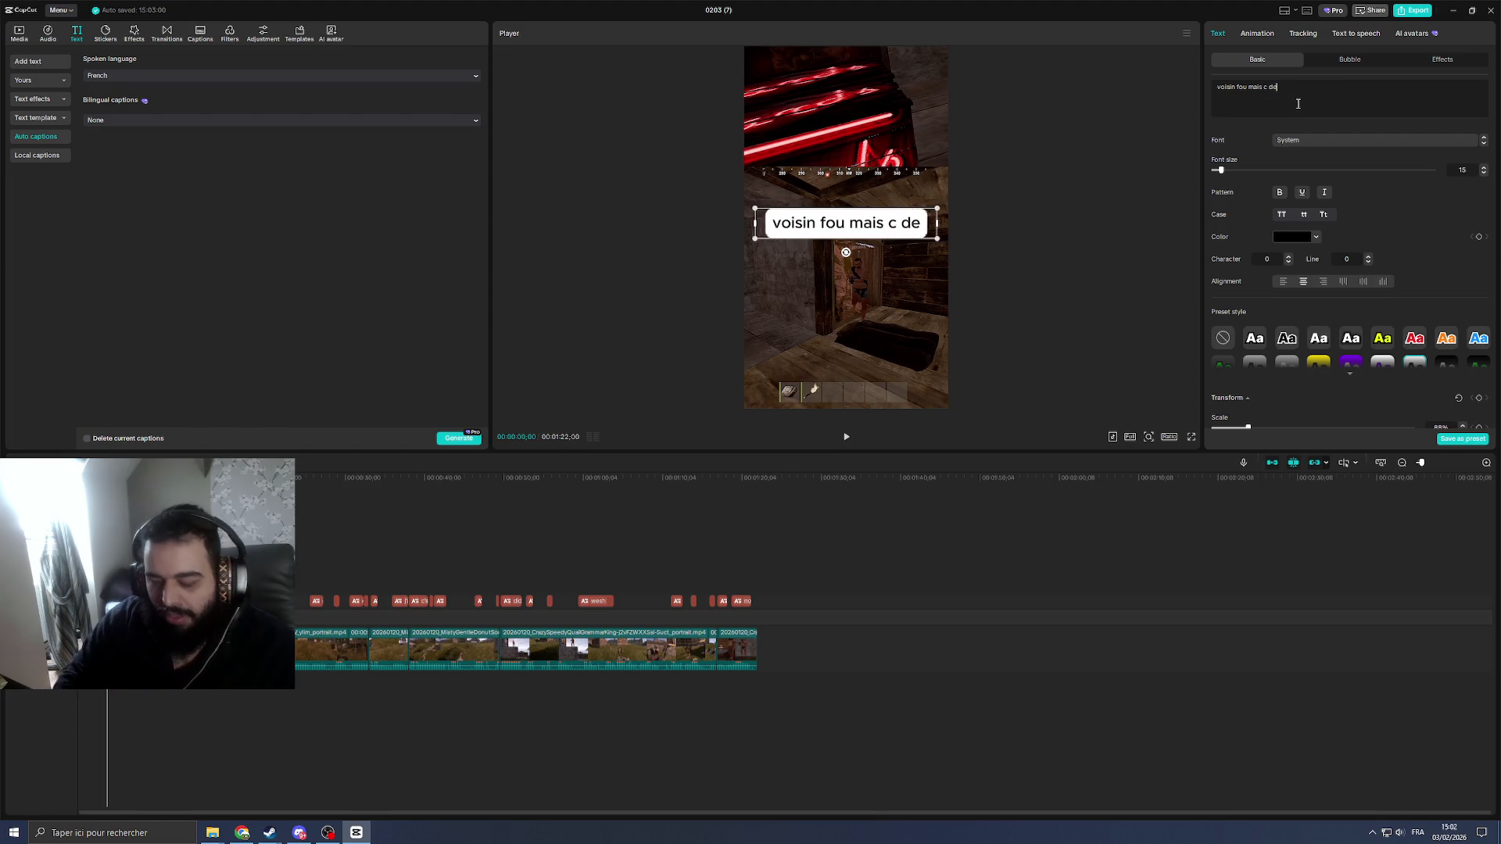
type("venu notre pote")
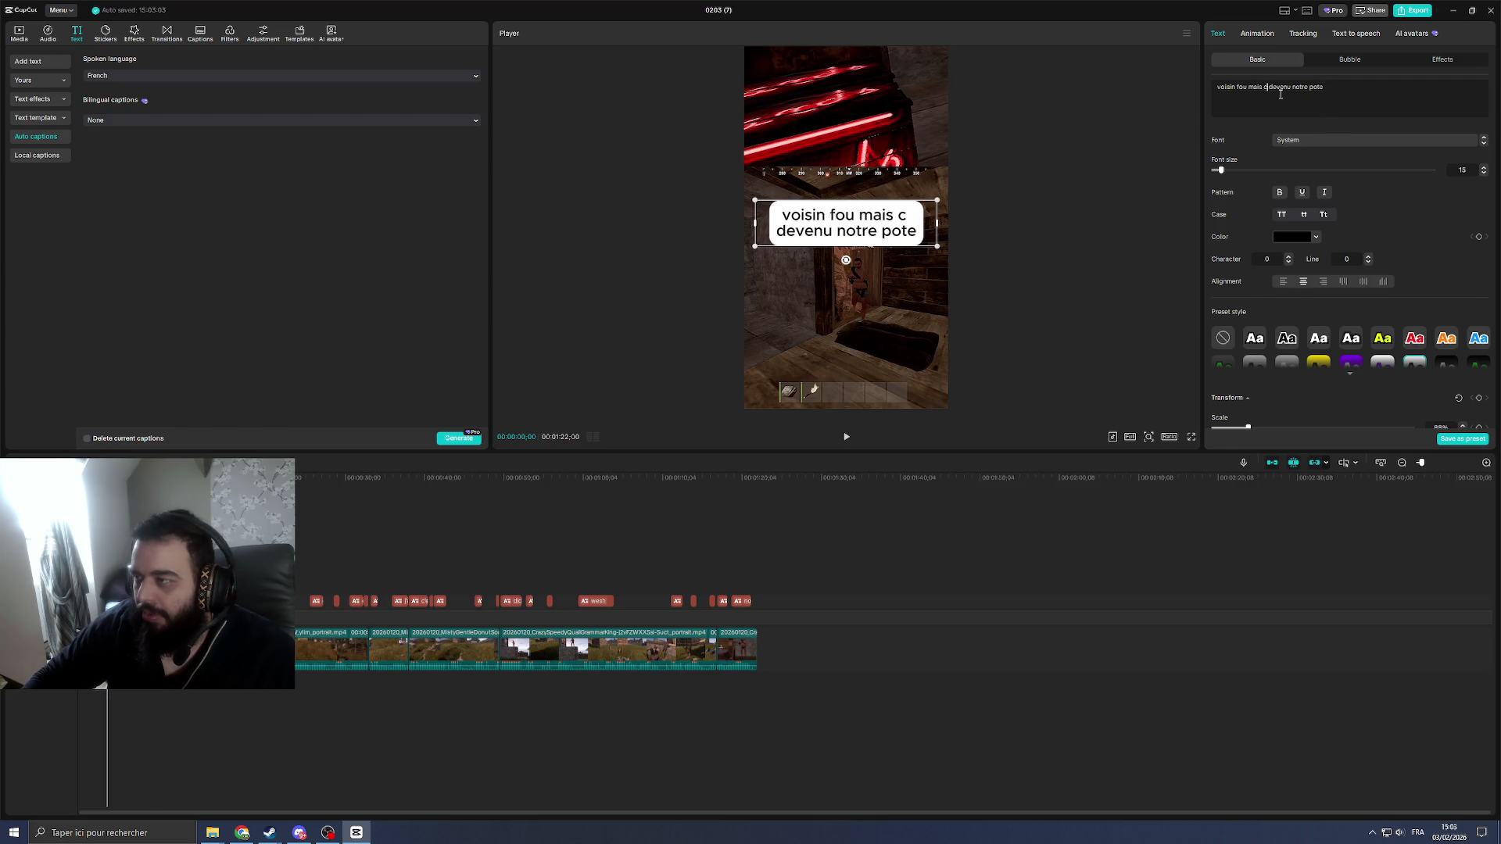
key("BackSpace")
type("il")
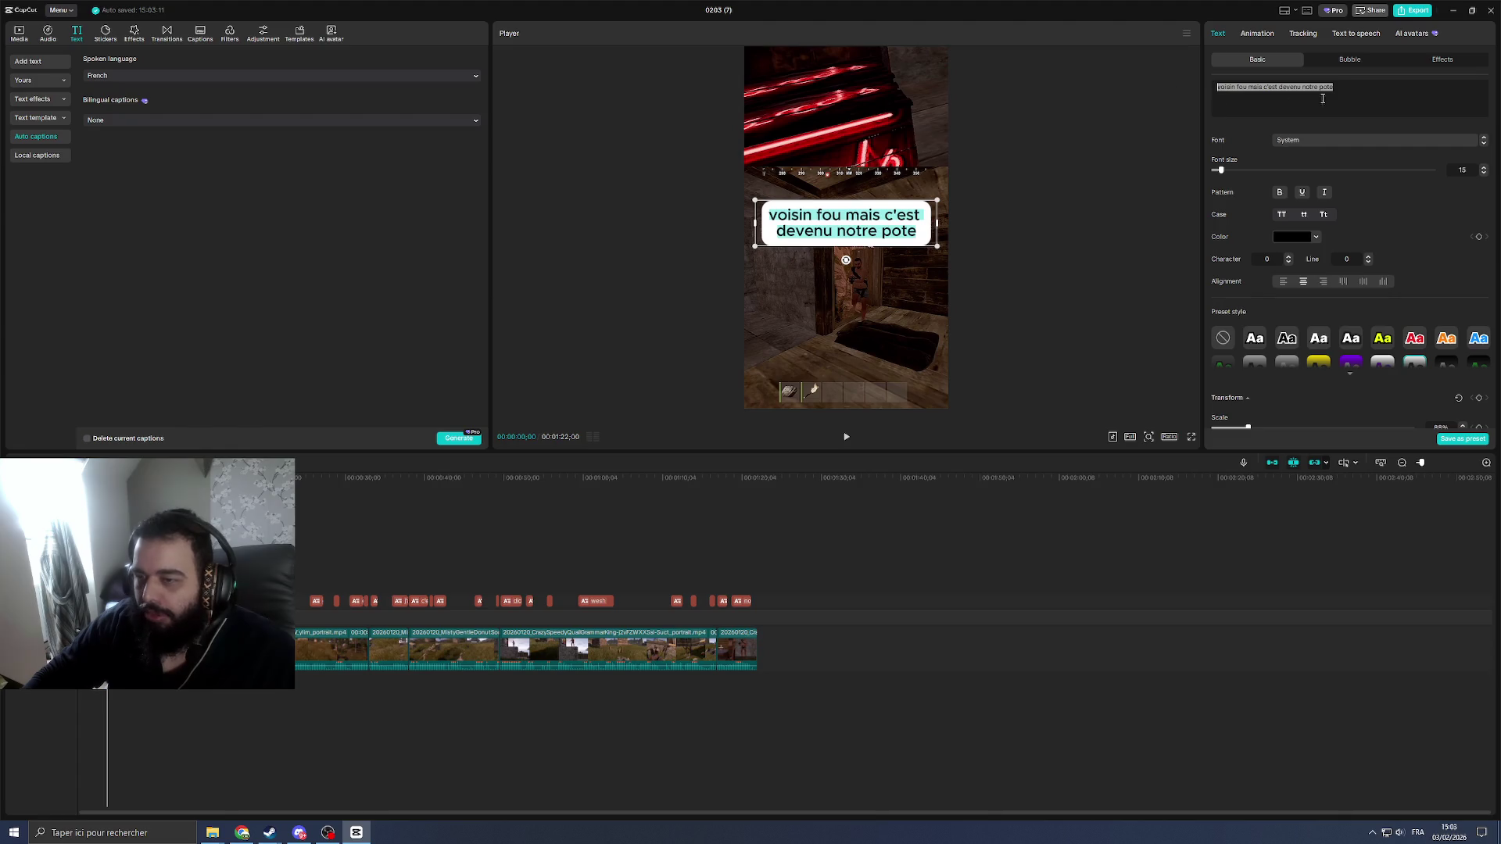
key("ctrl+e")
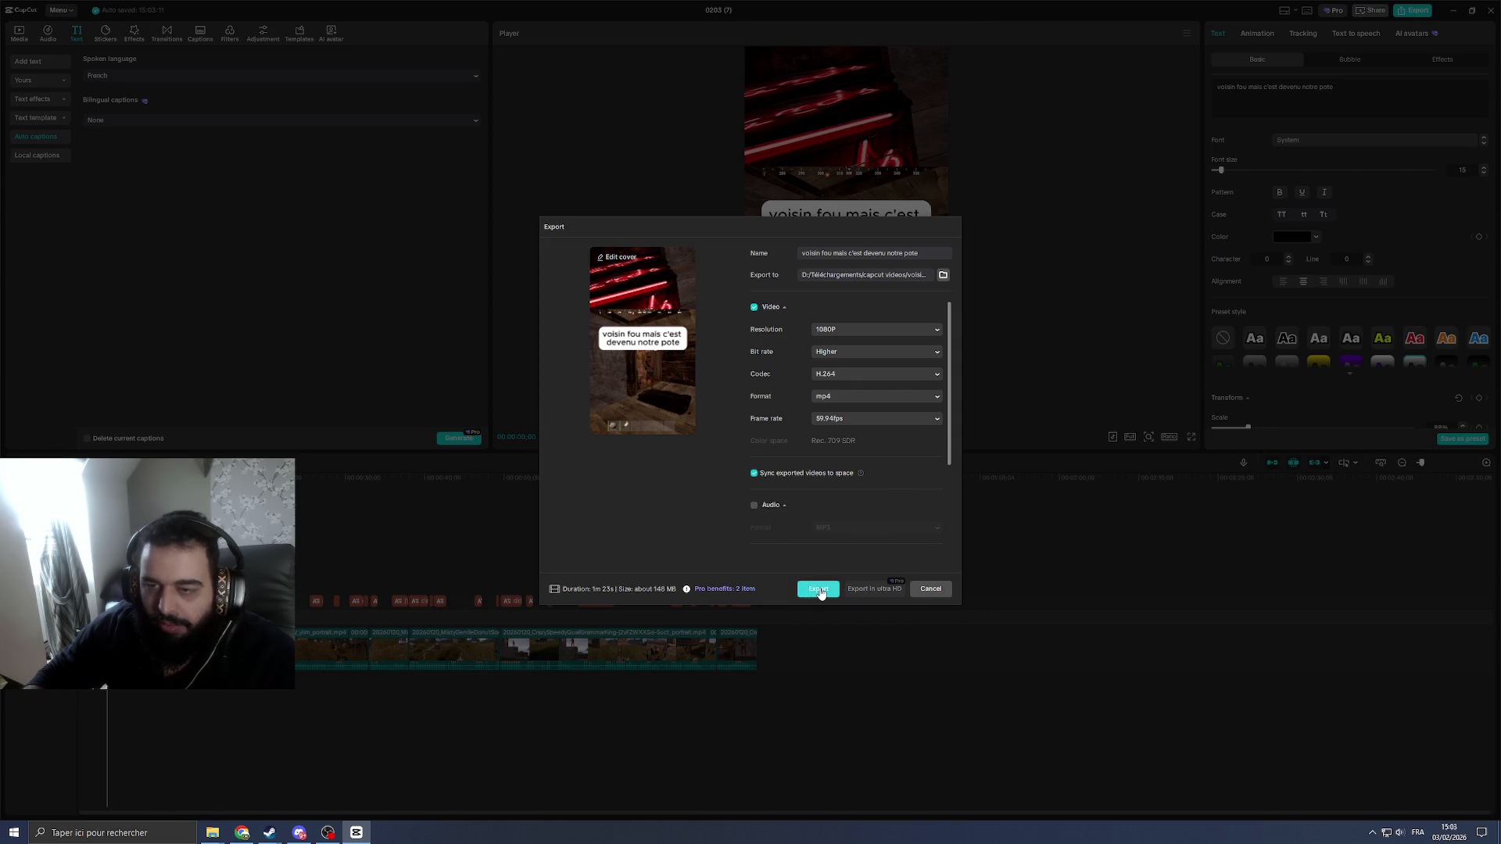
Step: Export the short as a 1080P mp4 and close the finished export window
key("Return")
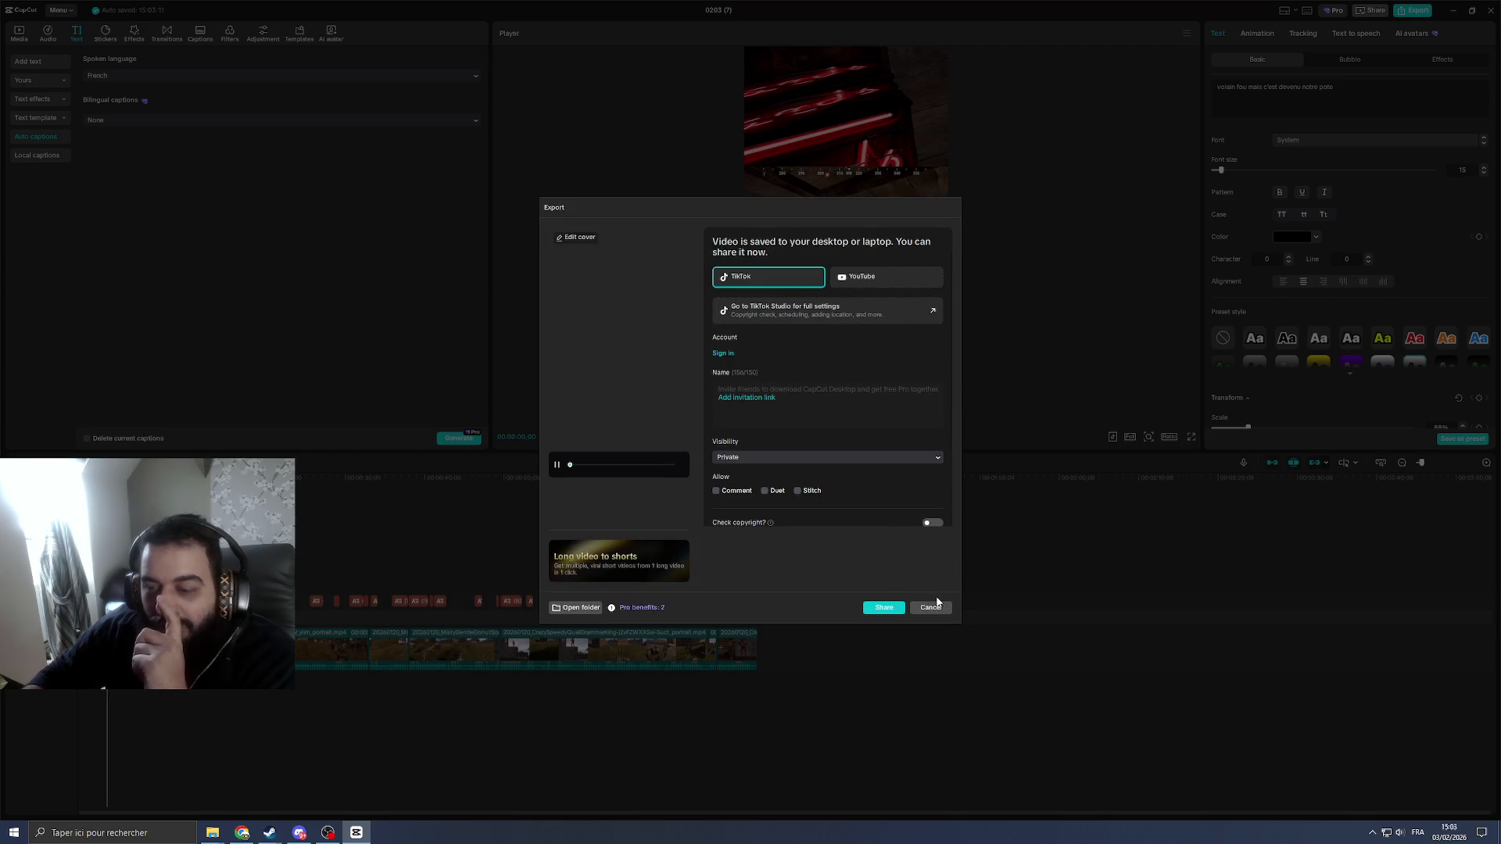
left_click(932, 609)
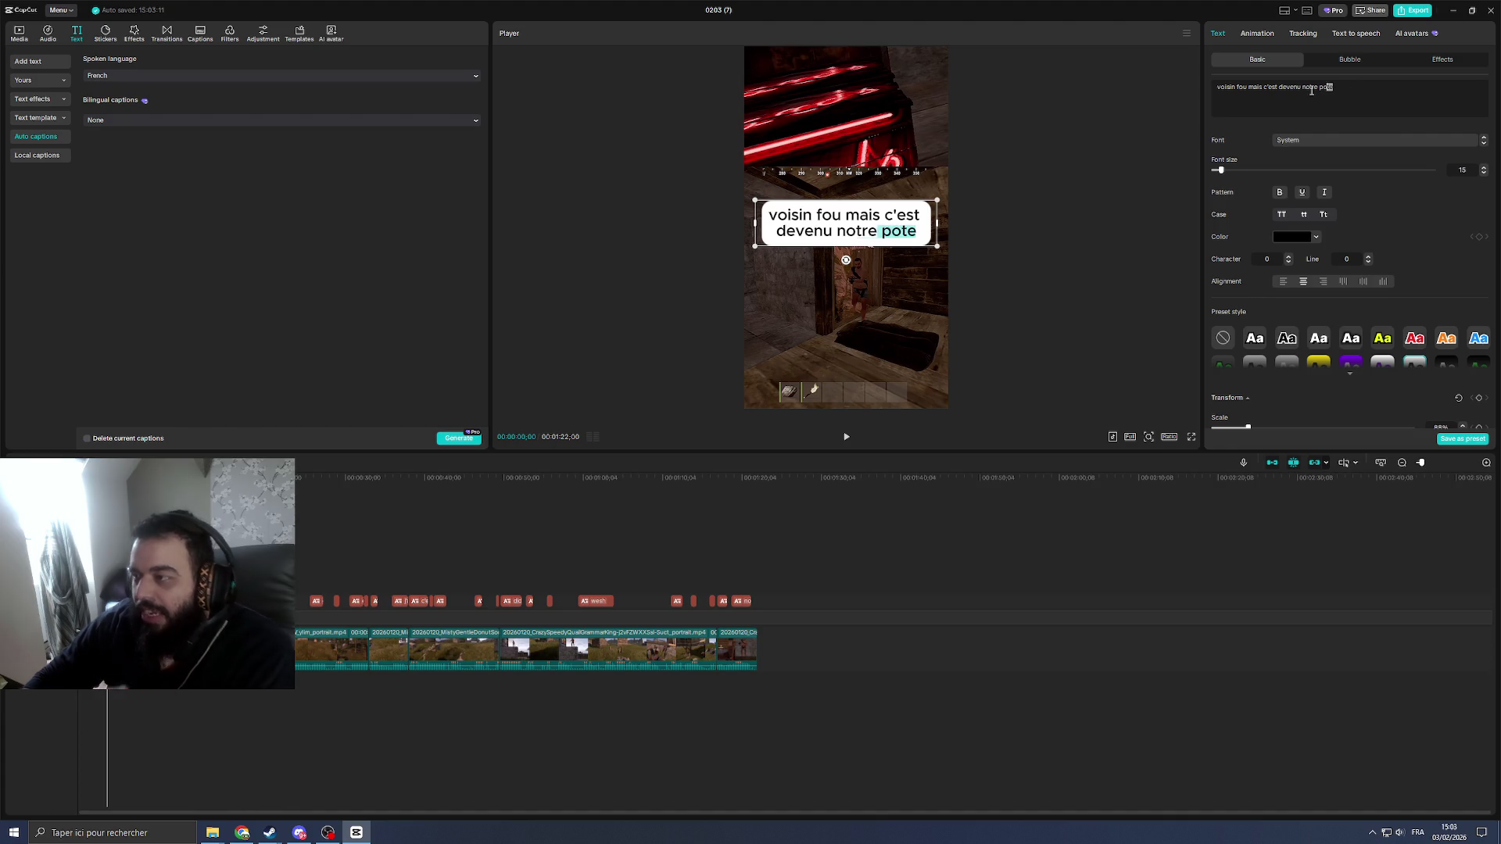
Step: Change the title to 'comment parler avec les malades mantaux sur rust' and open export settings
left_click_drag(1357, 89, 1208, 90)
left_click(1285, 90)
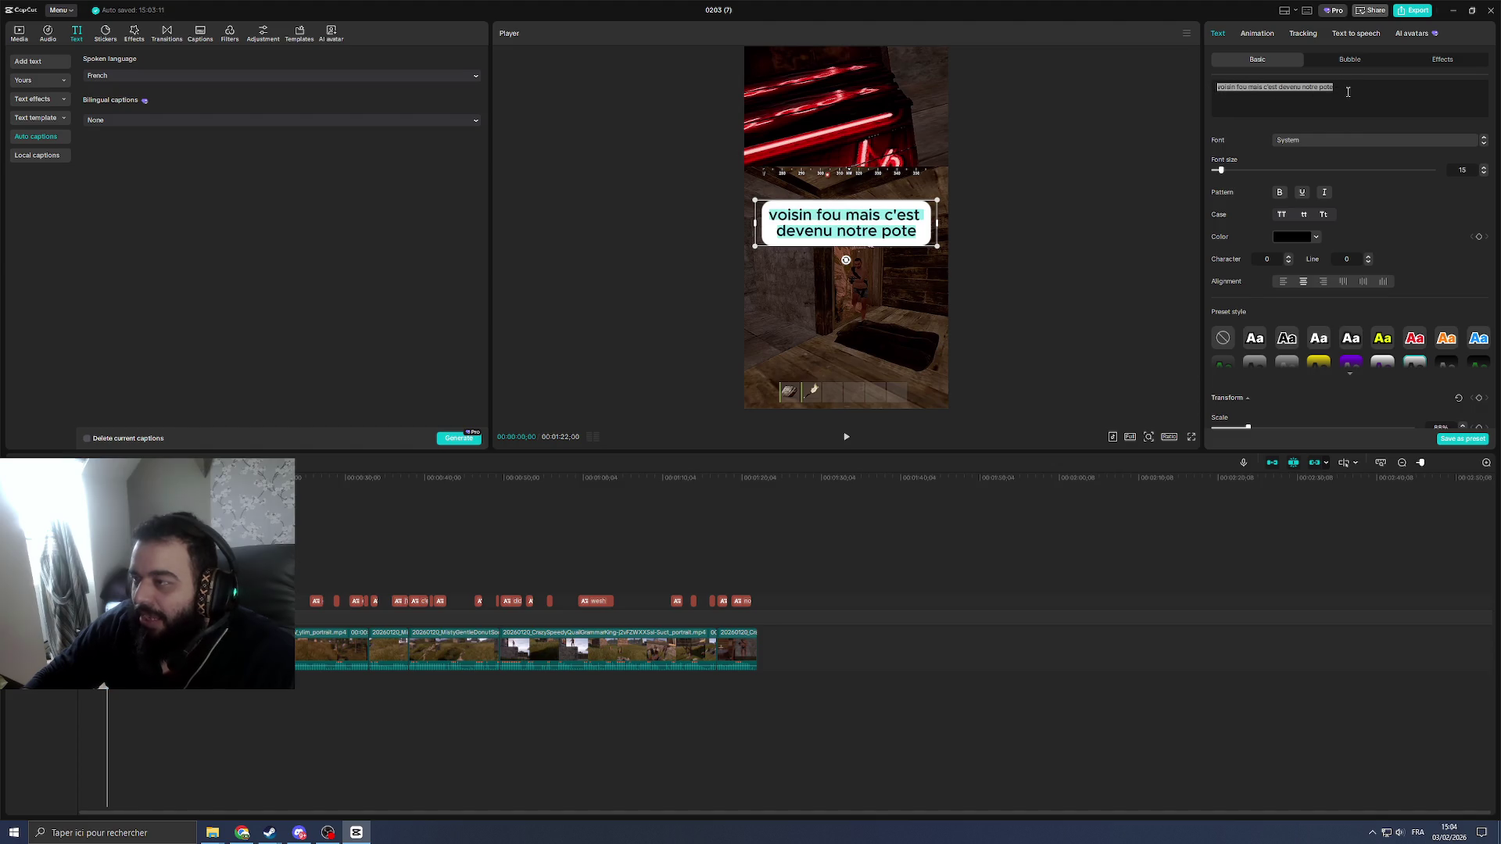
type("comment")
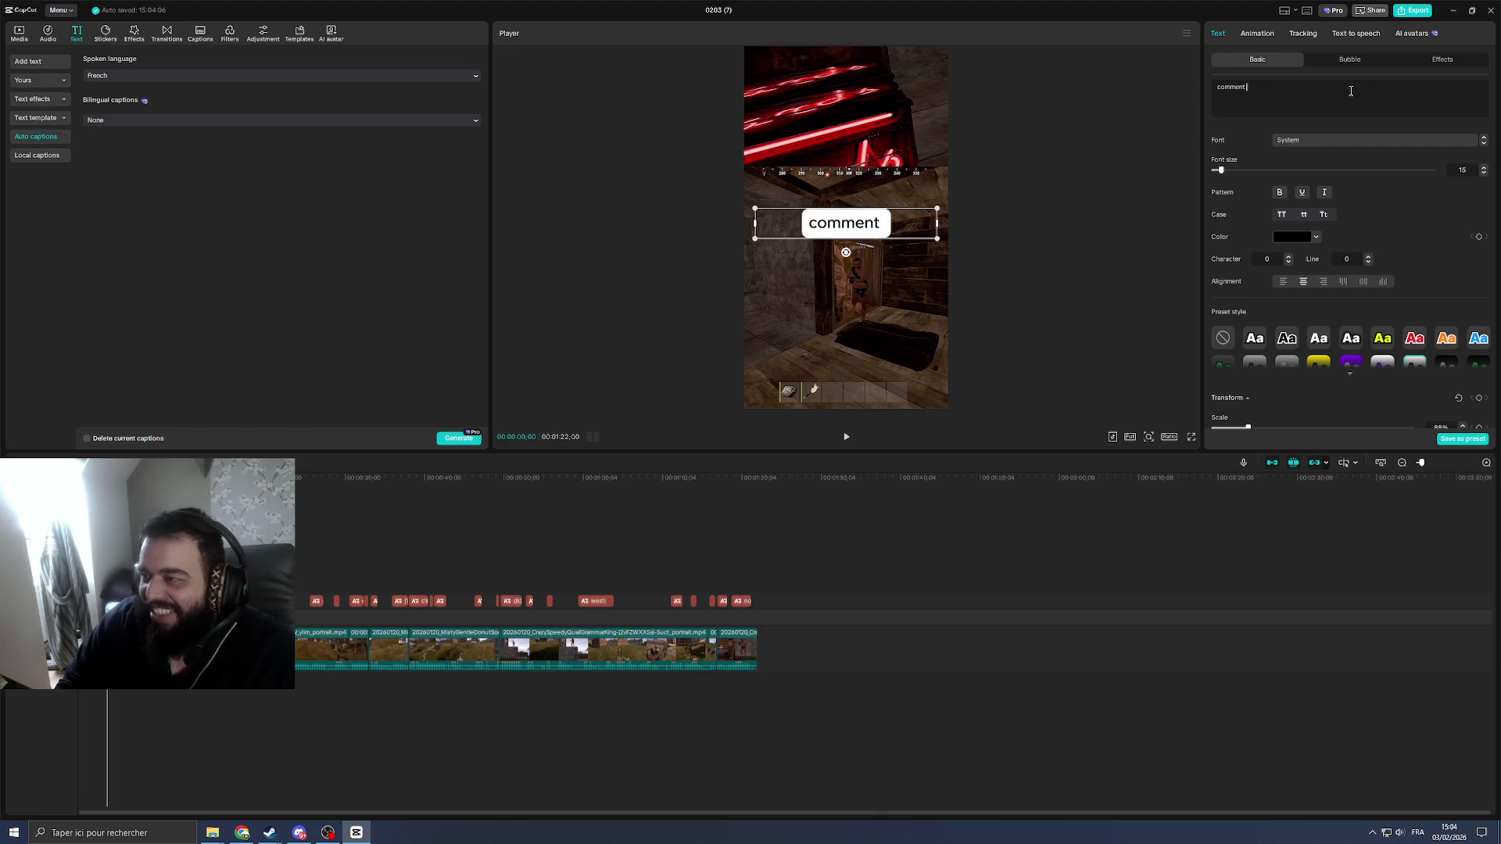
type(" parler avec les malad")
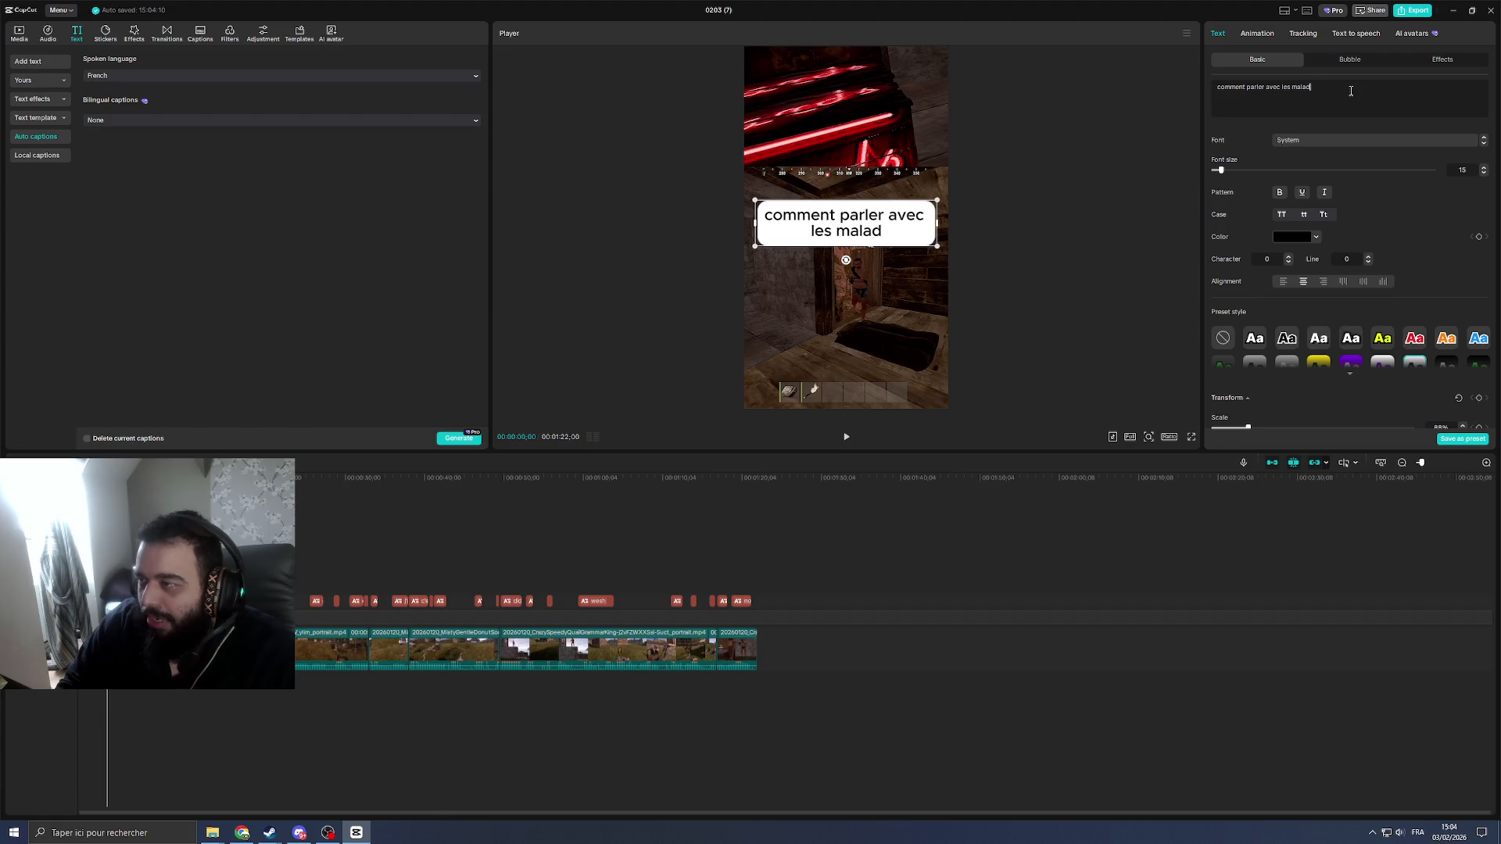
type("es mantaux sur rust")
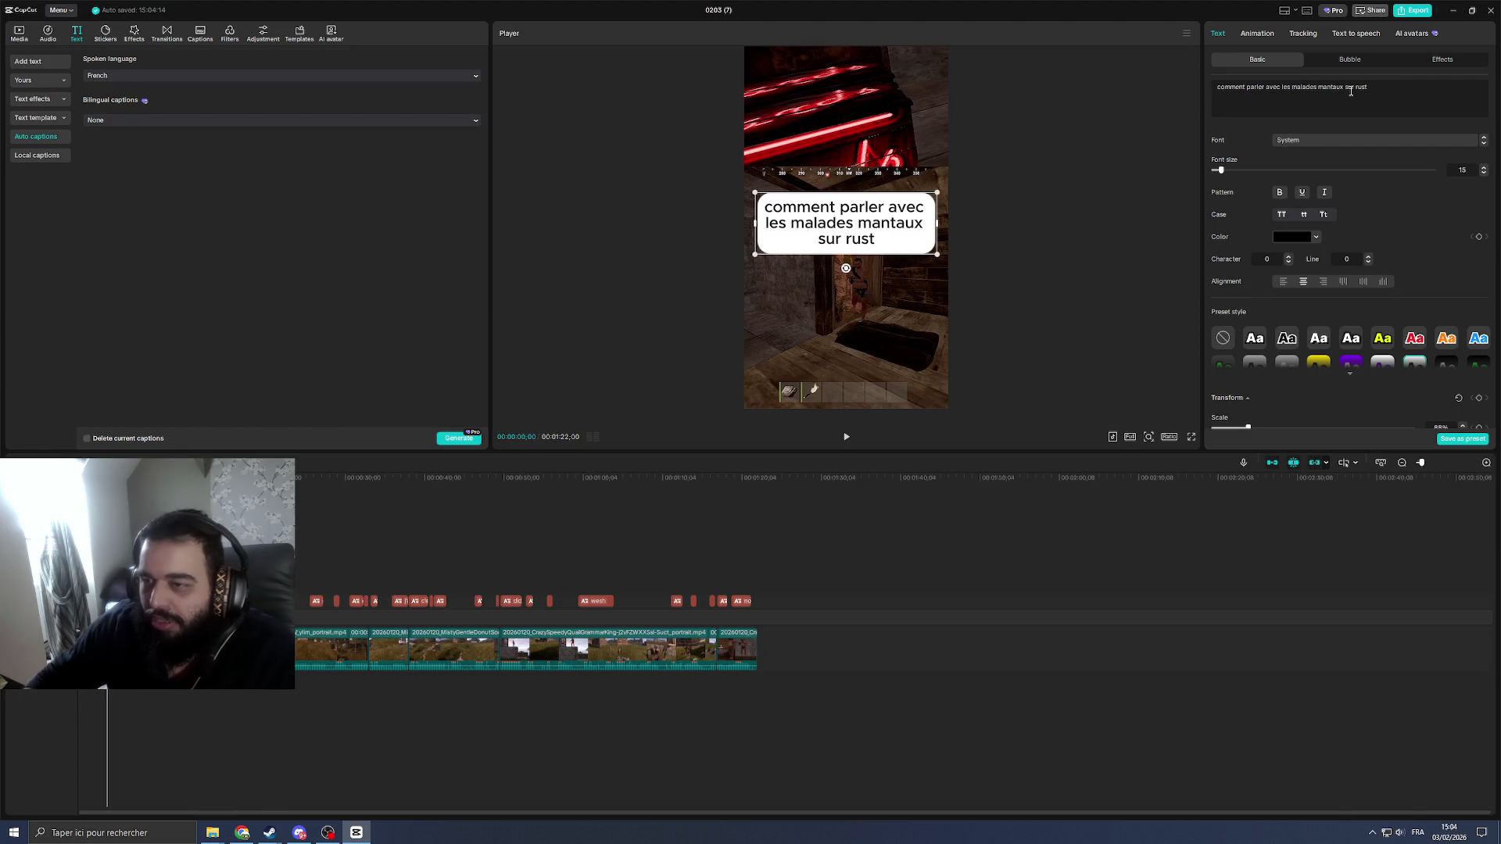
left_click_drag(1394, 91, 1199, 89)
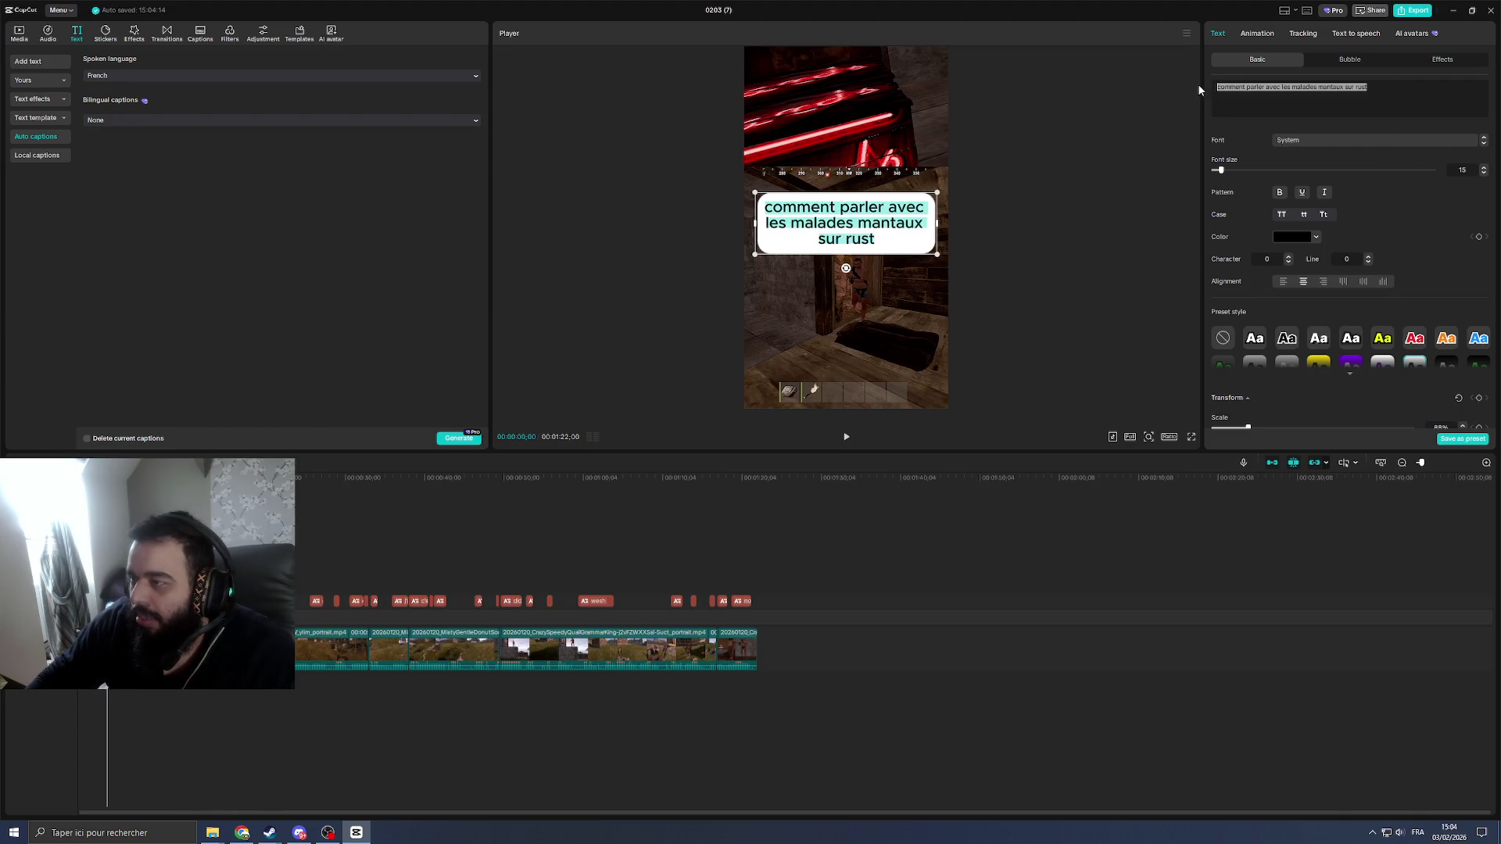
left_click(1410, 96)
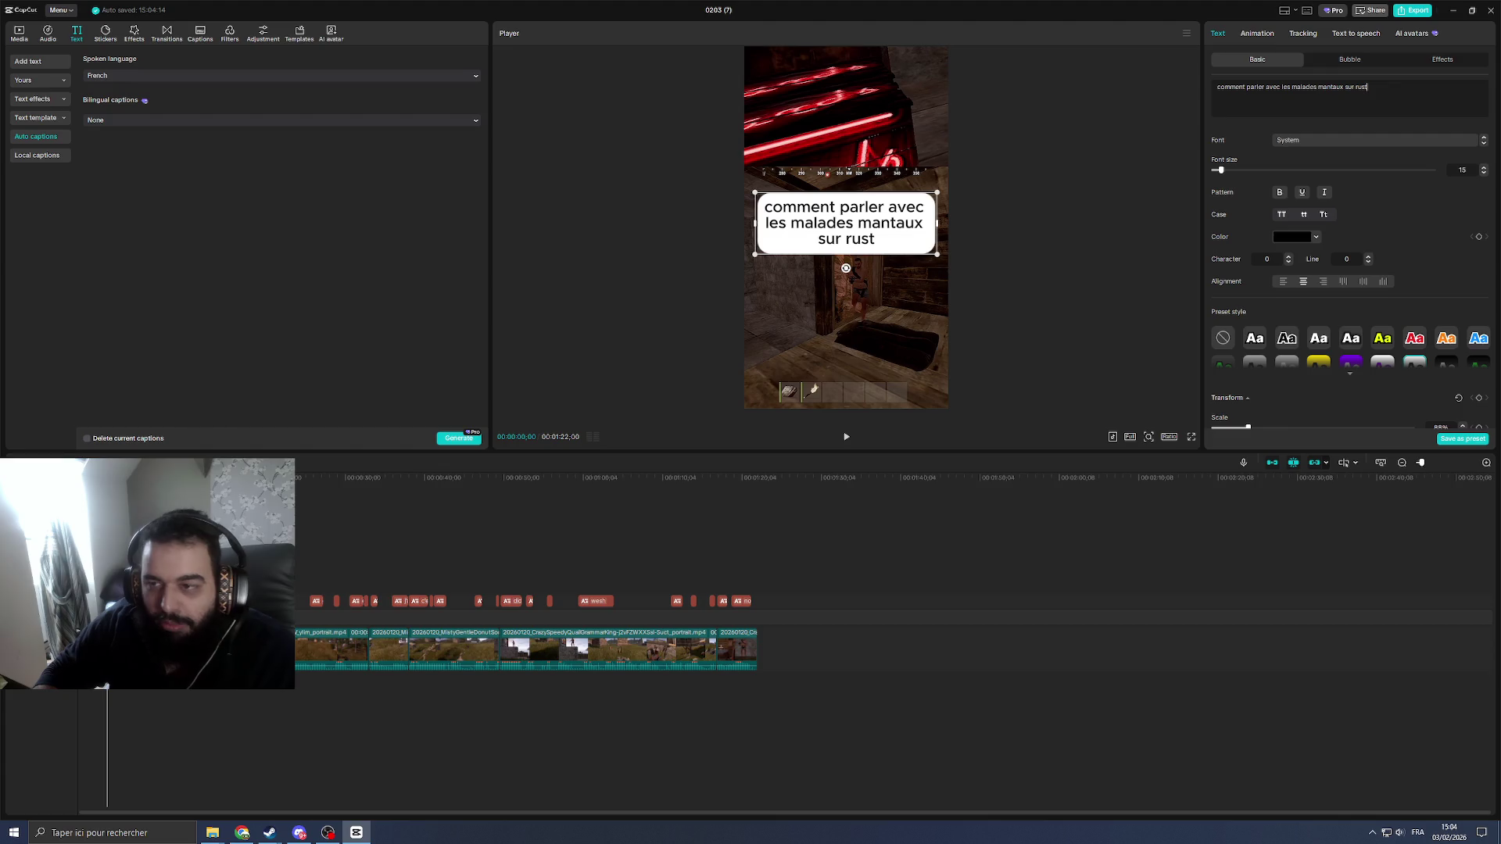
left_click(1413, 11)
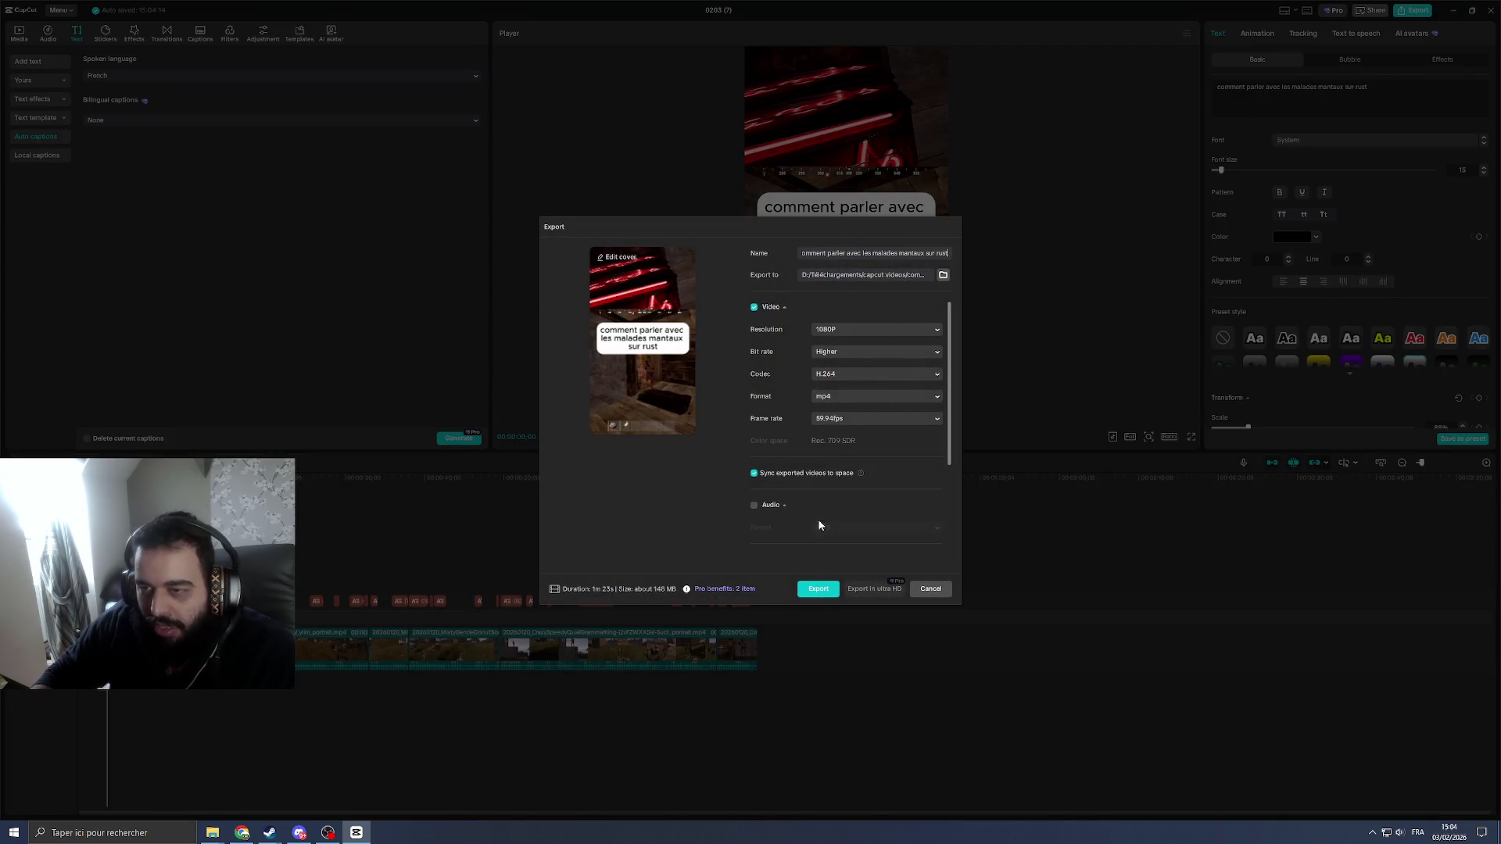
Step: Export the captioned 'comment parler…' version, then close the editor to return home
key("Return")
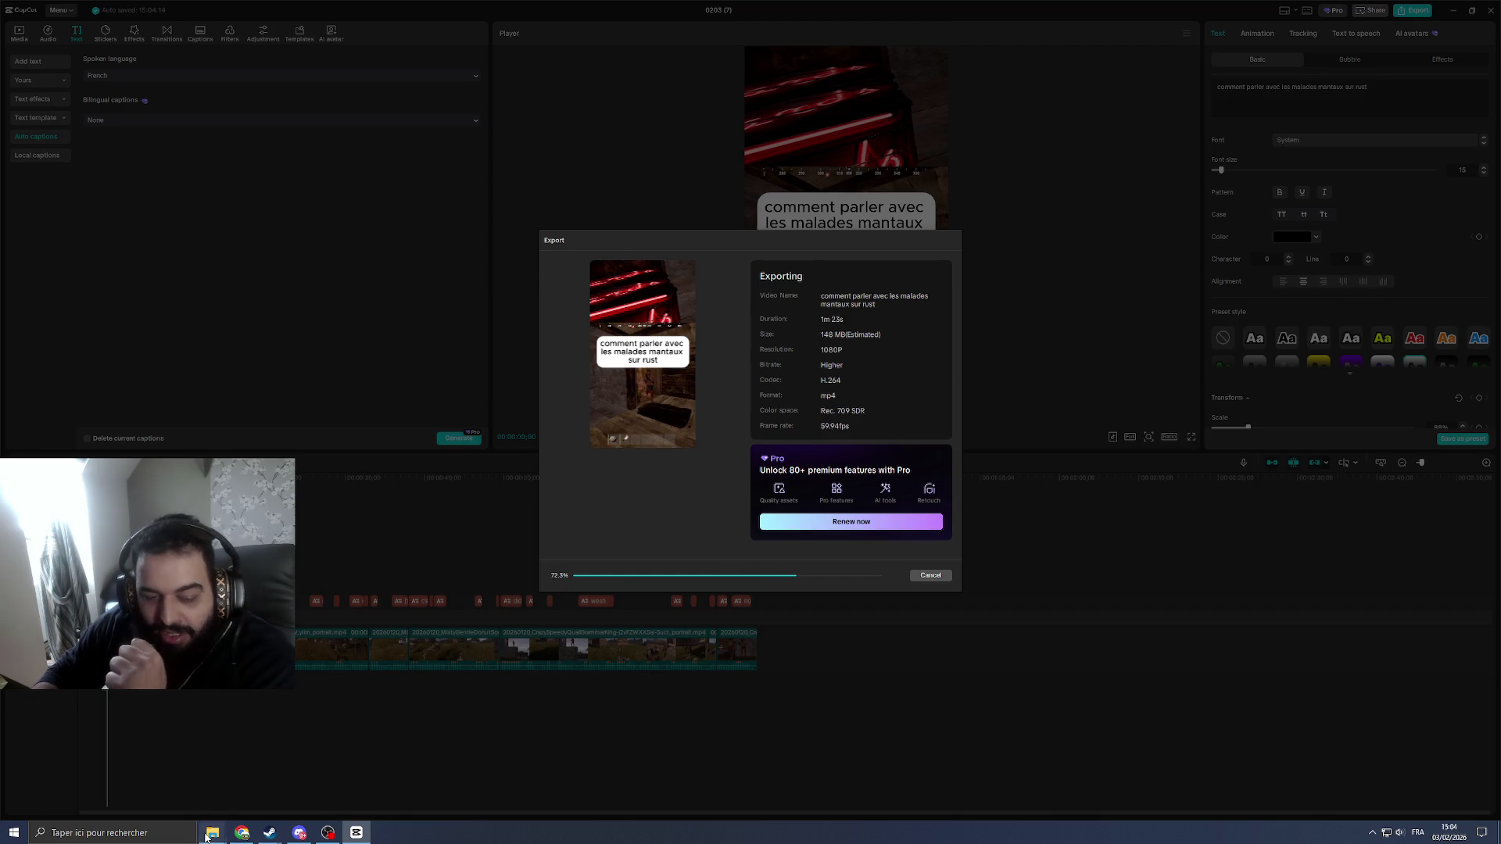
mouse_move(208, 834)
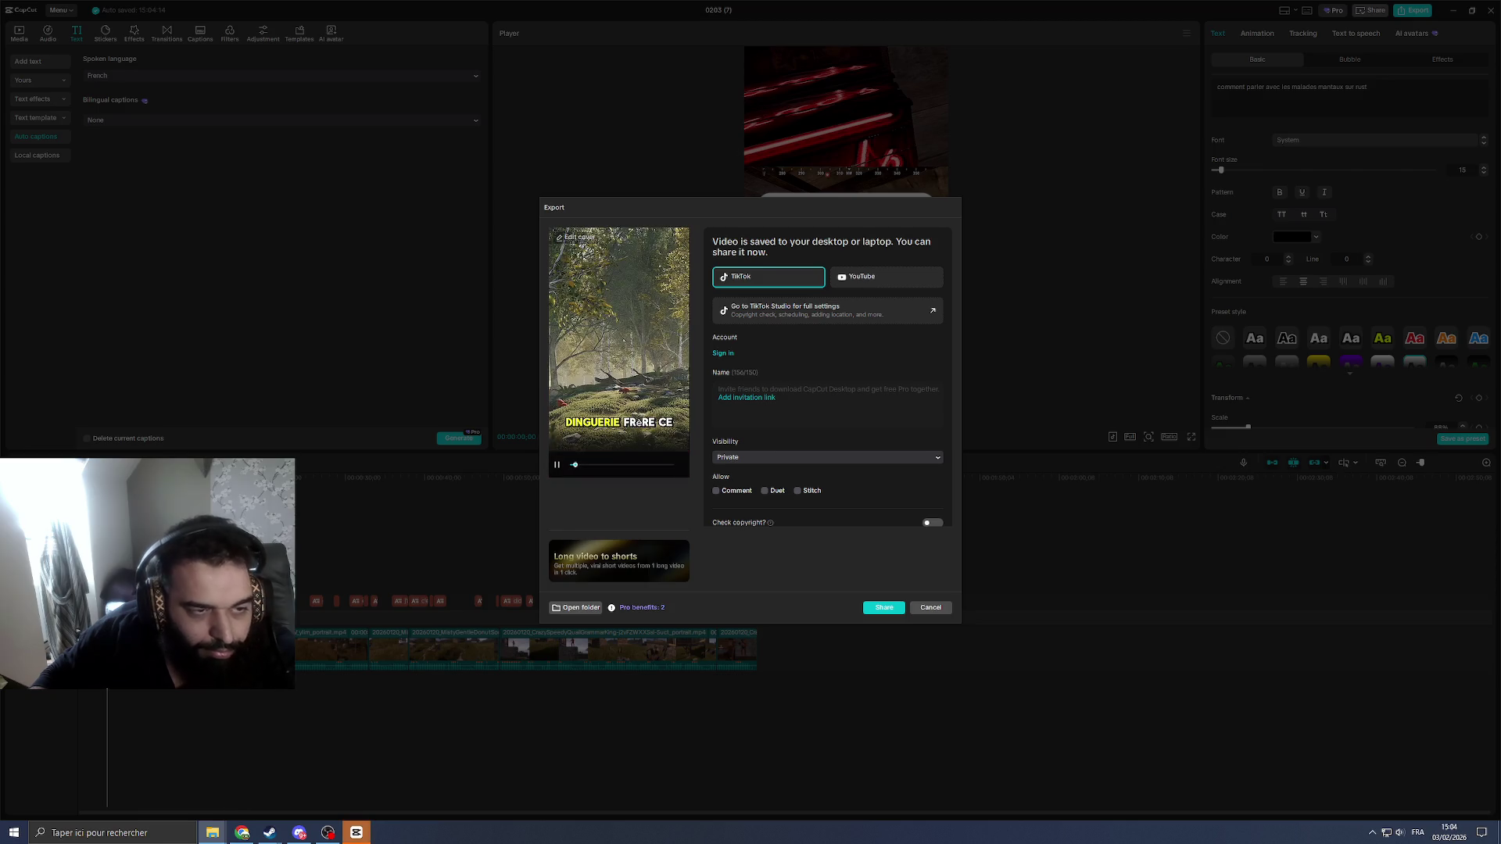
left_click(928, 610)
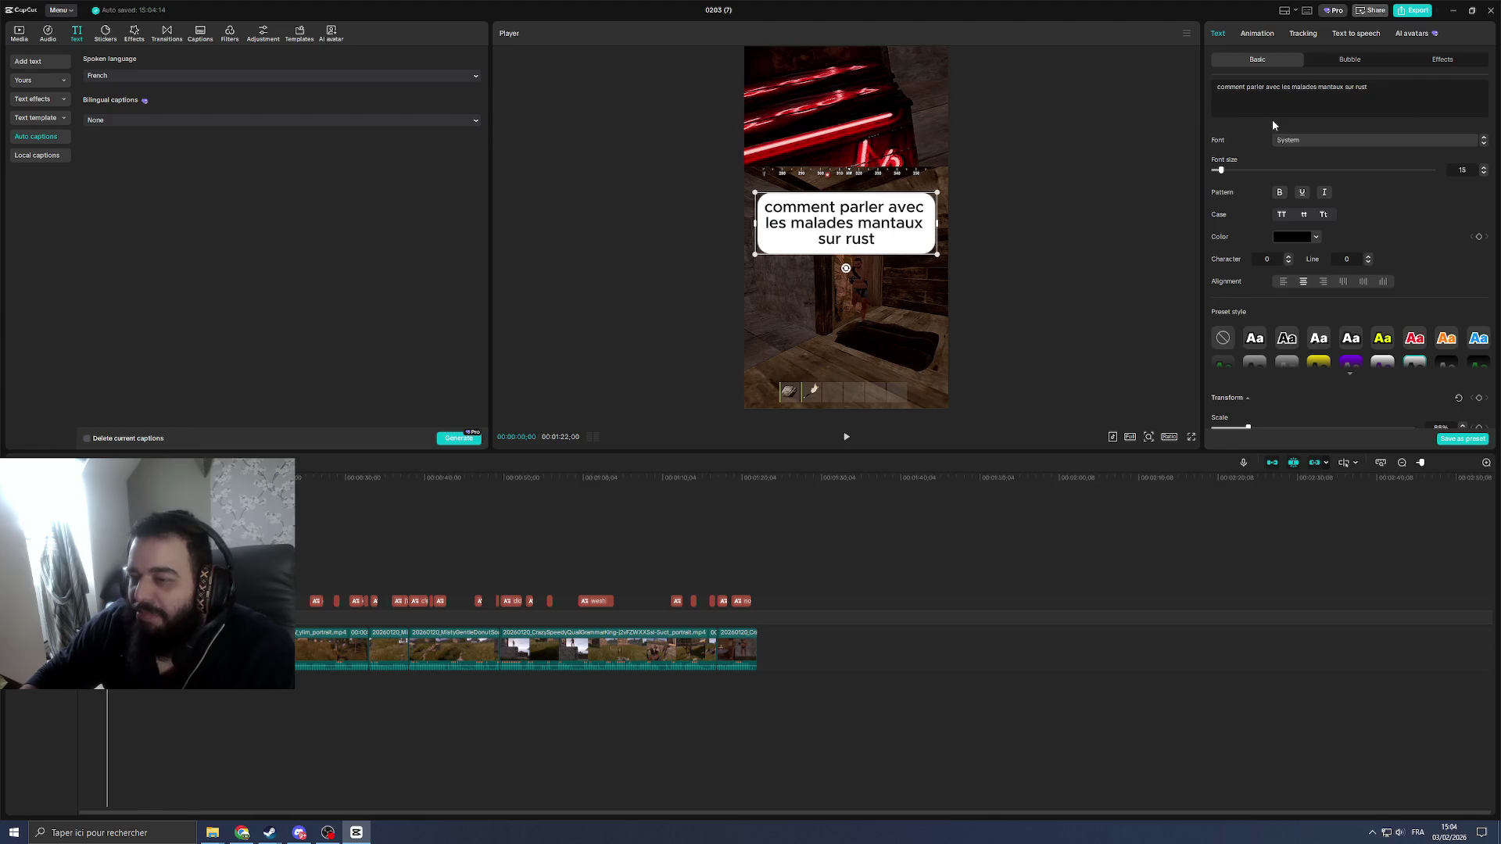
left_click(1493, 17)
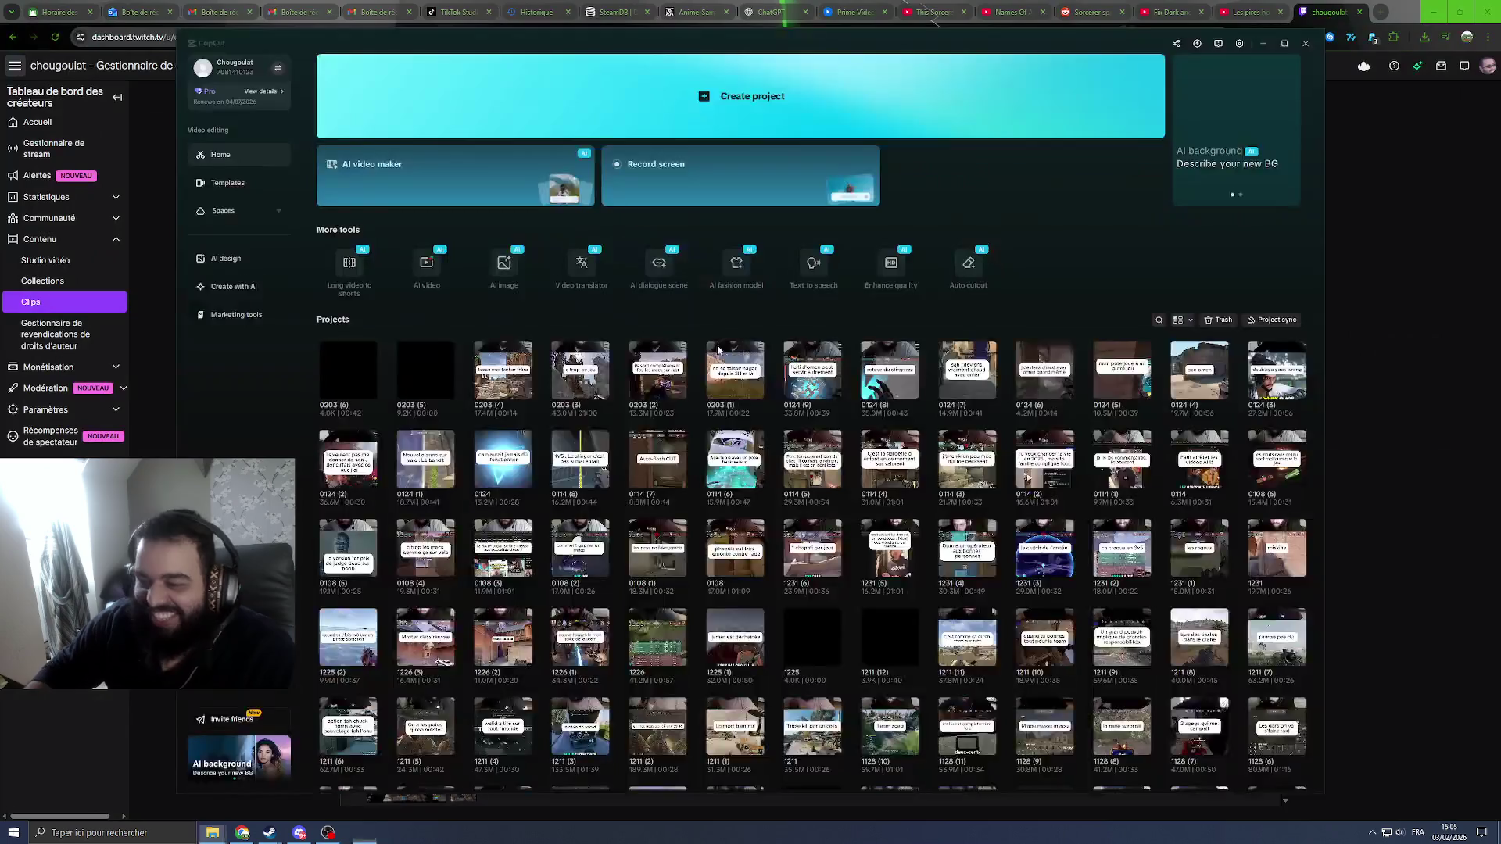
Step: Create a new empty CapCut project and open the P1 base-raid clip in Twitch's clip manager
left_click(701, 112)
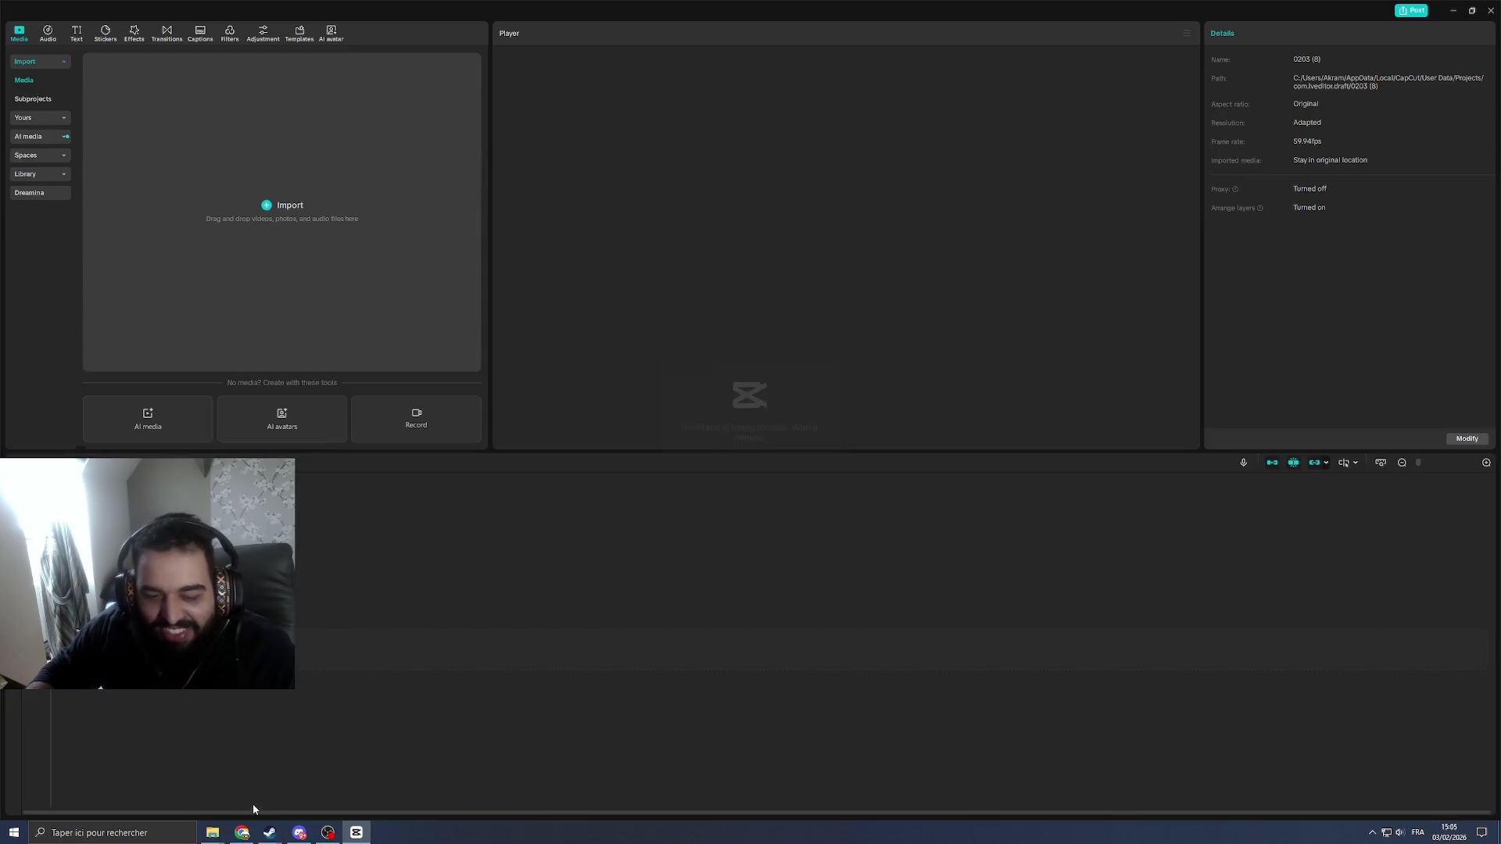
left_click(242, 832)
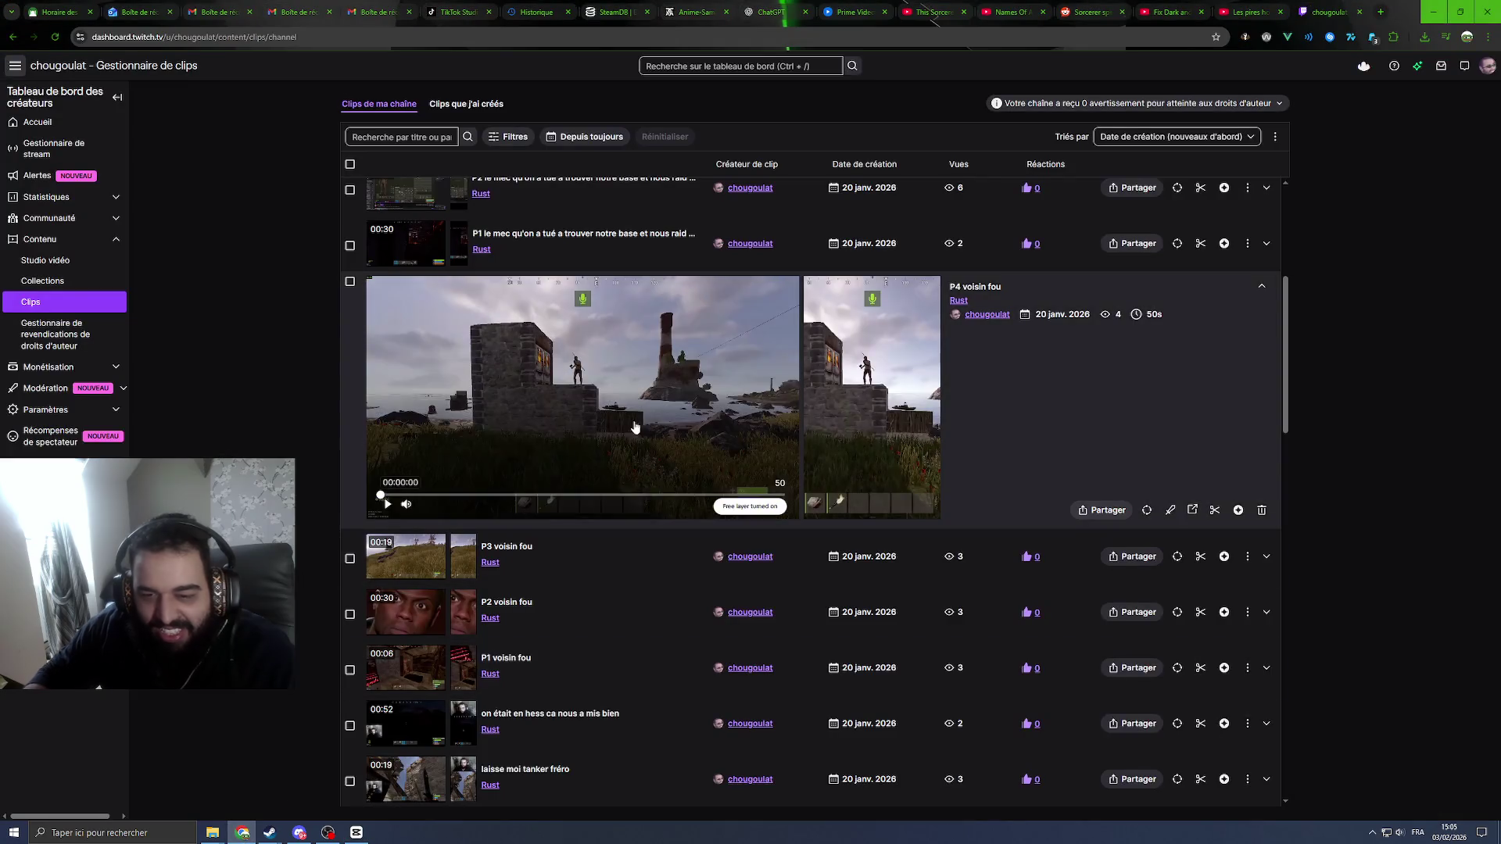
scroll(595, 376, "up", 2)
left_click(653, 364)
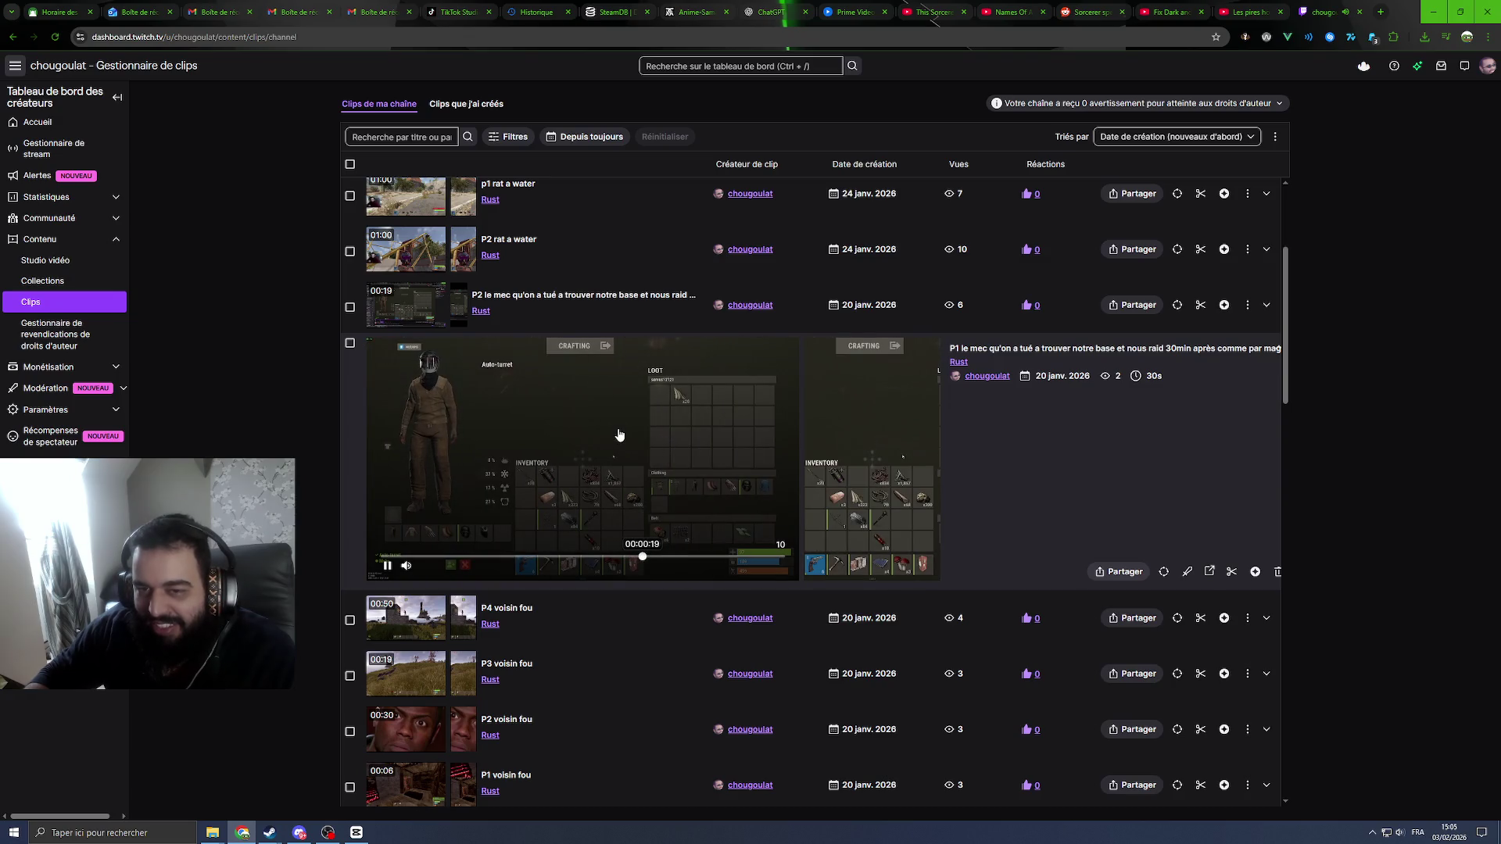
Step: Download the P1 clip's portrait version via Partager and confirm it in Downloads
left_click(1120, 571)
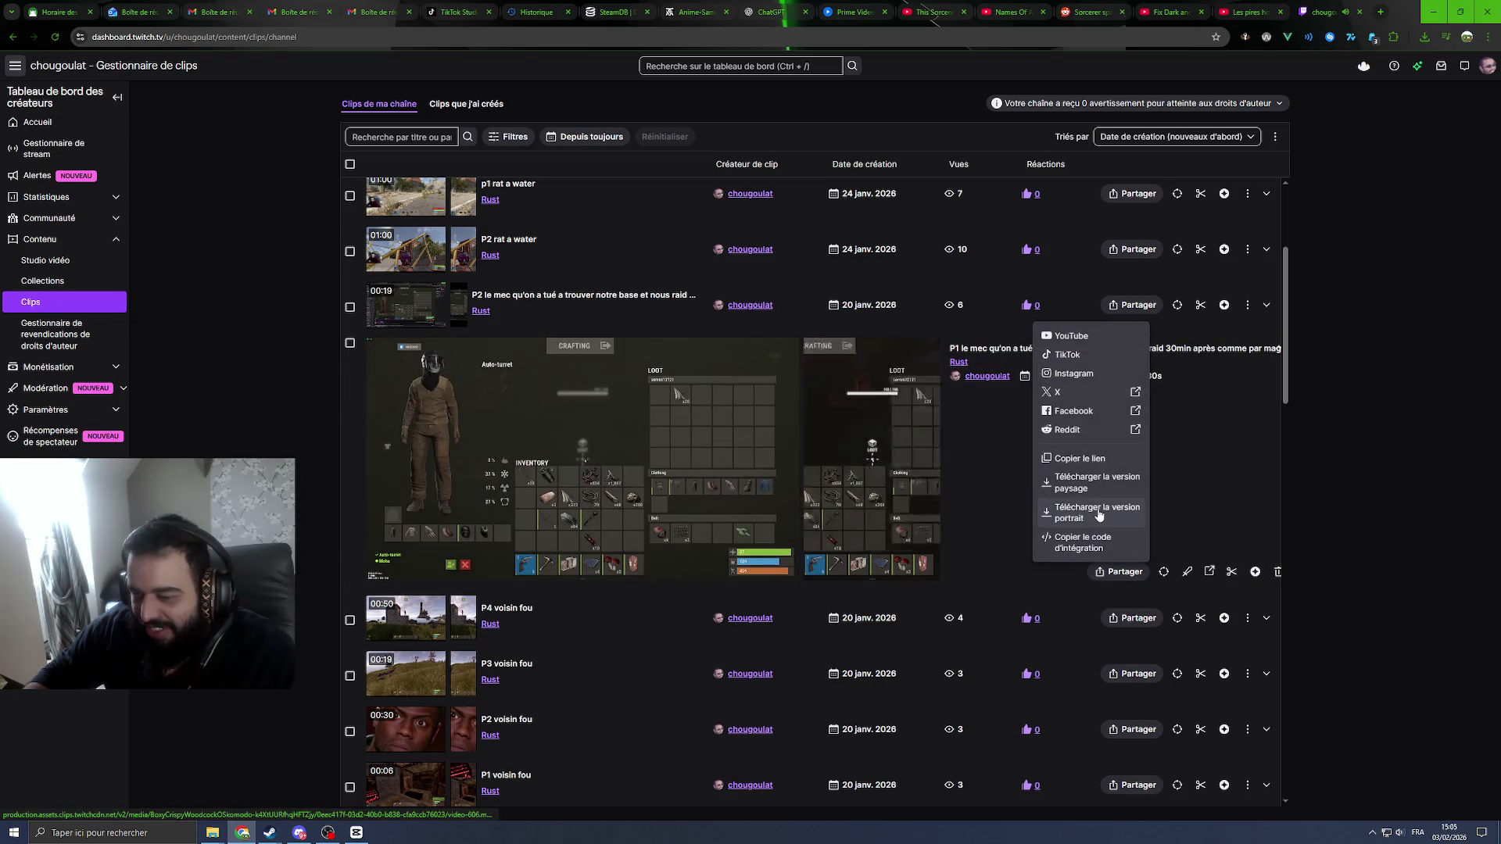
left_click(1071, 483)
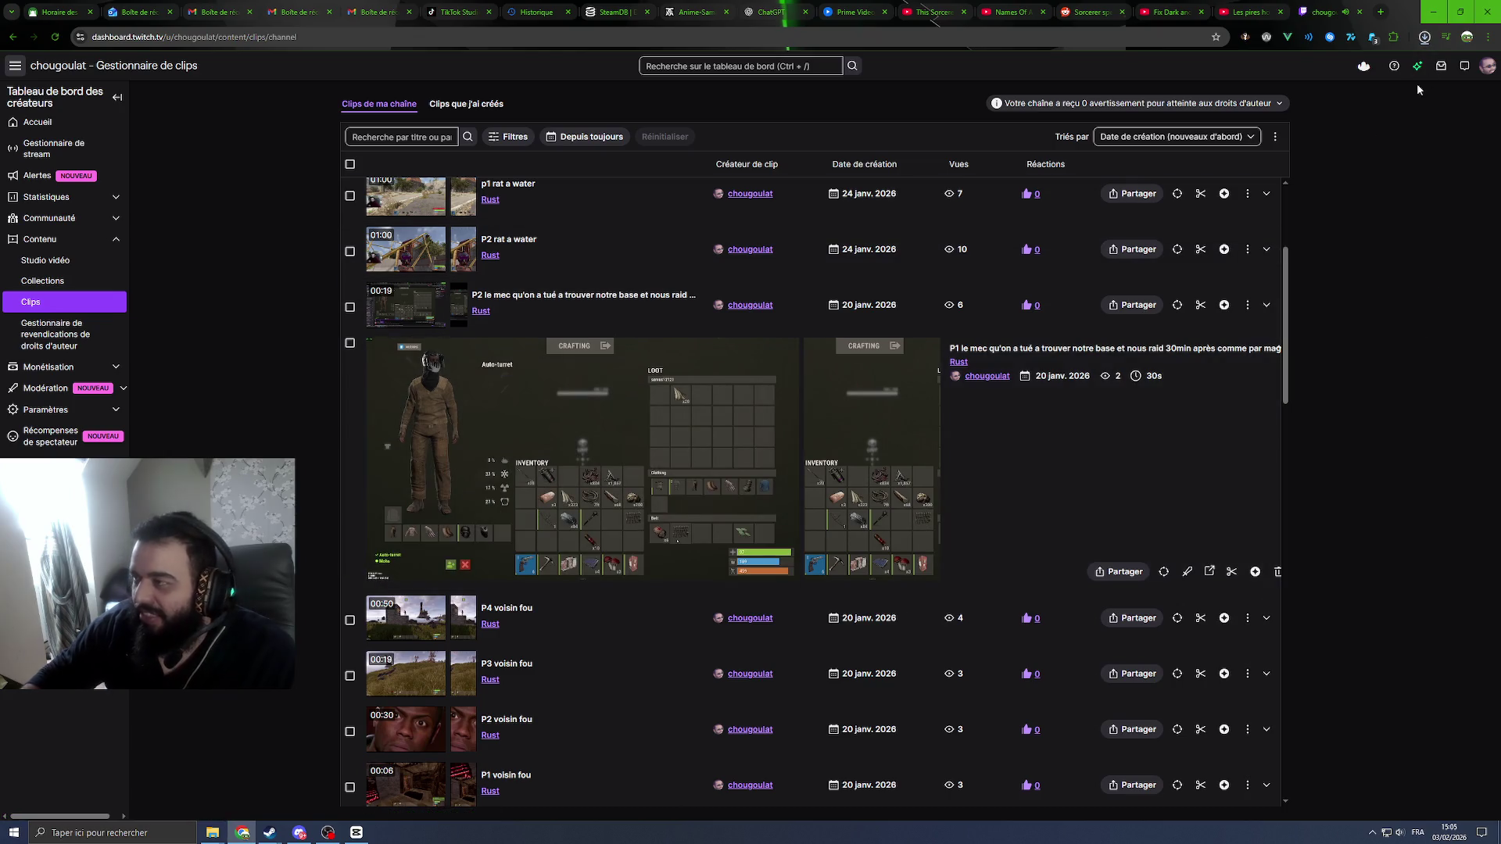
left_click(1424, 38)
left_click(357, 832)
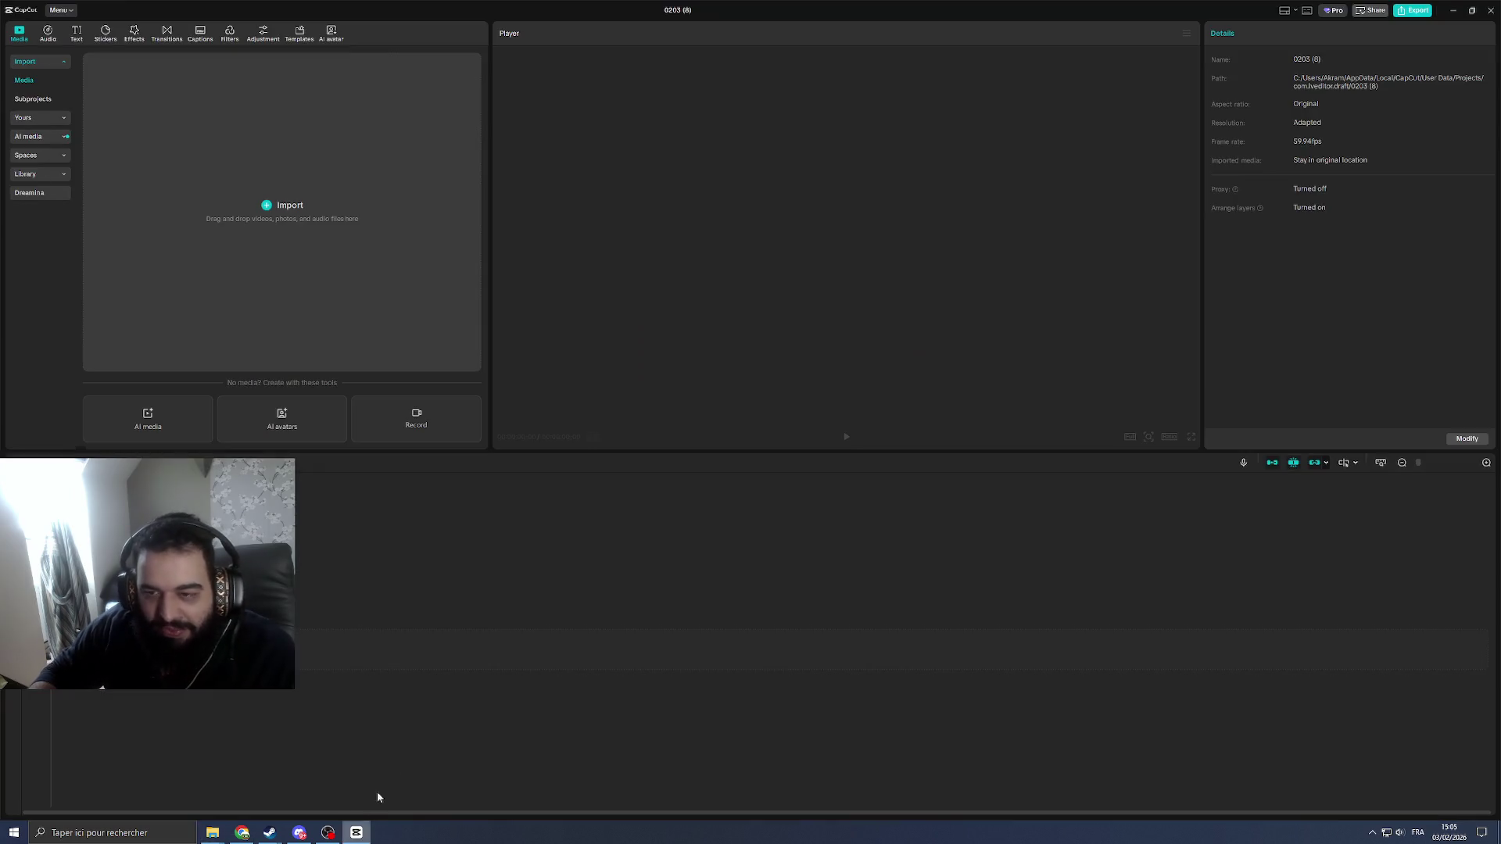
Step: Add the downloaded portrait mp4 to the 0203 (8) timeline and play it through (00:00:29:58)
left_click_drag(356, 832, 328, 272)
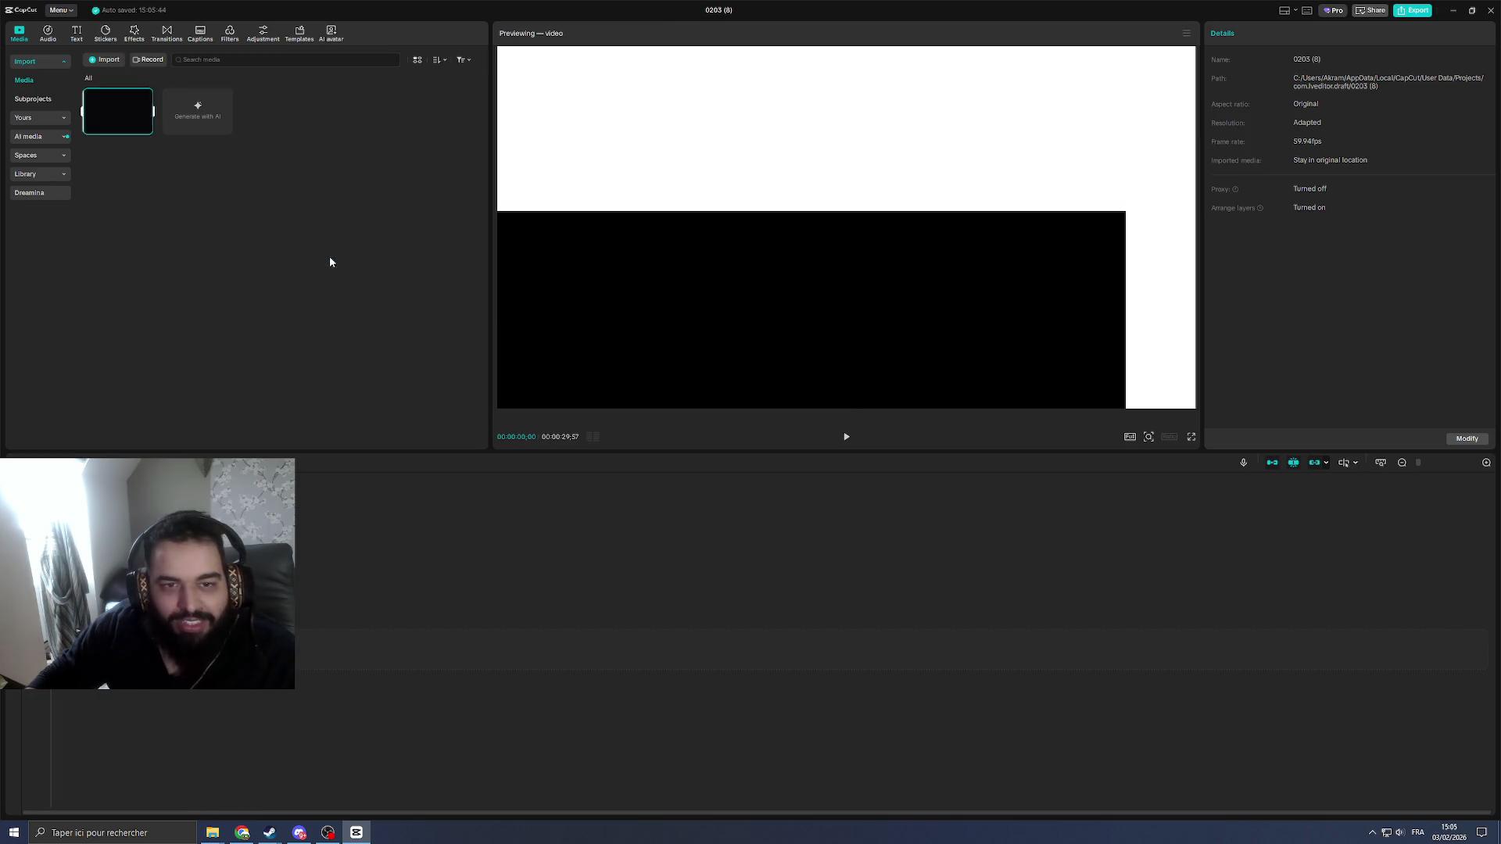
left_click(146, 128)
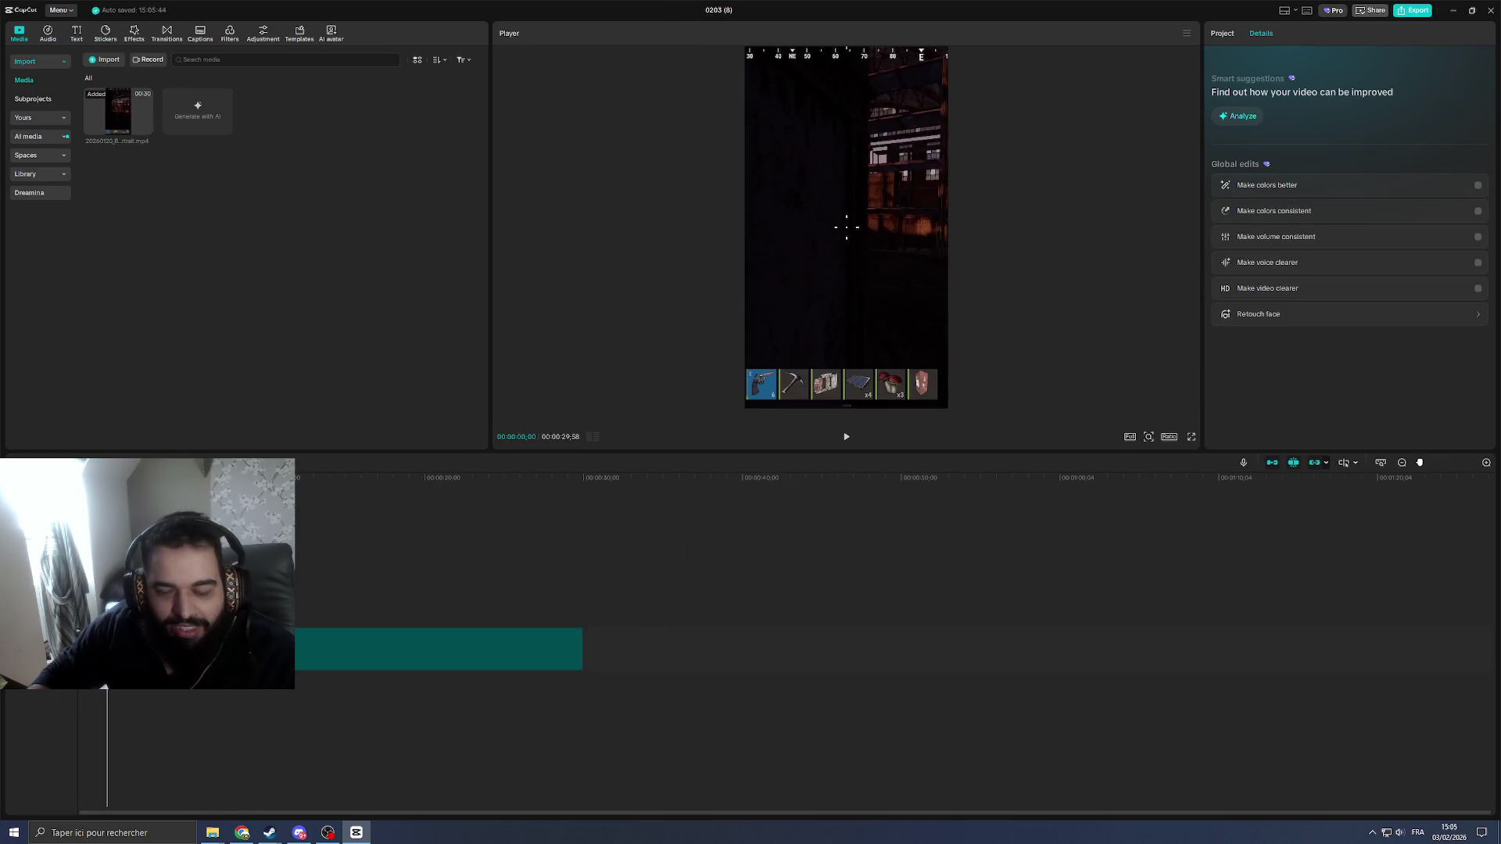
key("space")
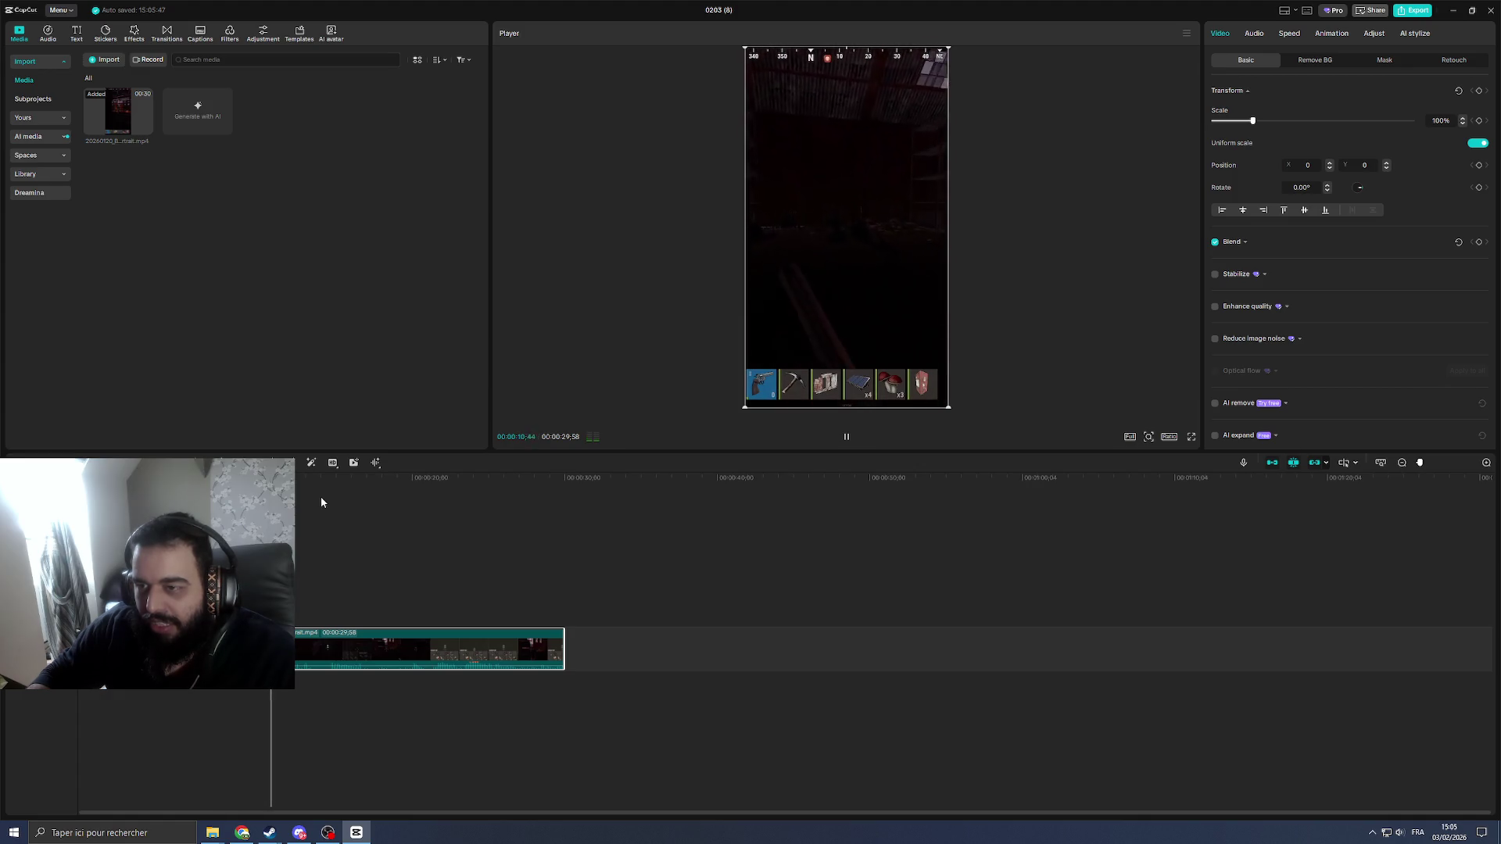
left_click(376, 464)
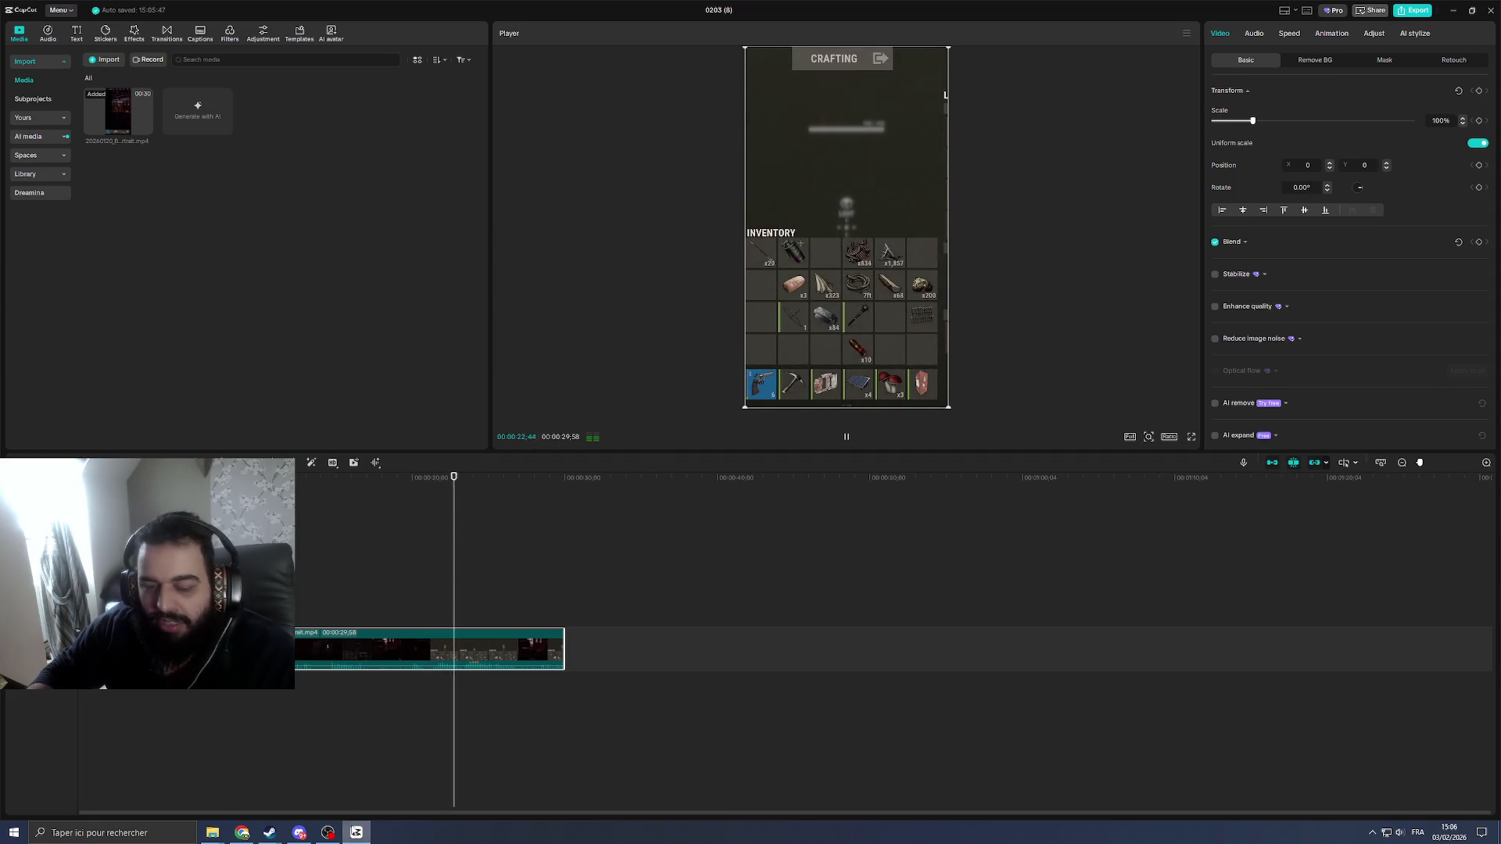
left_click(354, 832)
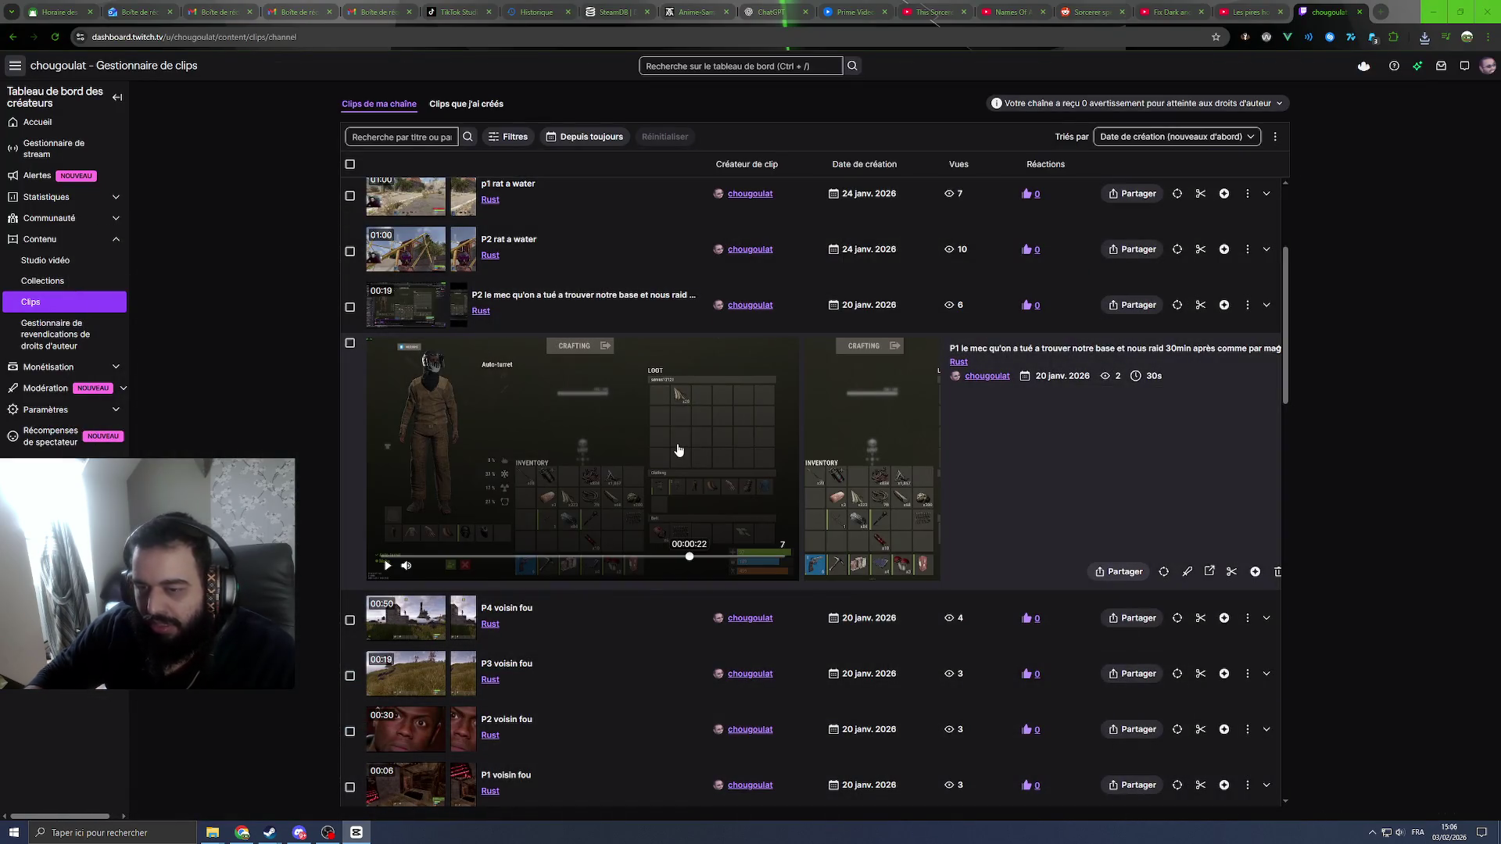
Step: Close the stray loading Rust directory page to get back to the Twitch clips manager
left_click(356, 832)
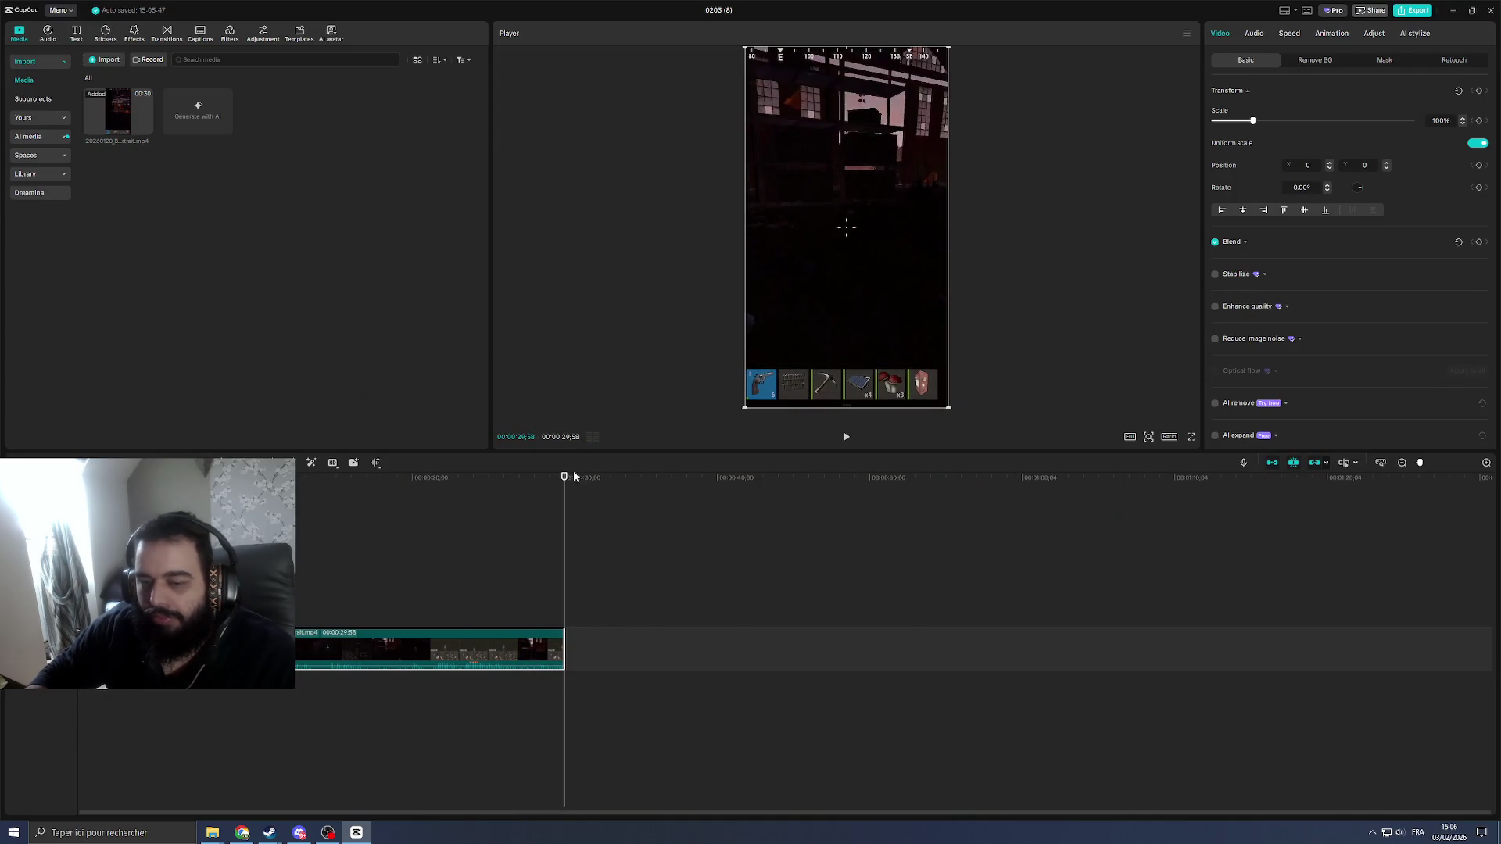
key("alt+Tab")
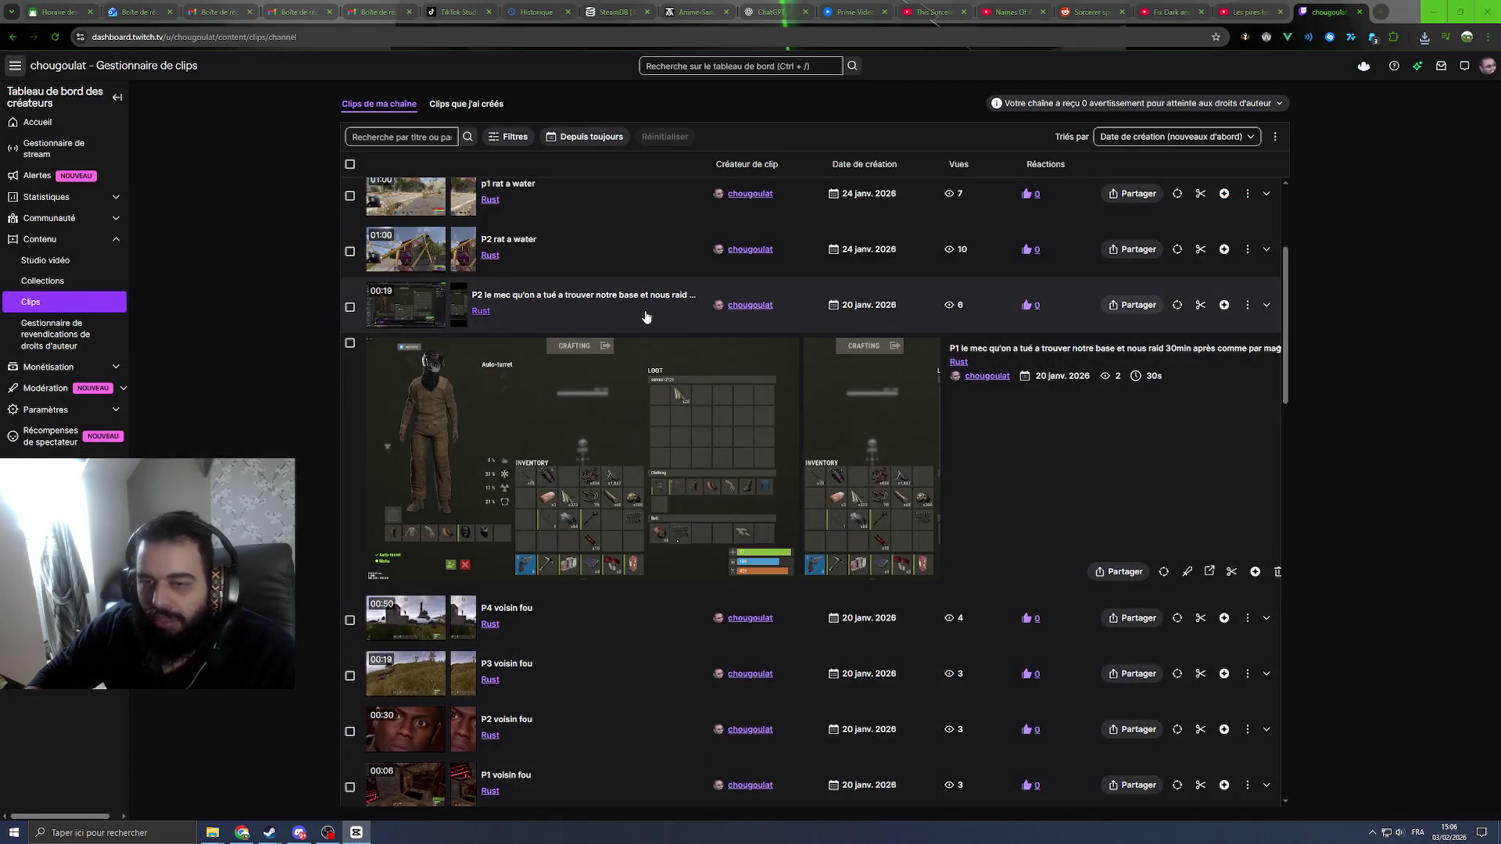
left_click(648, 315)
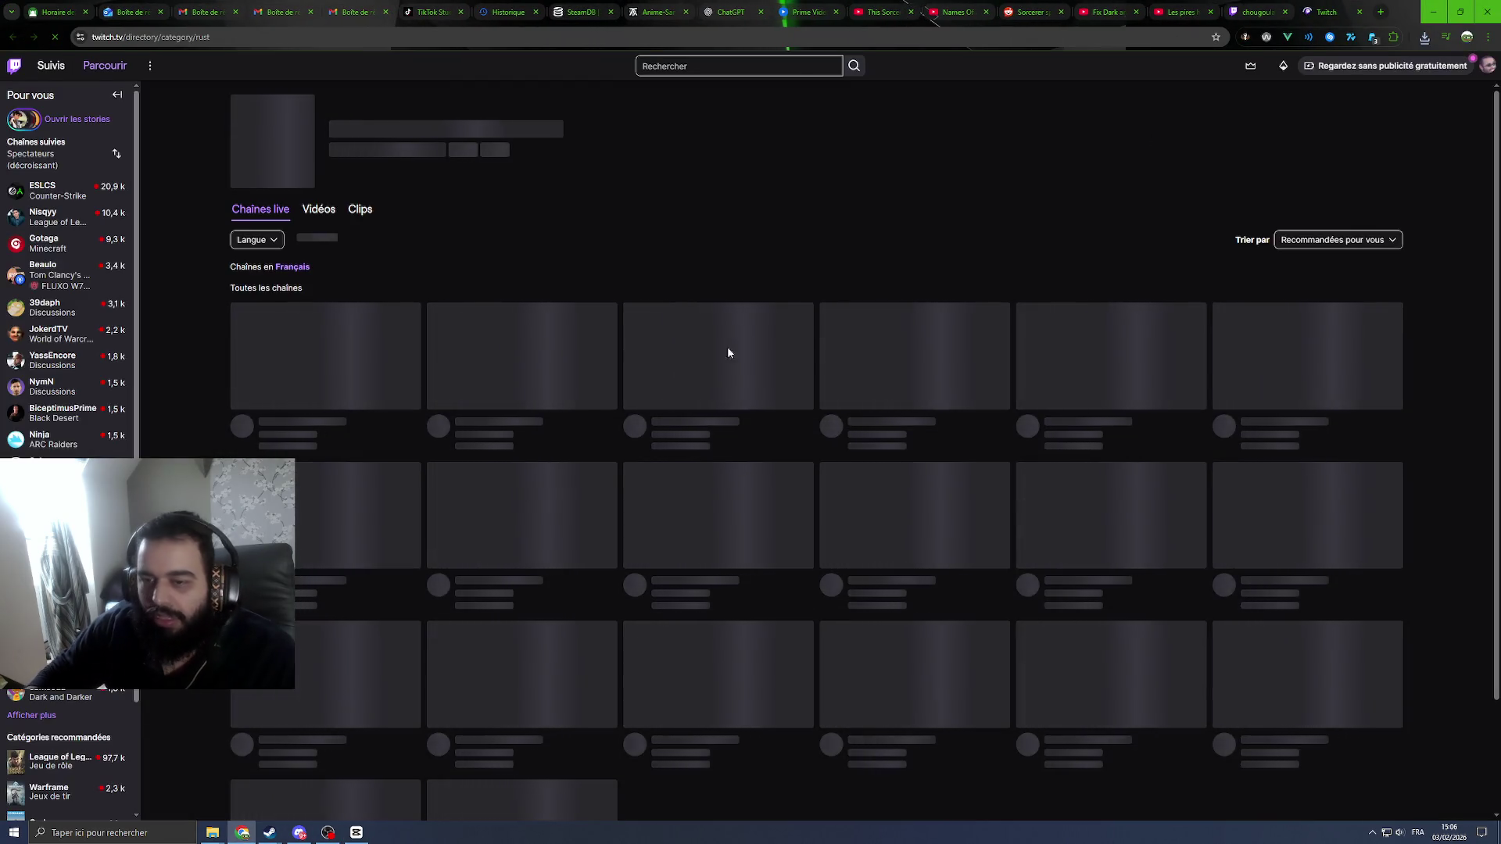
key("ctrl+w")
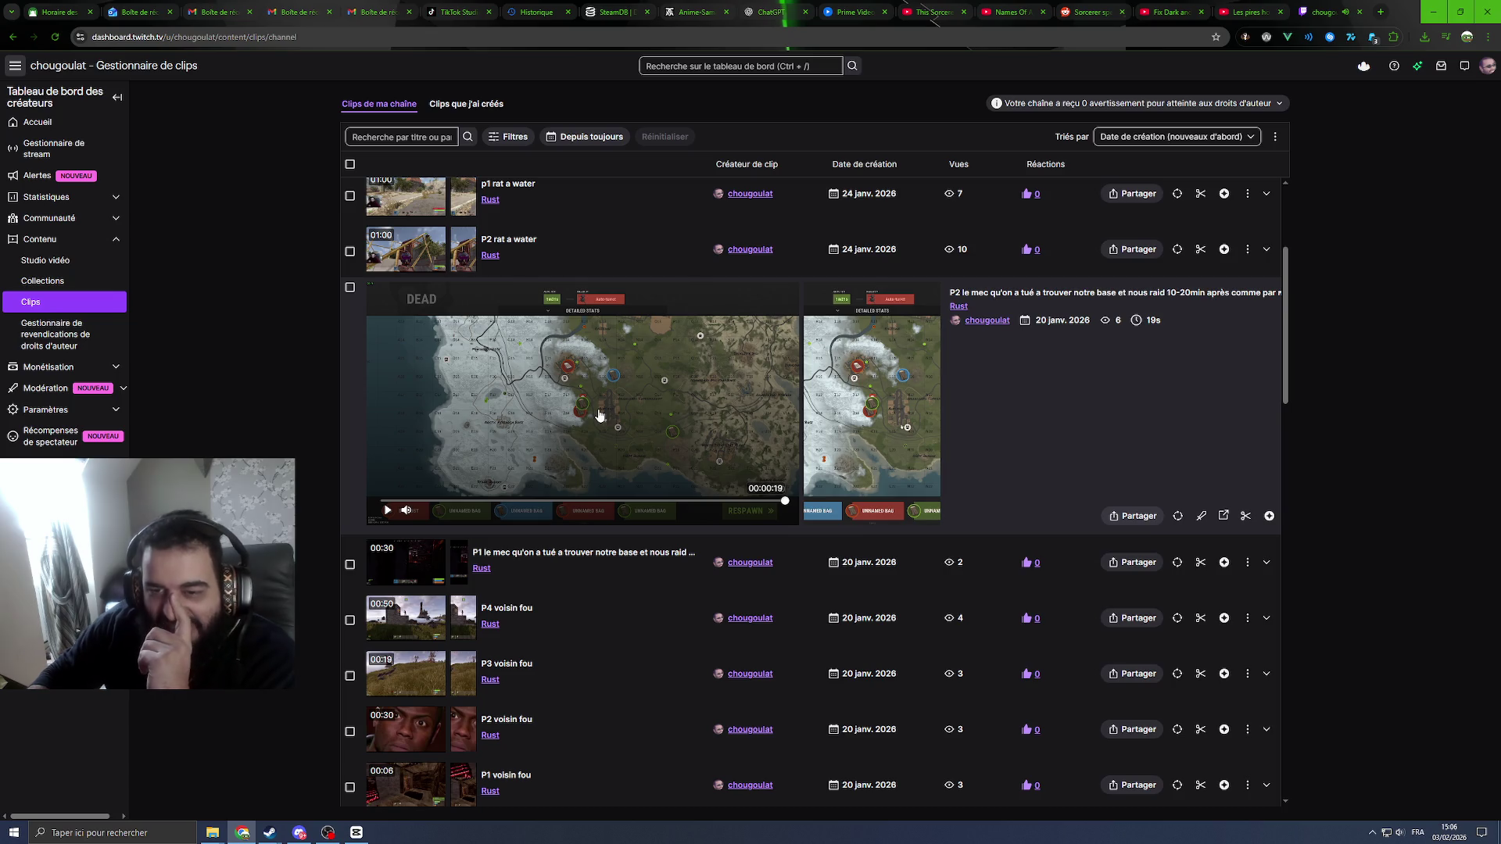
Step: Download the P2 base-raid portrait clip and place it after the first clip in CapCut
left_click(1140, 526)
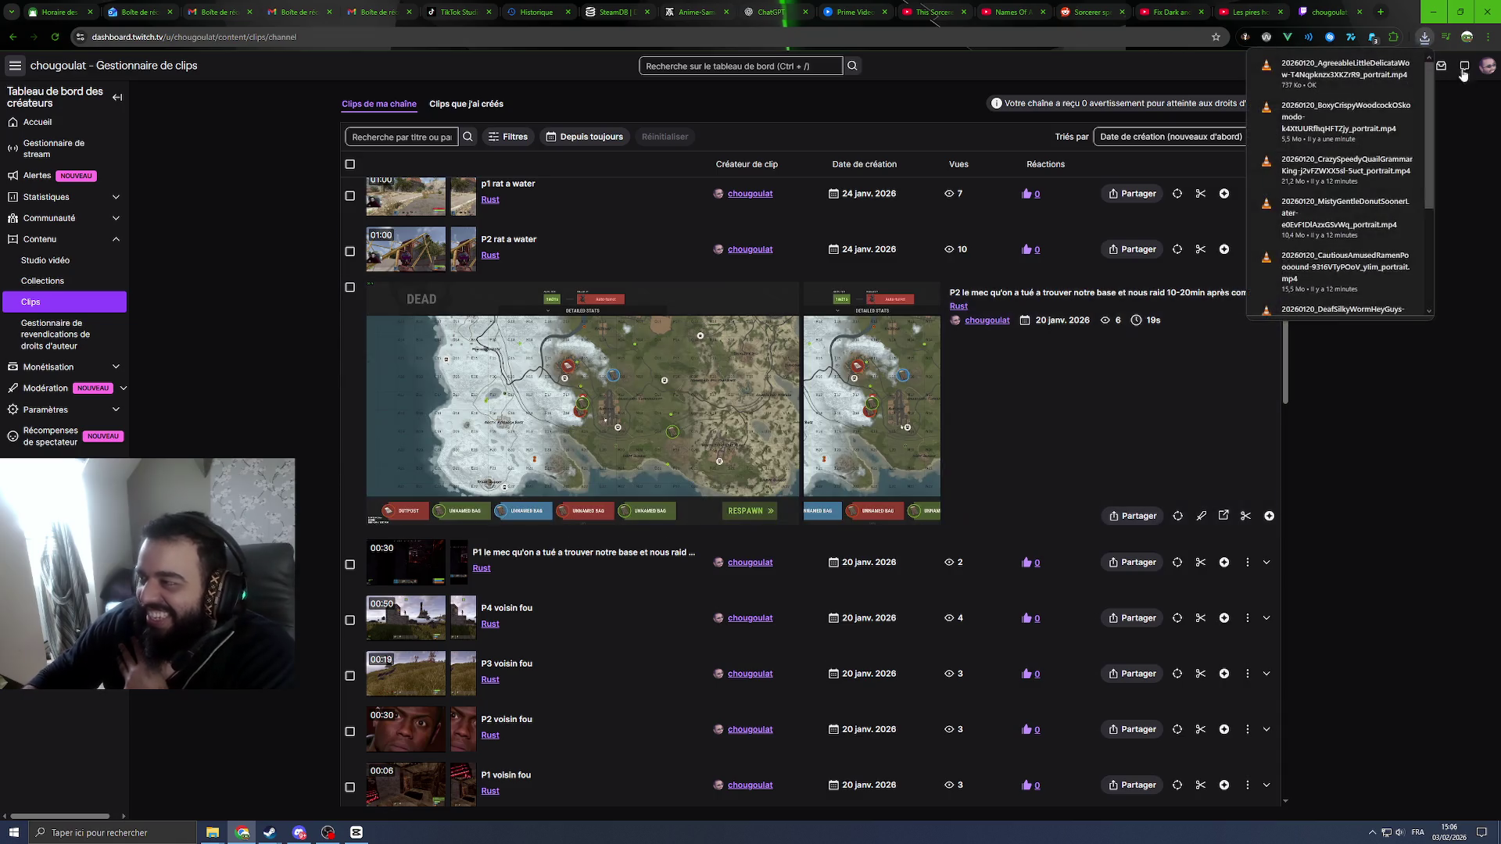
left_click(358, 833)
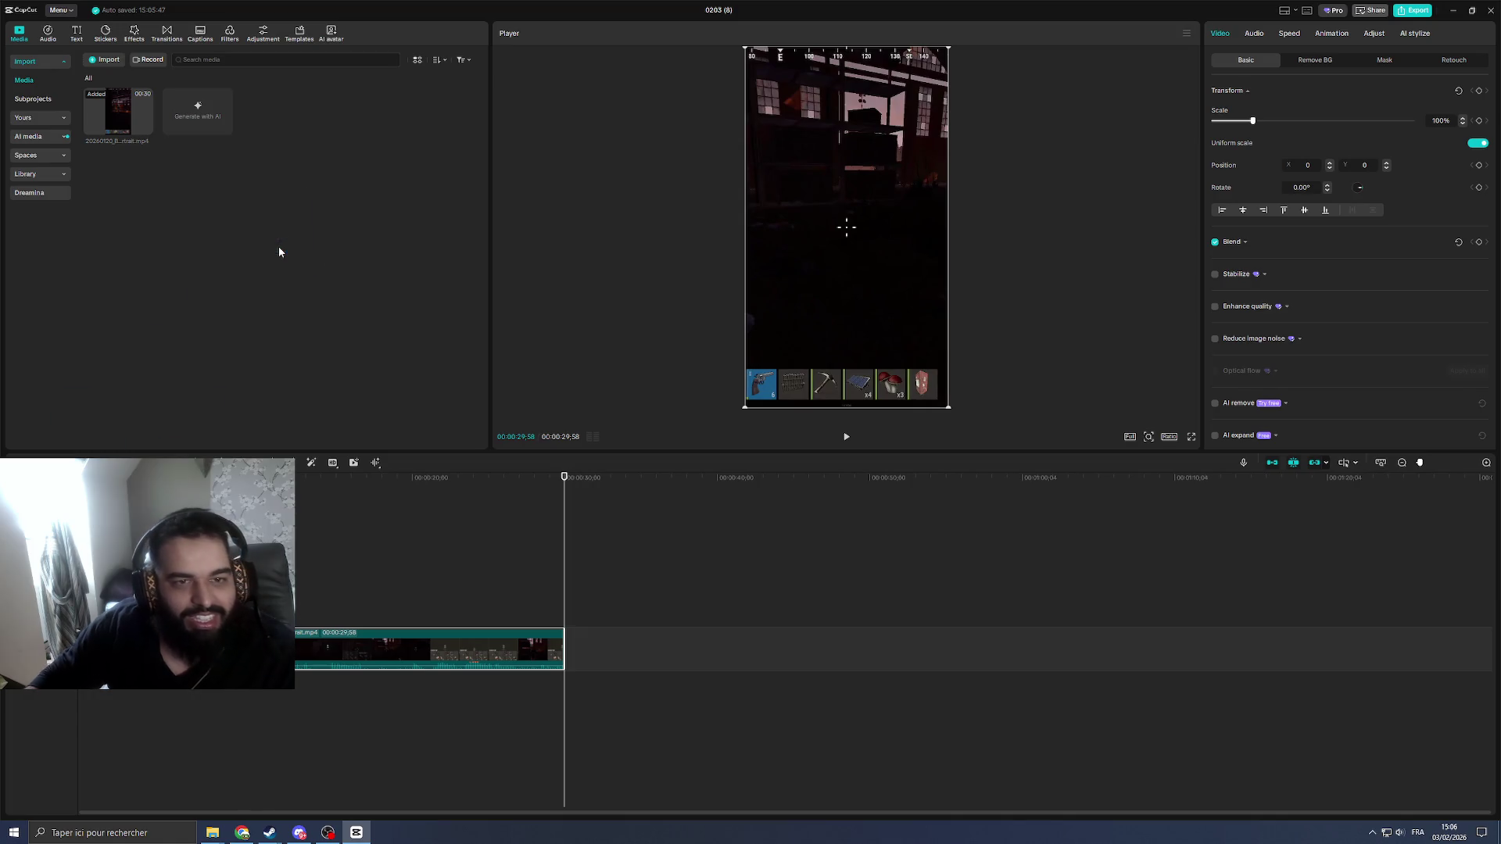
left_click_drag(358, 833, 248, 208)
left_click_drag(198, 113, 397, 254)
left_click_drag(603, 663, 603, 663)
Step: Play back the 00:00:49:02 timeline around the join between the two portrait clips
key("space")
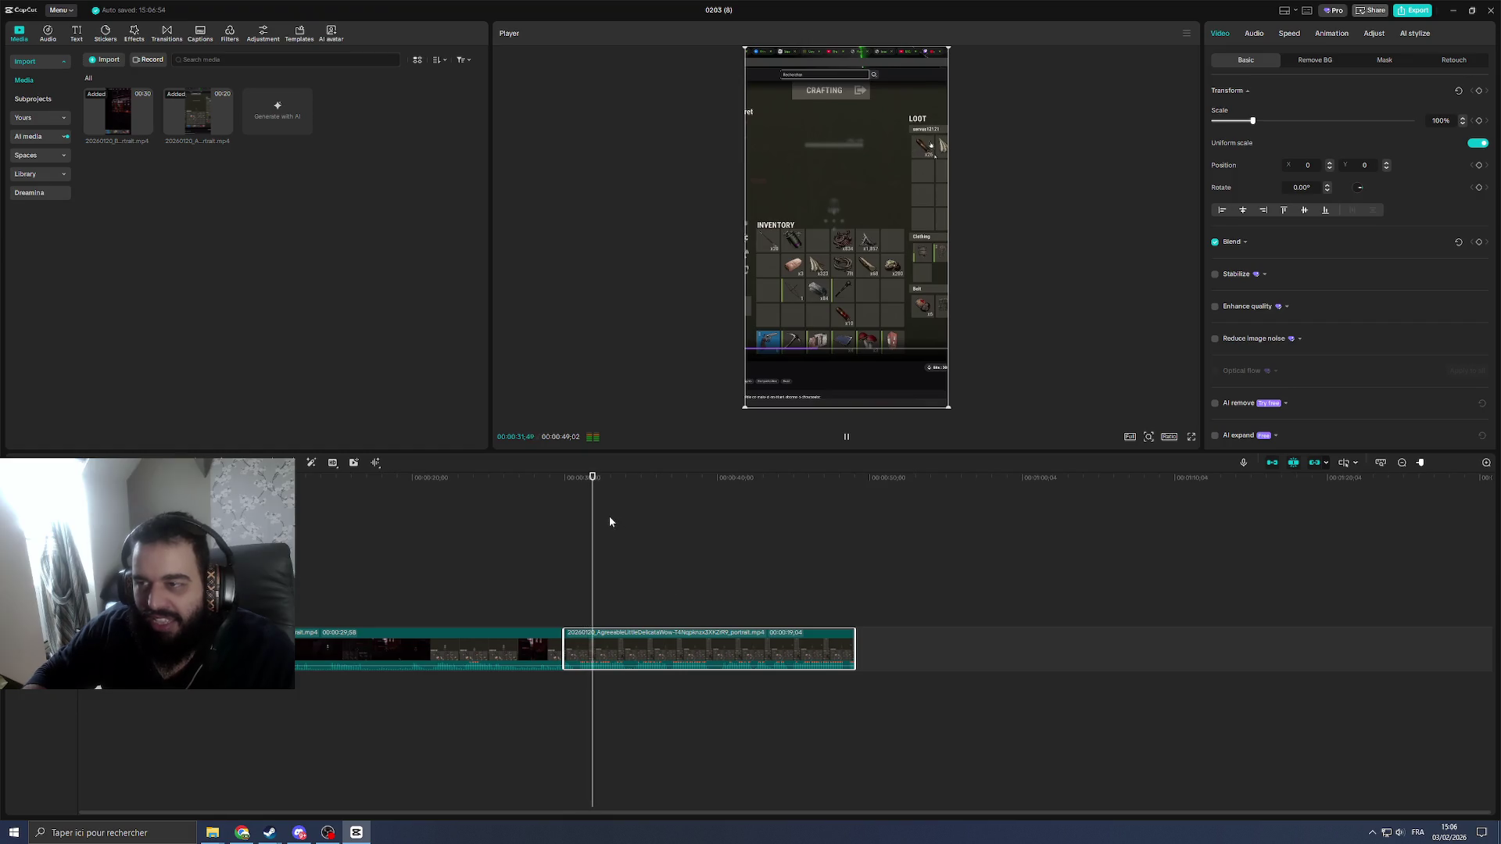
left_click(448, 477)
left_click(515, 655)
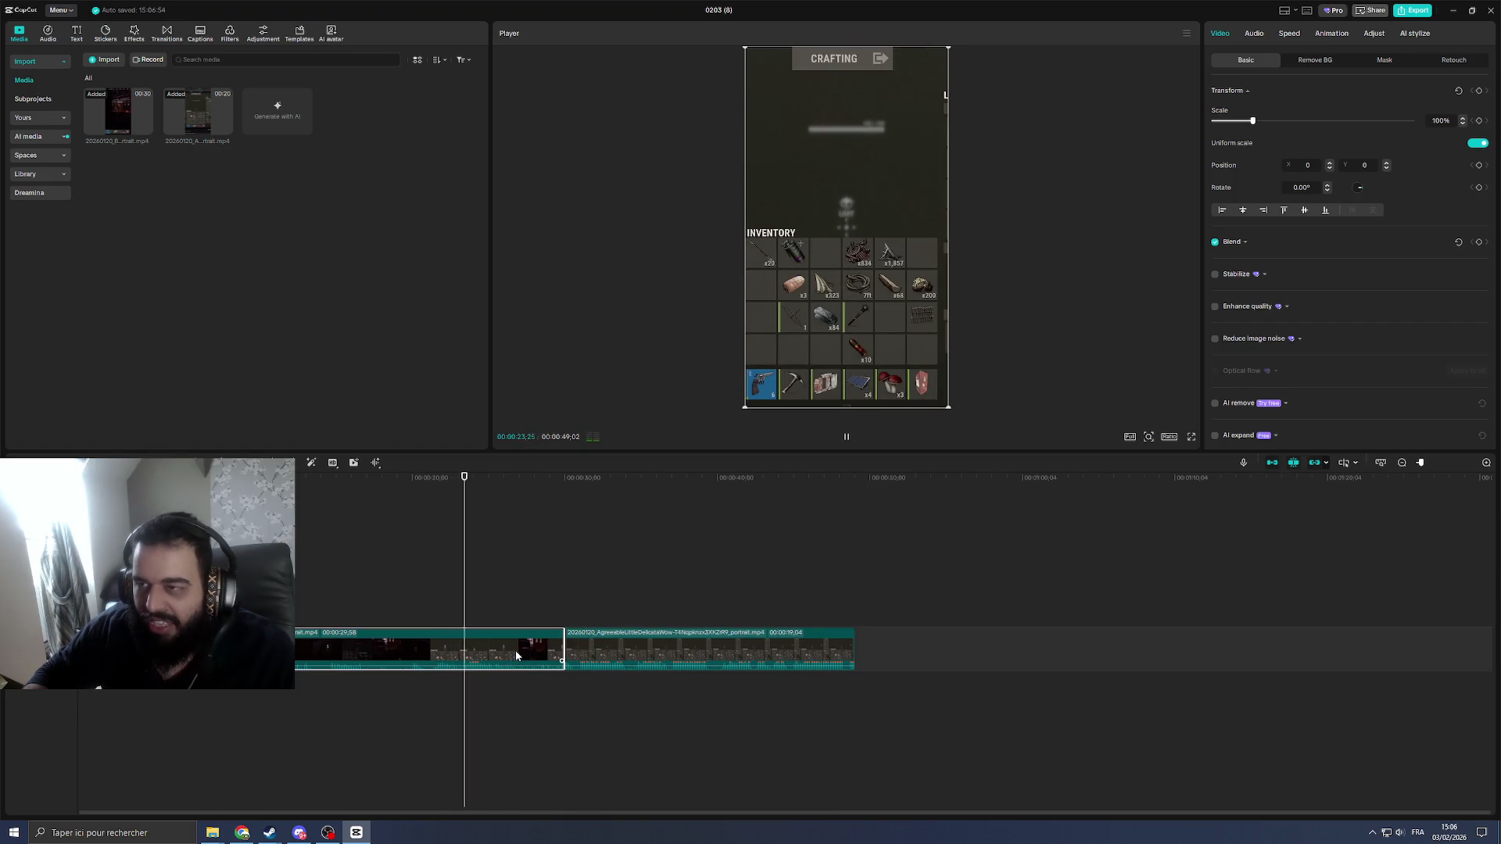
key("Home")
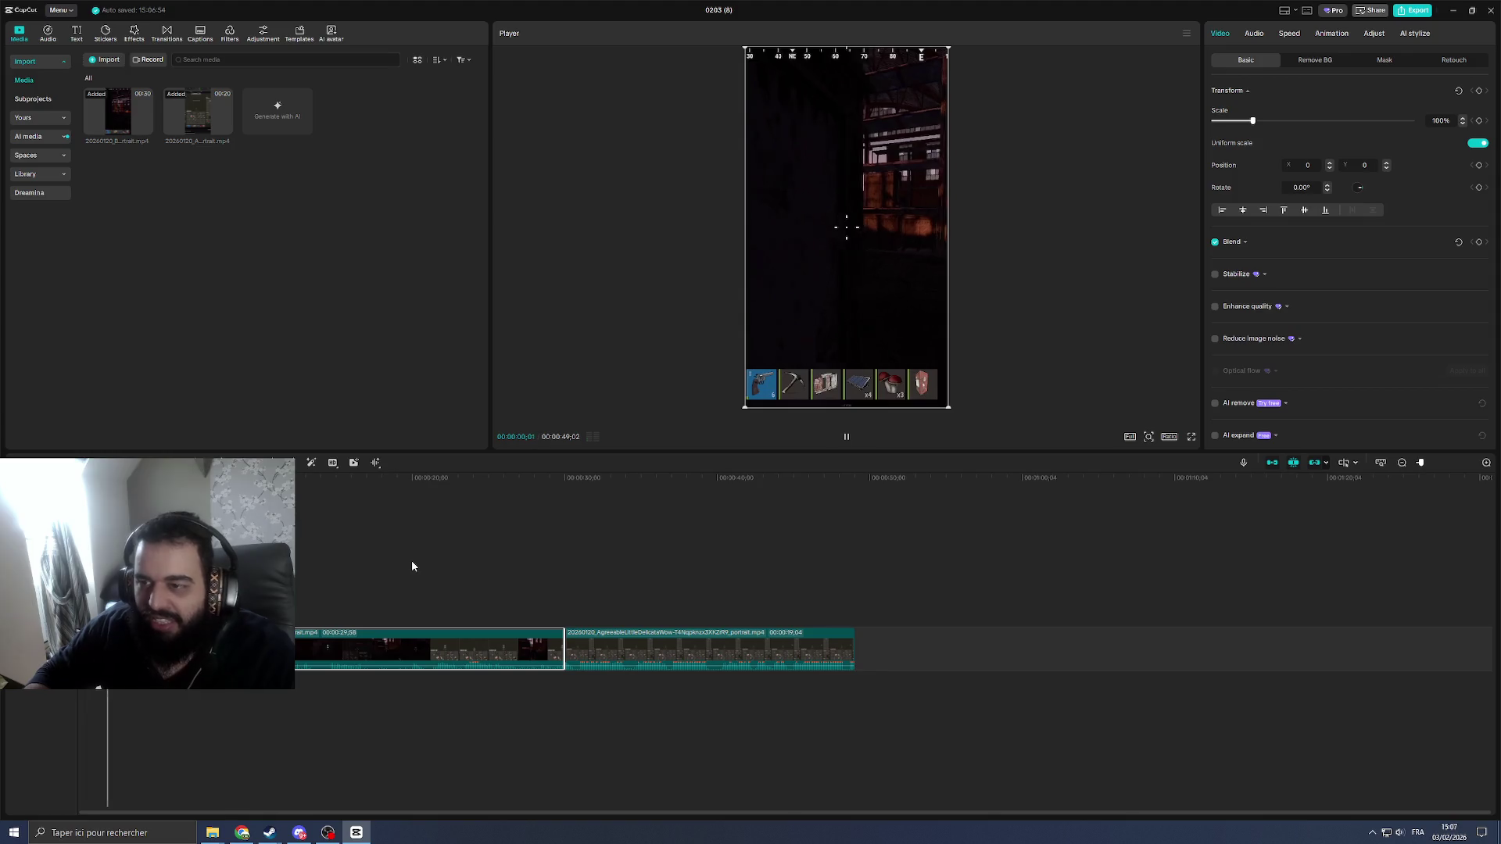
left_click(306, 590)
left_click(414, 596)
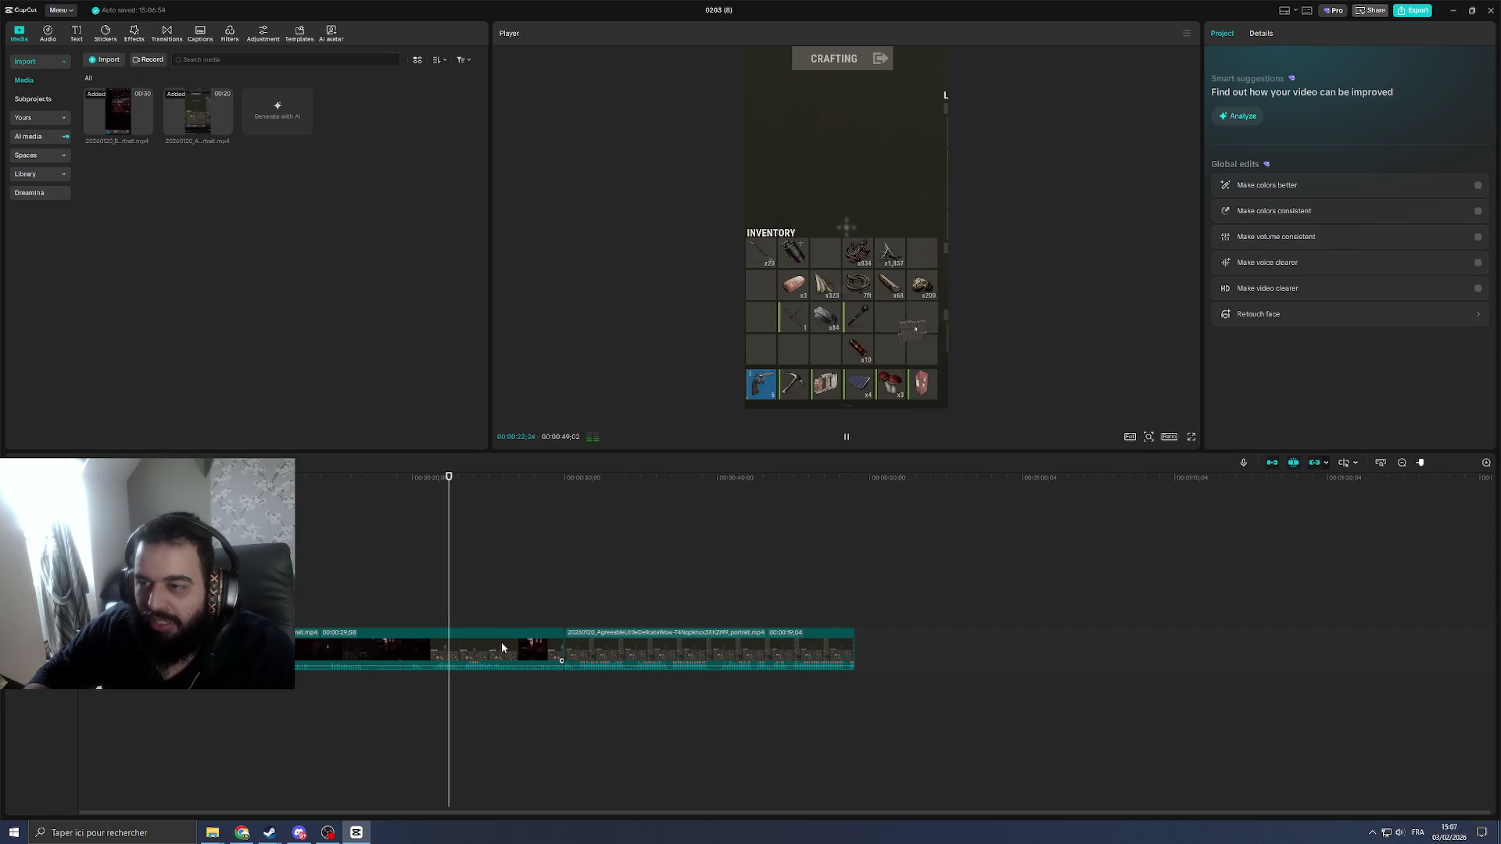
key("space")
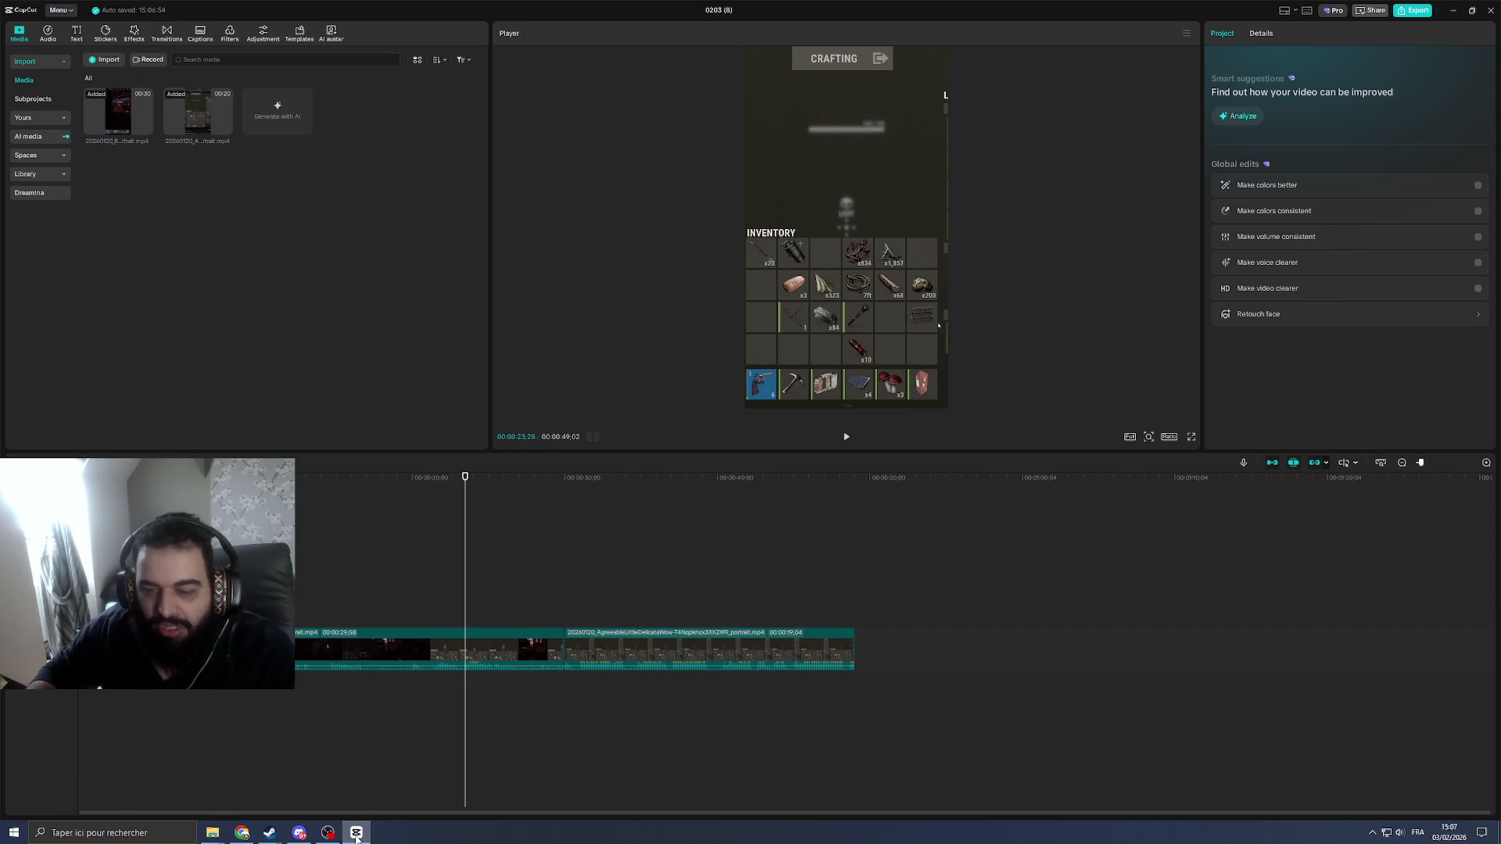
left_click(356, 834)
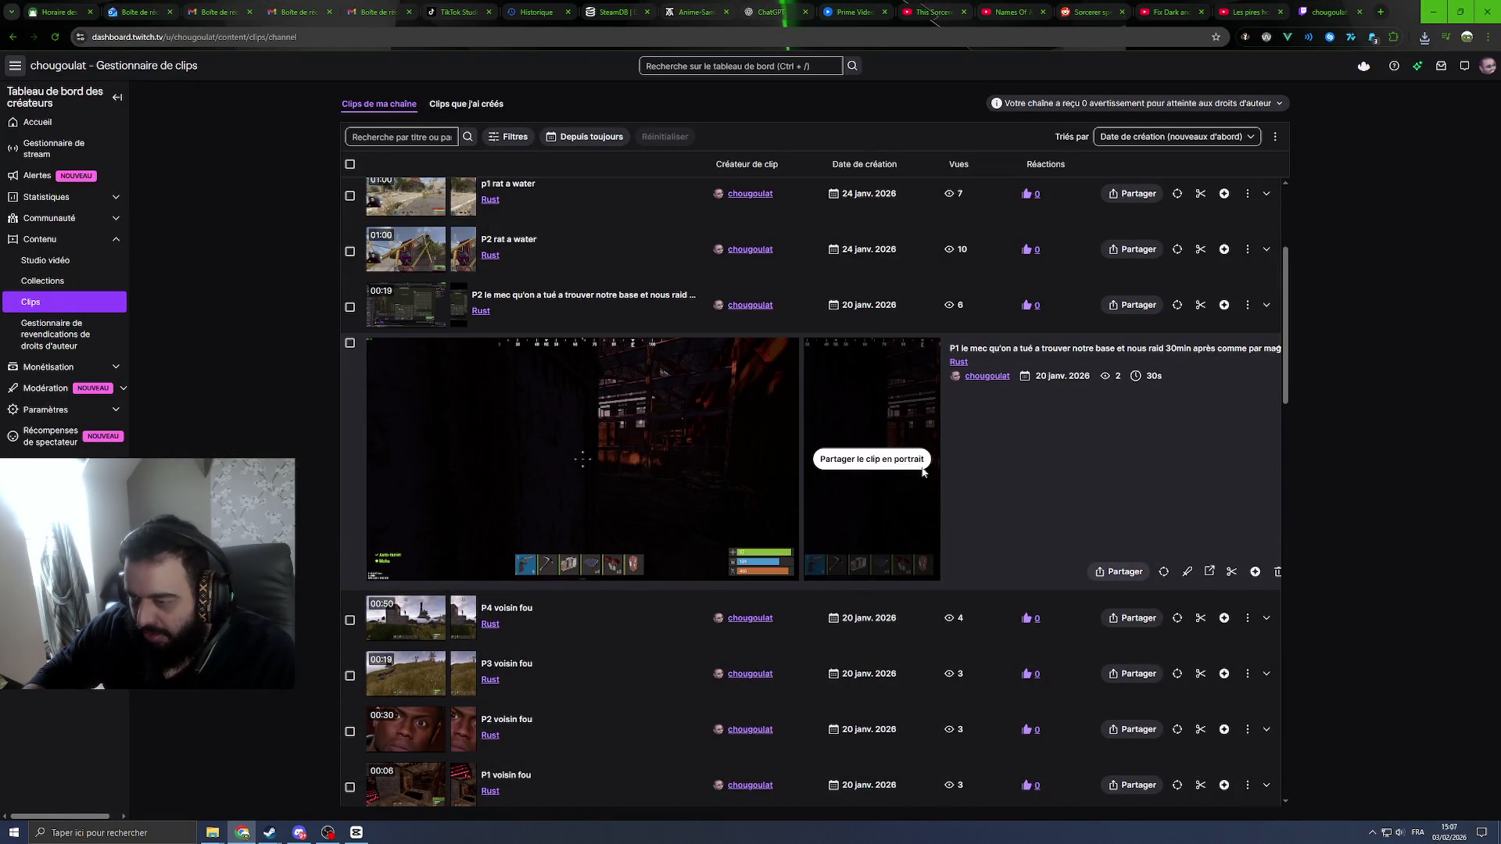
Step: Open the P1 clip's portrait layout editor and scrub the preview to pick a frame
left_click(1232, 573)
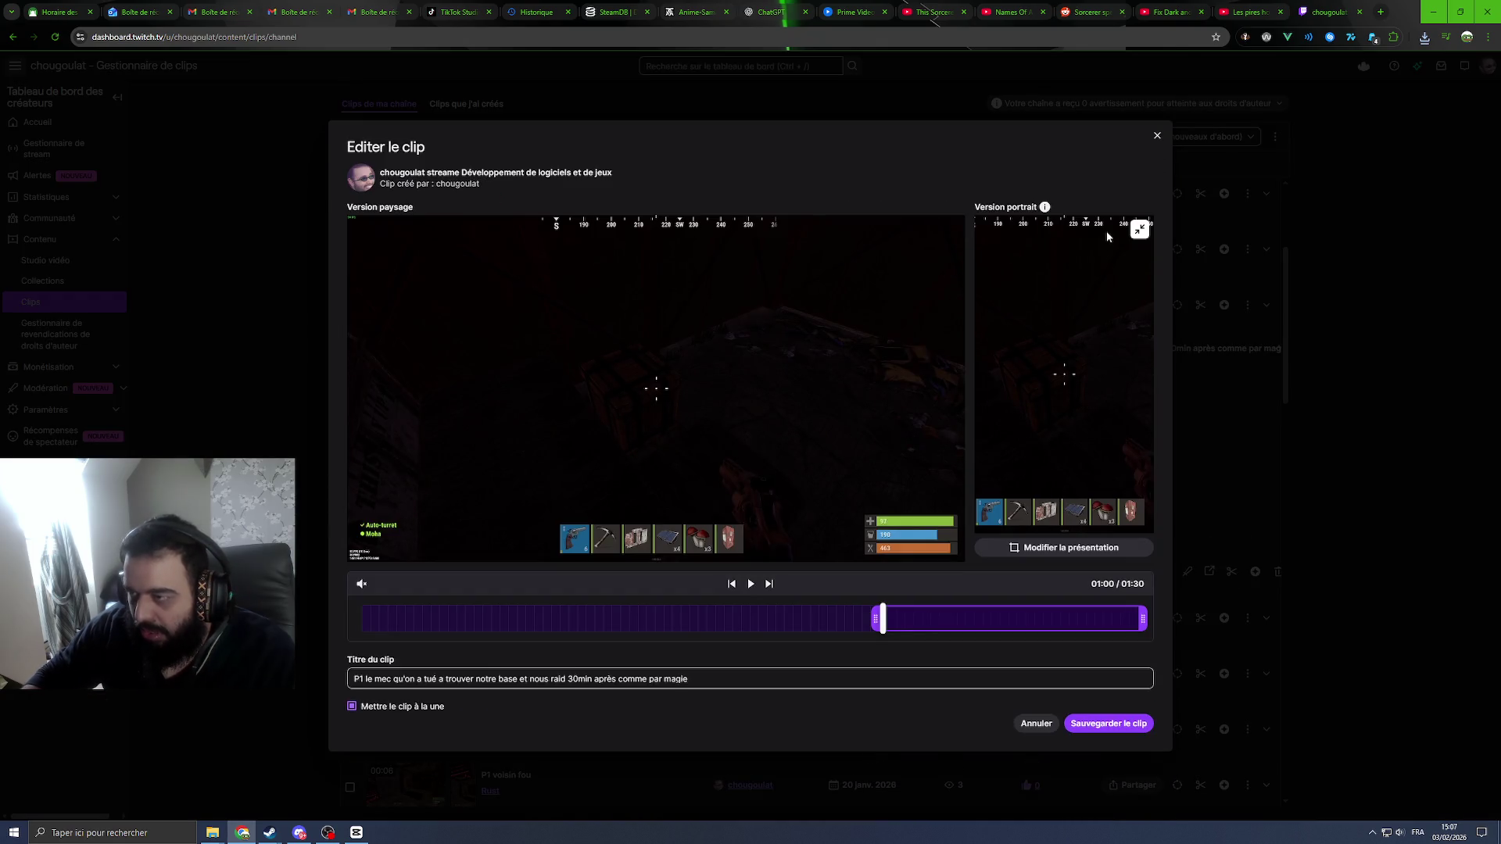
left_click(1071, 547)
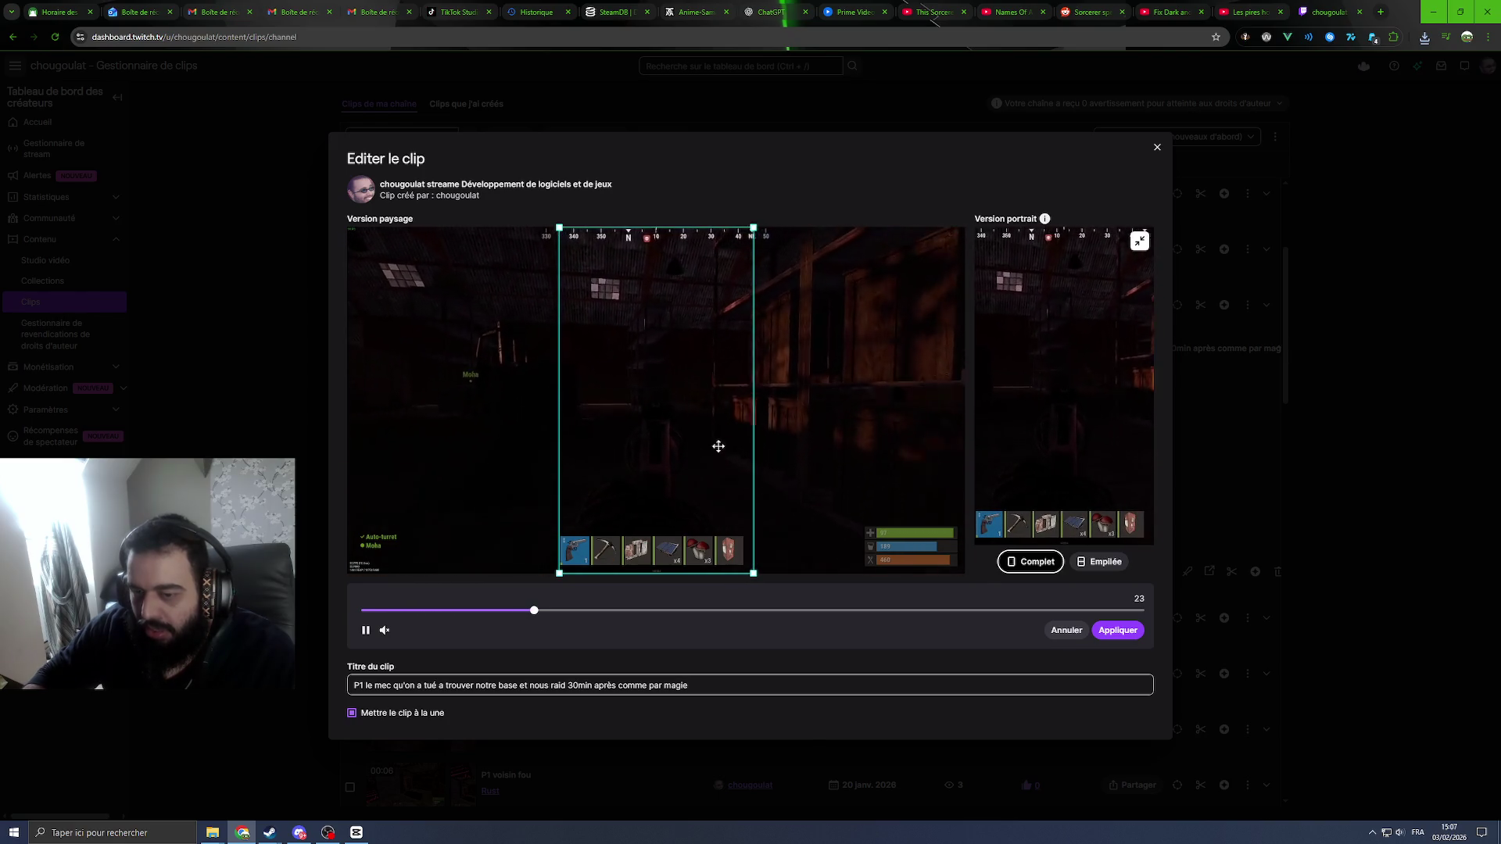
left_click(779, 611)
left_click(842, 610)
left_click_drag(847, 617, 839, 616)
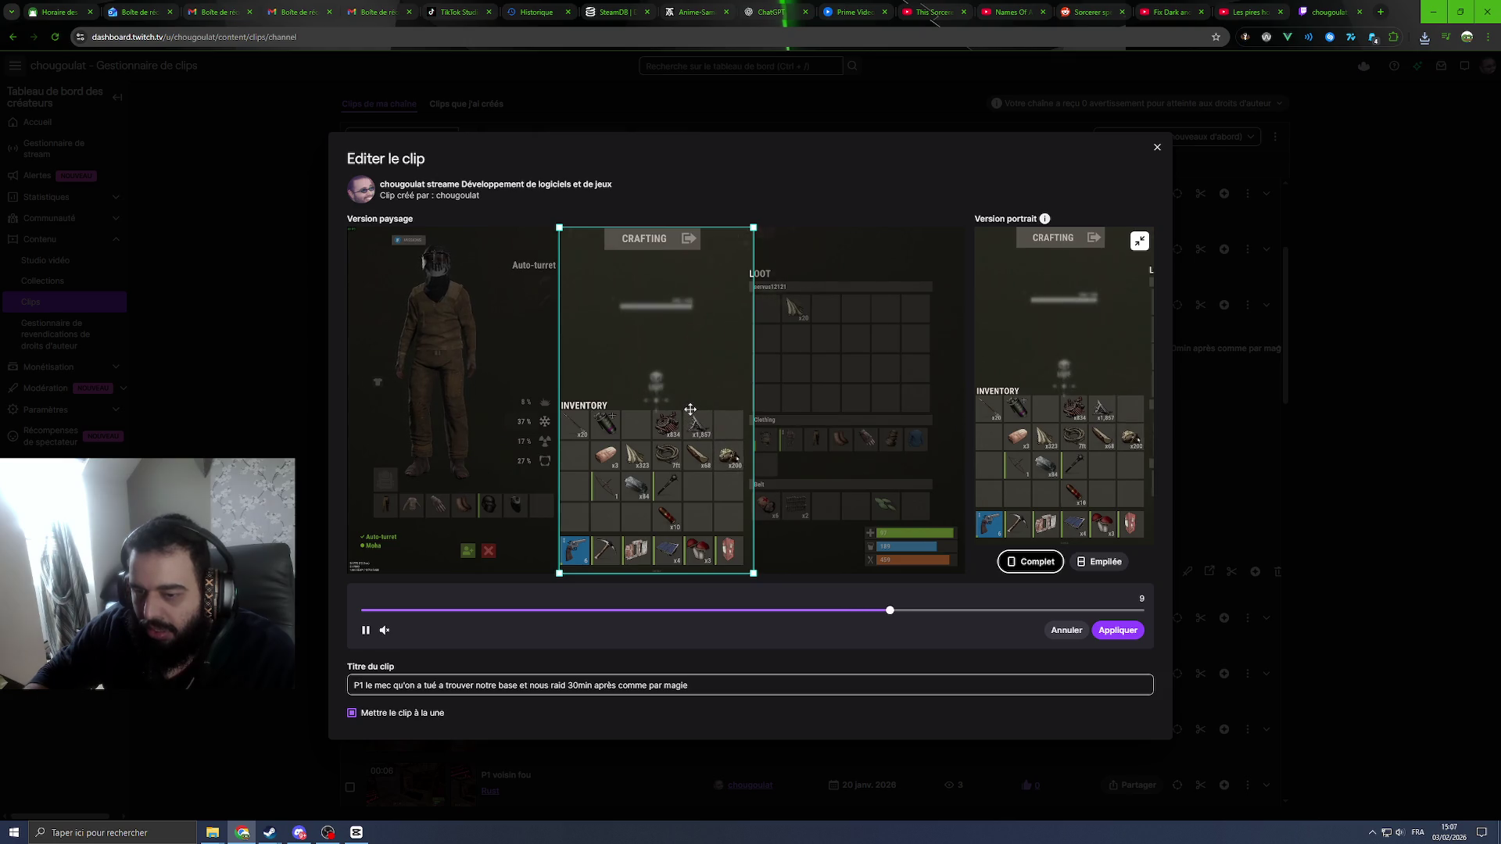
left_click(919, 560)
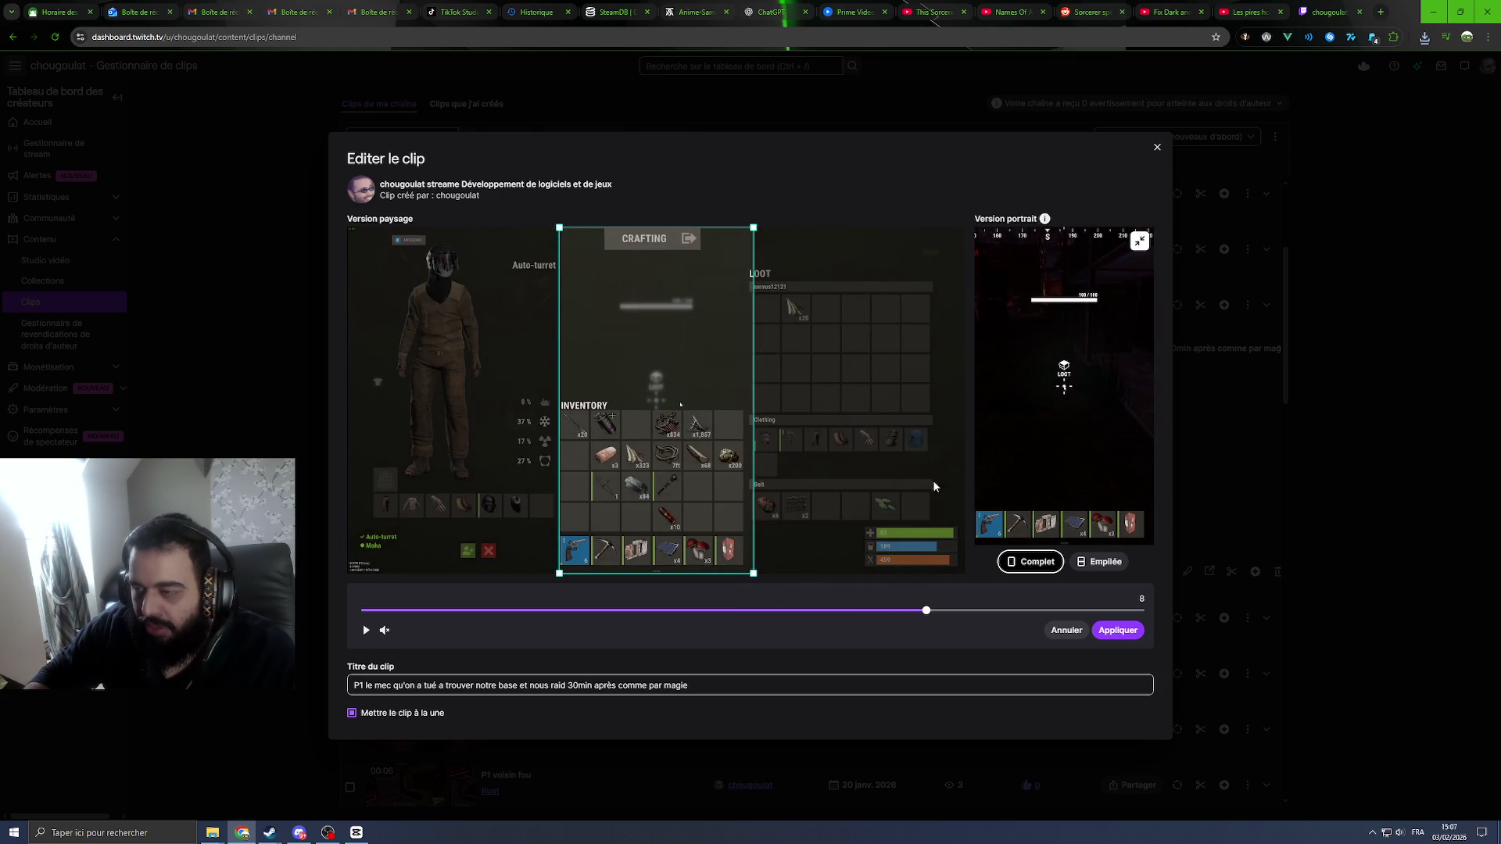
left_click_drag(688, 424, 681, 435)
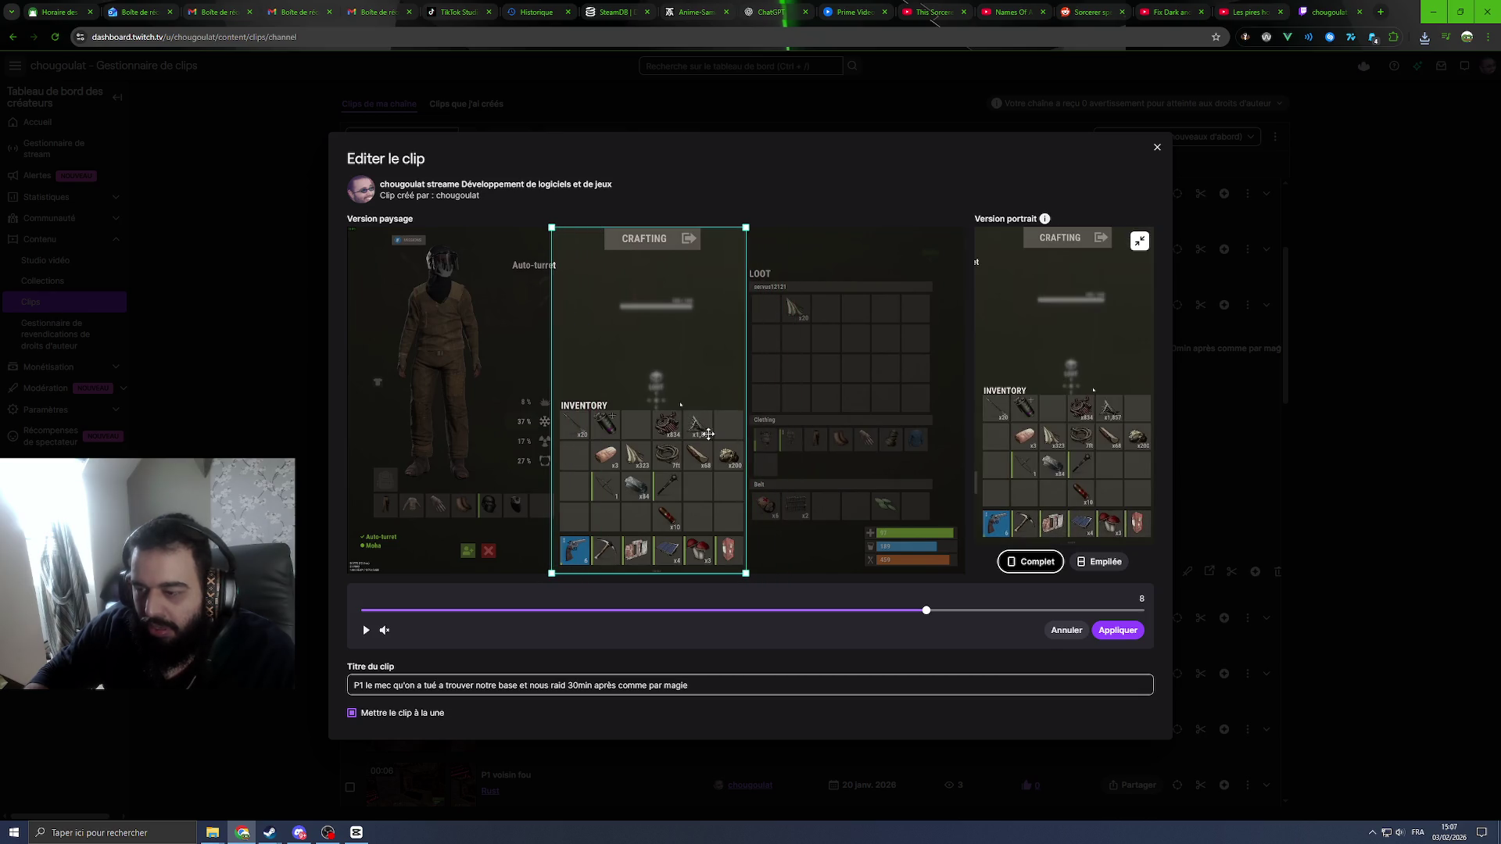
Step: Try the stacked (Empilée) layout with the LOOT panel framed in the top section
left_click(1093, 565)
mouse_move(901, 395)
left_mouse_down()
mouse_move(816, 282)
mouse_move(815, 295)
left_mouse_up()
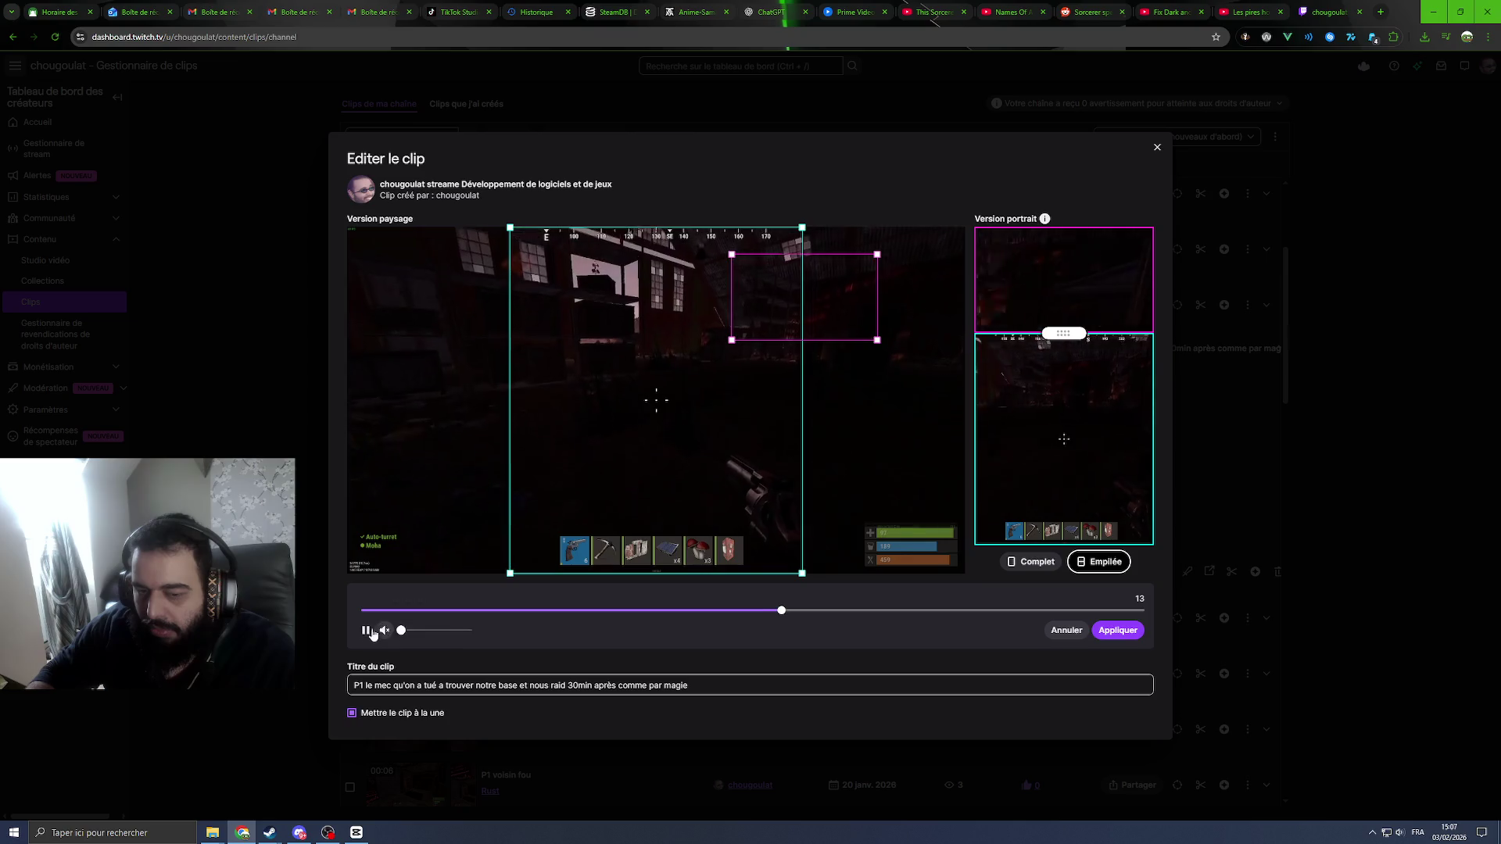
left_click(365, 631)
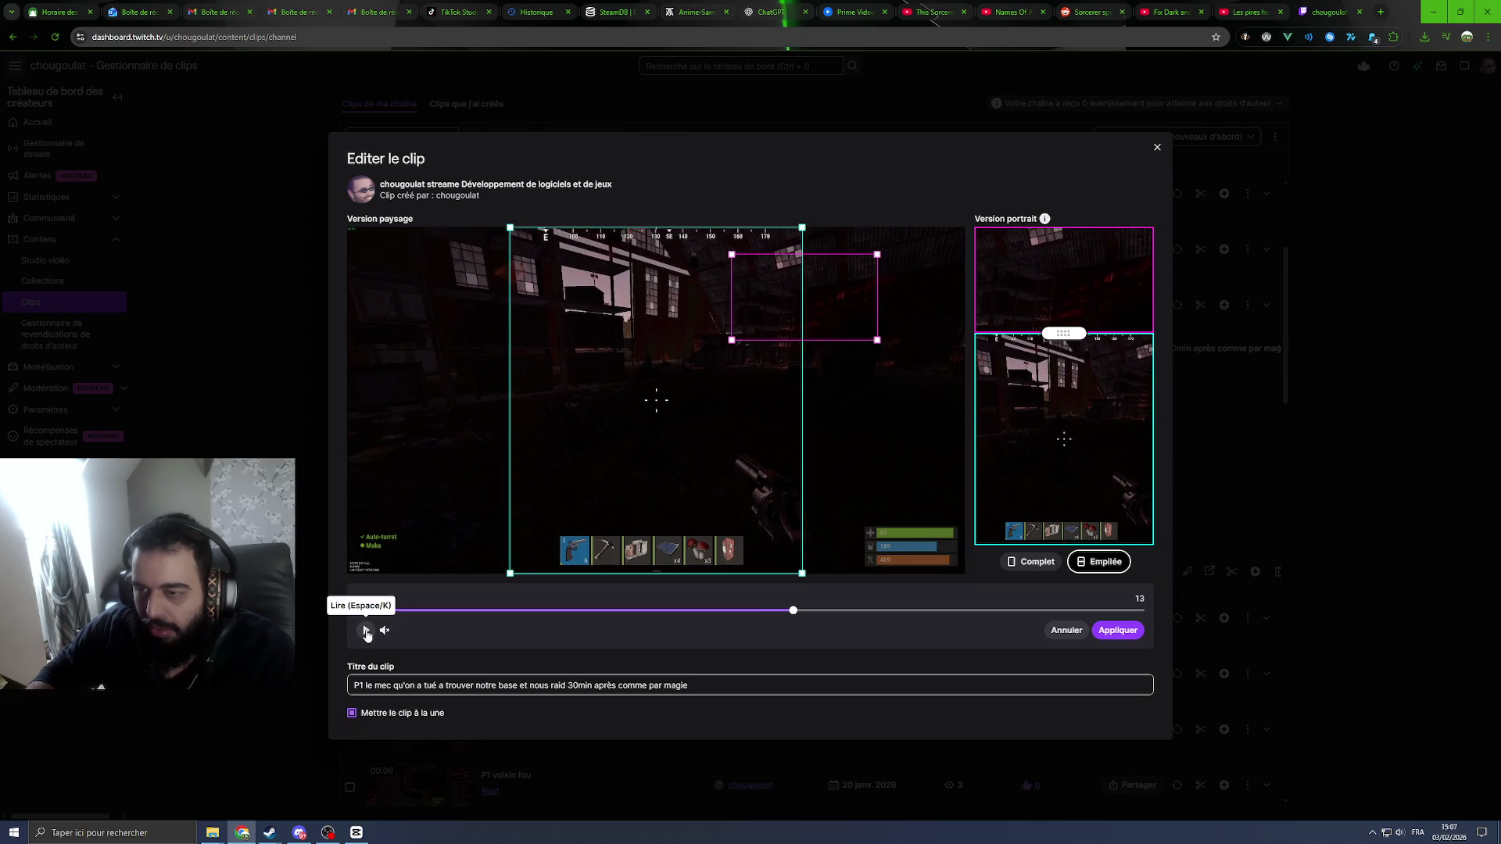
left_click(365, 632)
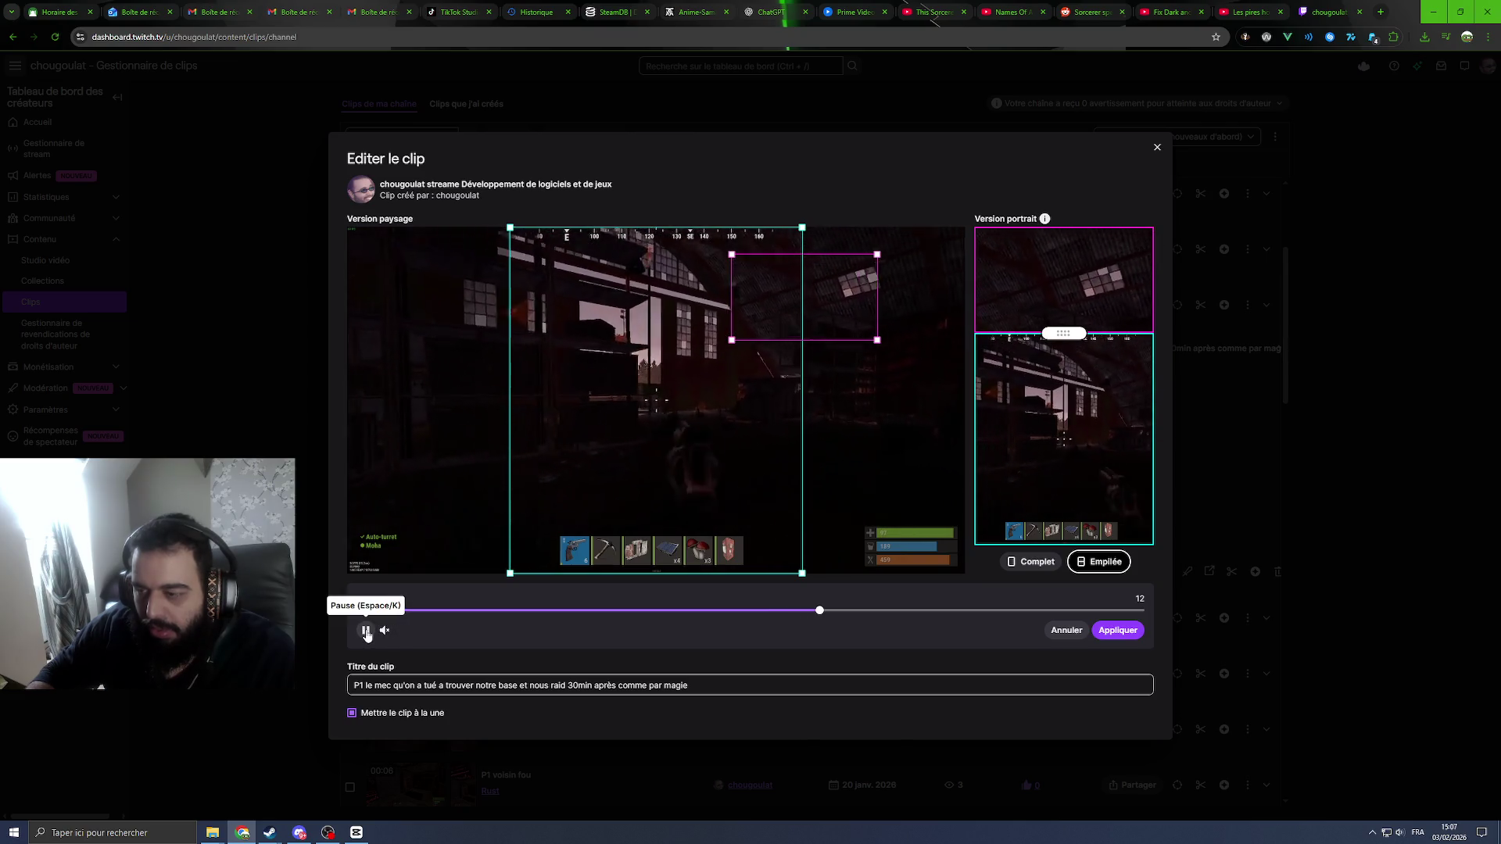
left_click(366, 631)
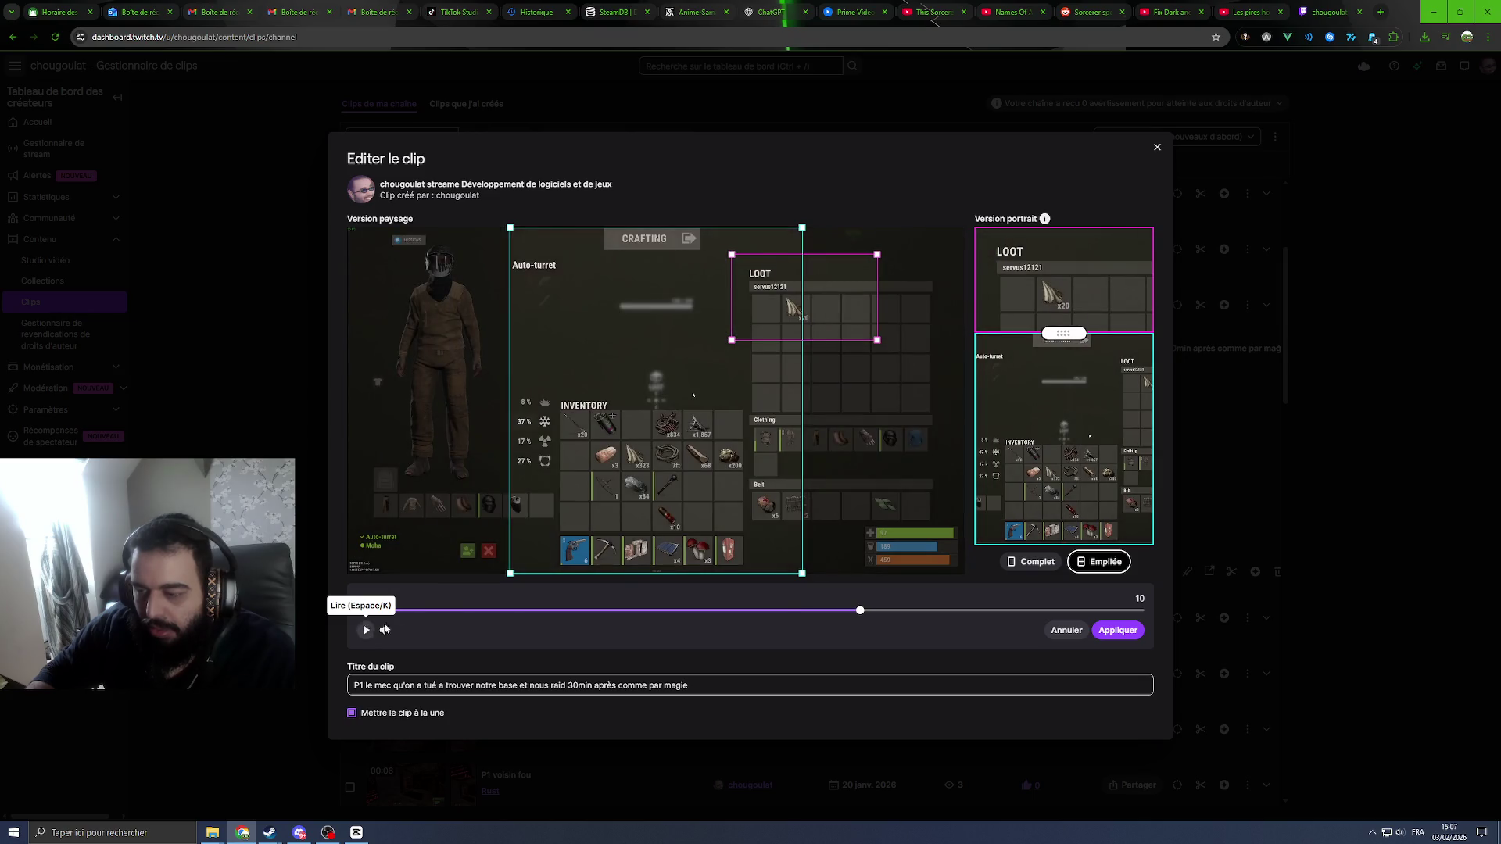
Step: Switch back to the full (Complet) layout and move the crop box right over the inventory
left_click(1025, 562)
left_click_drag(740, 431, 743, 227)
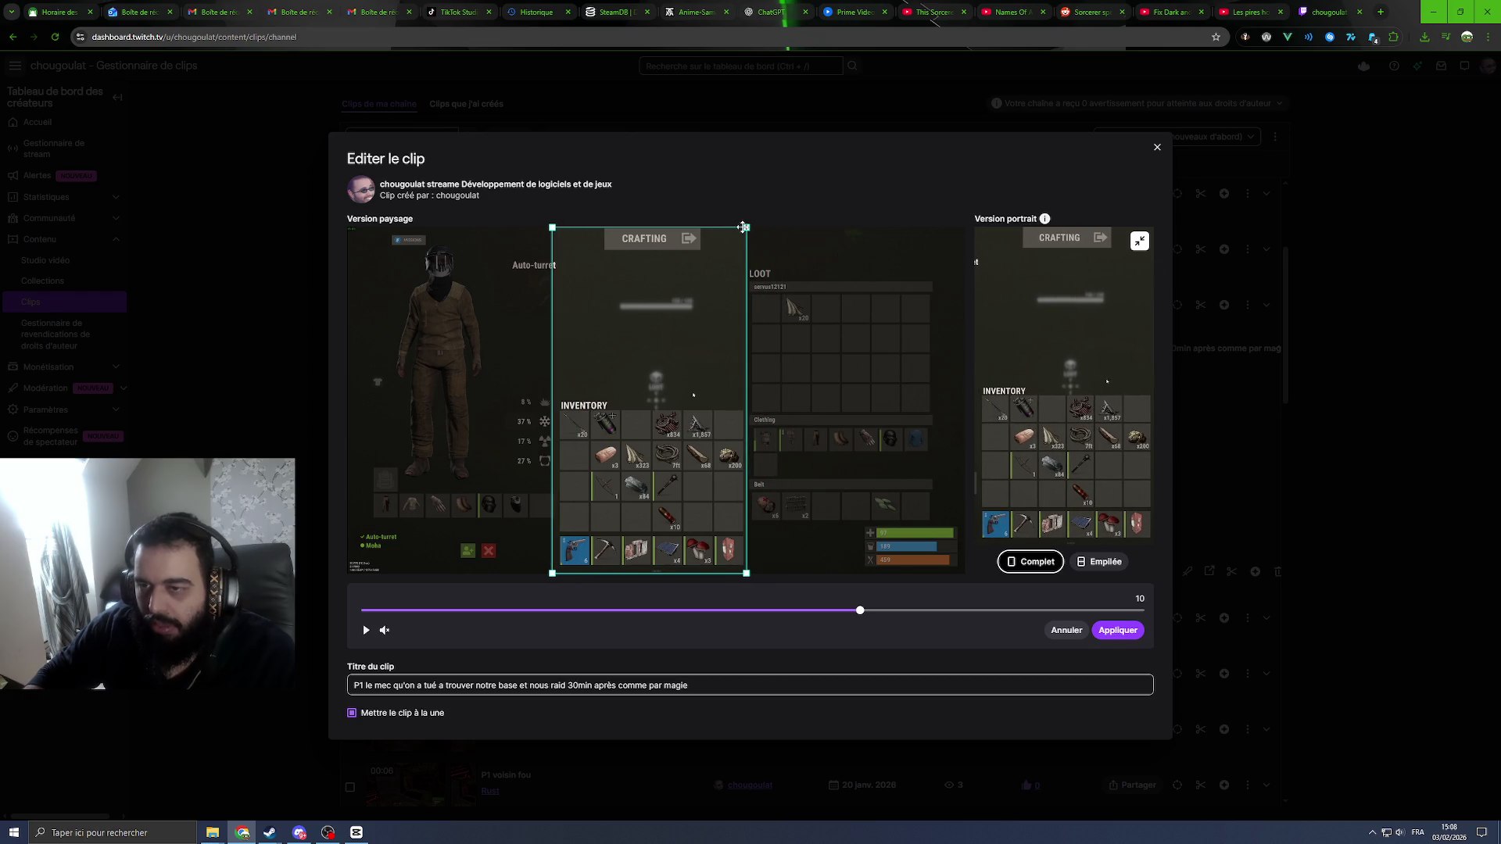
left_click_drag(743, 227, 993, 189)
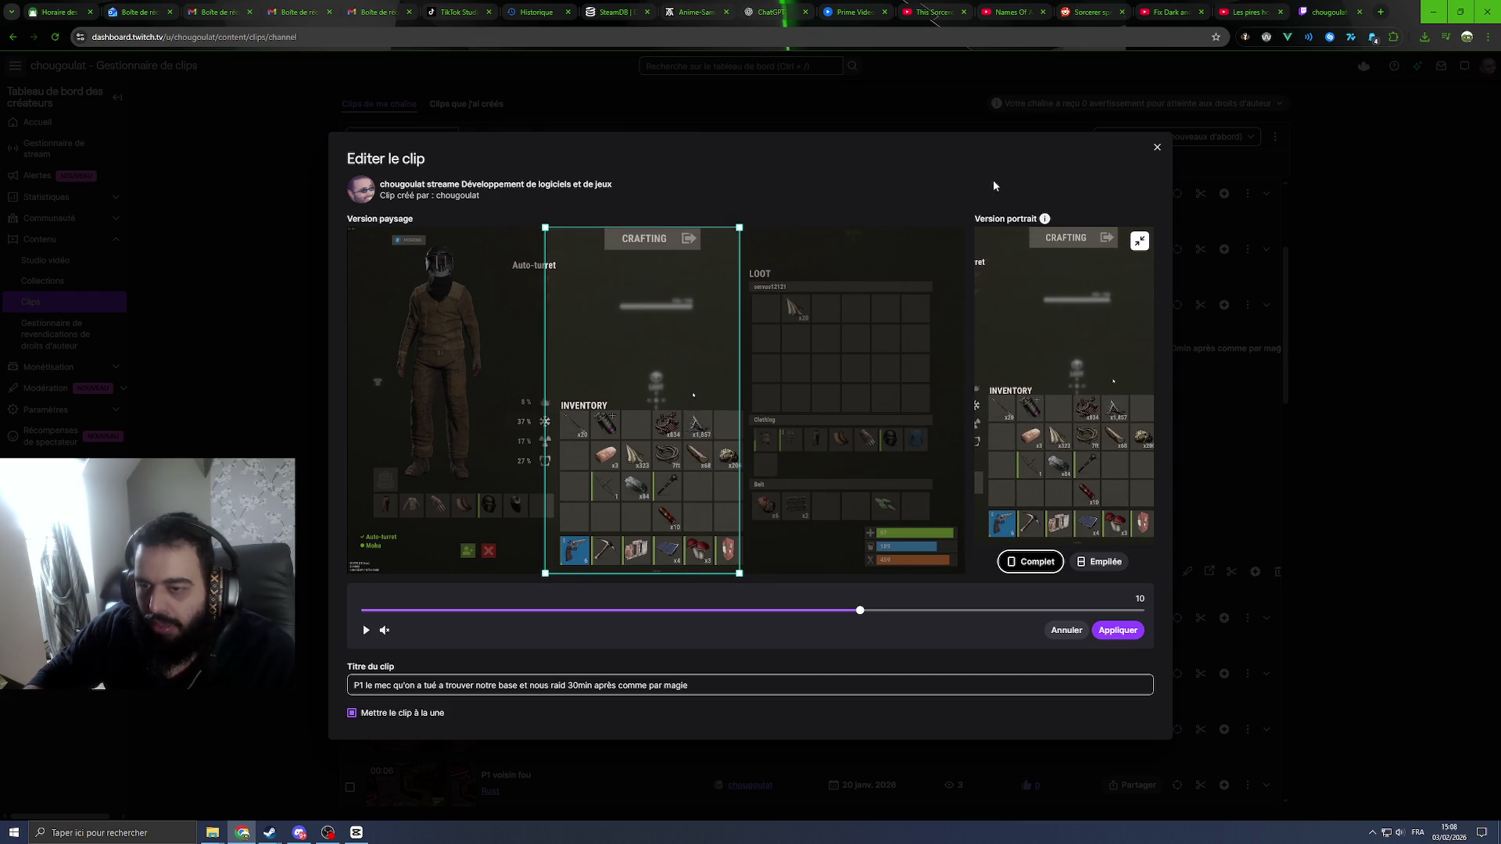
left_click_drag(667, 415, 680, 414)
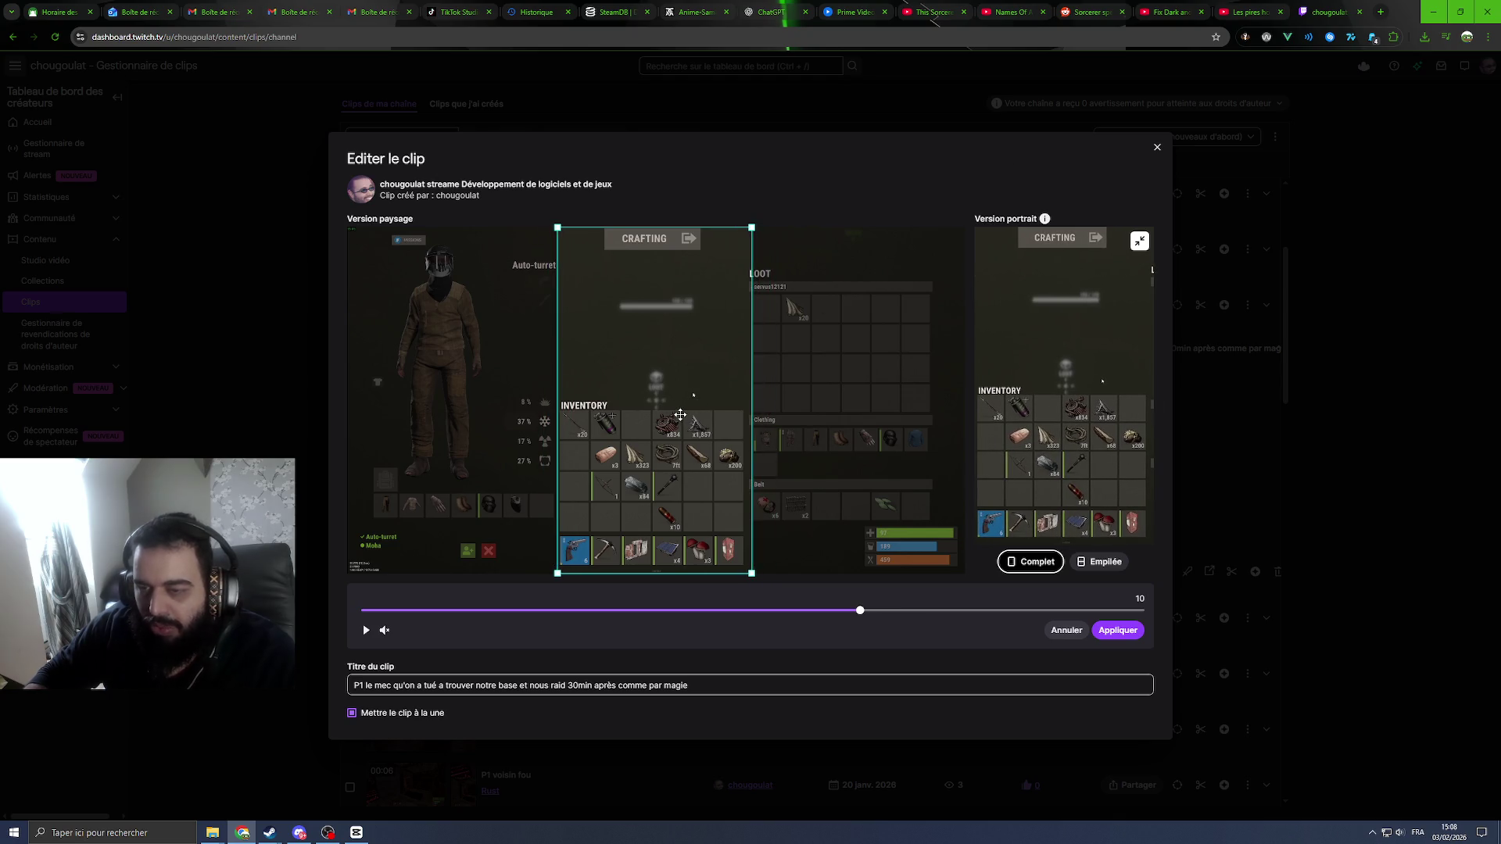
mouse_move(661, 336)
left_mouse_down()
mouse_move(728, 350)
mouse_move(713, 351)
left_mouse_up()
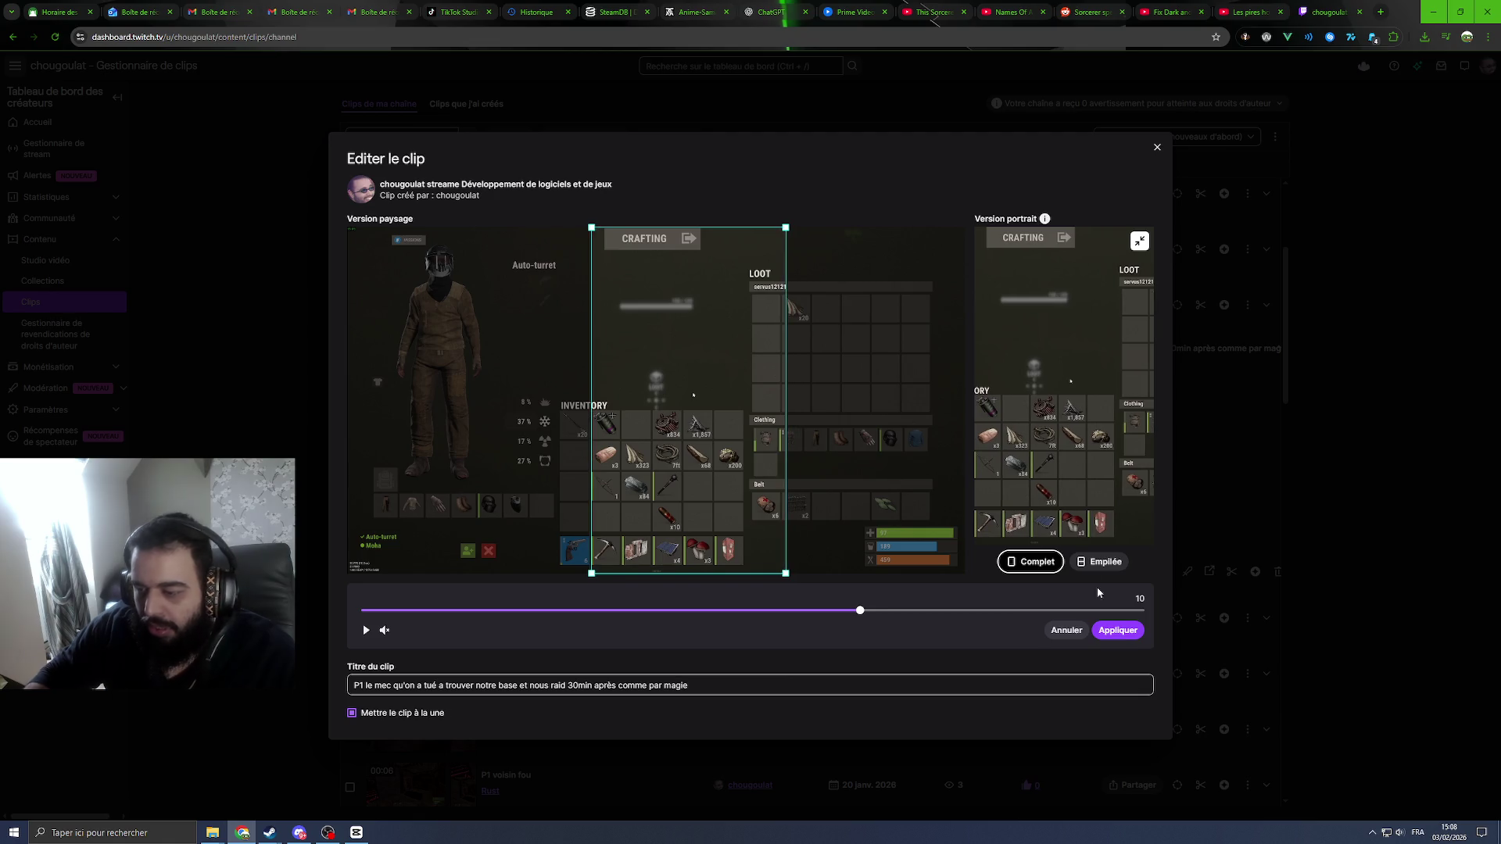
Step: Review the reframed clip with audio, then apply the framing and save the clip
left_click(474, 612)
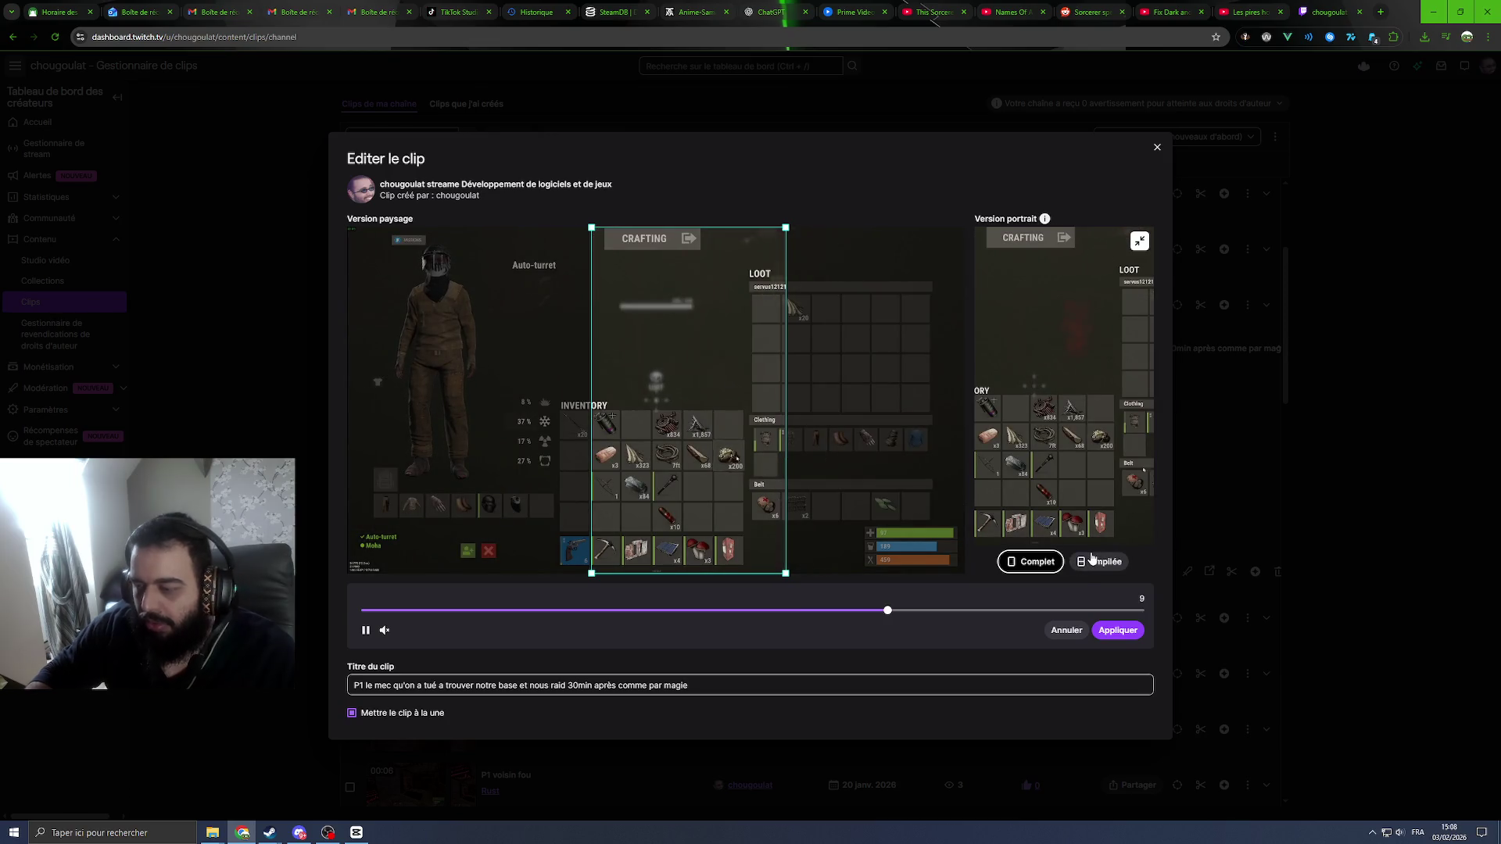
left_click(384, 630)
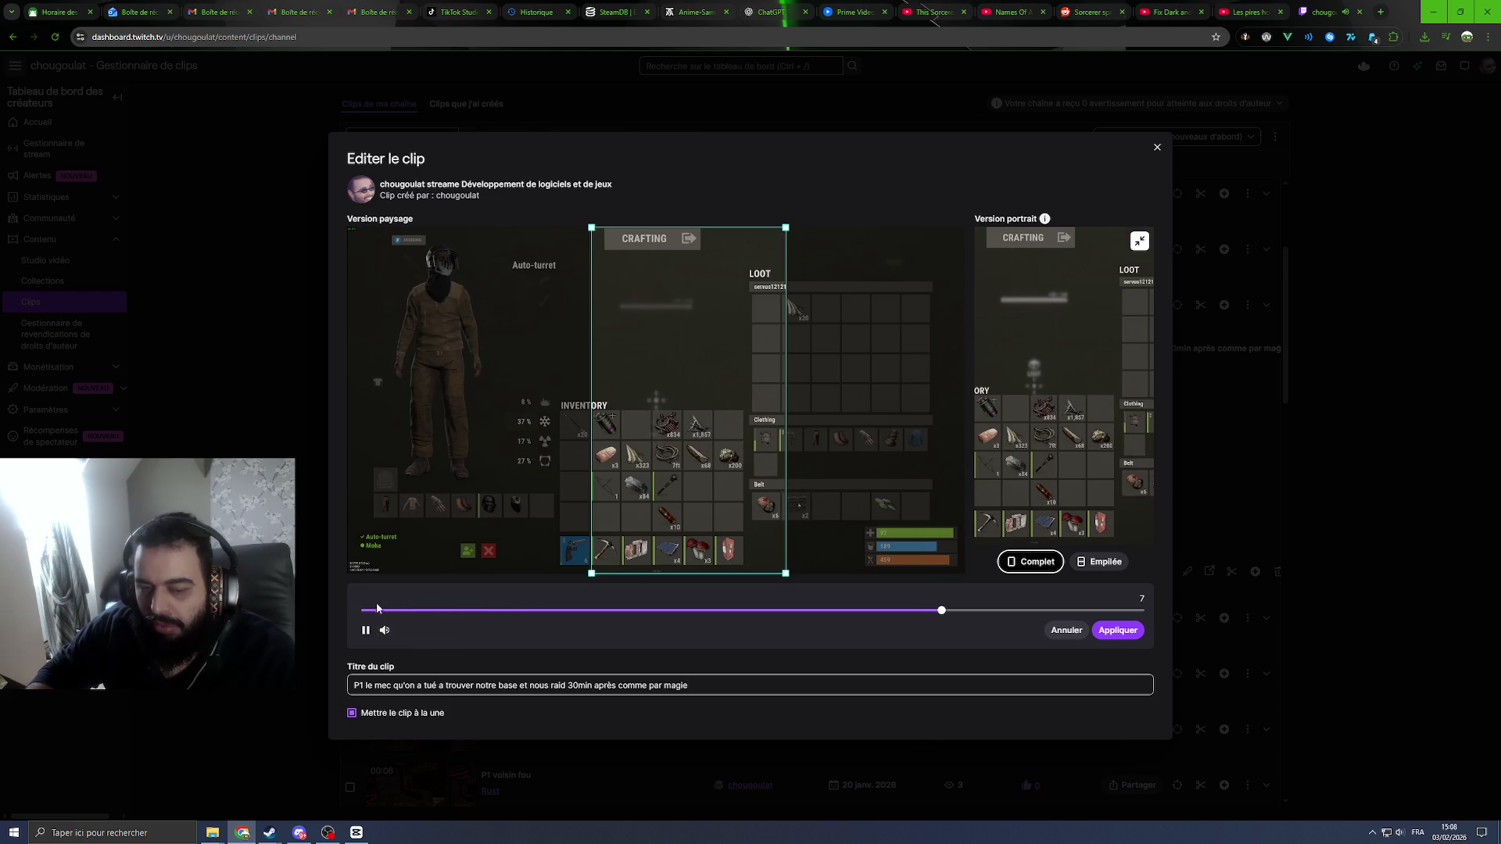
left_click(367, 610)
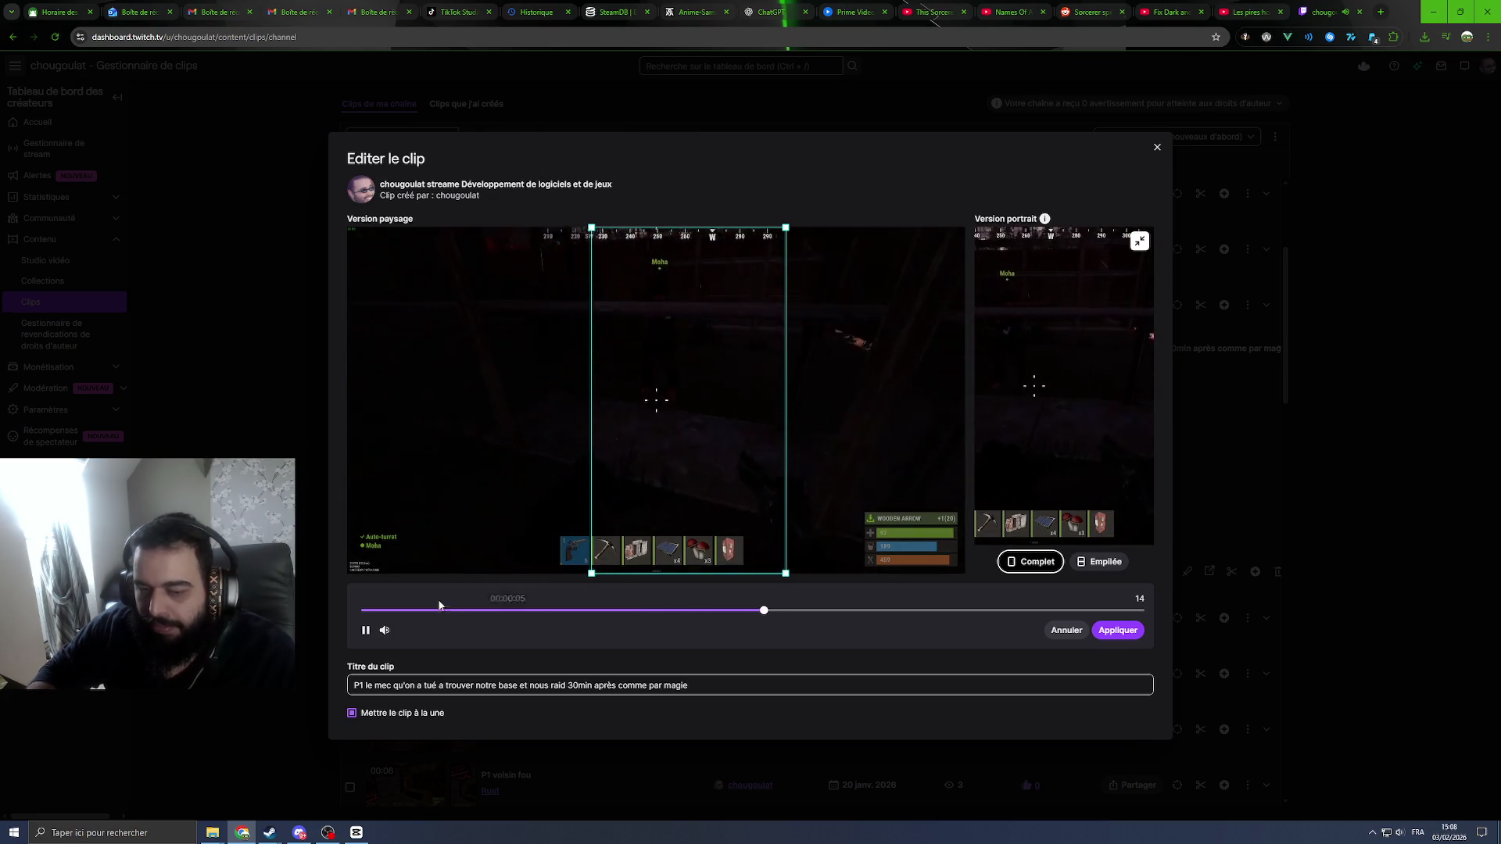
left_click(1118, 630)
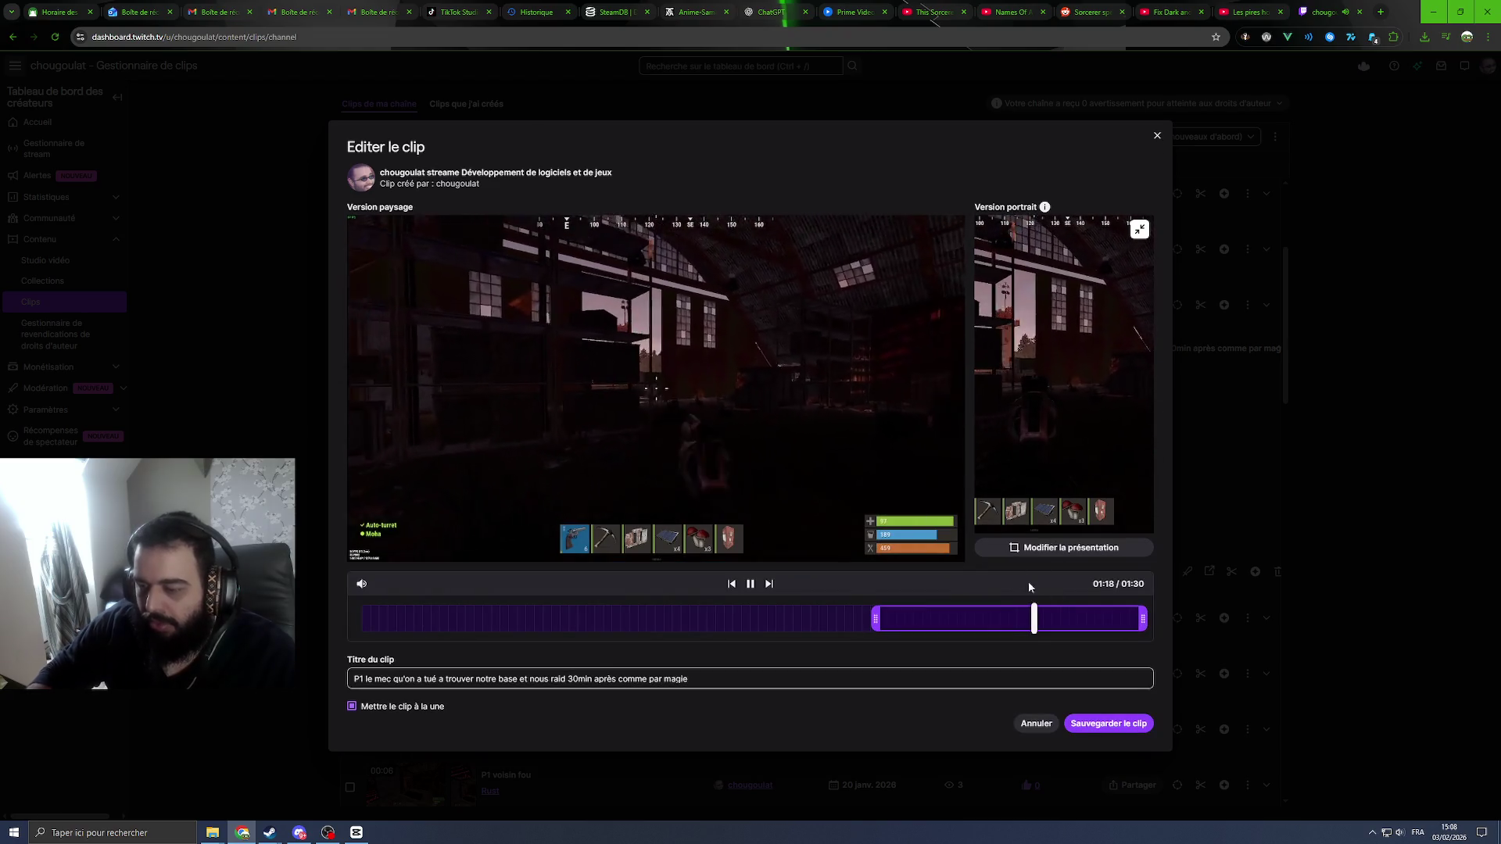
left_click(1109, 723)
left_click(797, 462)
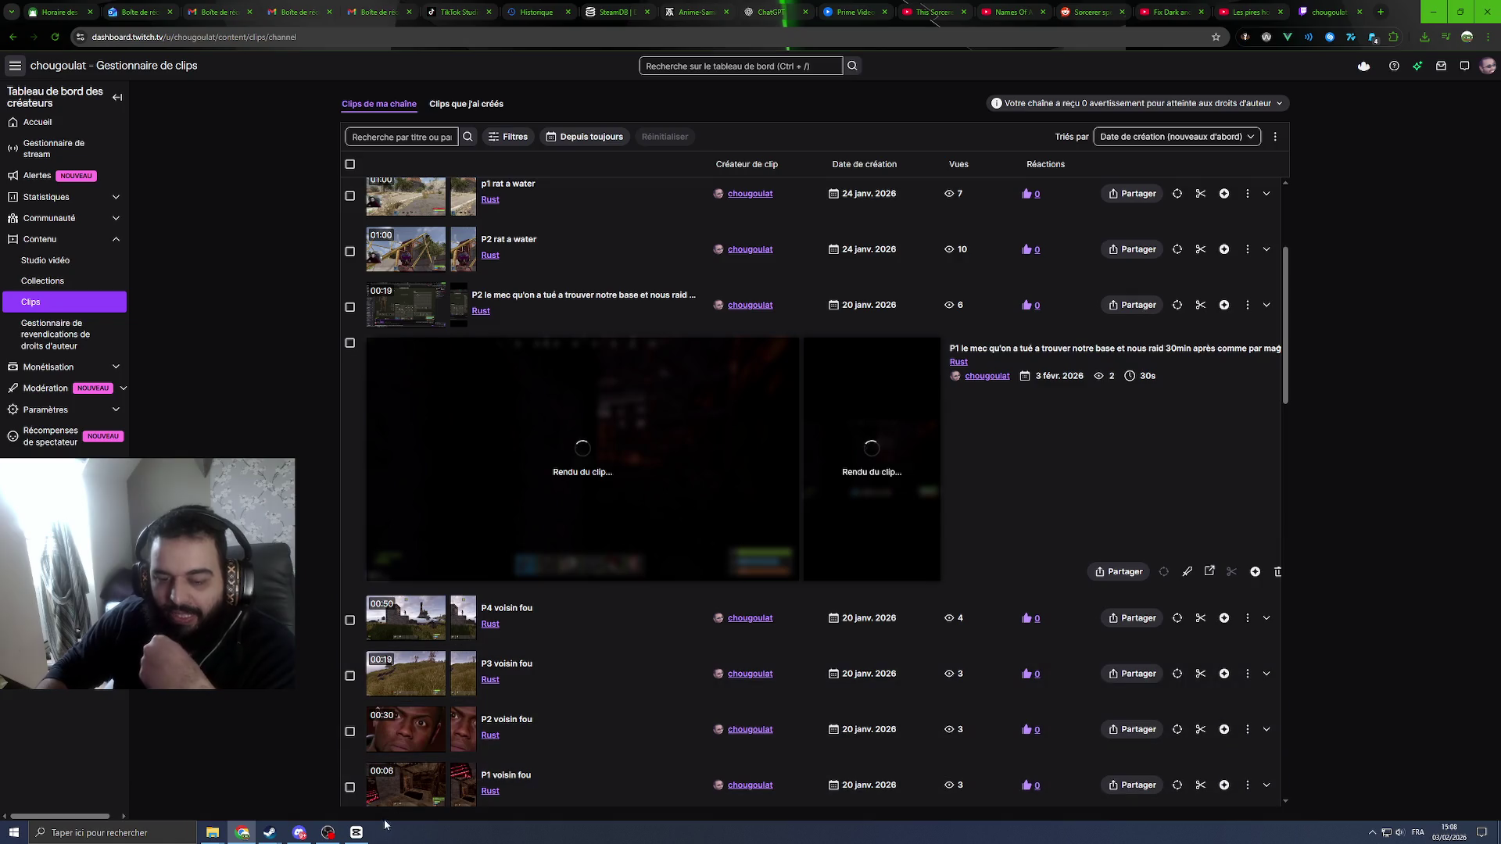
Step: Delete the old first P1 clip from the CapCut timeline and media
left_click(357, 832)
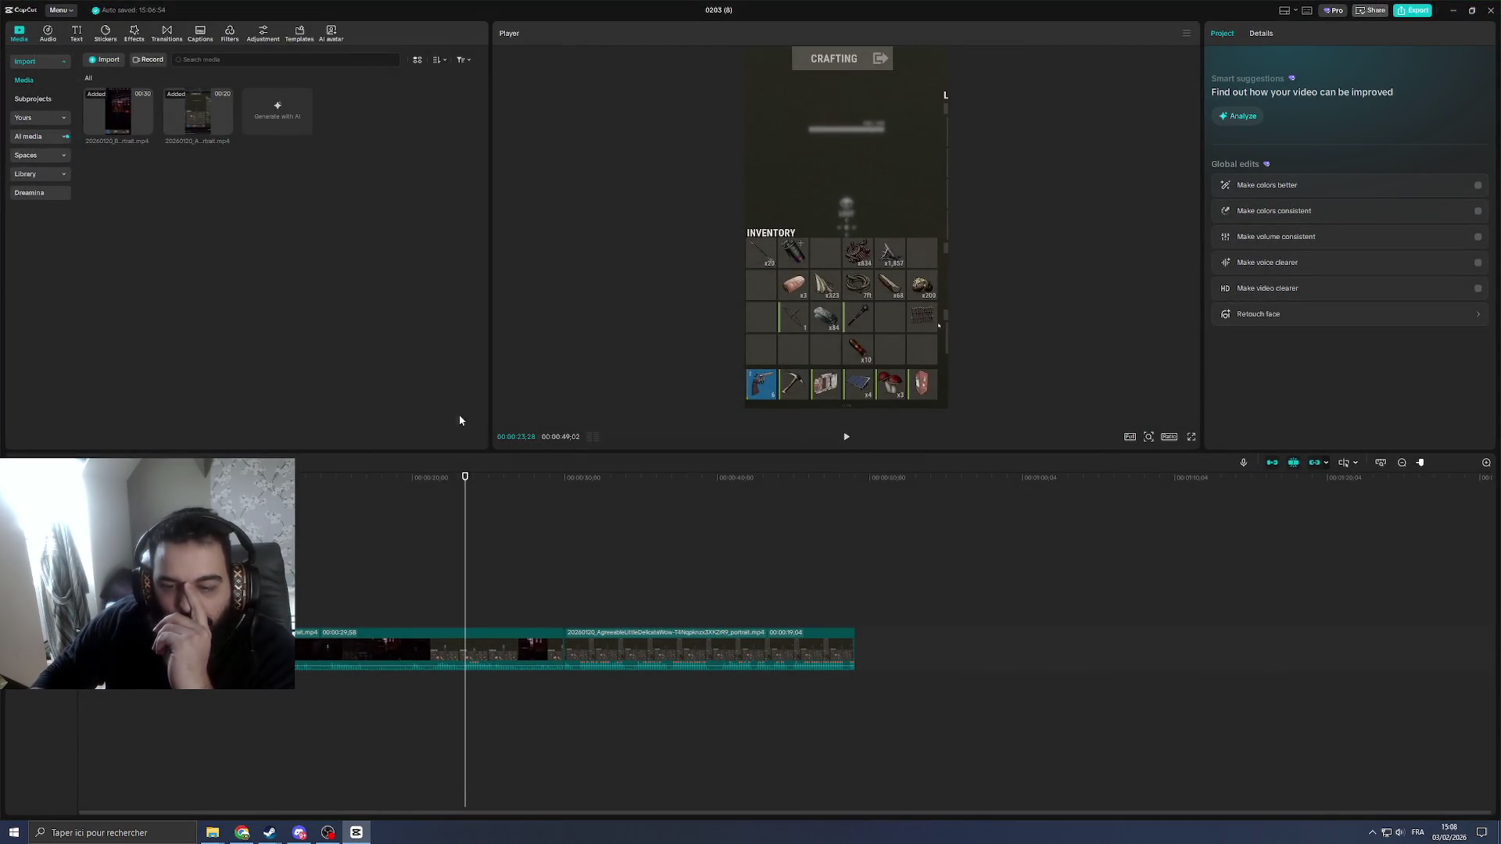
left_click(368, 649)
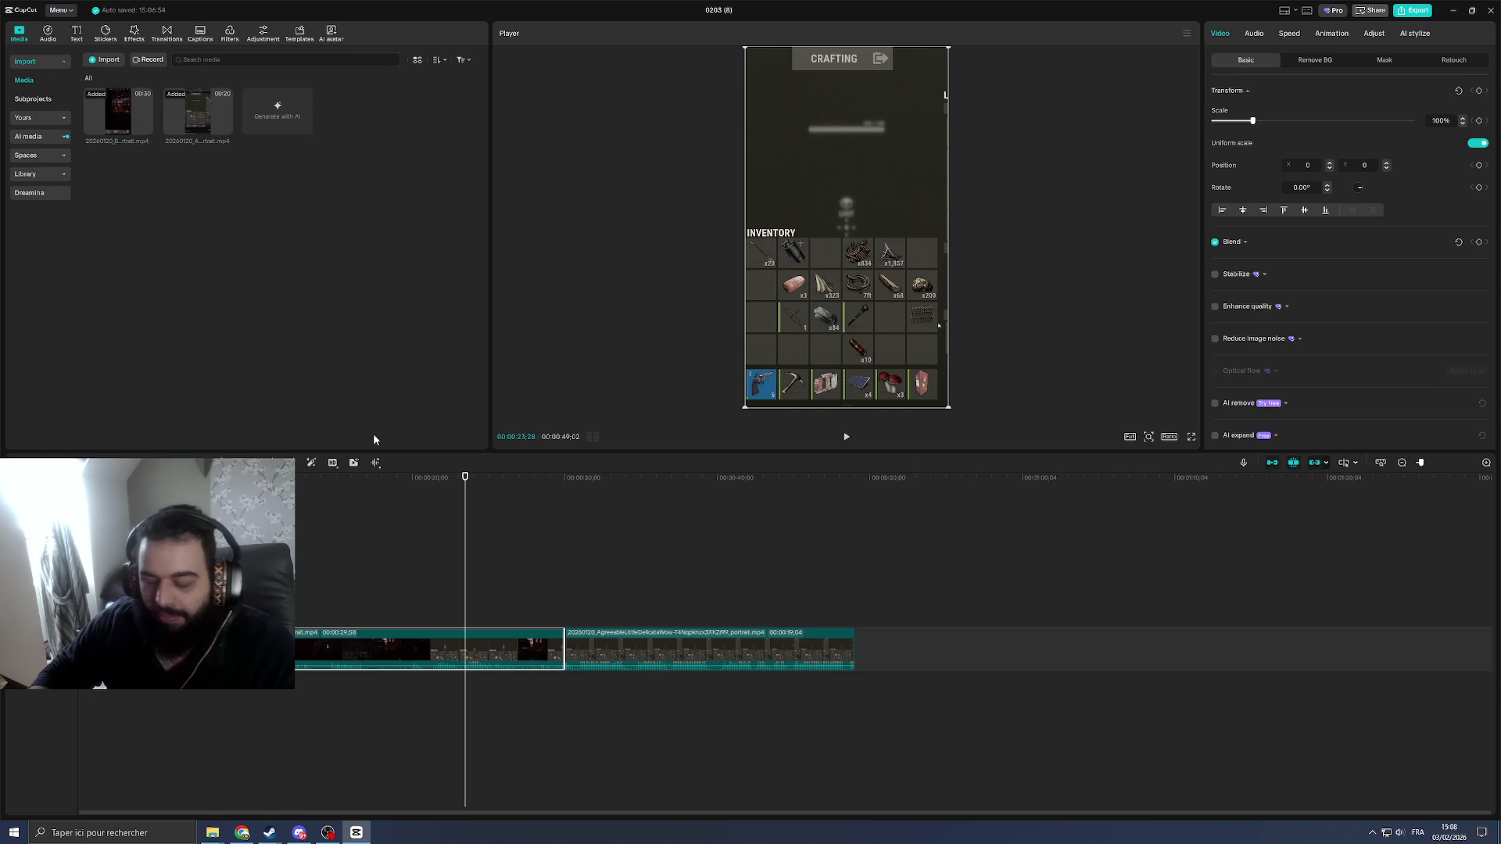
key("Delete")
left_click(116, 117)
key("Delete")
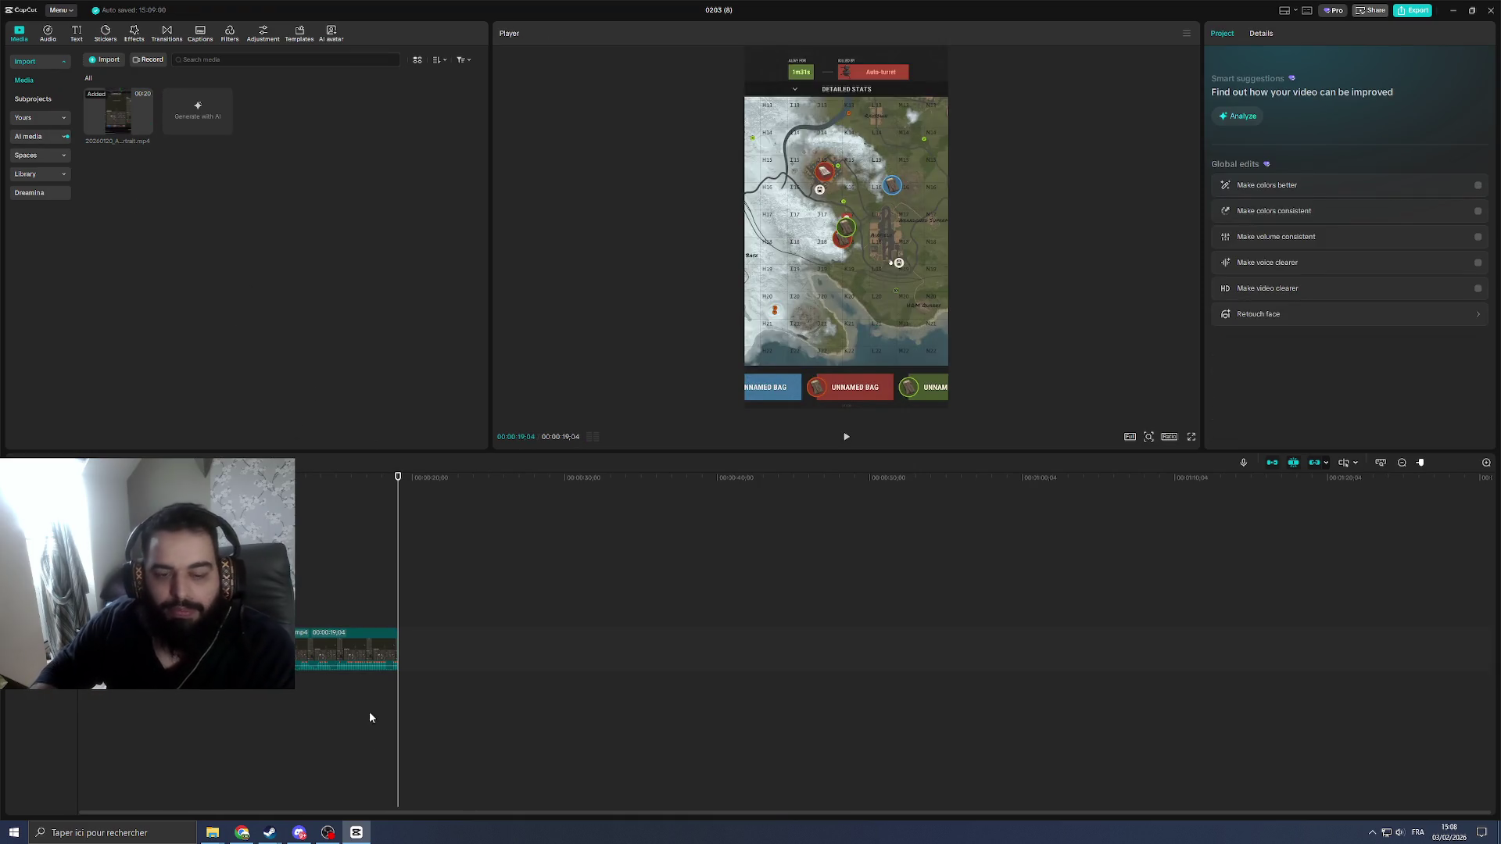
Step: Download the portrait version of the edited 30-second P1 raid clip from Twitch
key("alt+Tab")
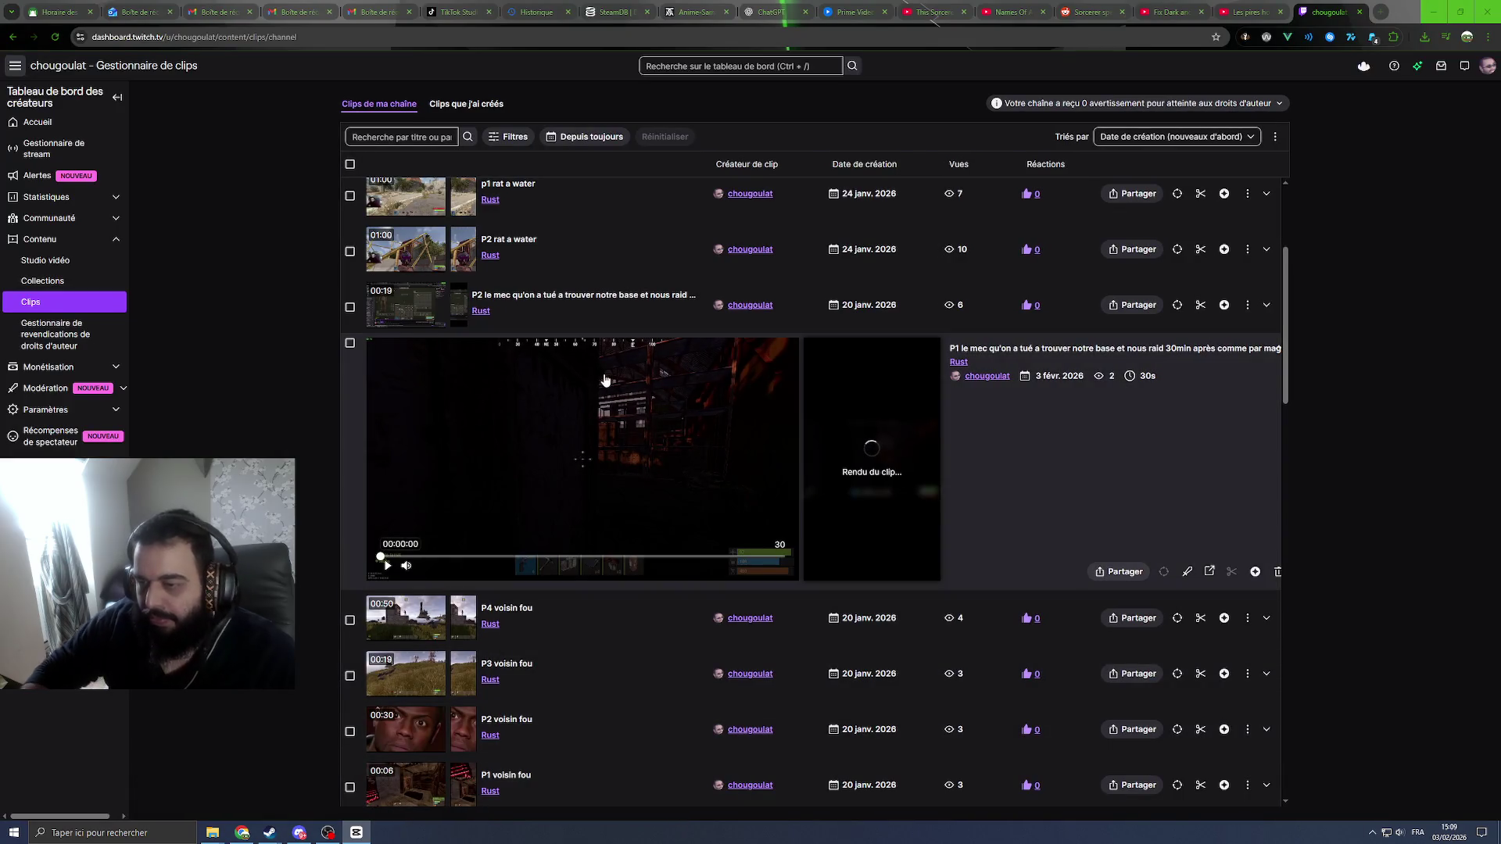
scroll(610, 391, "up", 1)
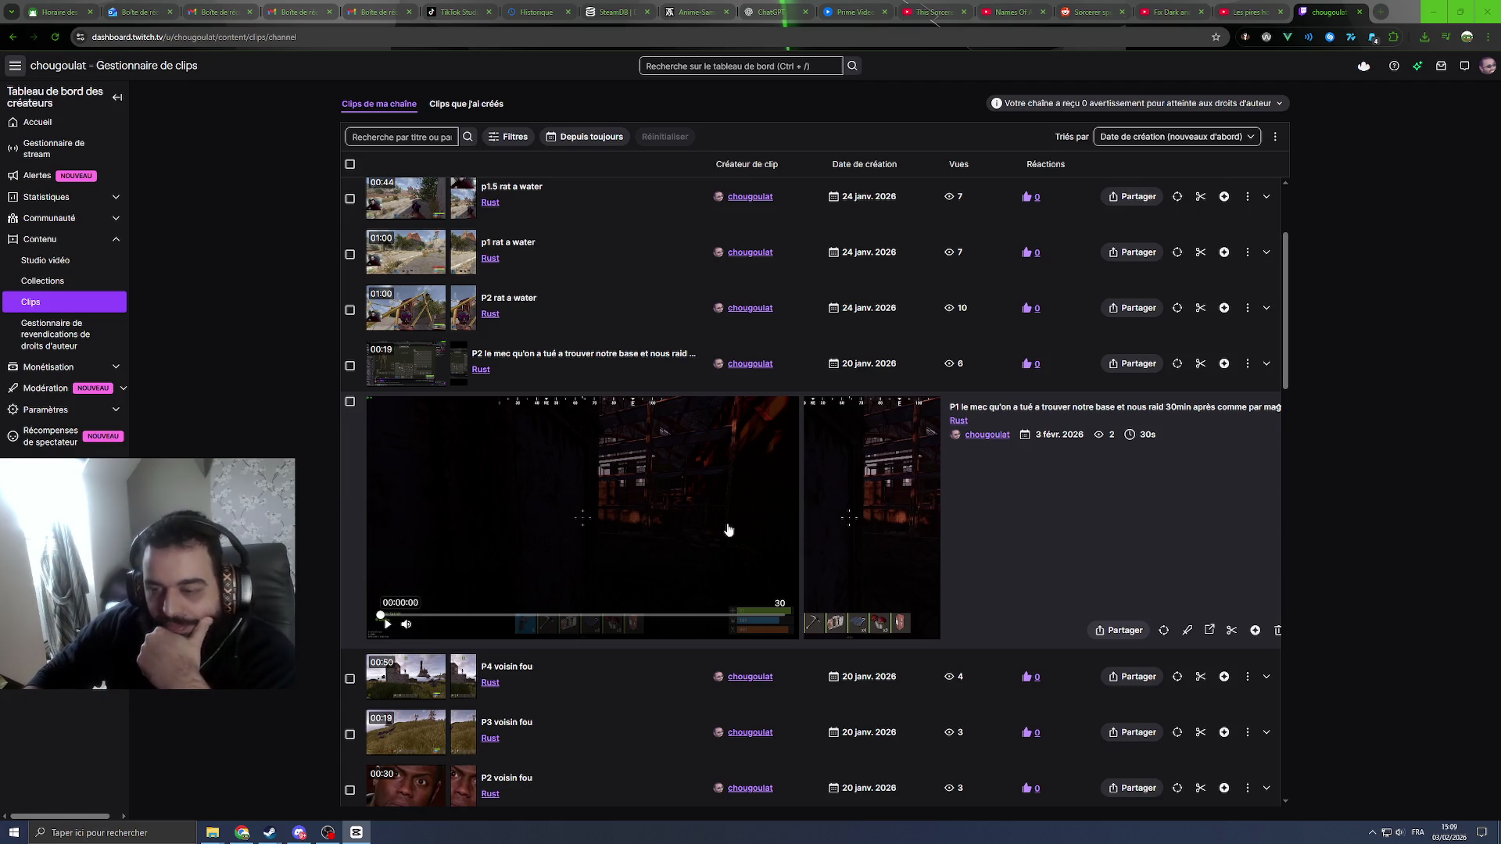
left_click(1118, 630)
left_click(1106, 576)
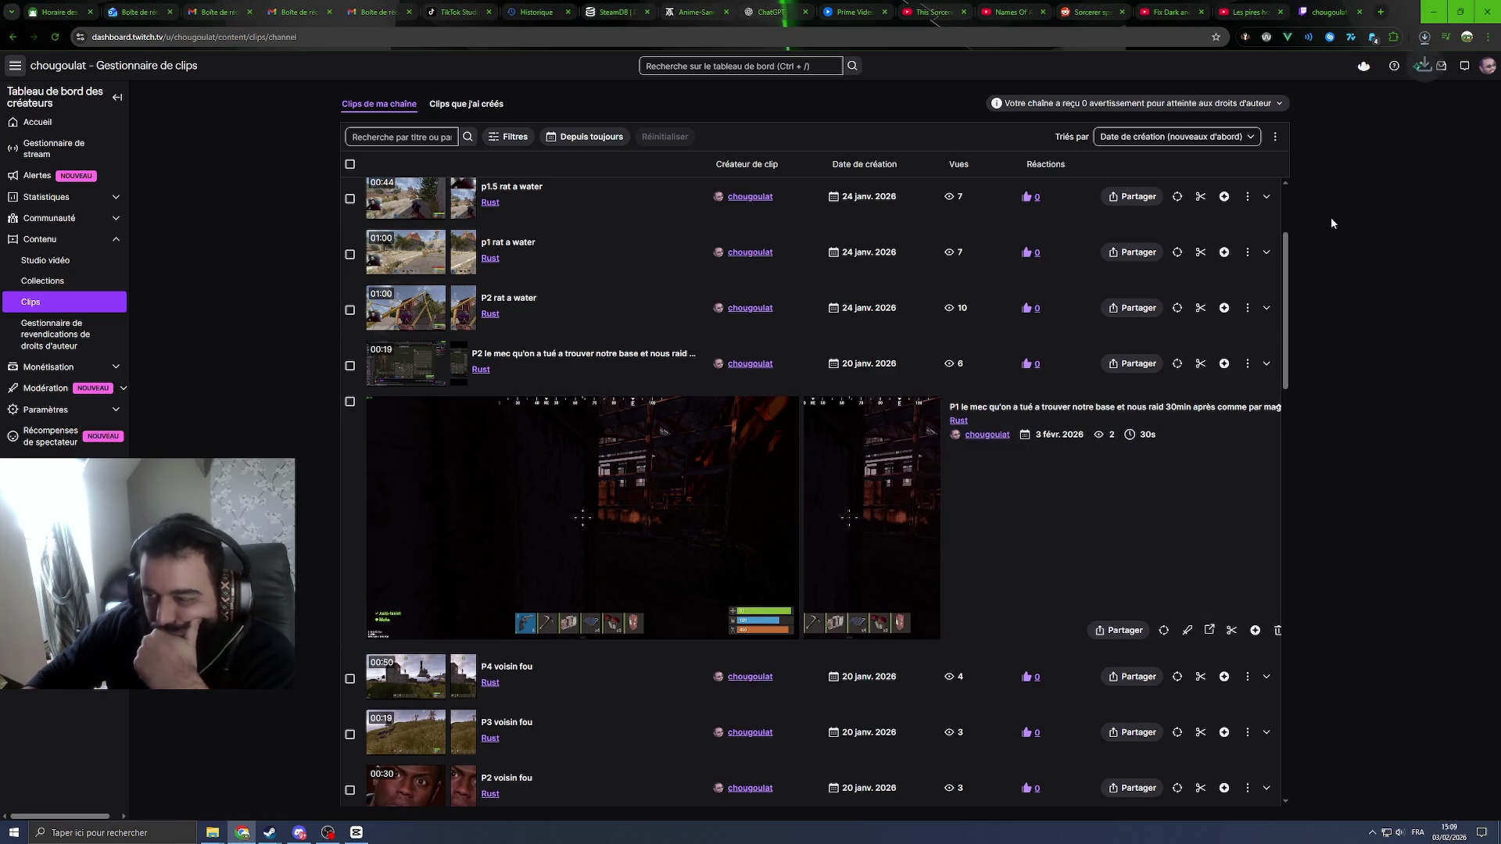
left_click(1426, 37)
key("alt+Tab")
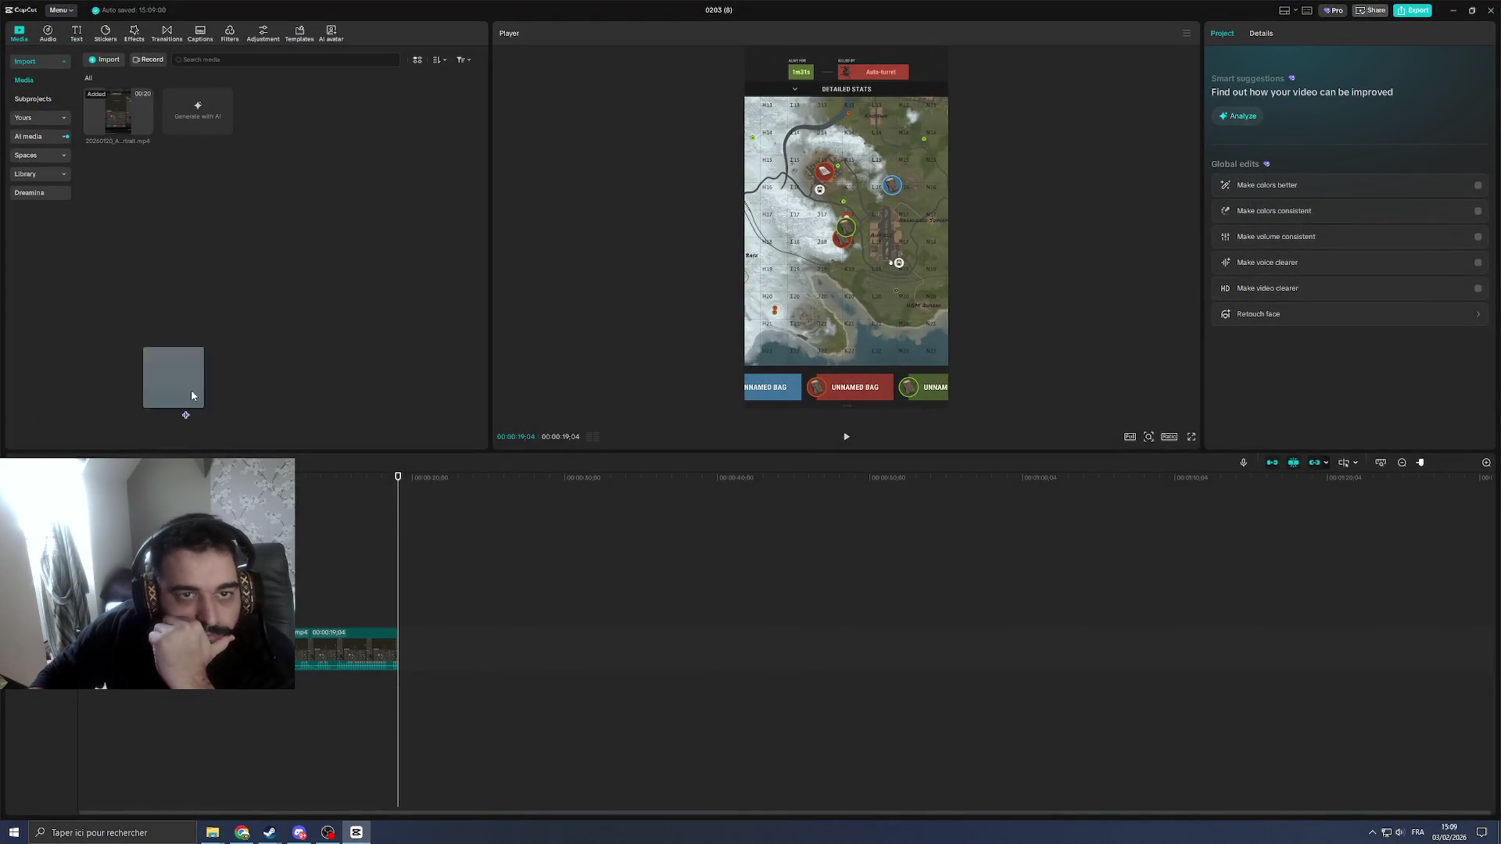
Step: Put the new portrait clip at the sequence start and locate the 00:16;06 cut point
mouse_move(176, 383)
left_mouse_down()
mouse_move(203, 139)
mouse_move(337, 649)
left_mouse_up()
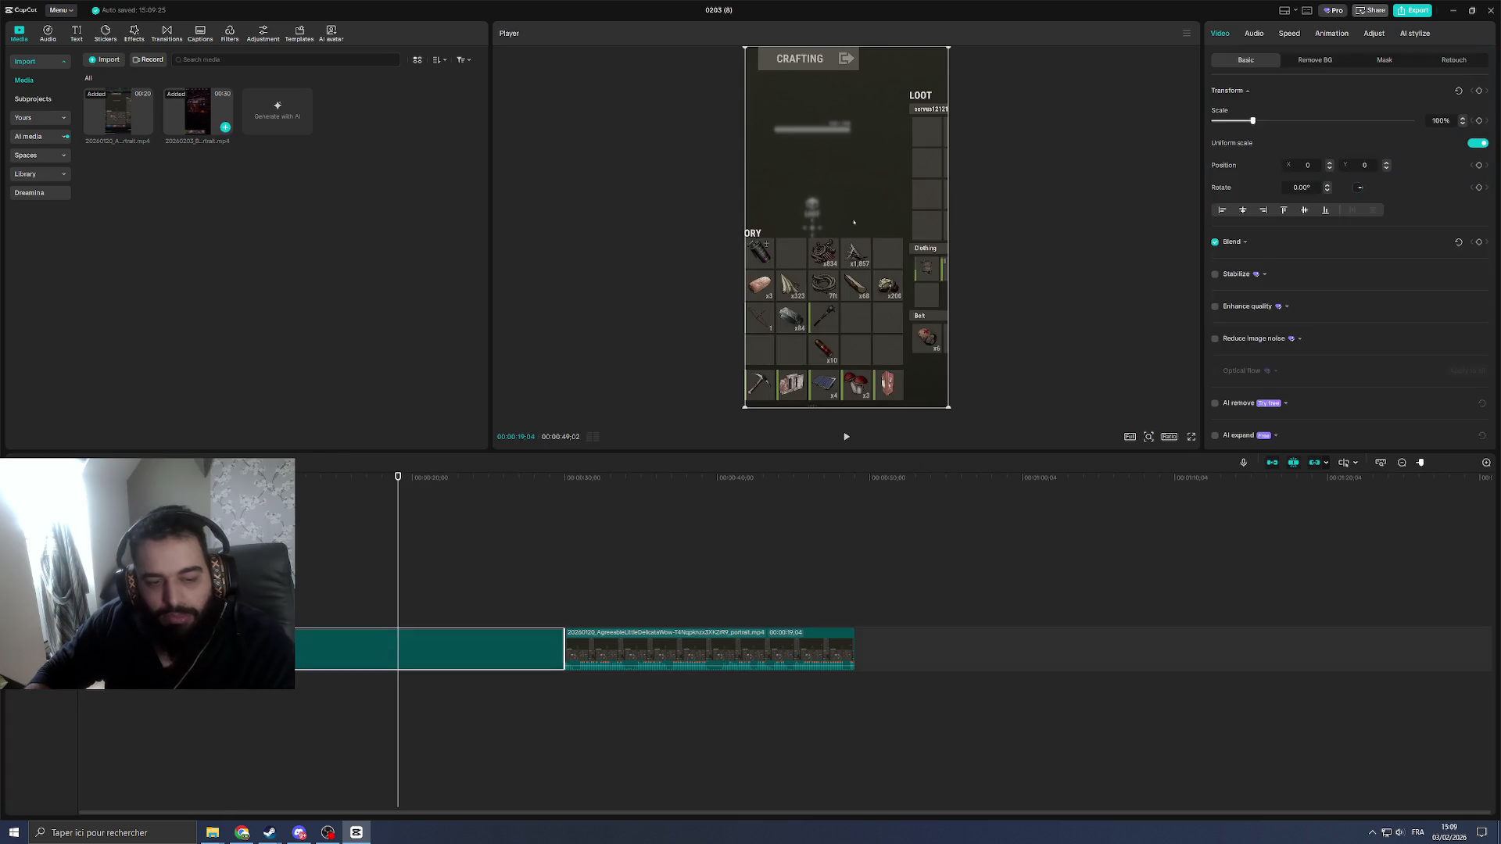
key("Home")
key("space")
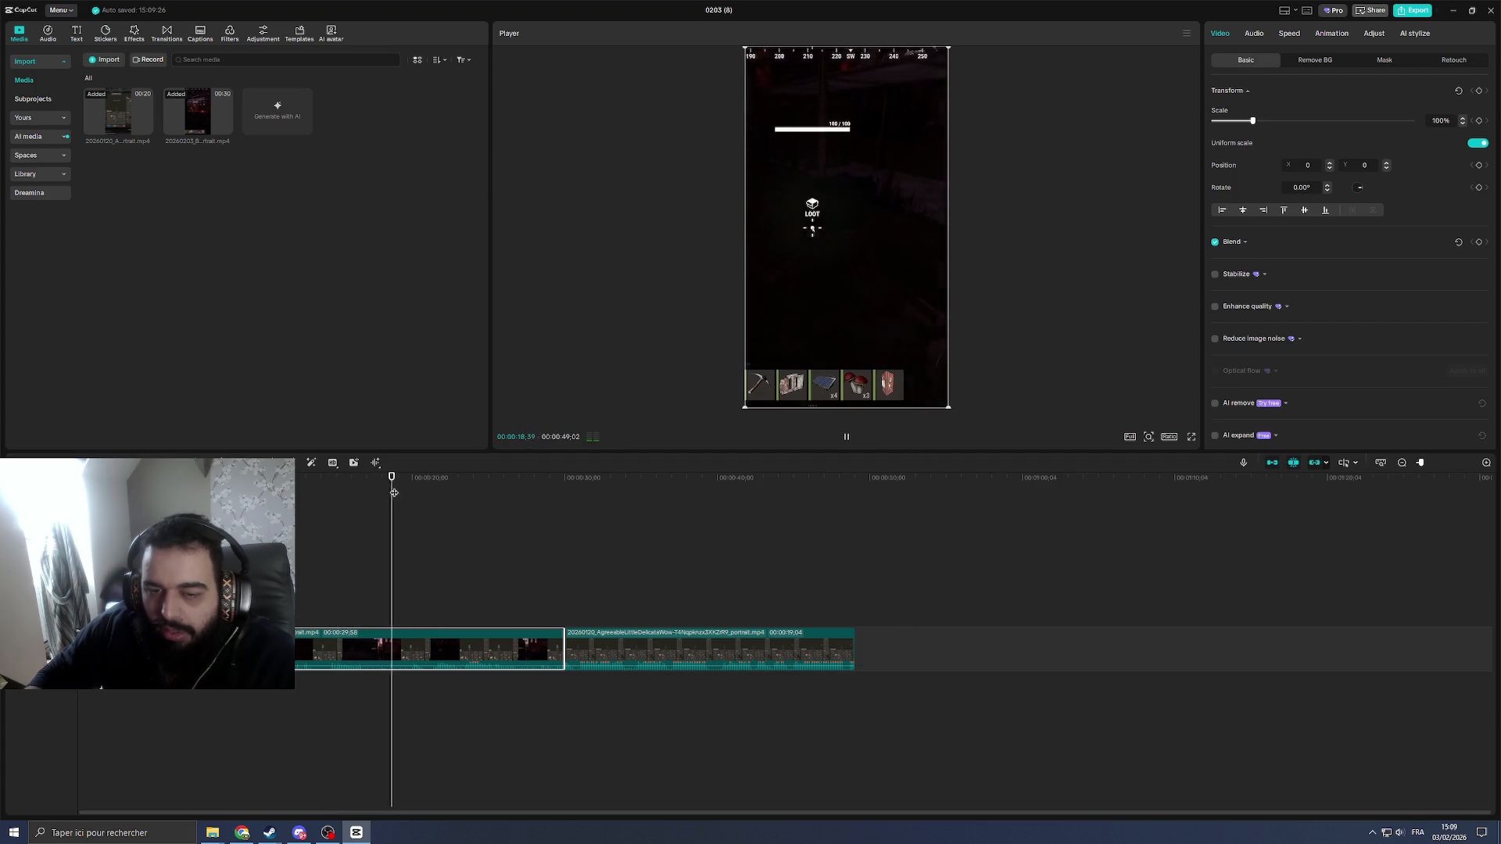
left_click(416, 478)
left_click_drag(420, 479, 341, 508)
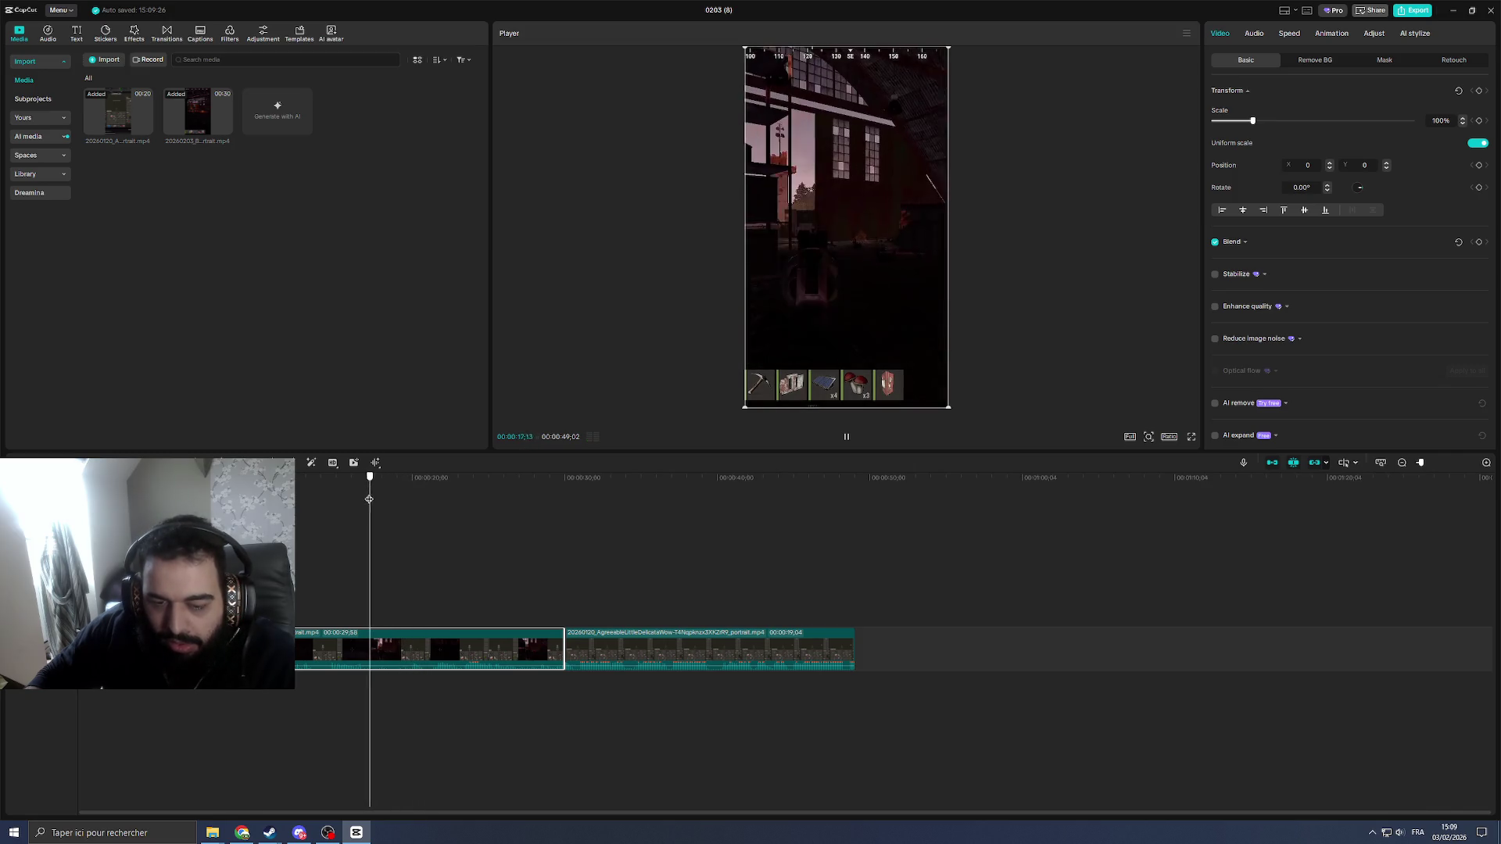
key("space")
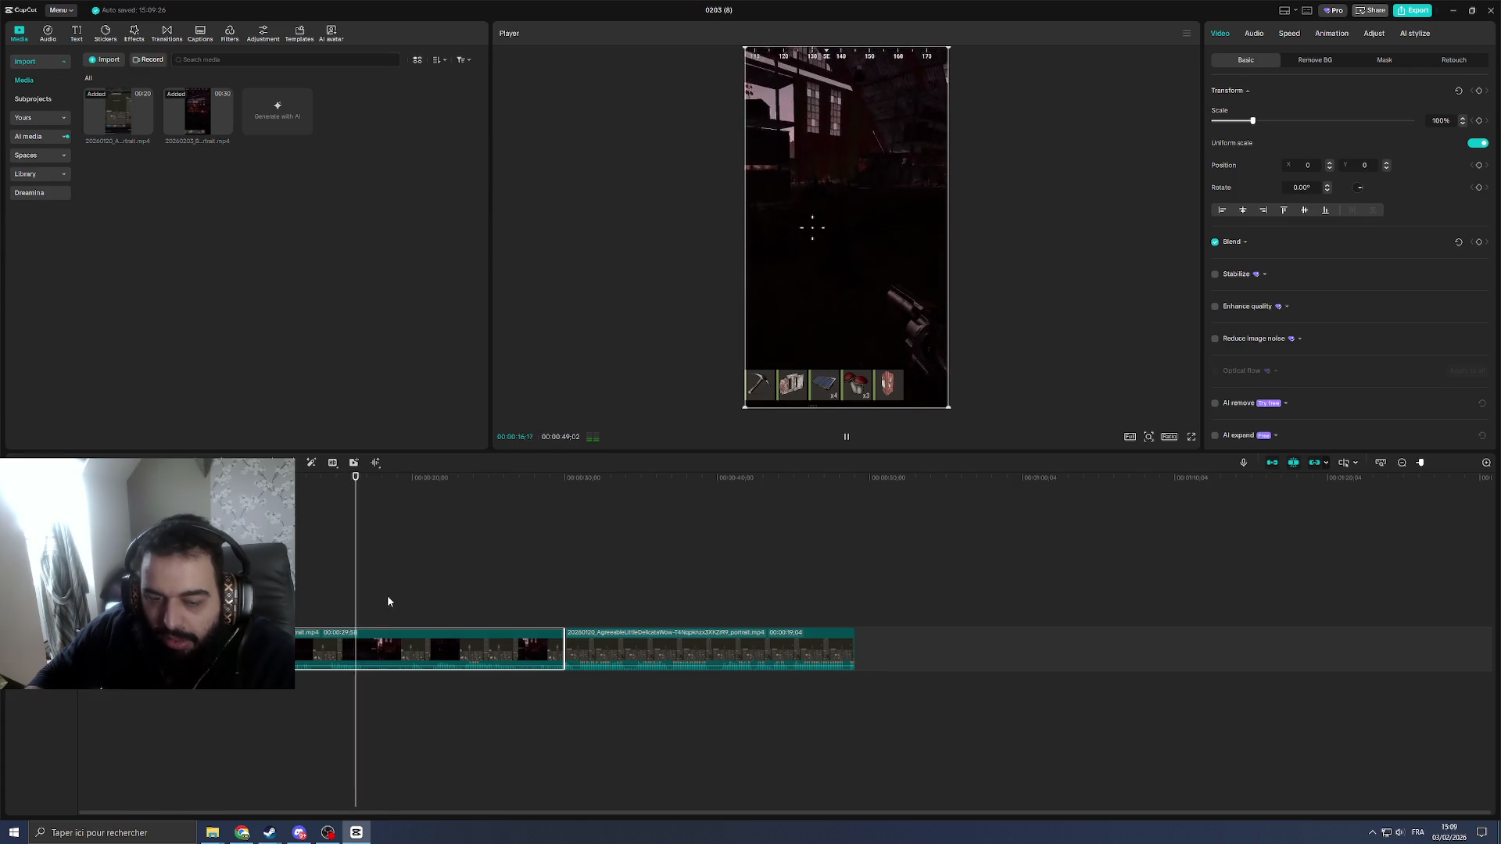
key("space")
Step: Split the clip at 16 seconds and delete the unwanted middle piece
key("ctrl+b")
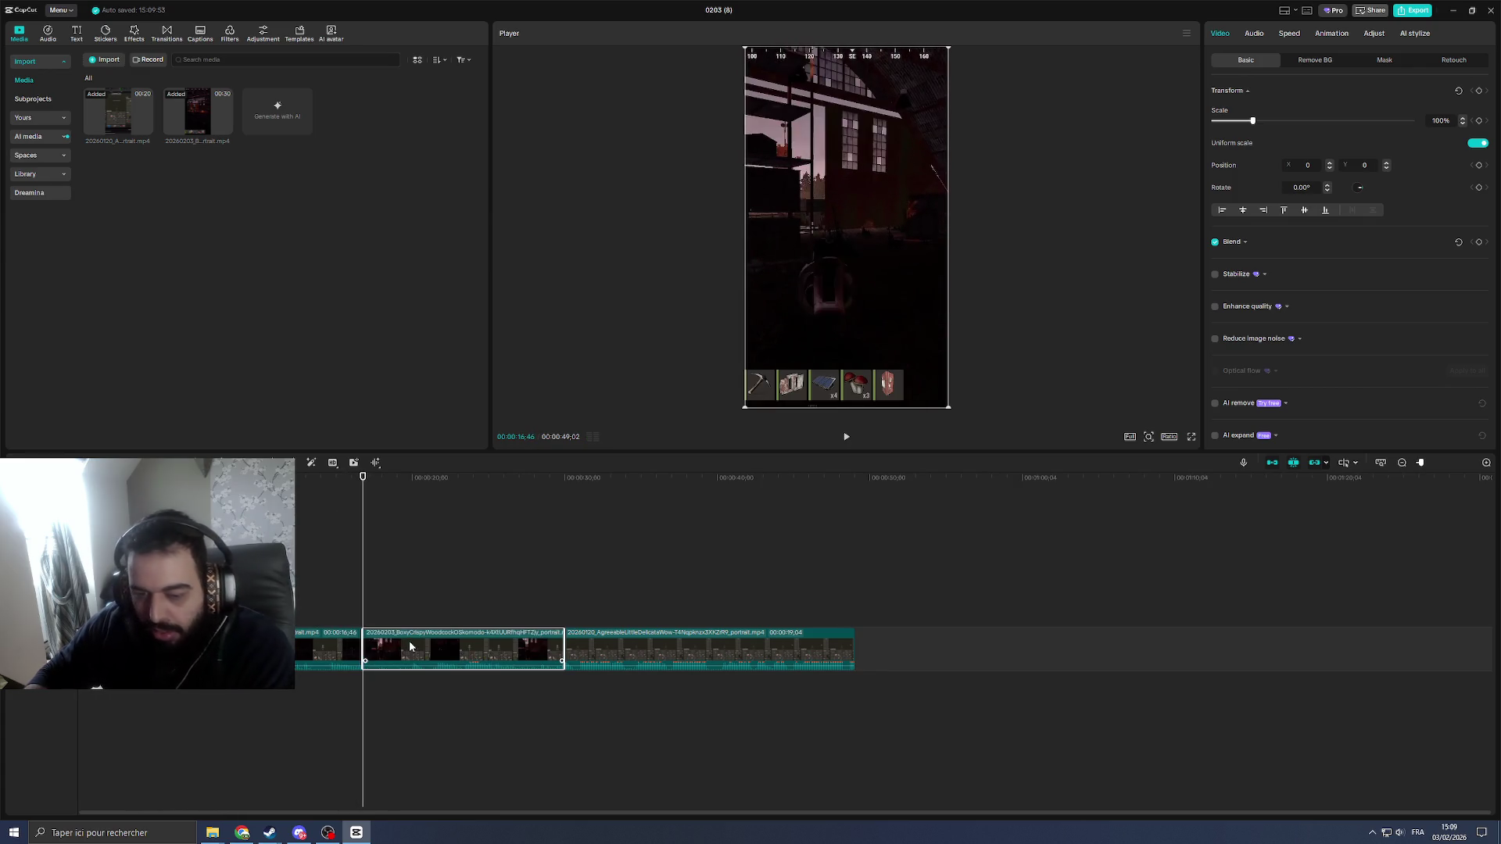
left_click(460, 675)
key("space")
left_click(504, 652)
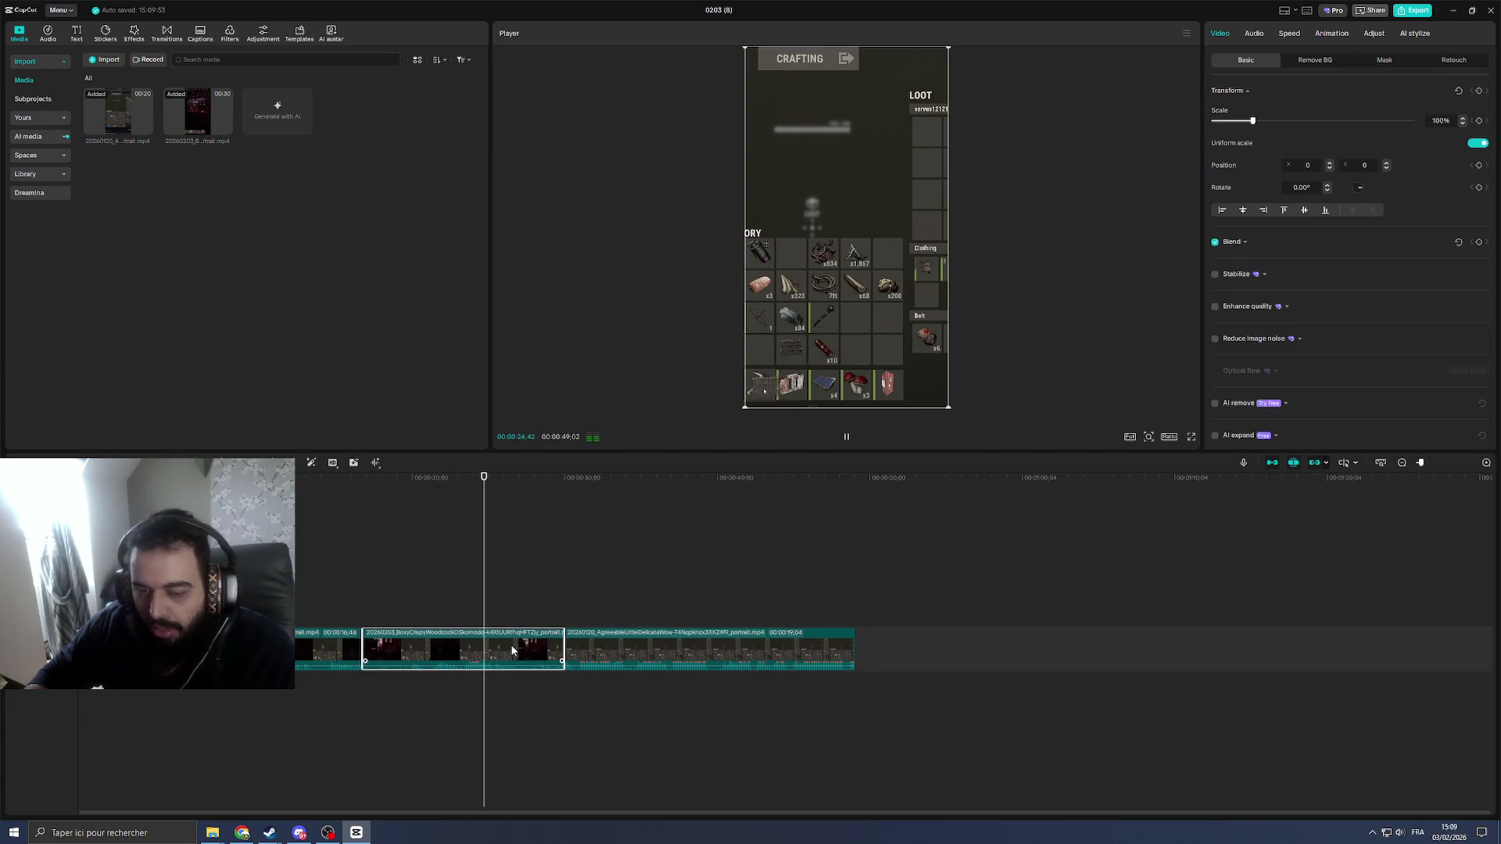
key("Delete")
Step: Review the join and replay the 00:00:35:50 sequence from the start
left_click(354, 605)
key("space")
left_click(427, 659)
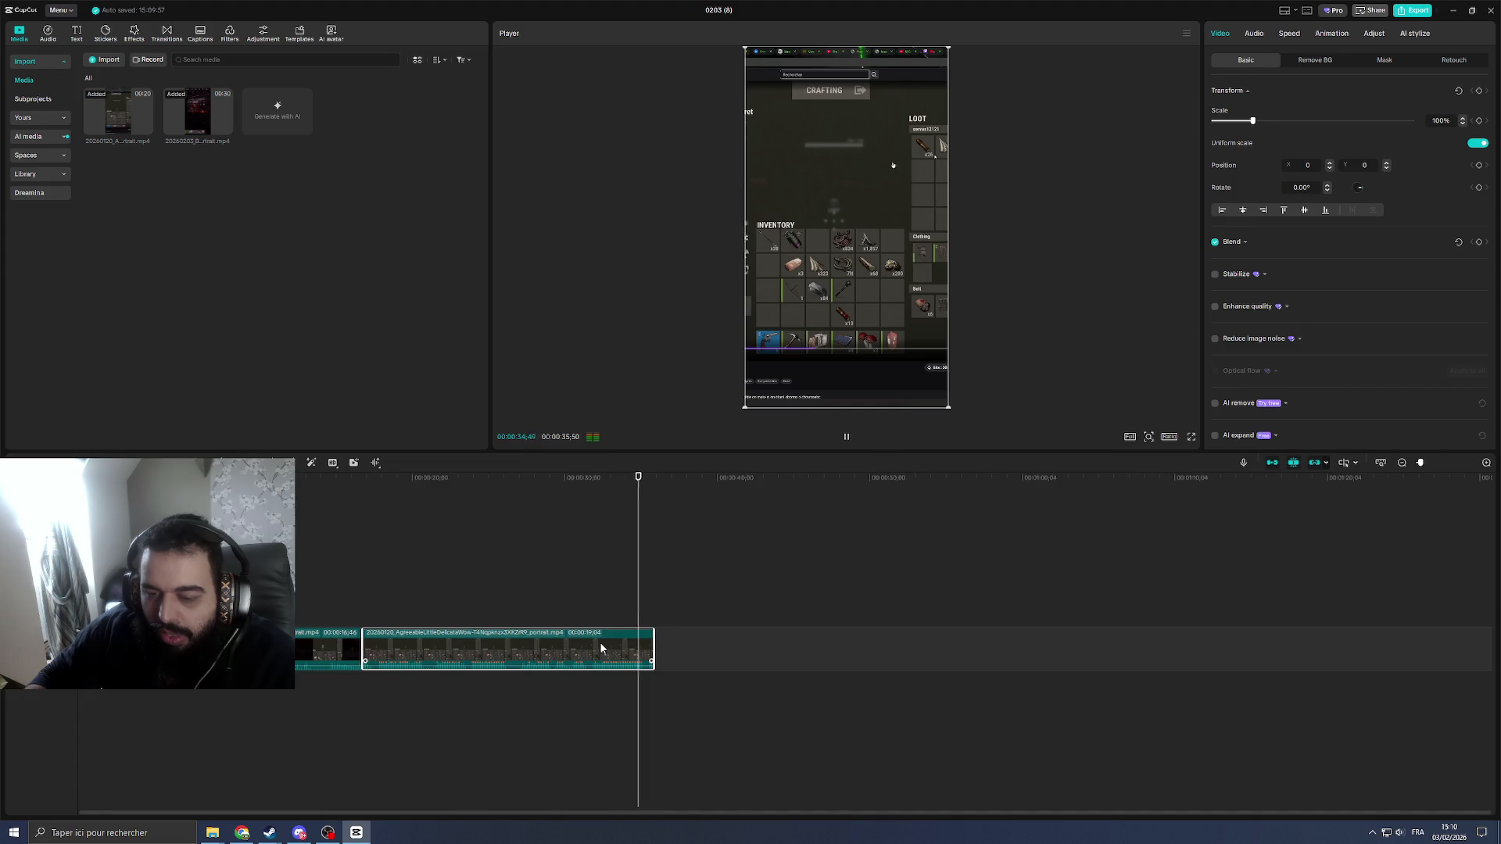
key("Home")
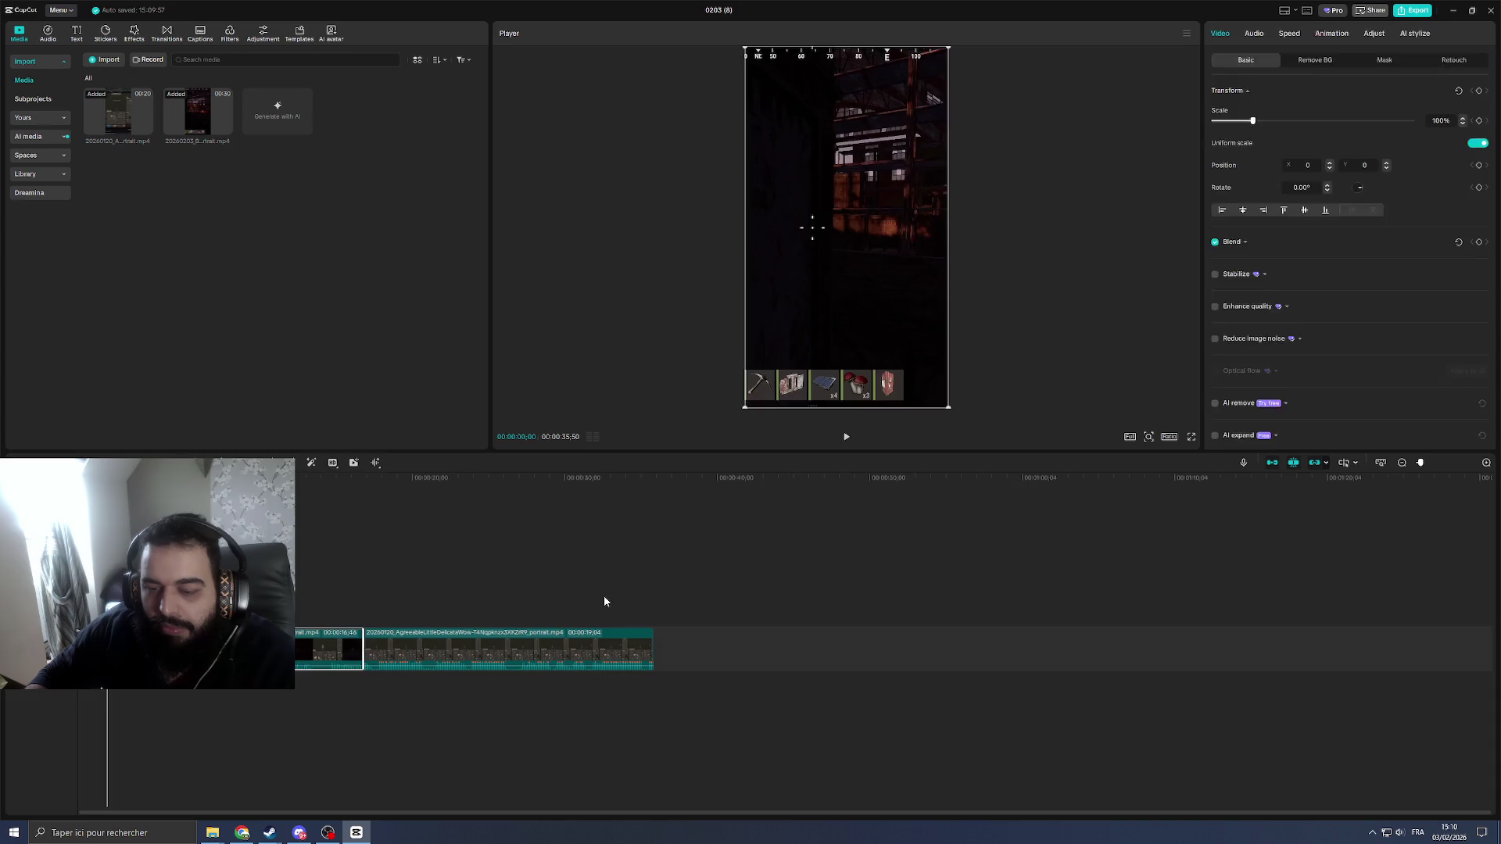
left_click_drag(635, 574, 652, 497)
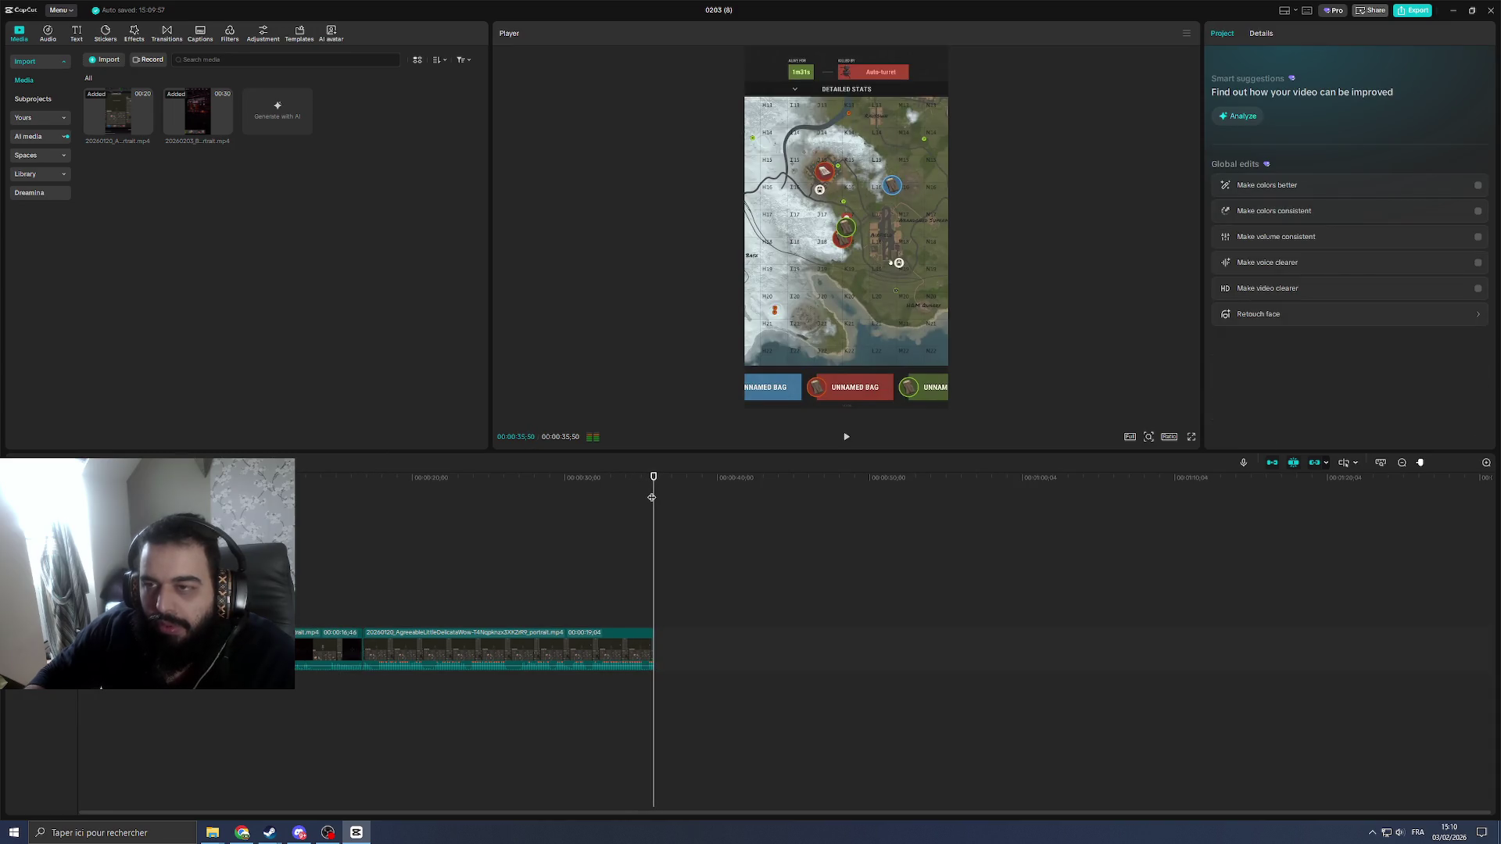
key("space")
left_click(360, 661)
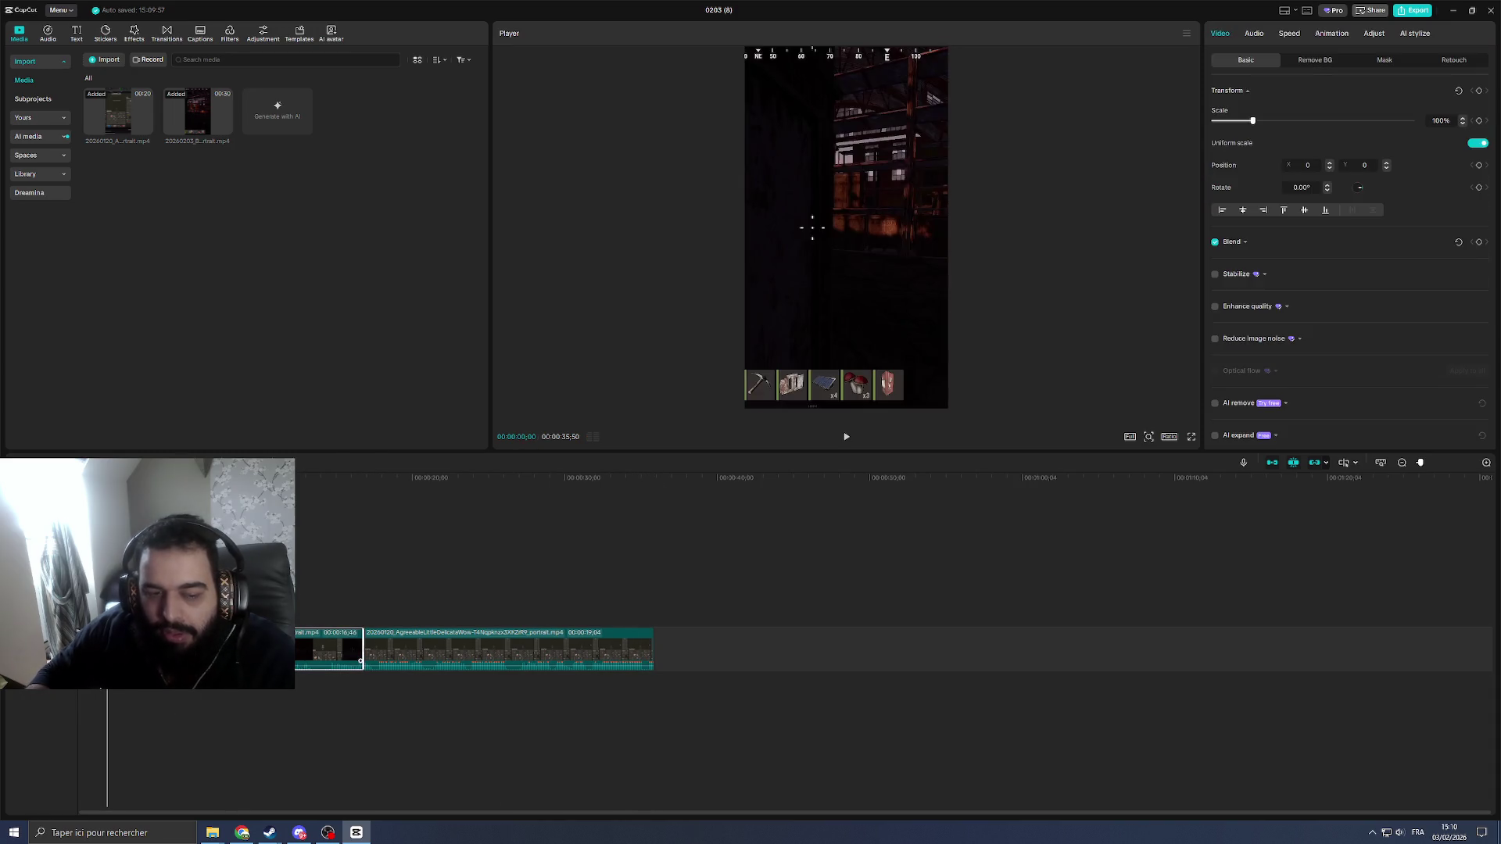
key("space")
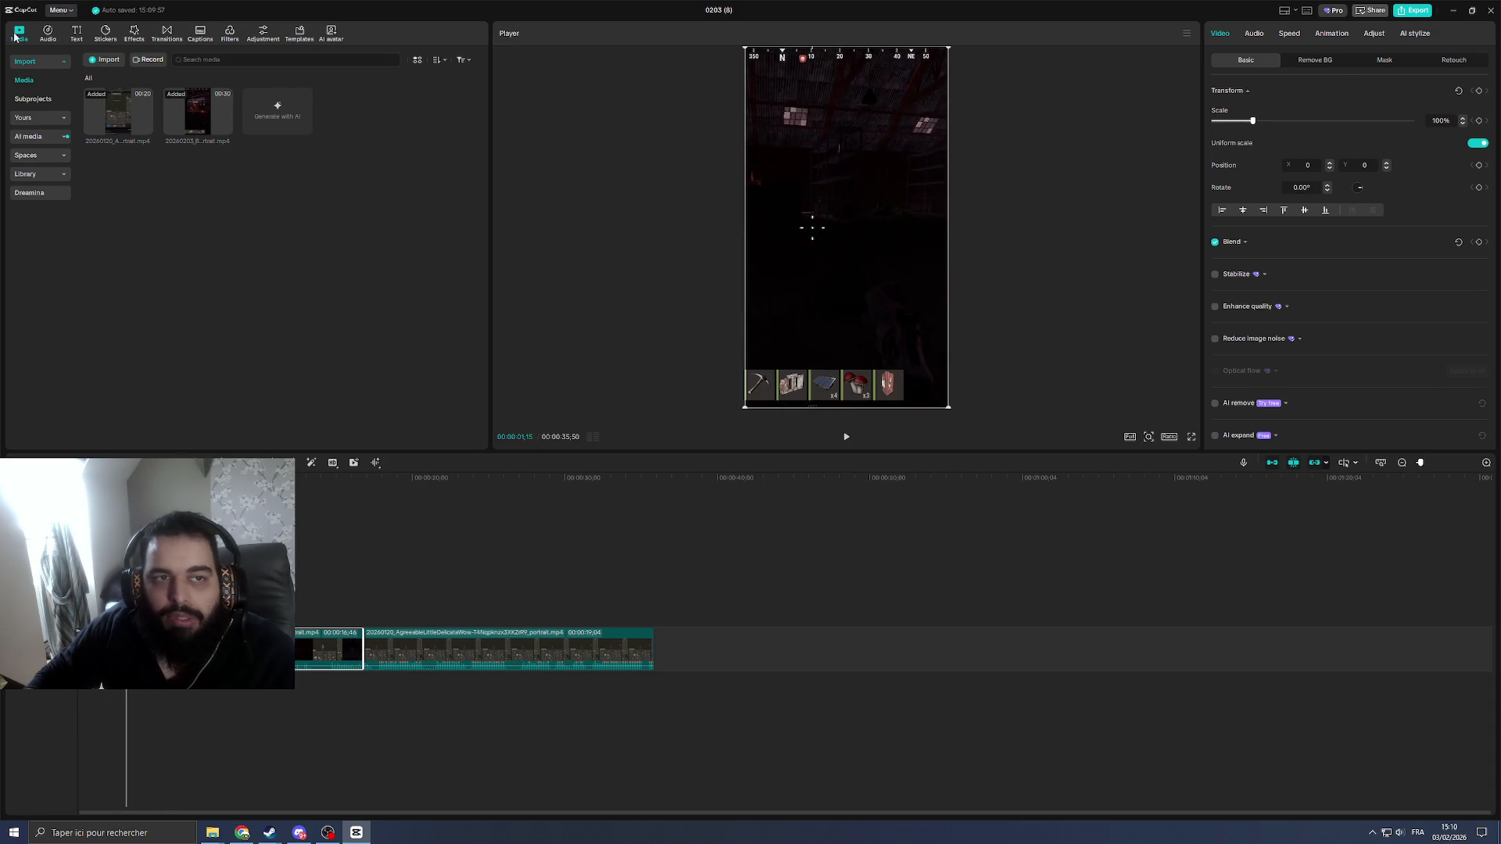
left_click(70, 35)
Step: Add 'ils sont trop fort sur ce jeu' as a two-line black-on-white text at the start
left_click(47, 137)
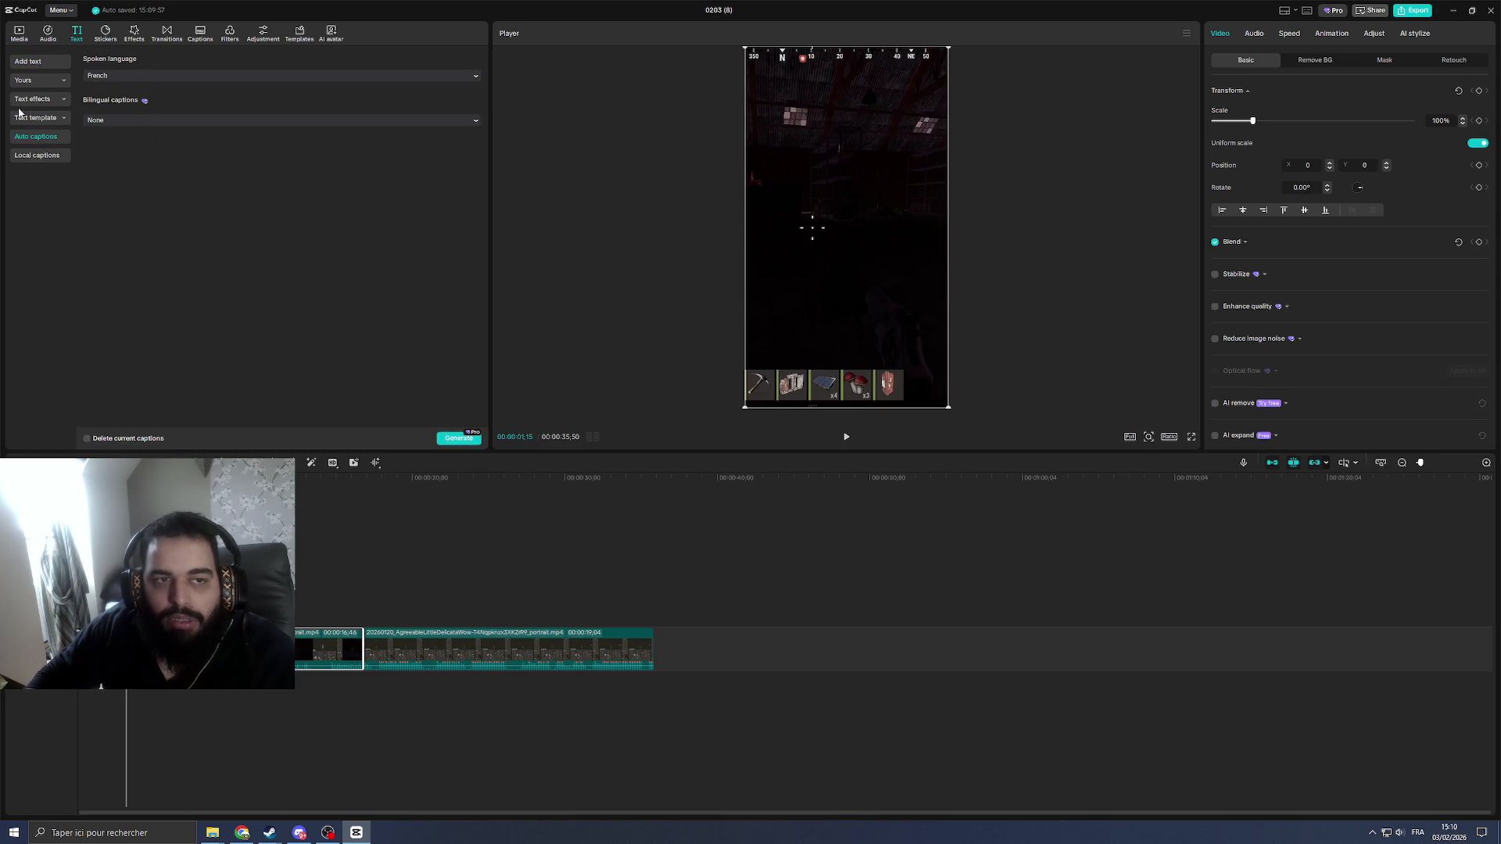
left_click(32, 61)
left_click_drag(117, 90, 156, 594)
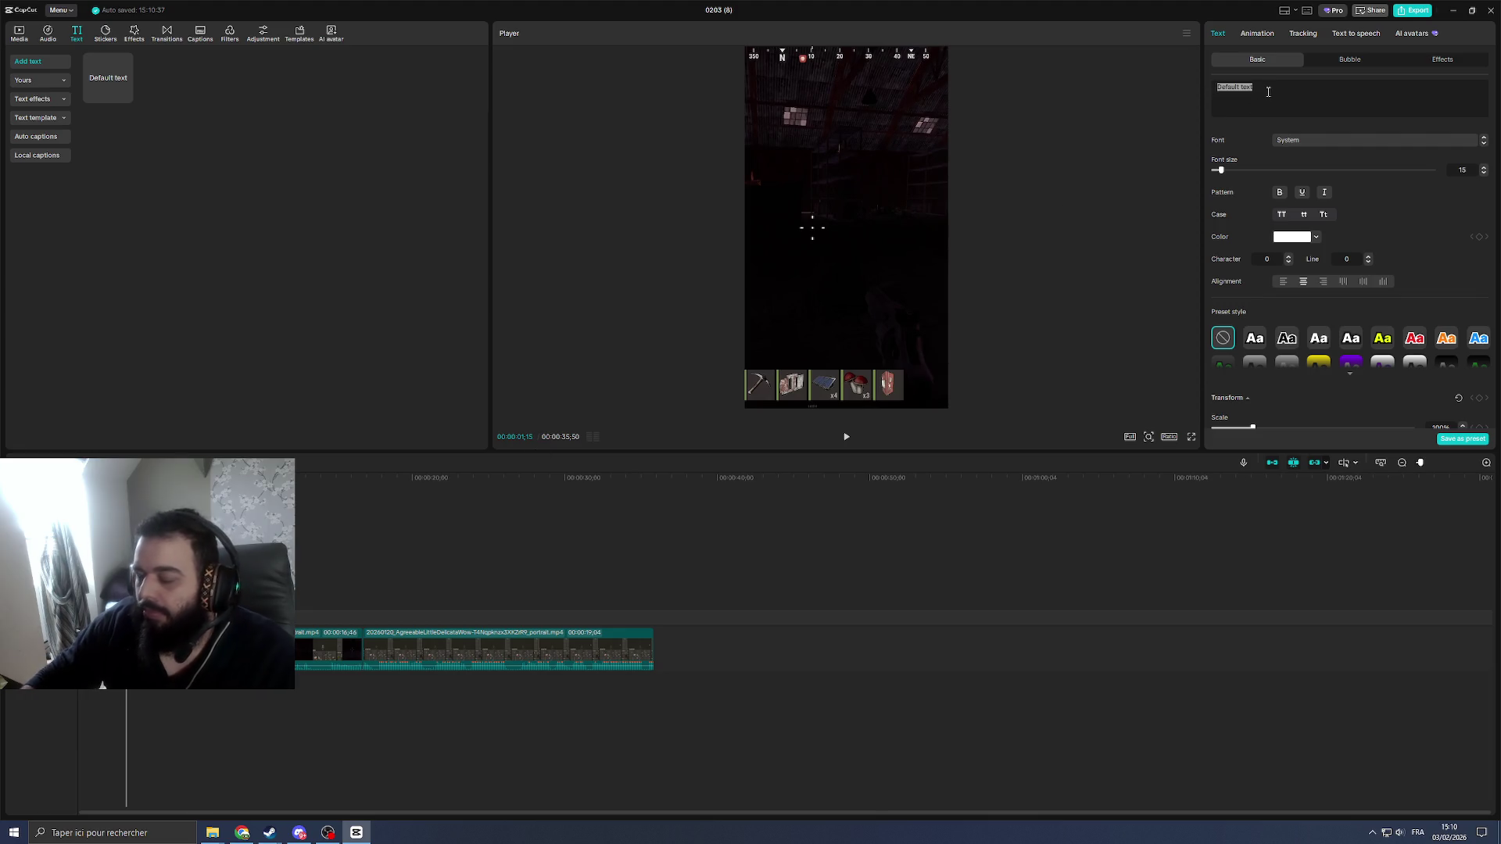
type("ru")
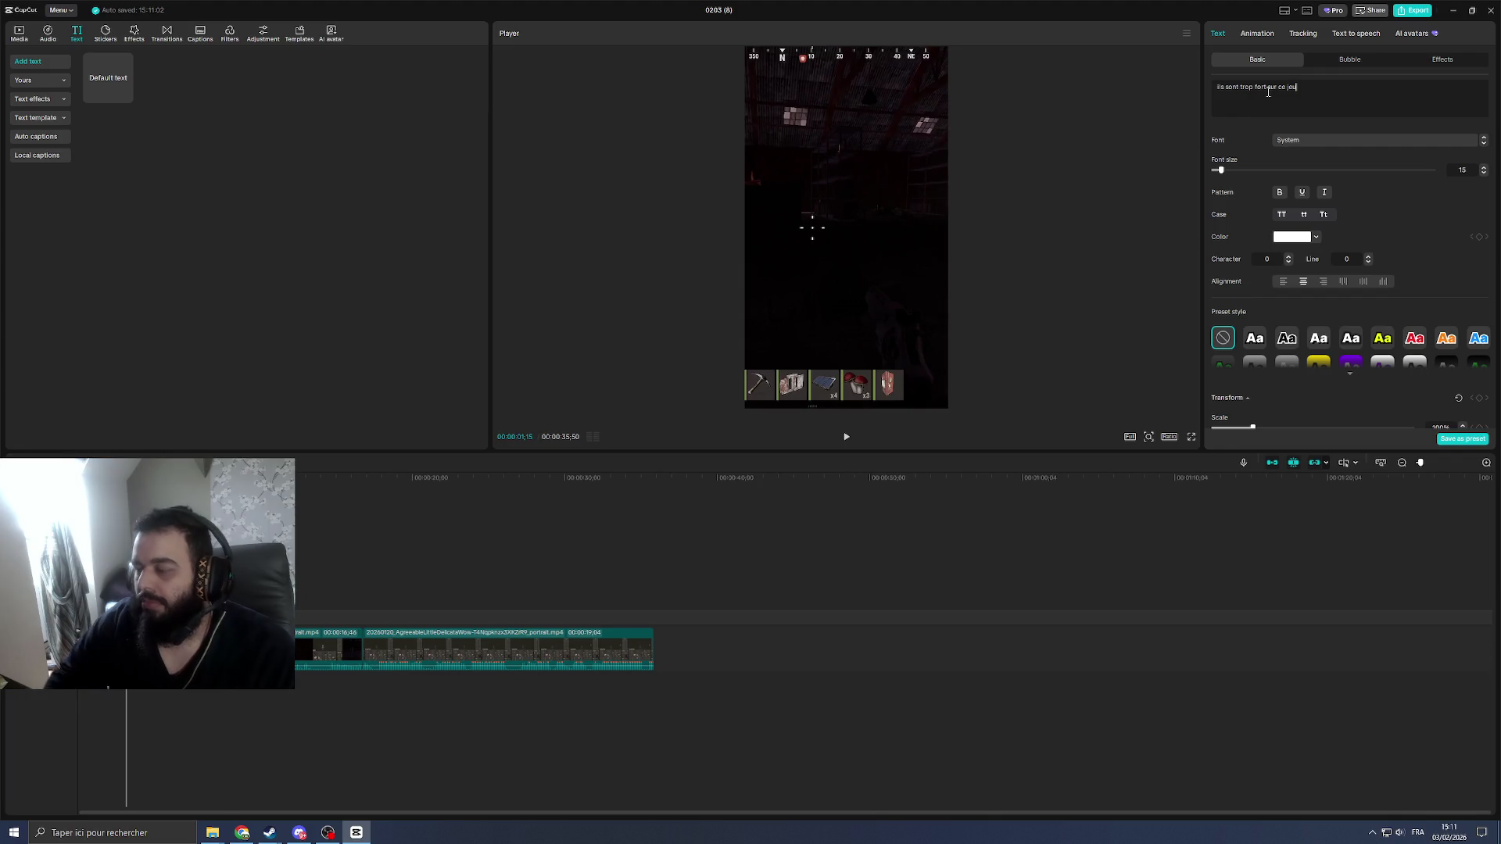
left_click(107, 477)
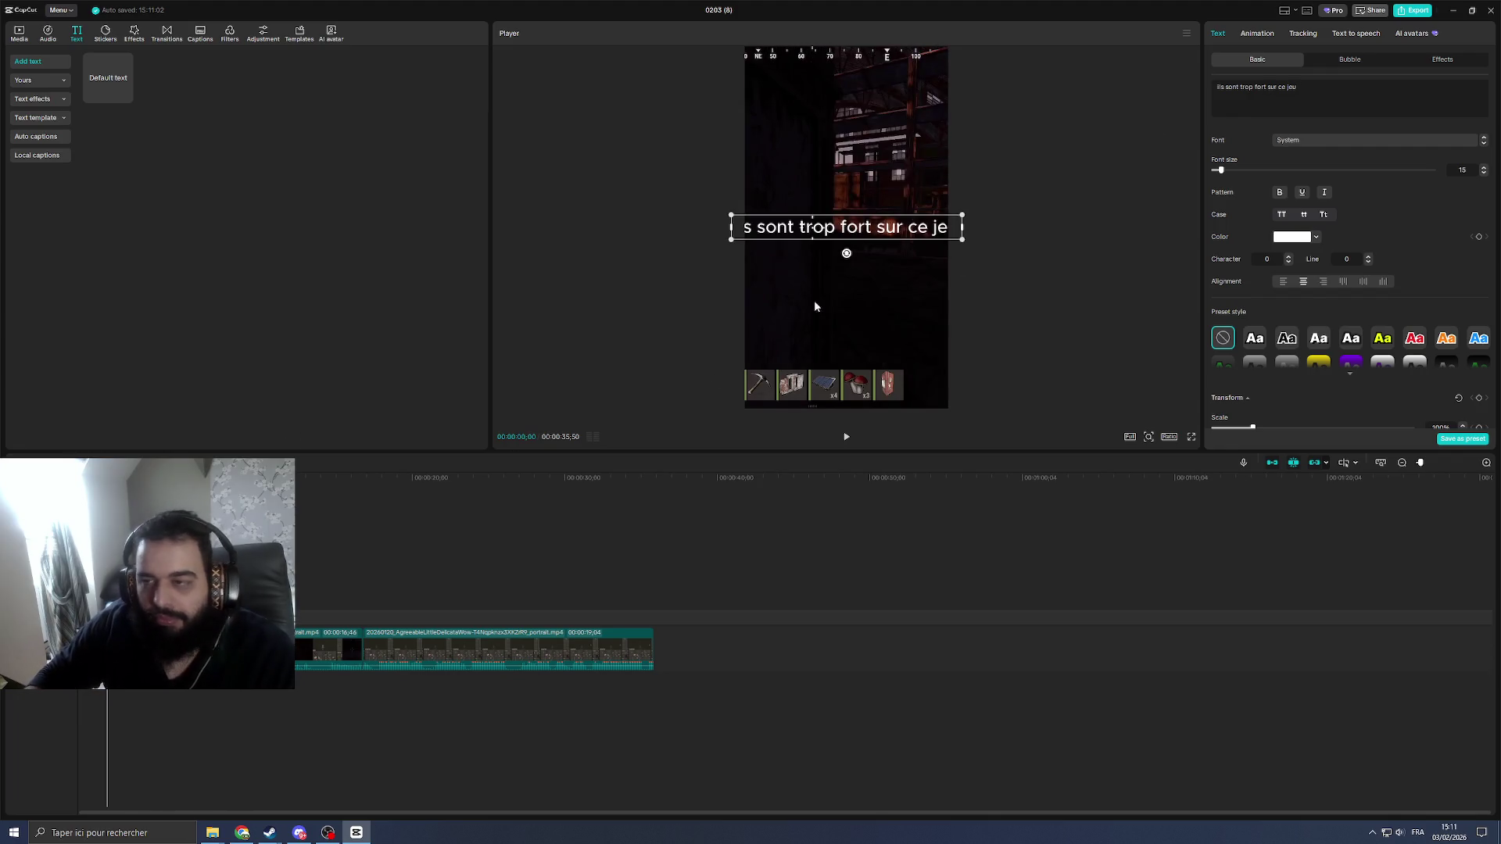
left_click_drag(962, 227, 850, 236)
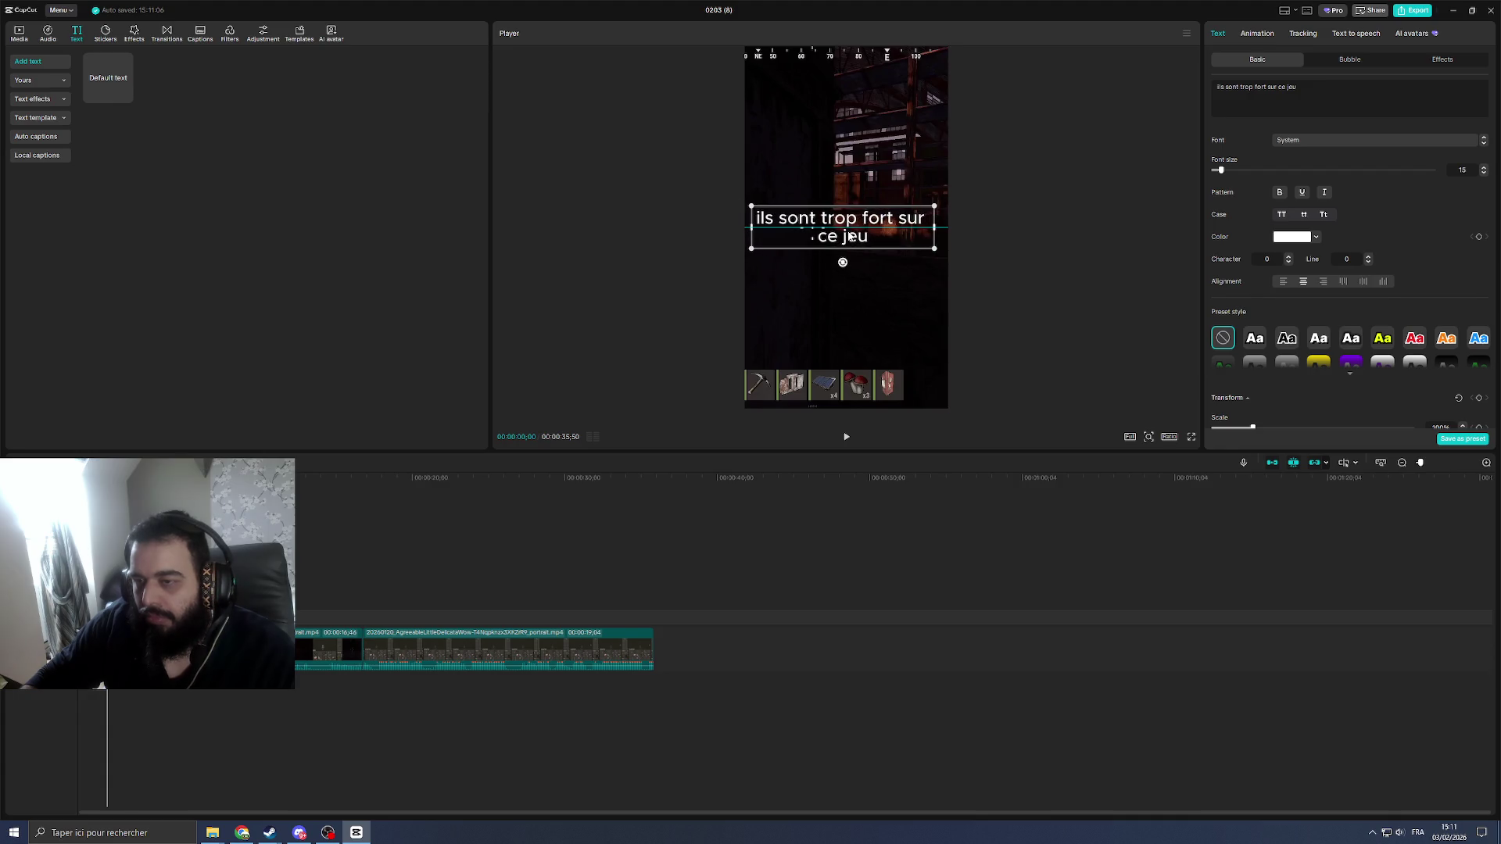
left_click(1350, 377)
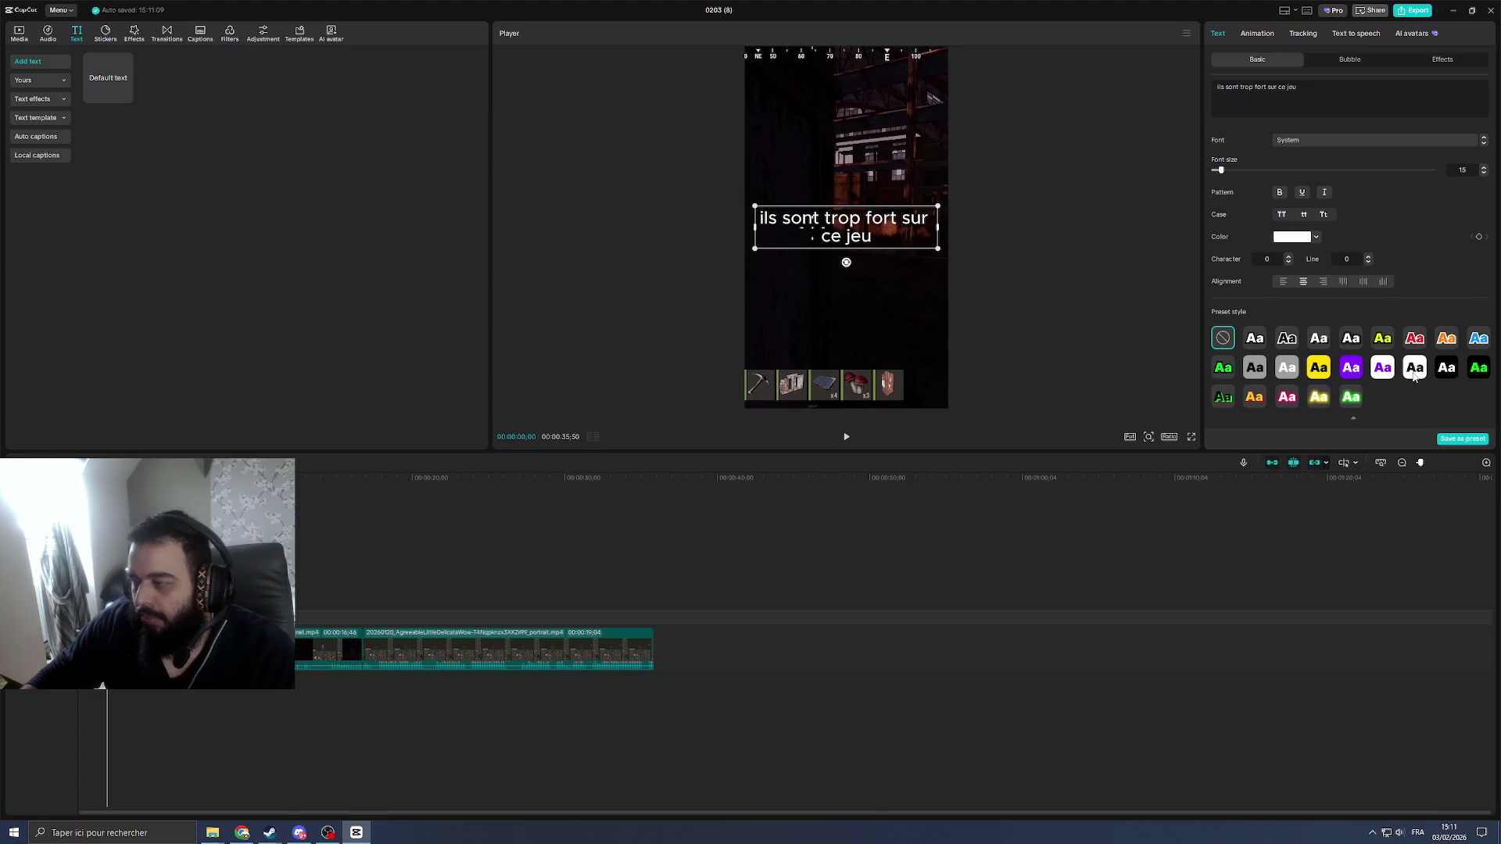
left_click(1414, 367)
key("space")
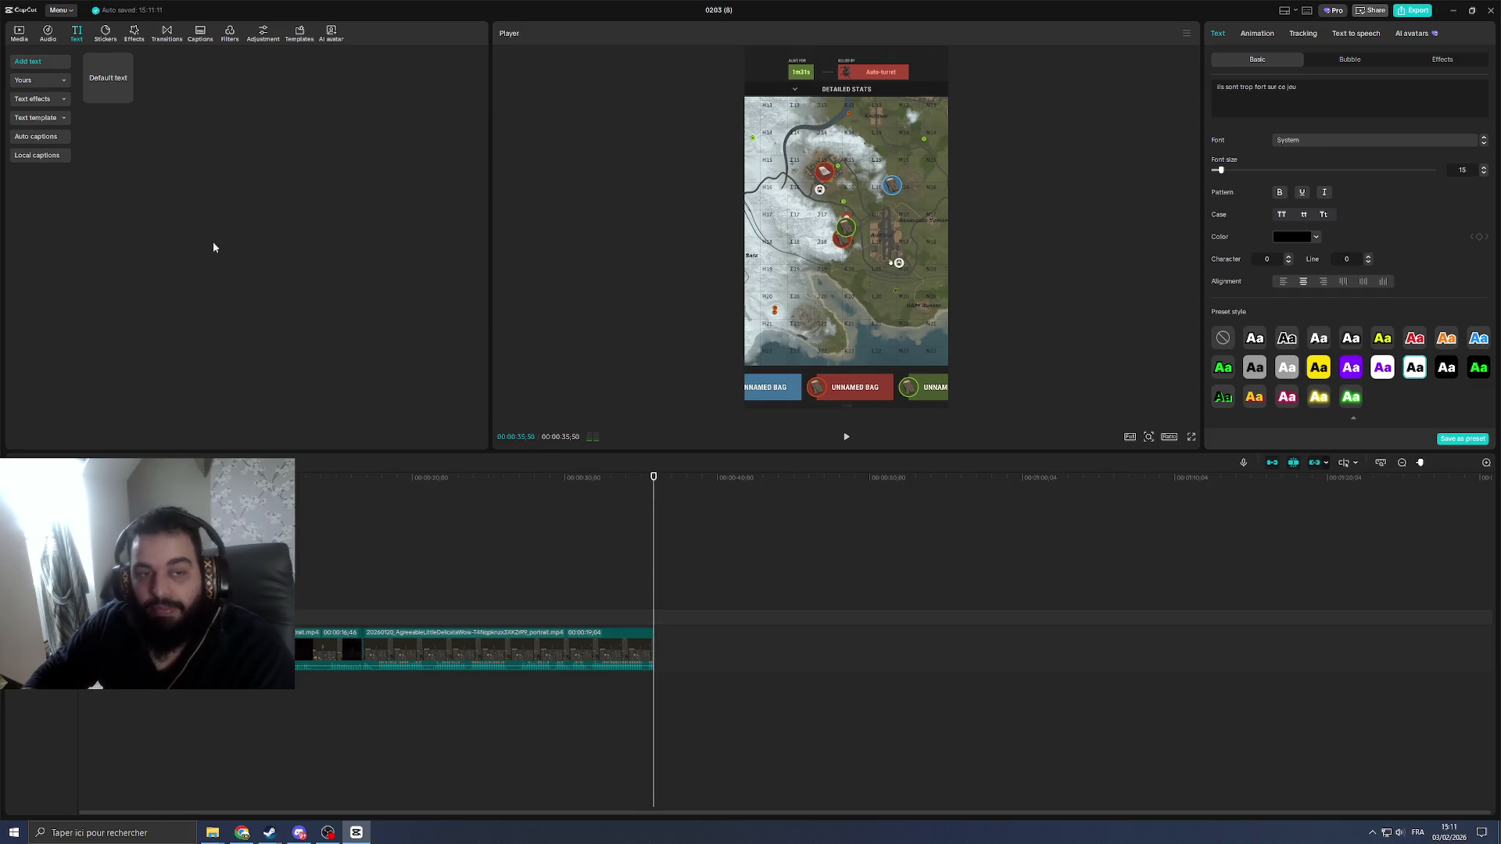
left_click(36, 136)
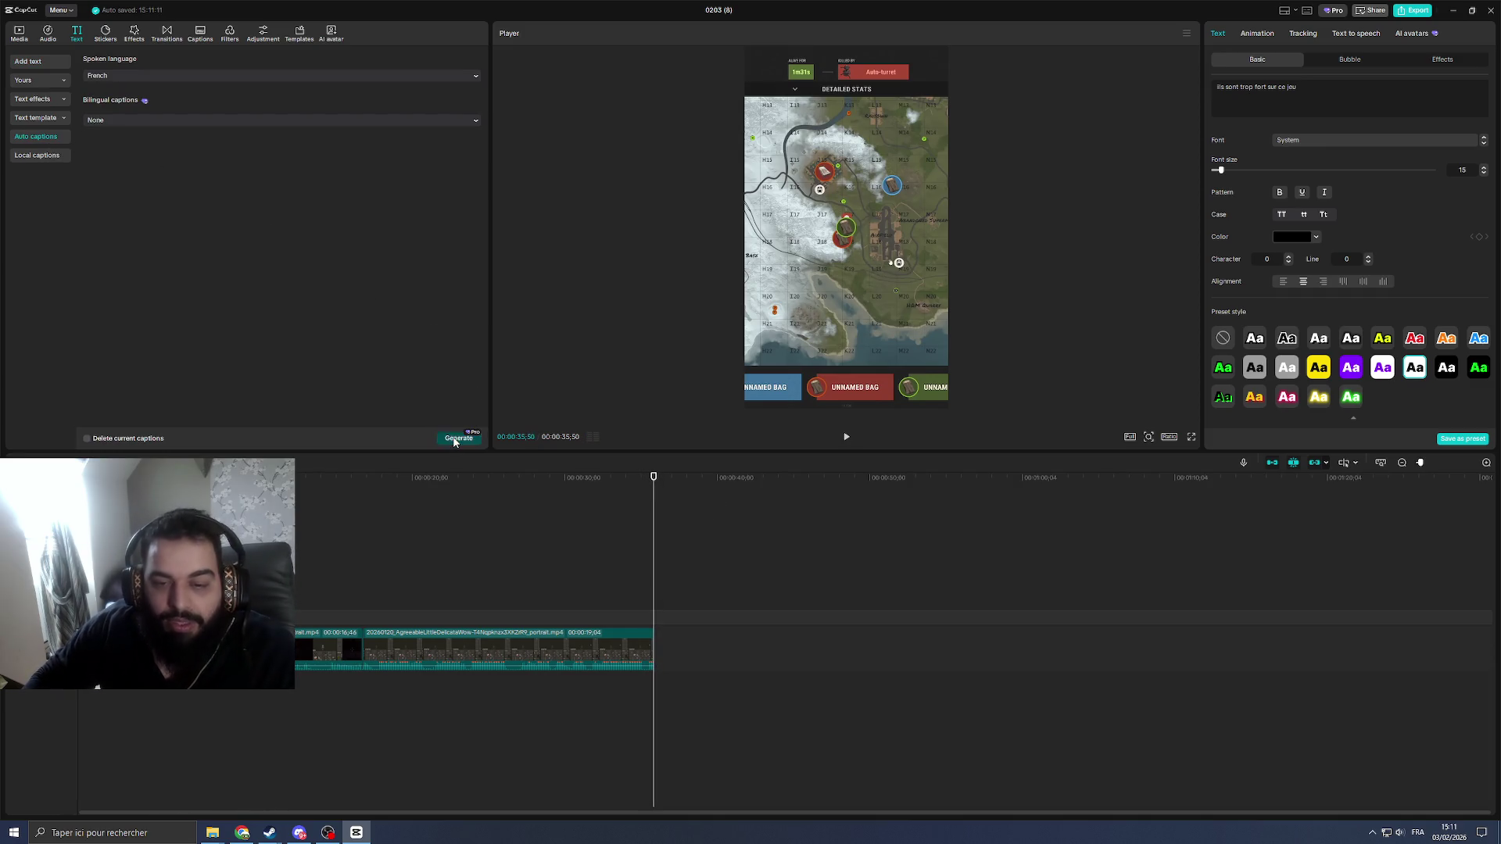
Step: Generate French auto-captions and check lines like 'il y a 1 mec… du hangar'
left_click(458, 439)
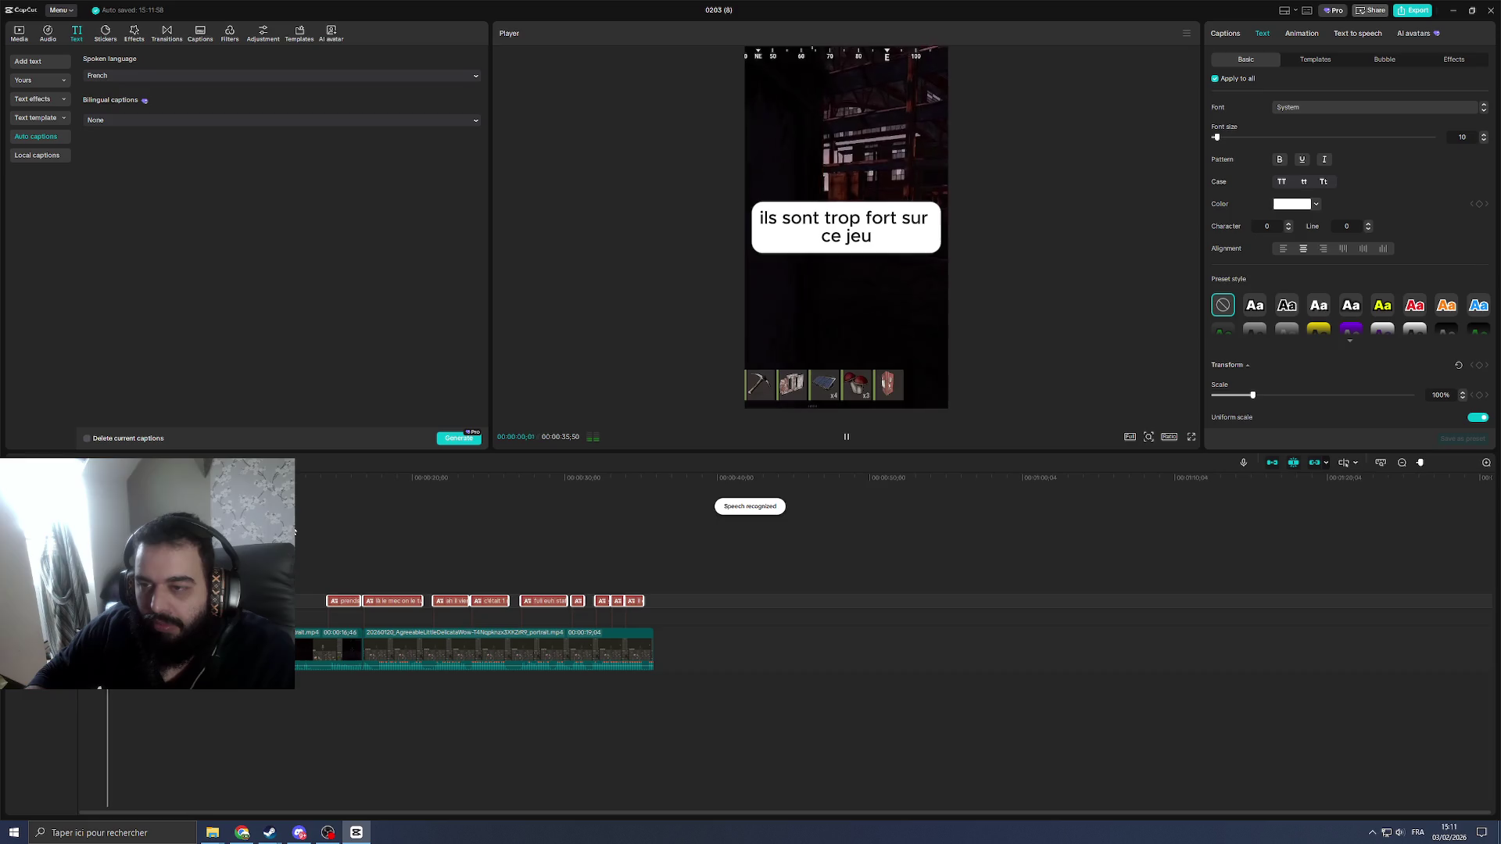
key("space")
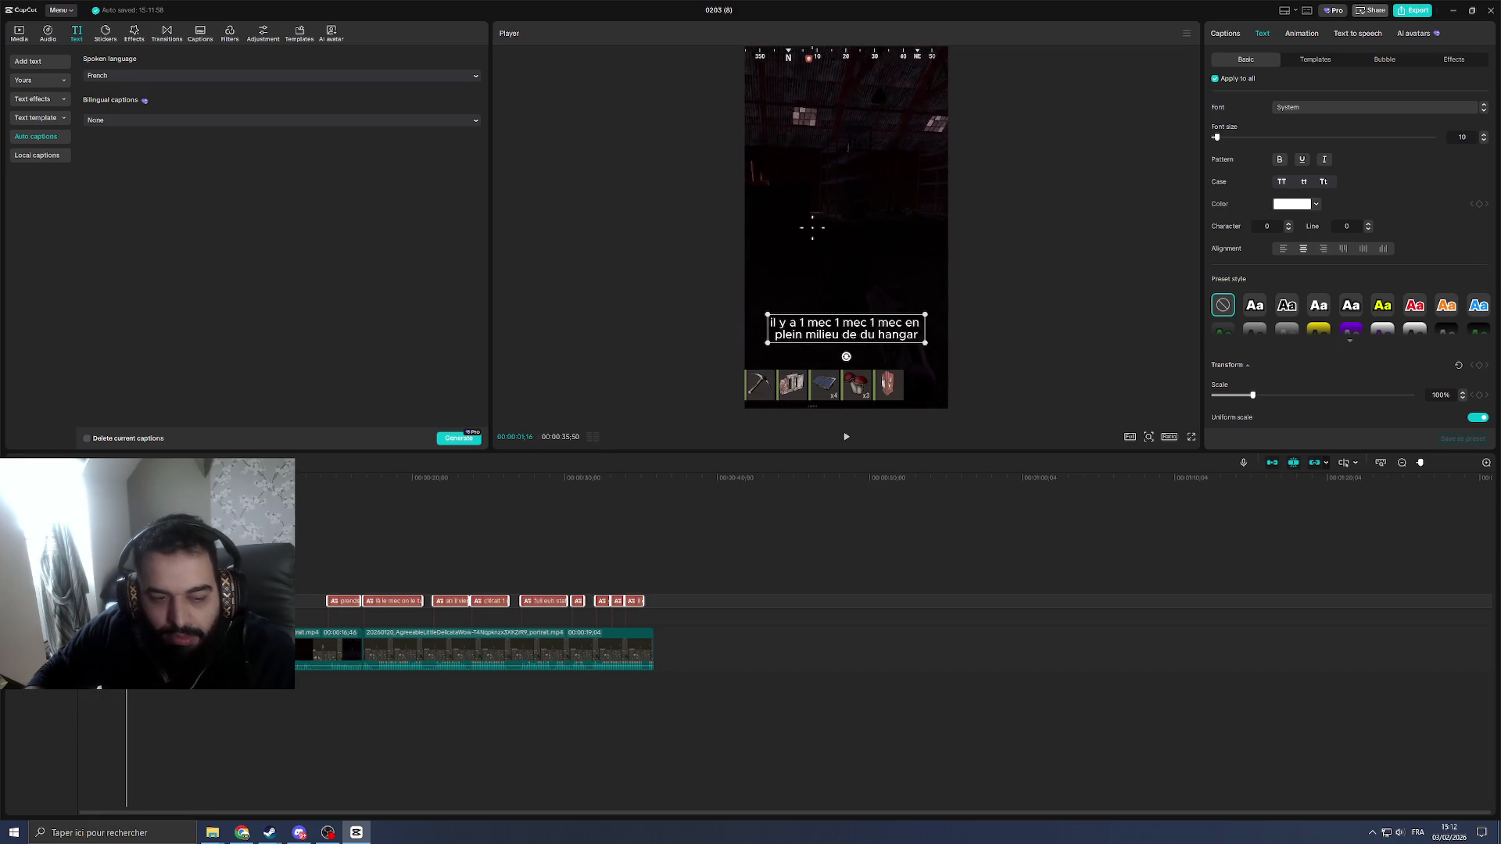
key("ctrl+z")
key("ctrl+shift+z")
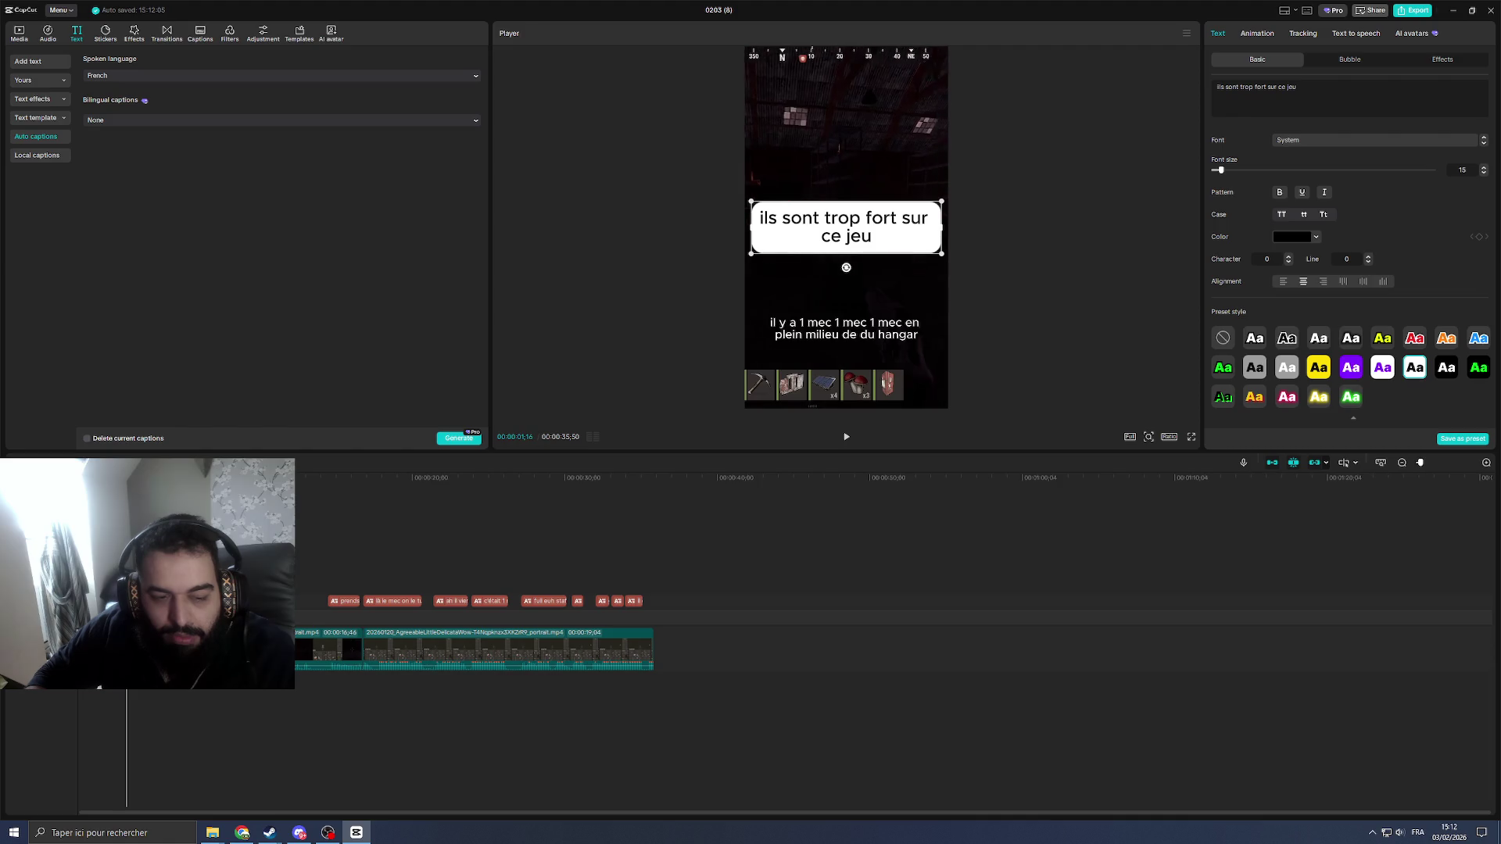
key("space")
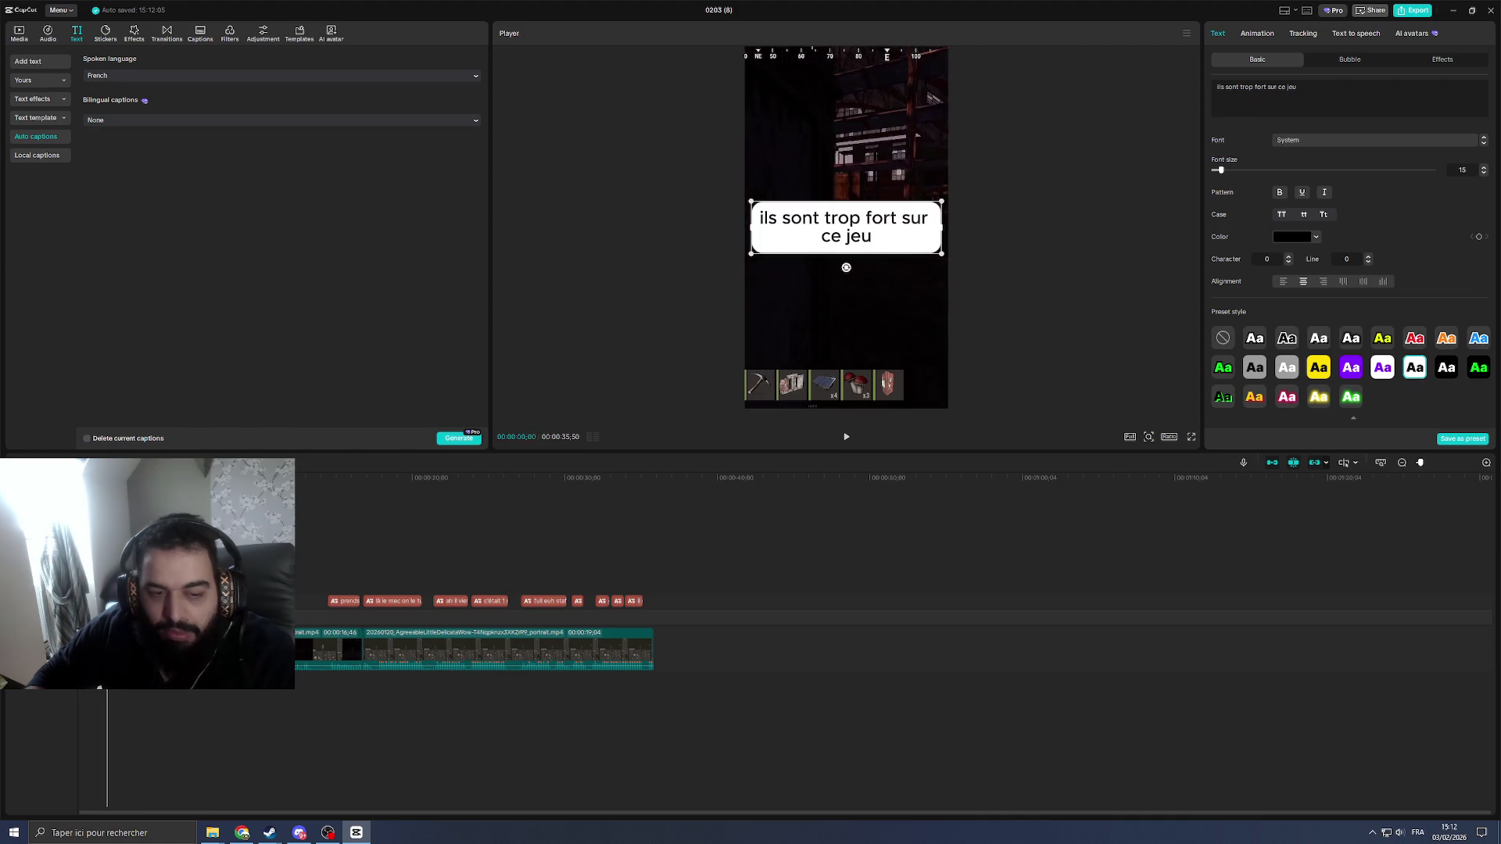
key("space")
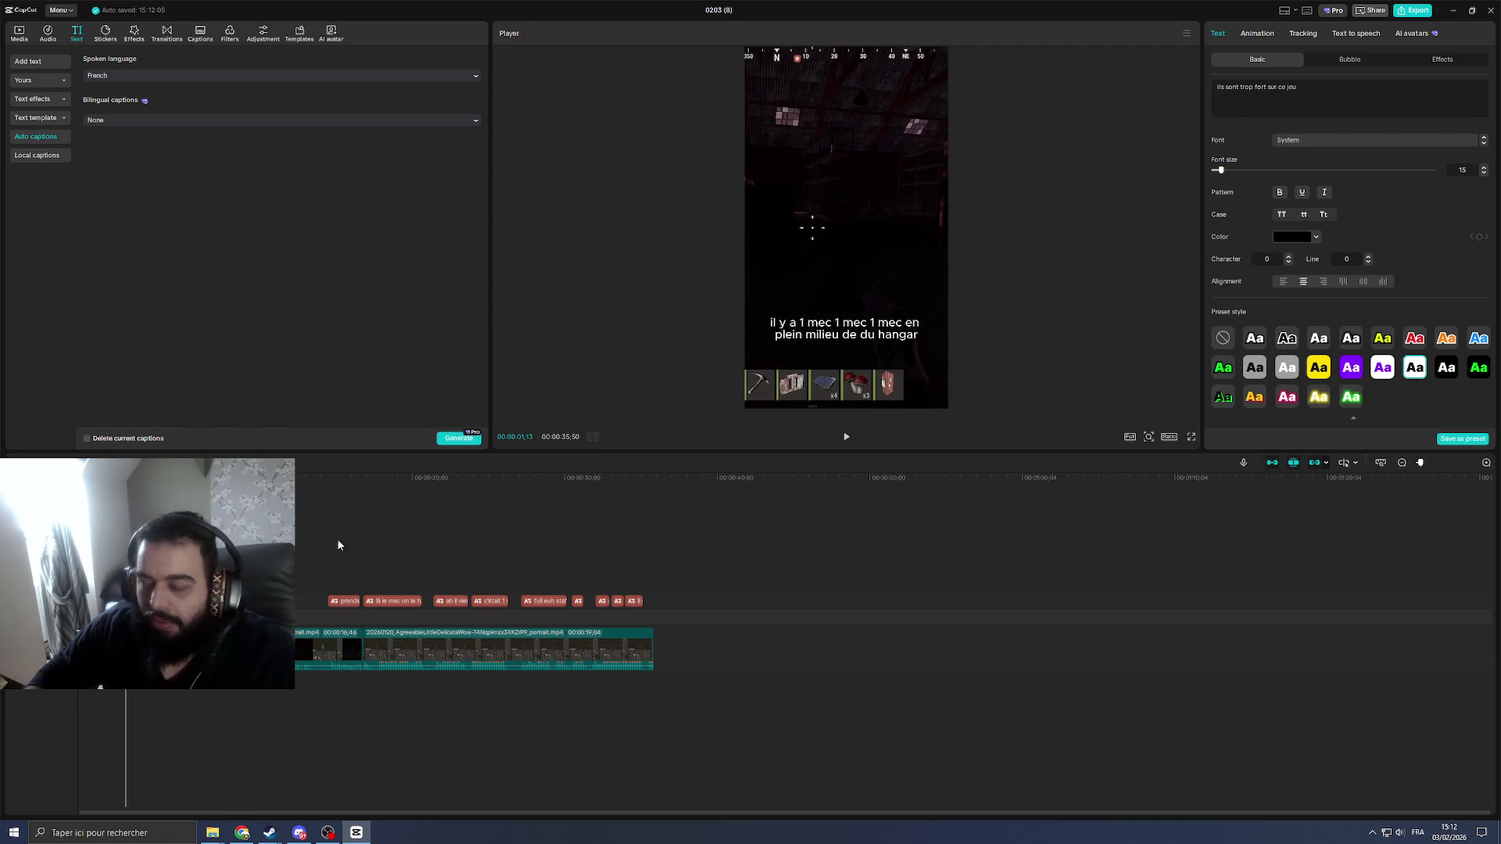
left_click(387, 533)
left_click(146, 601)
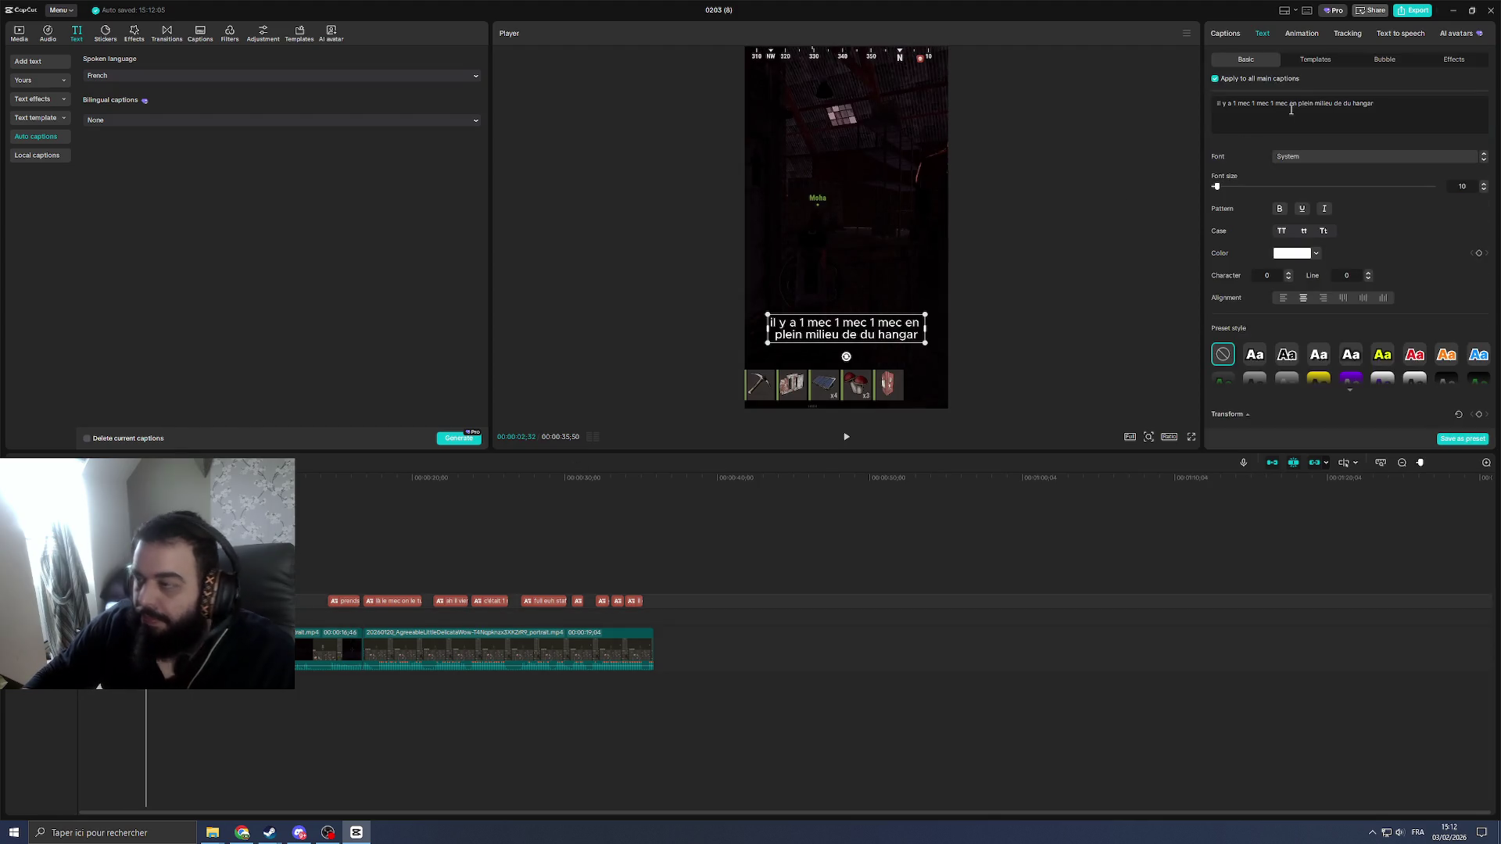
left_click(1315, 59)
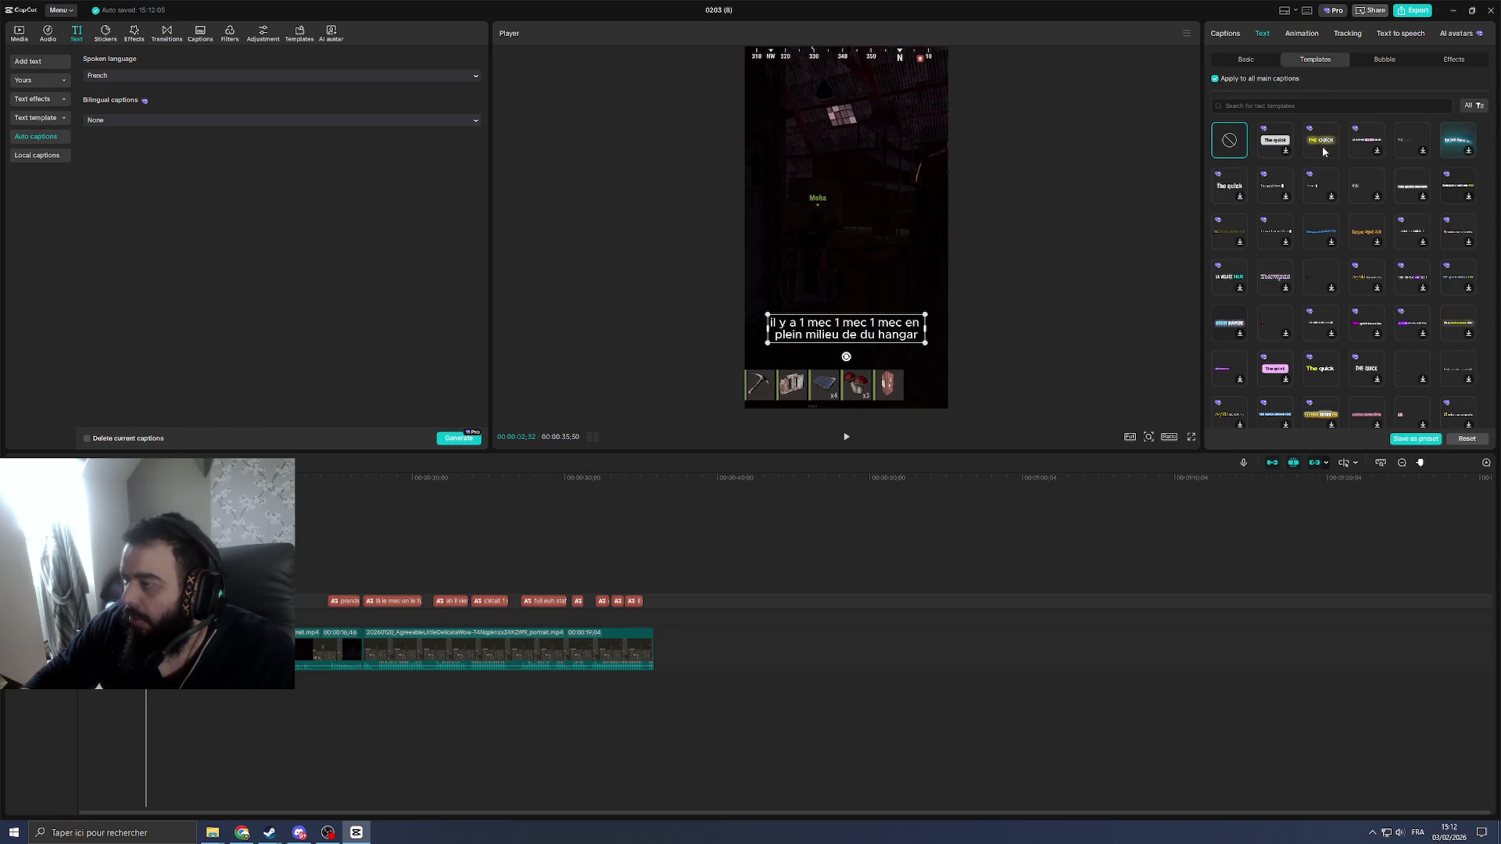
Step: Apply the yellow THE QUICK template to every caption and preview the video from the start
left_click(1325, 150)
key("Home")
key("space")
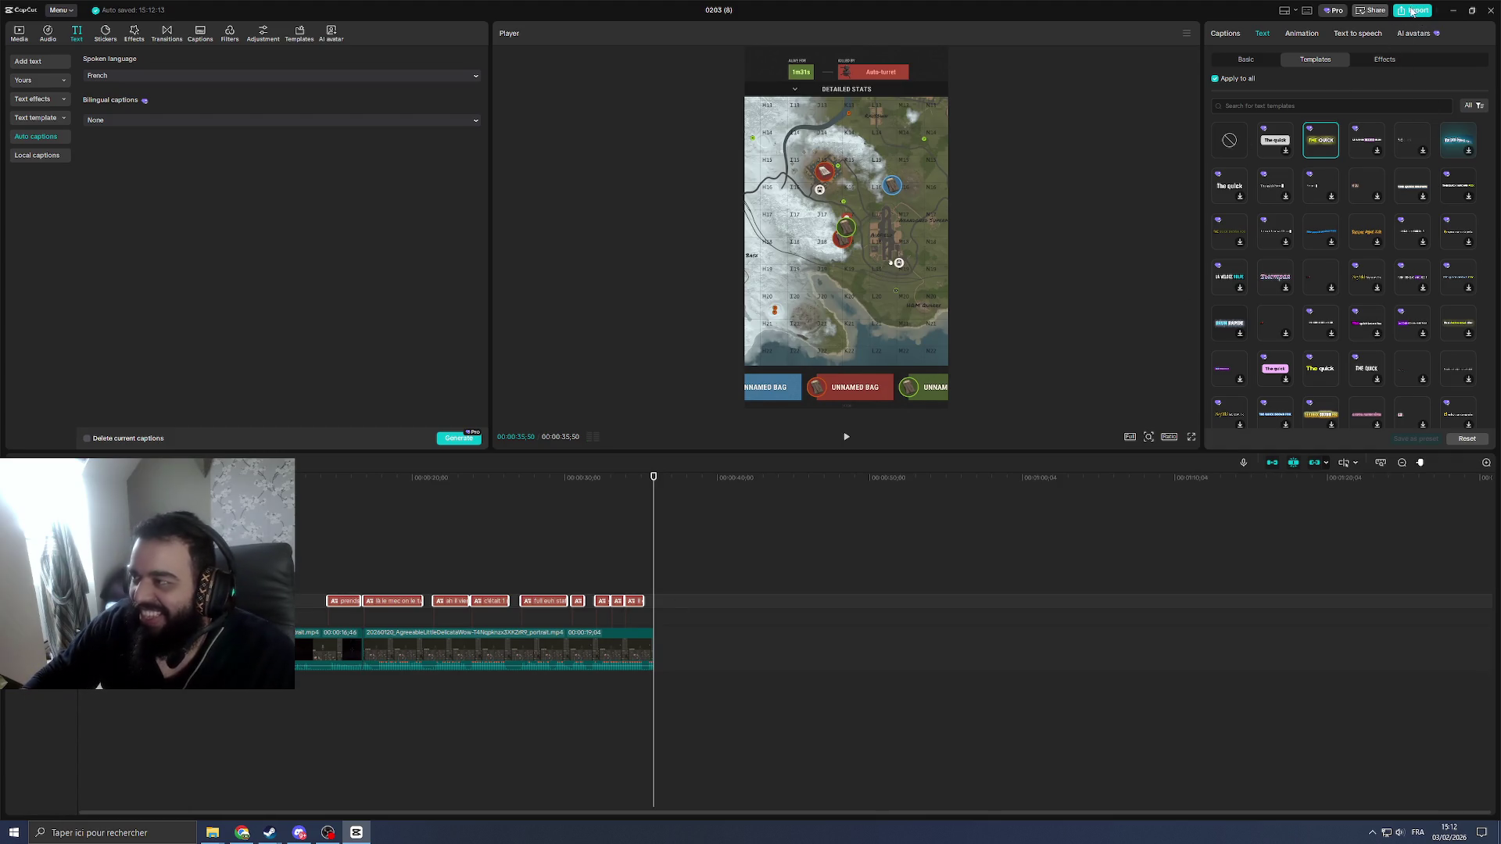
key("ctrl+e")
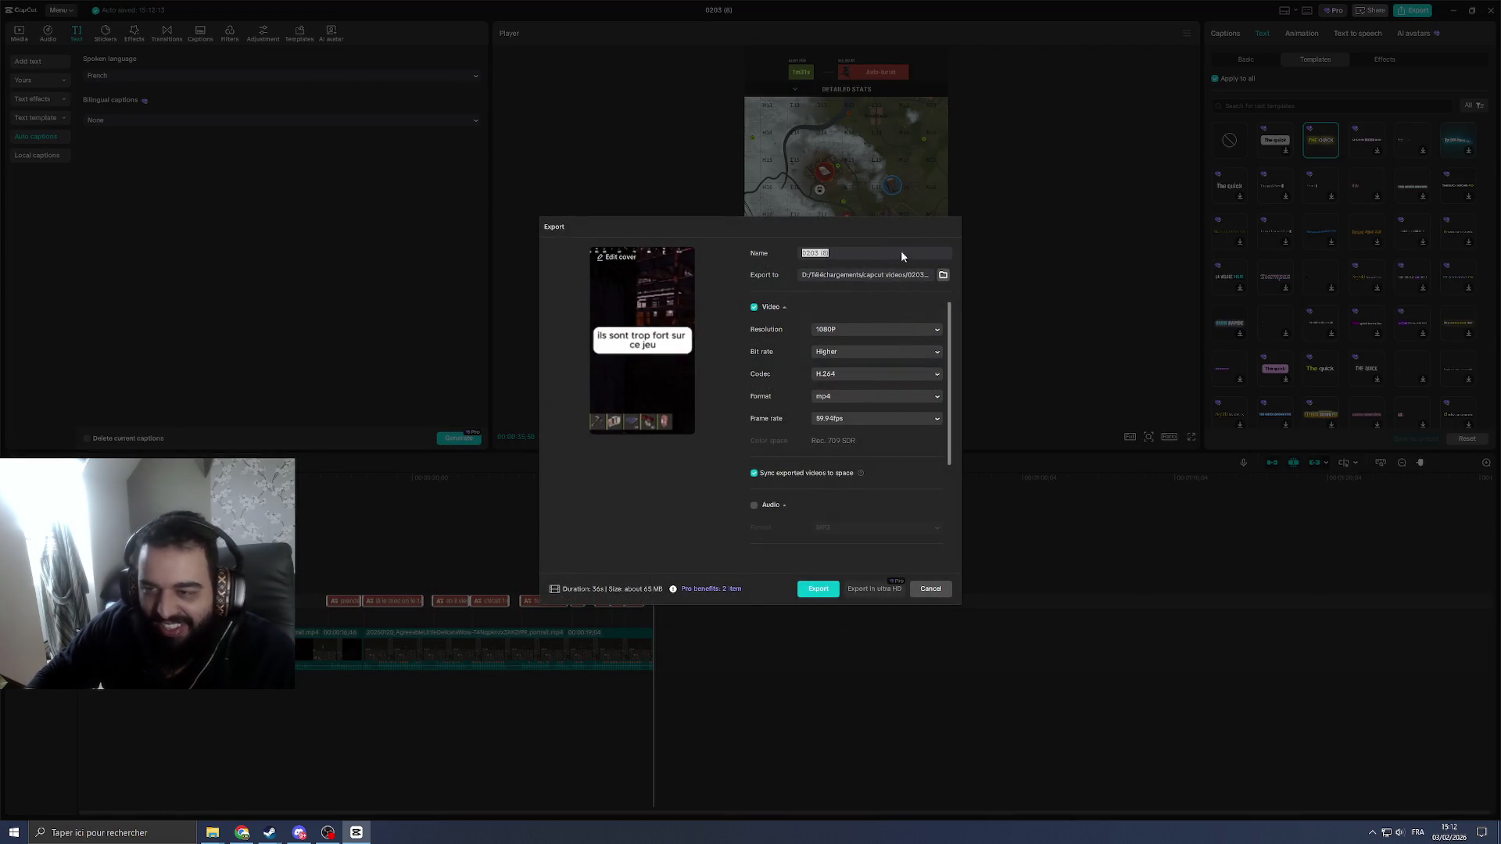
Step: Export the short as 'ils sont trop fort sur ce jeu' and close the finished export window
type("ils sont trop fort sur ce jeu")
left_click(814, 590)
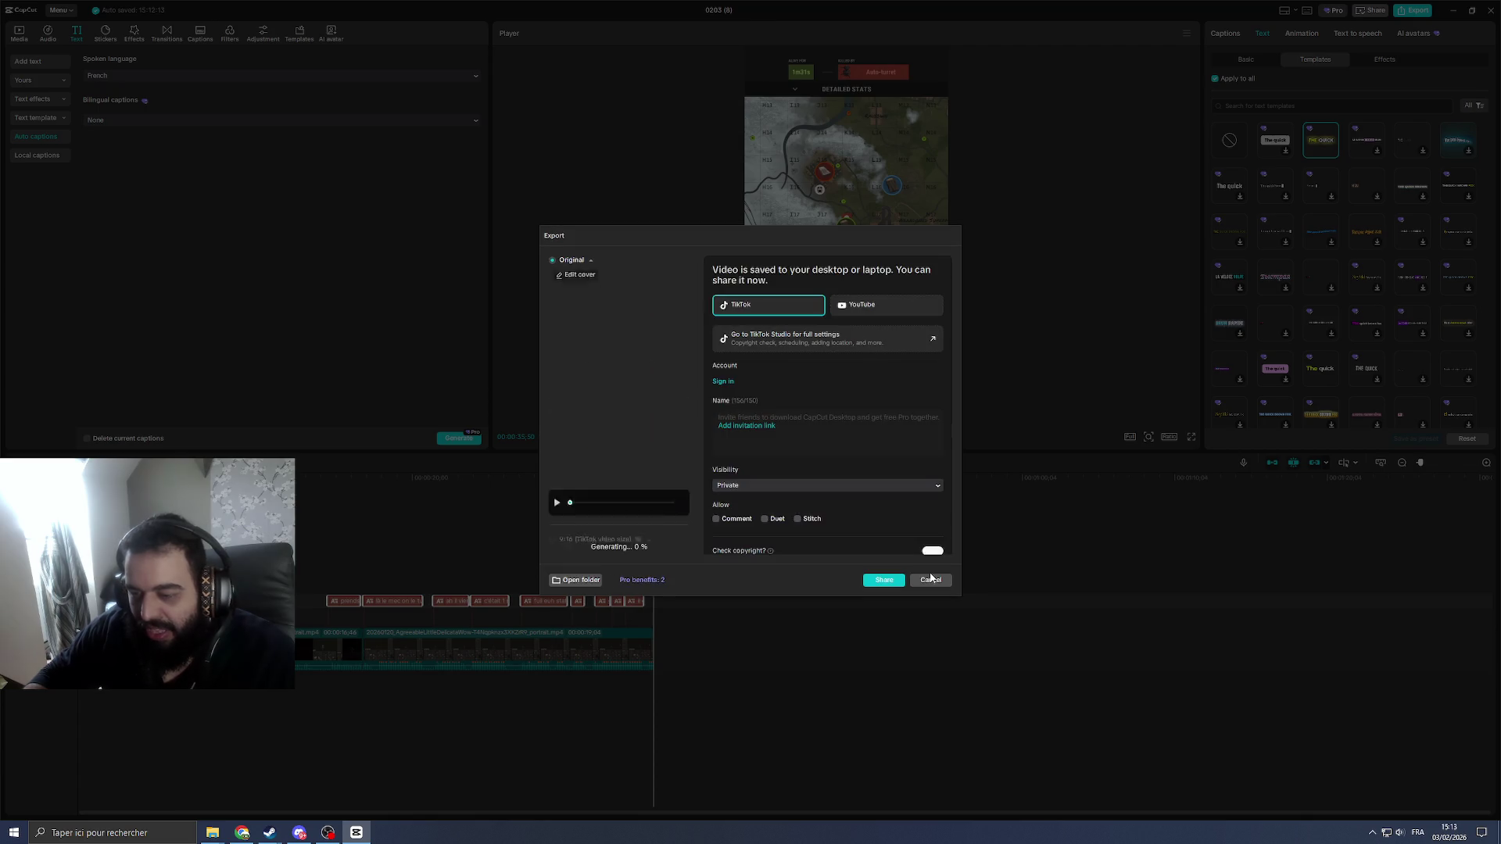
left_click(929, 576)
left_click(1493, 10)
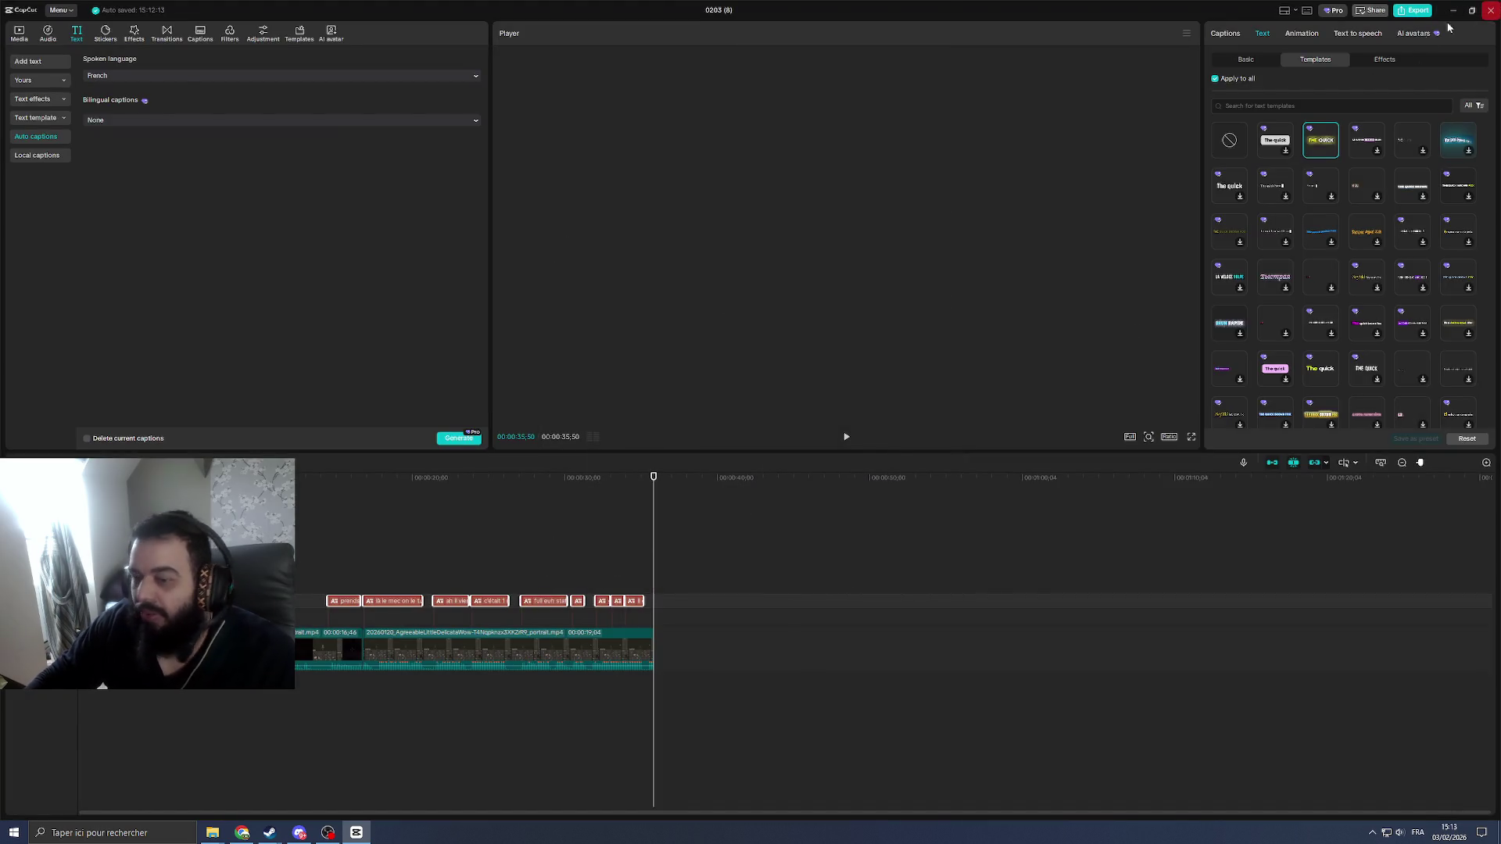
Step: Return to the Twitch clip manager and browse the rat a water clip previews
left_click(1425, 313)
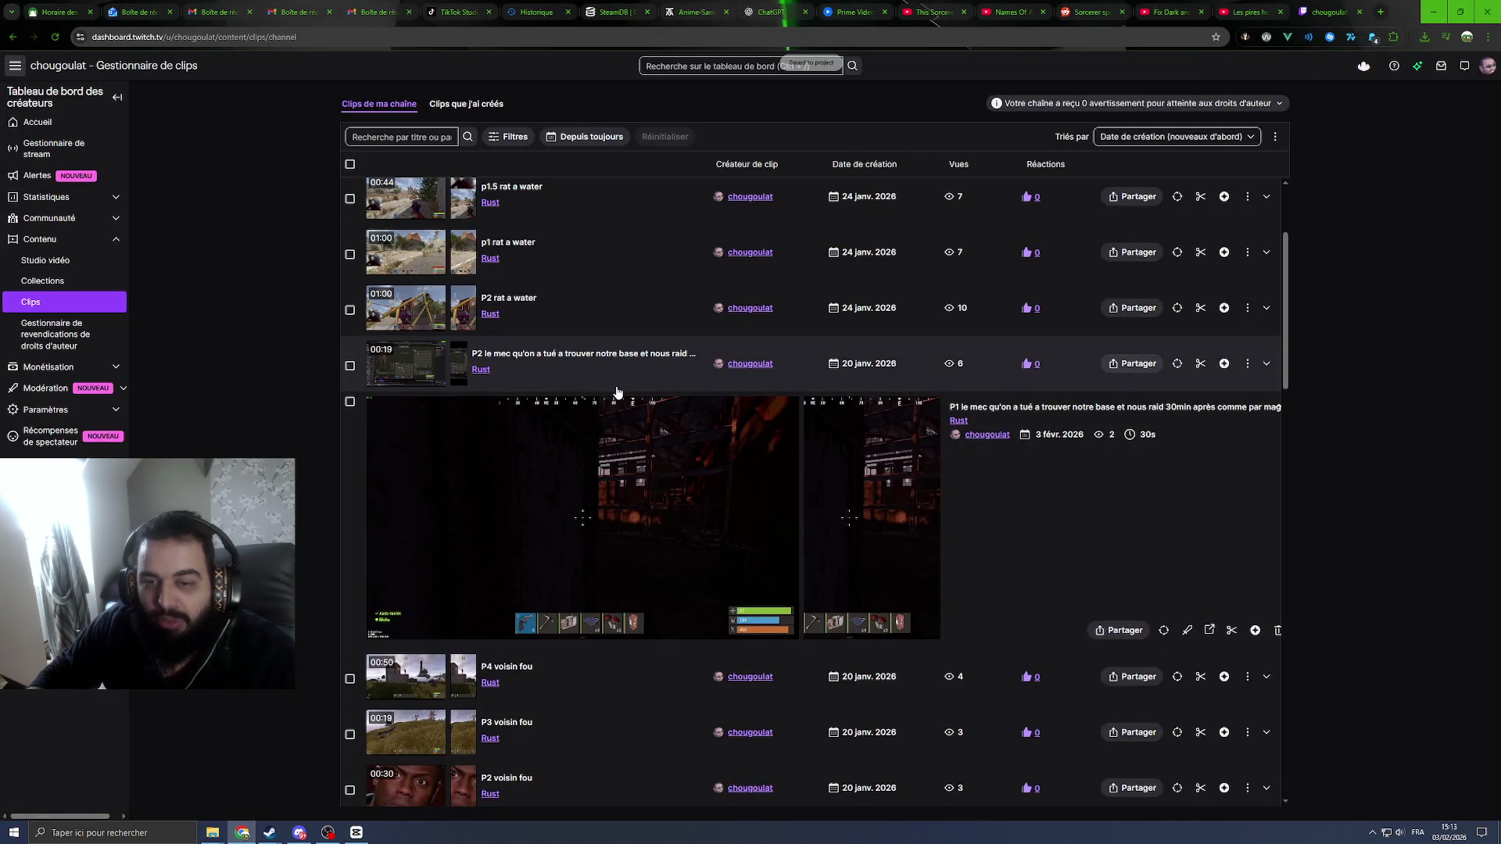
scroll(589, 488, "up", 2)
left_click(613, 494)
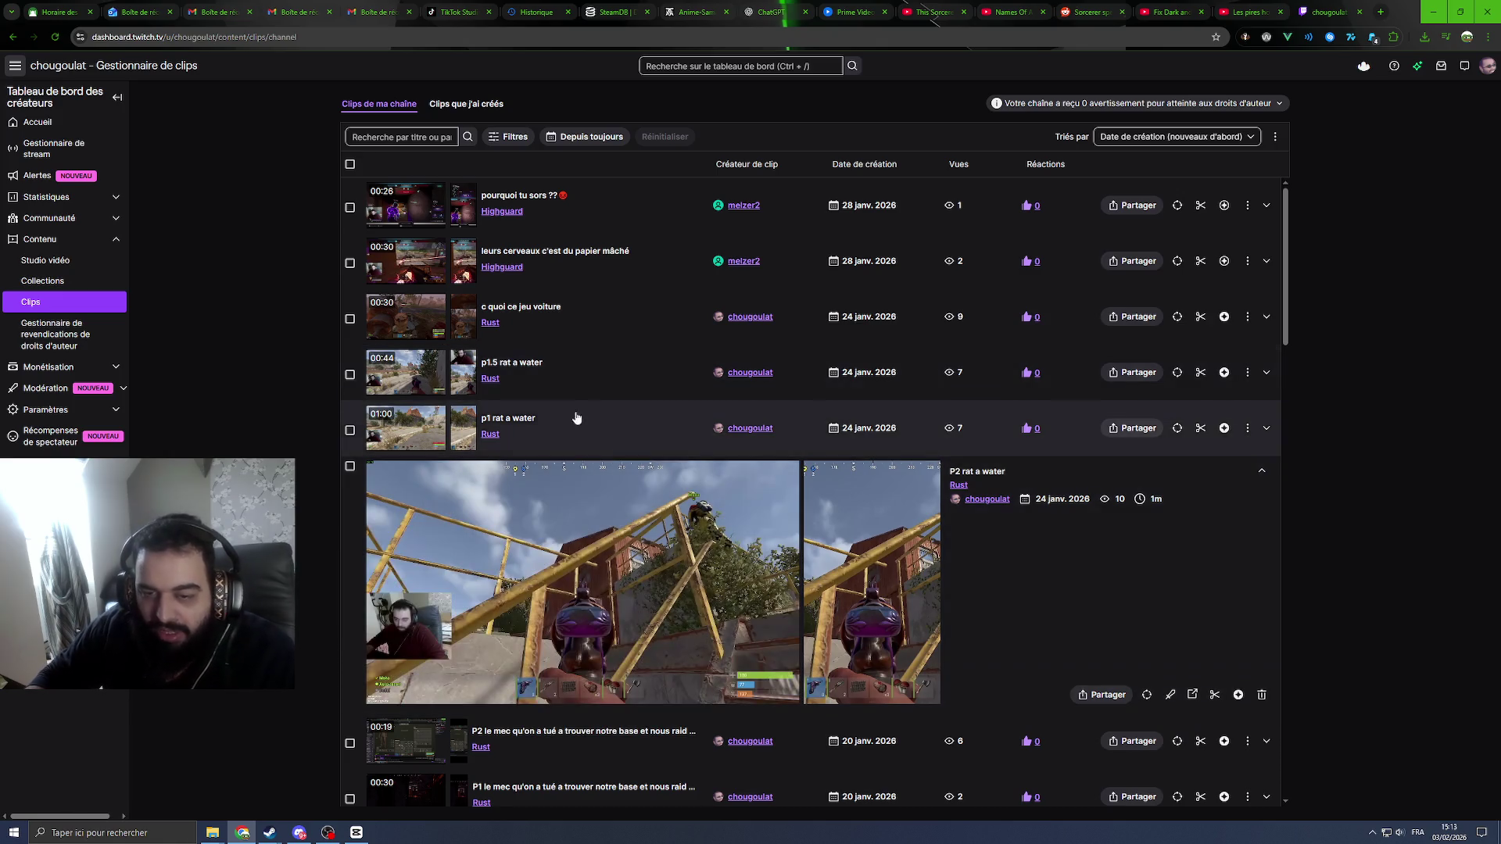
scroll(610, 461, "down", 1)
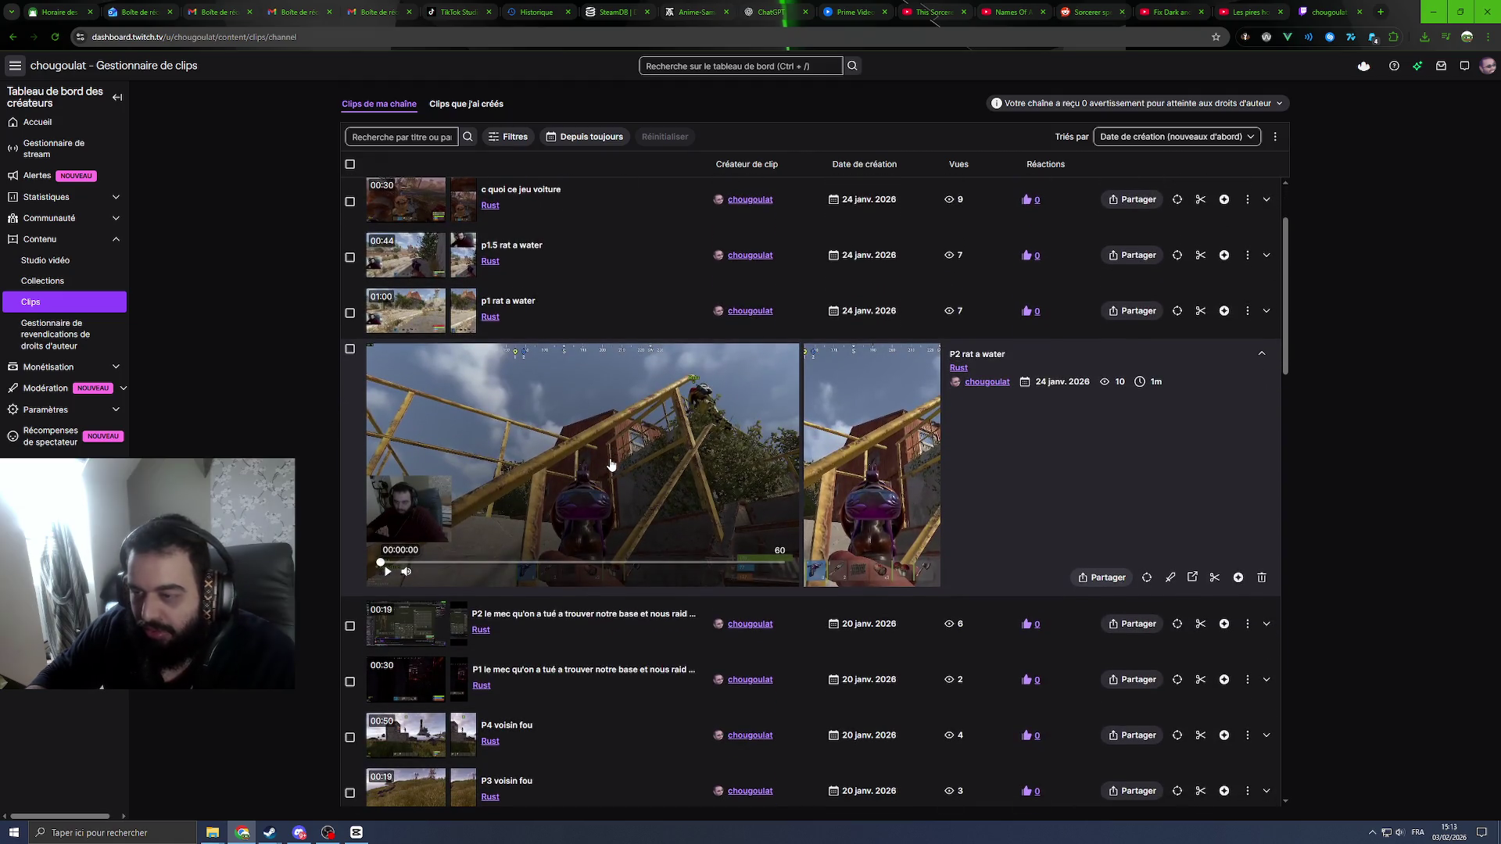
scroll(612, 464, "up", 1)
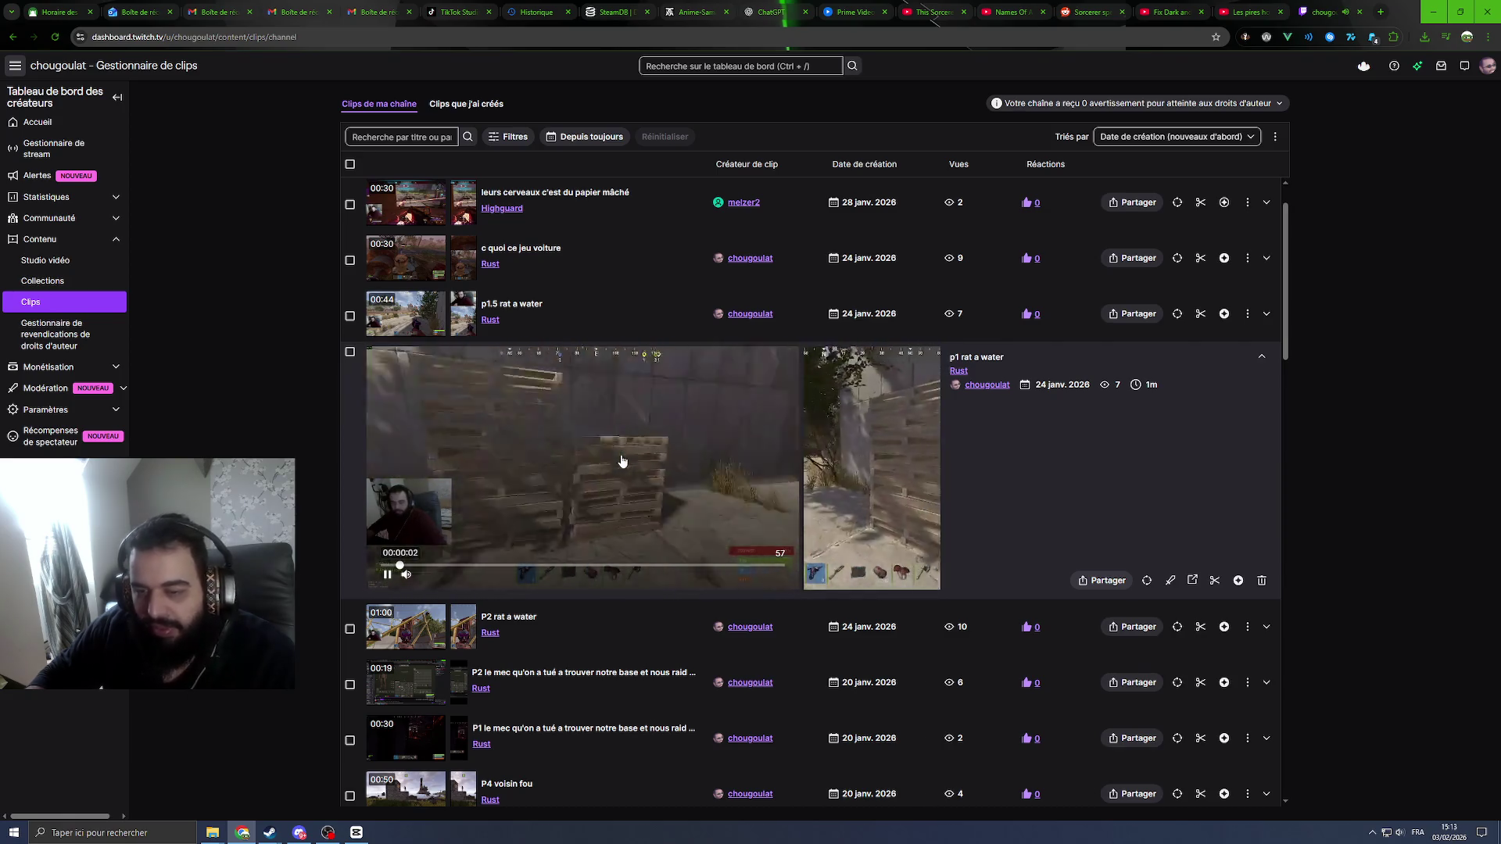
left_click(1102, 573)
scroll(787, 526, "down", 1)
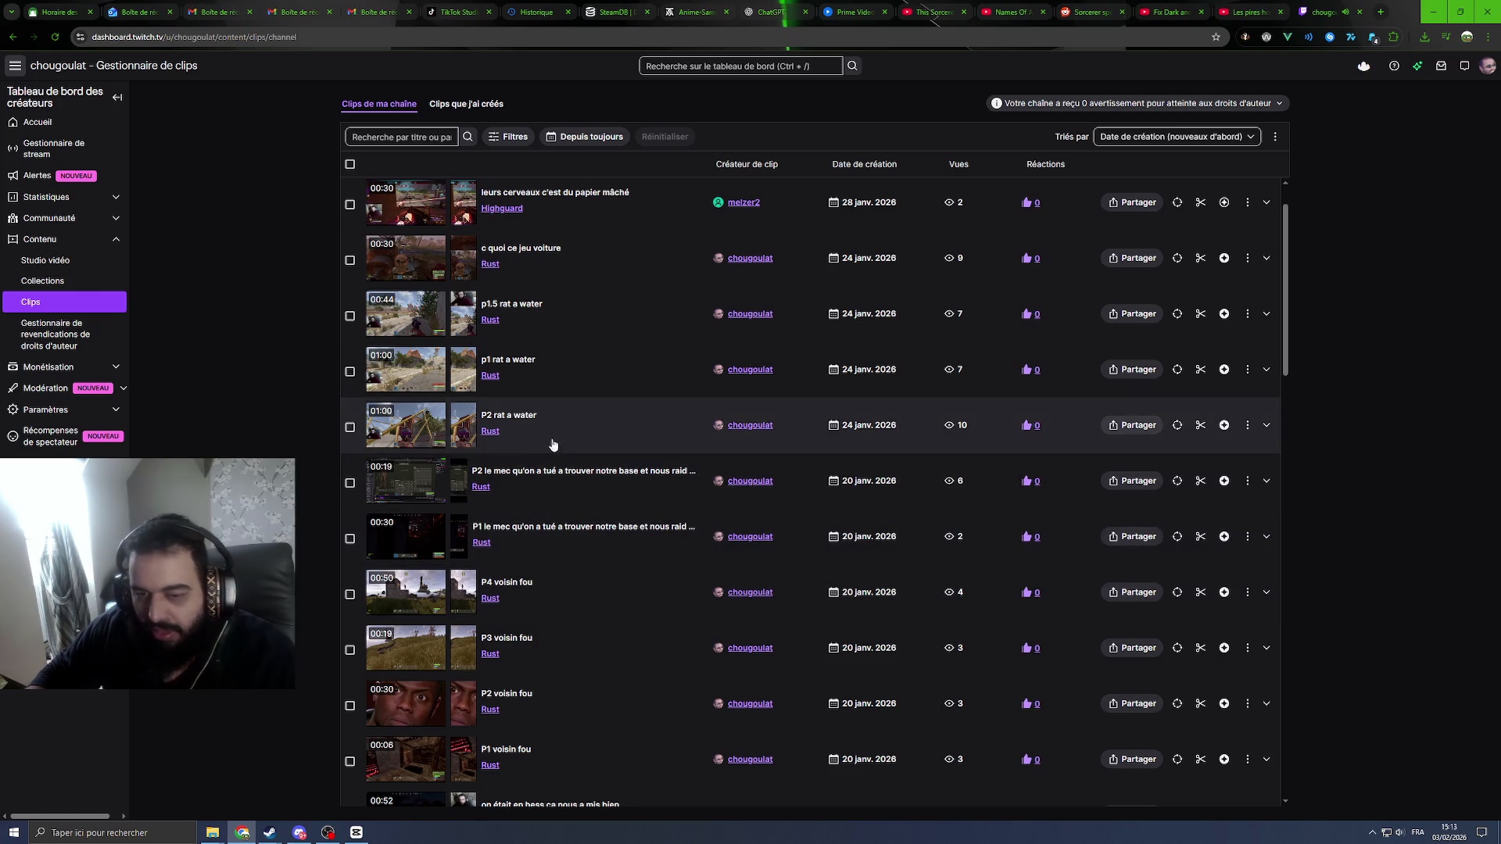
left_click(607, 484)
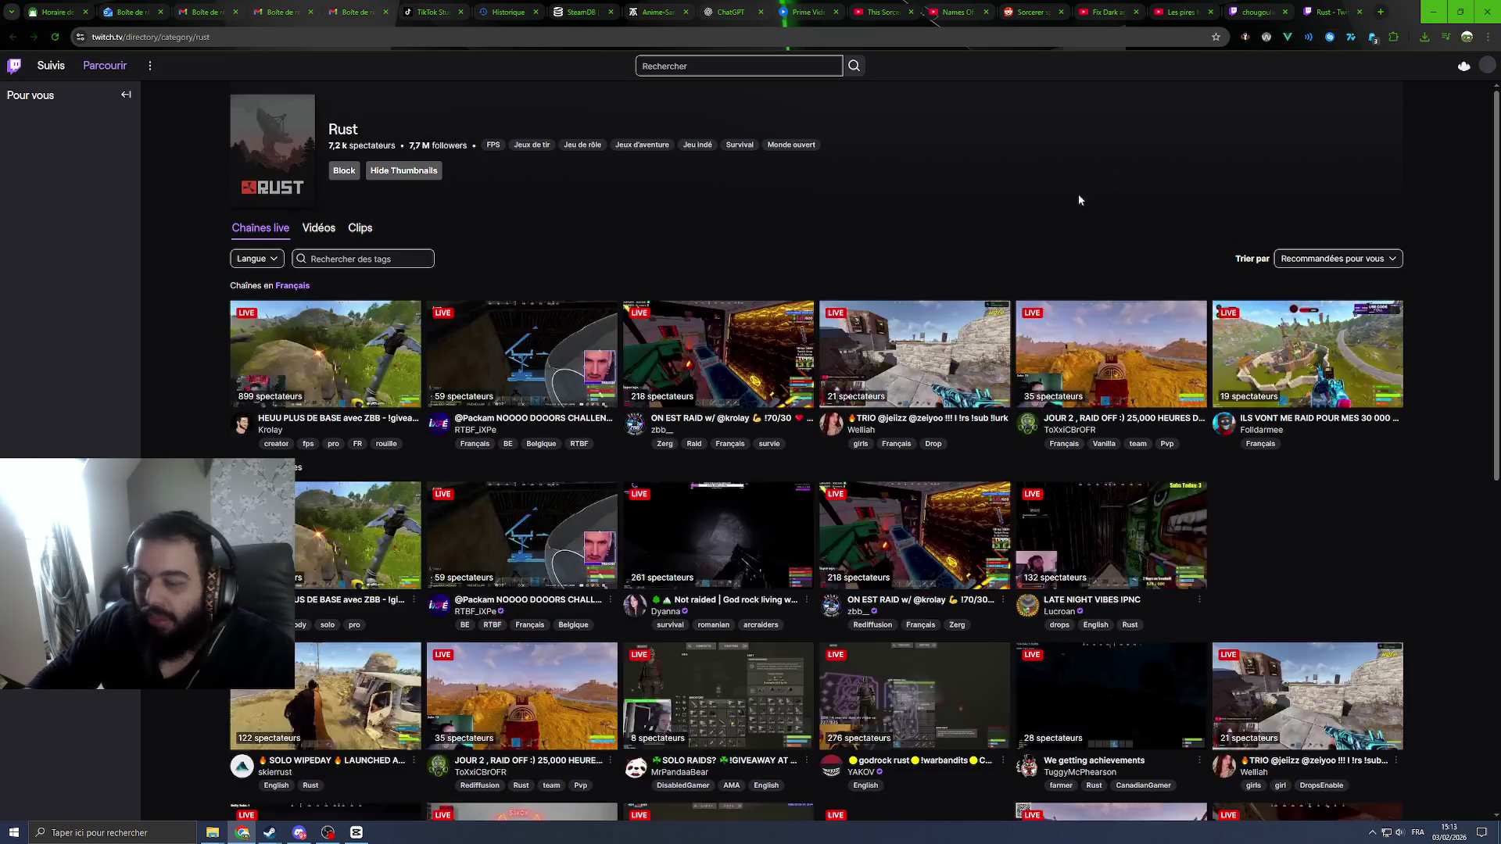
key("ctrl+w")
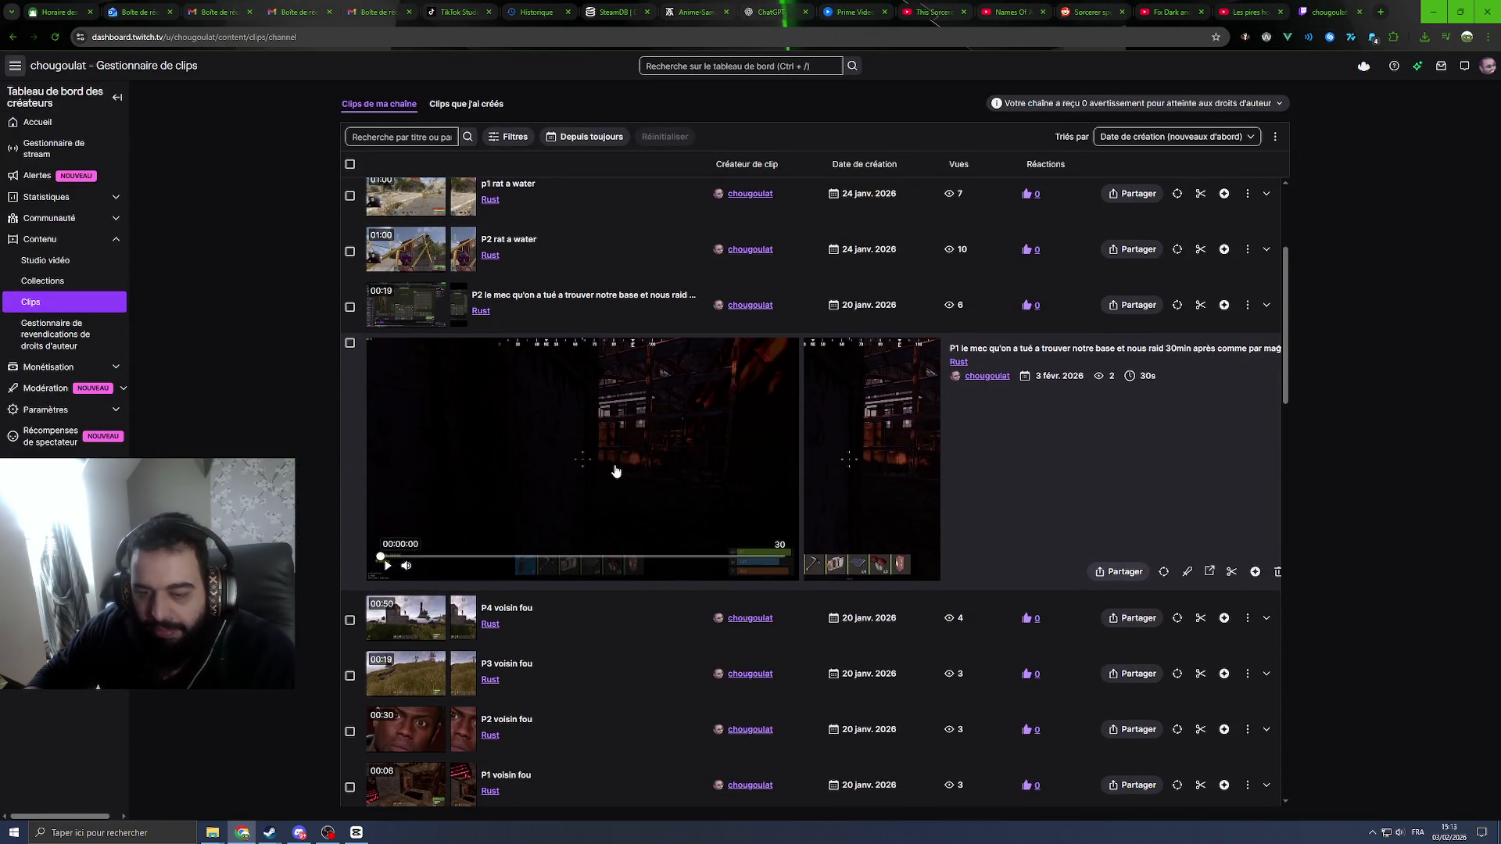
scroll(601, 429, "up", 3)
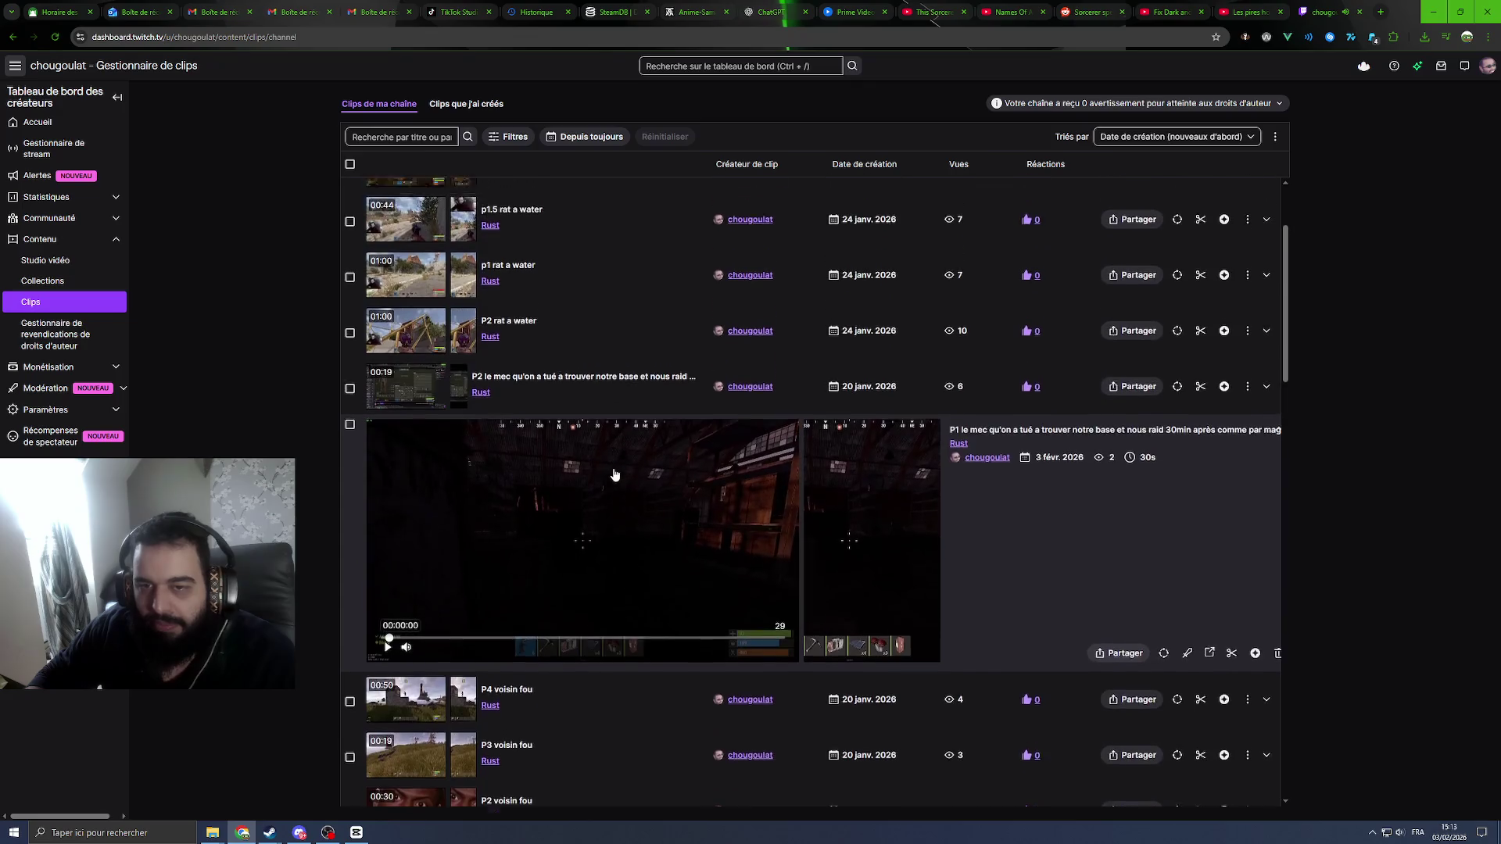
Step: Download the p1 rat a water clip and drag it into CapCut's media
left_click(583, 436)
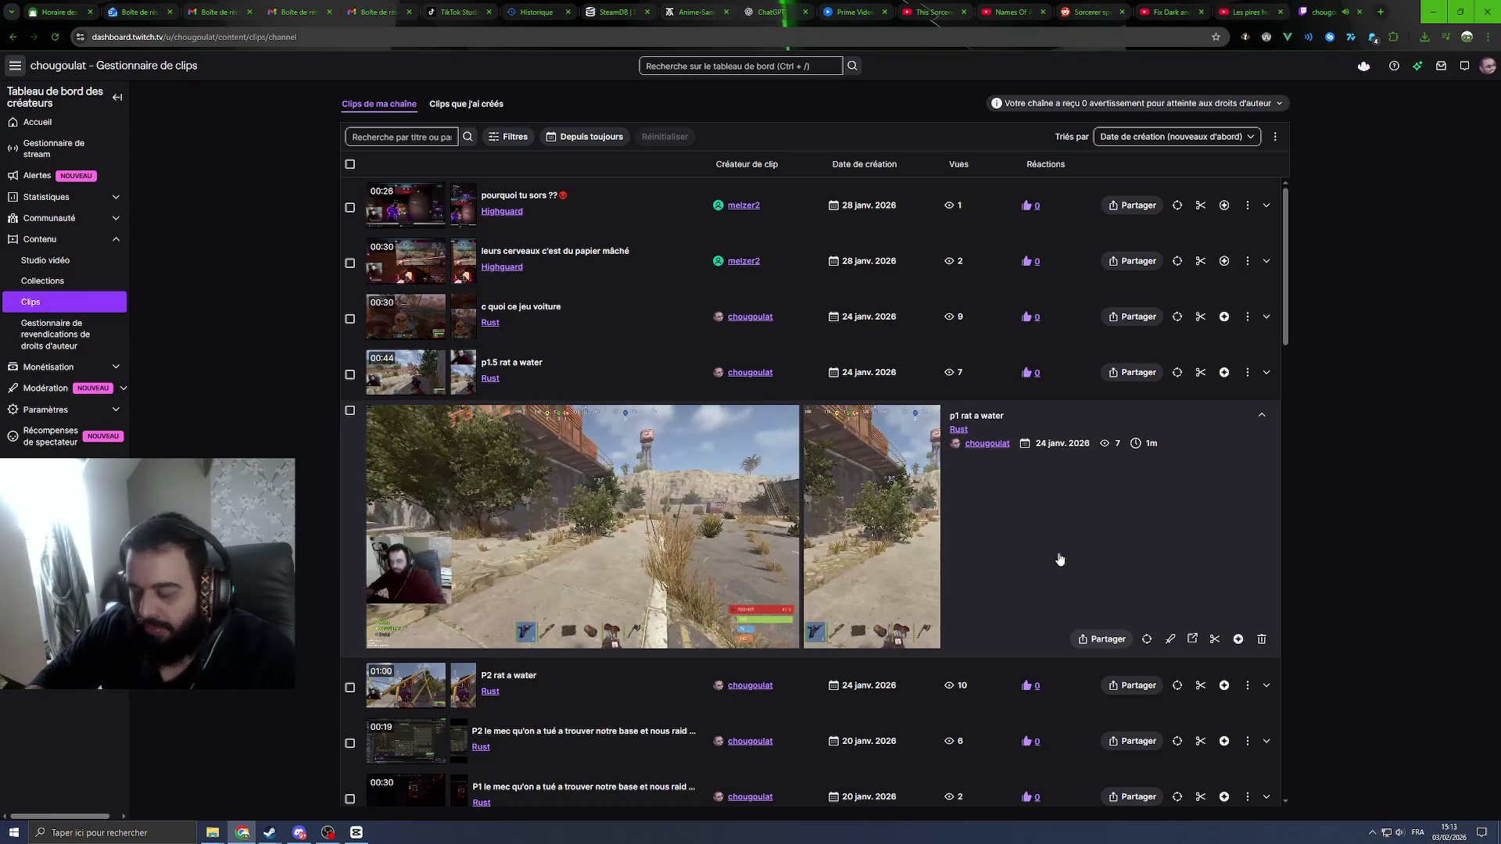
left_click(1092, 642)
left_click(1032, 579)
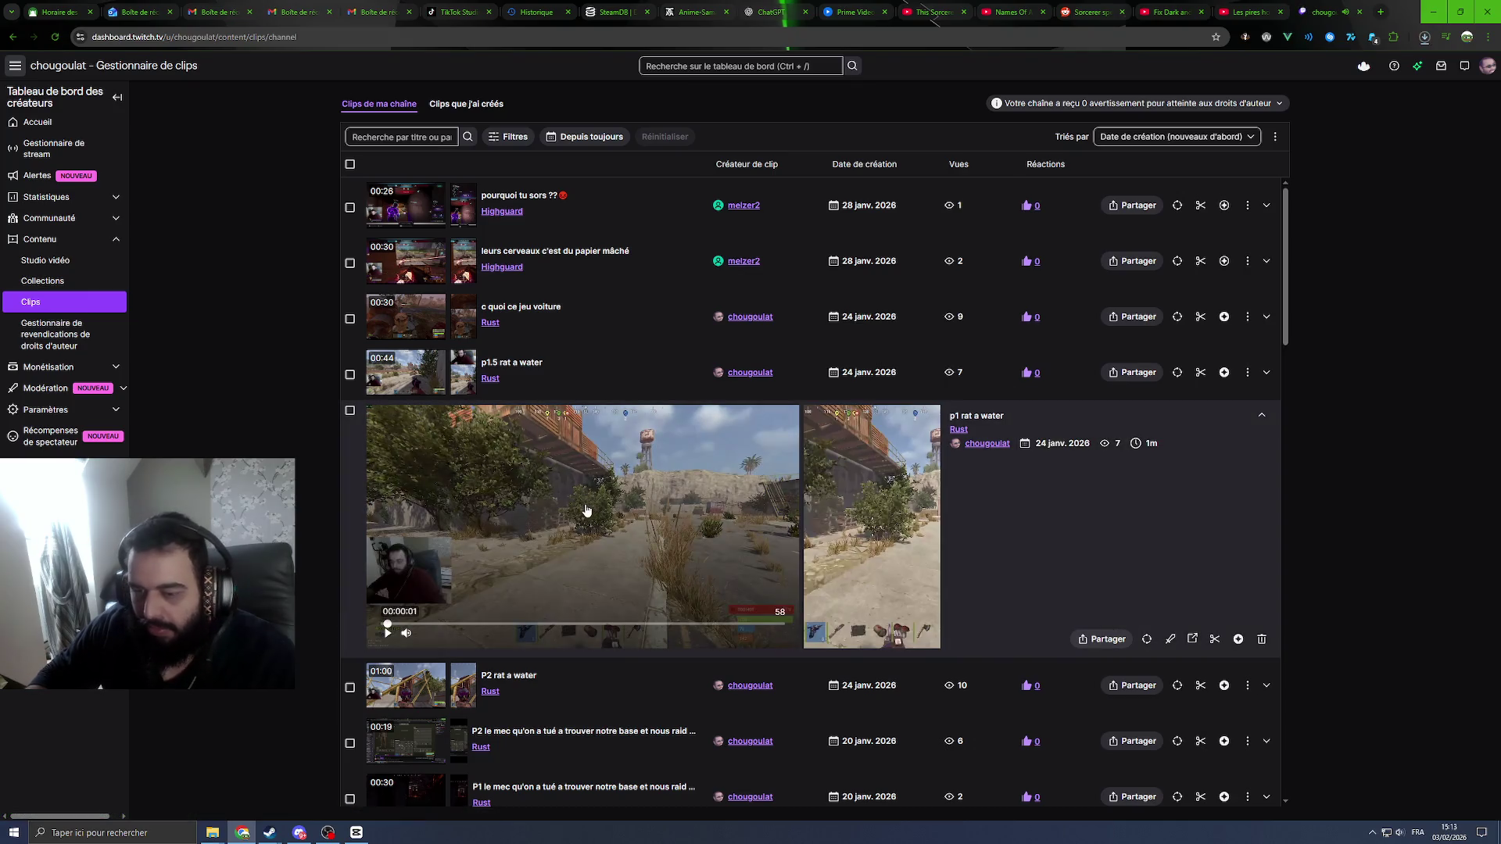
left_click(1424, 37)
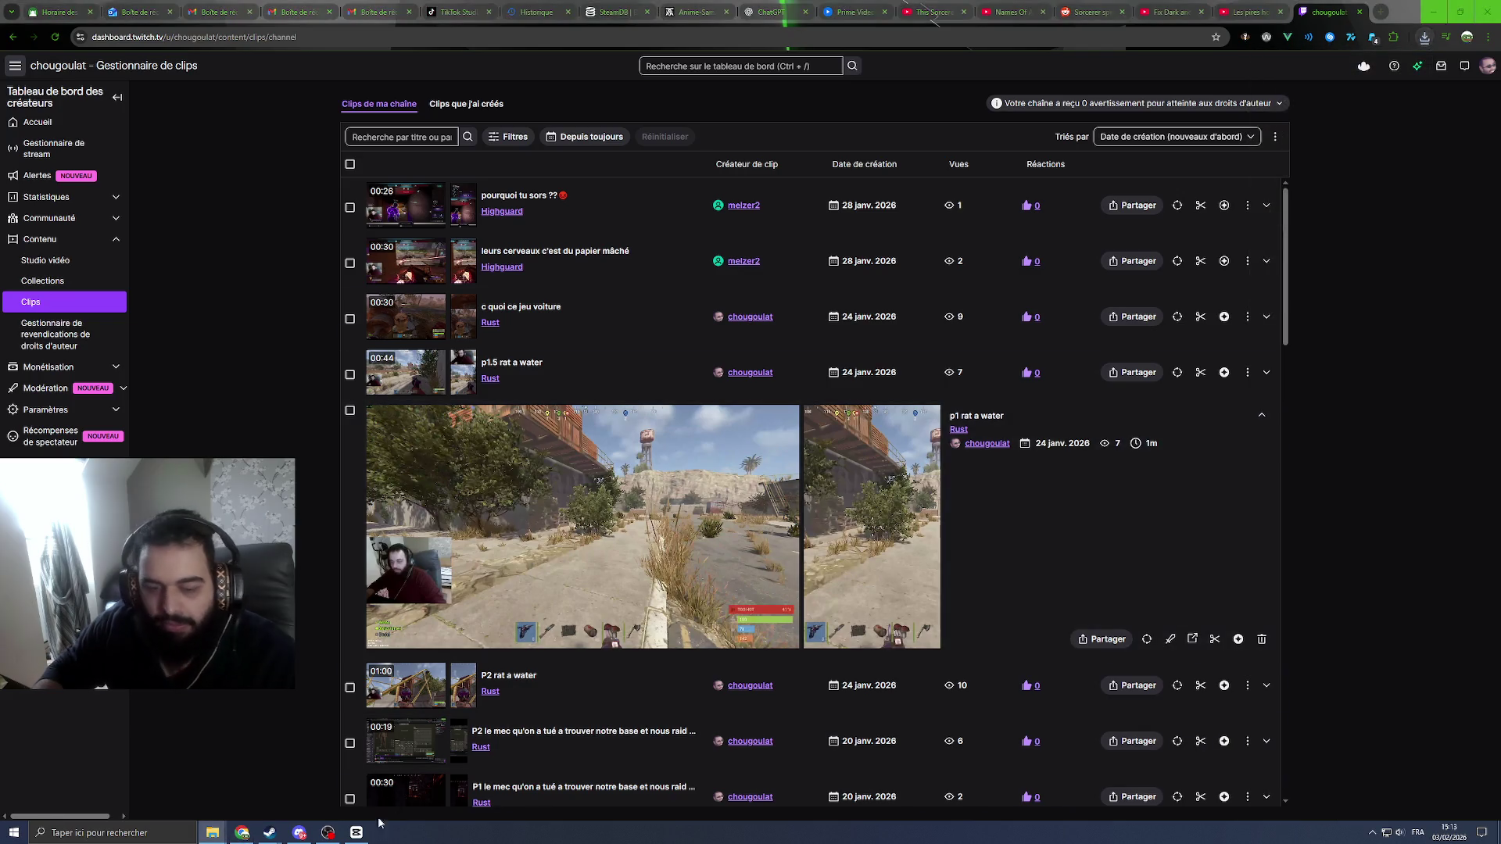
left_click(356, 833)
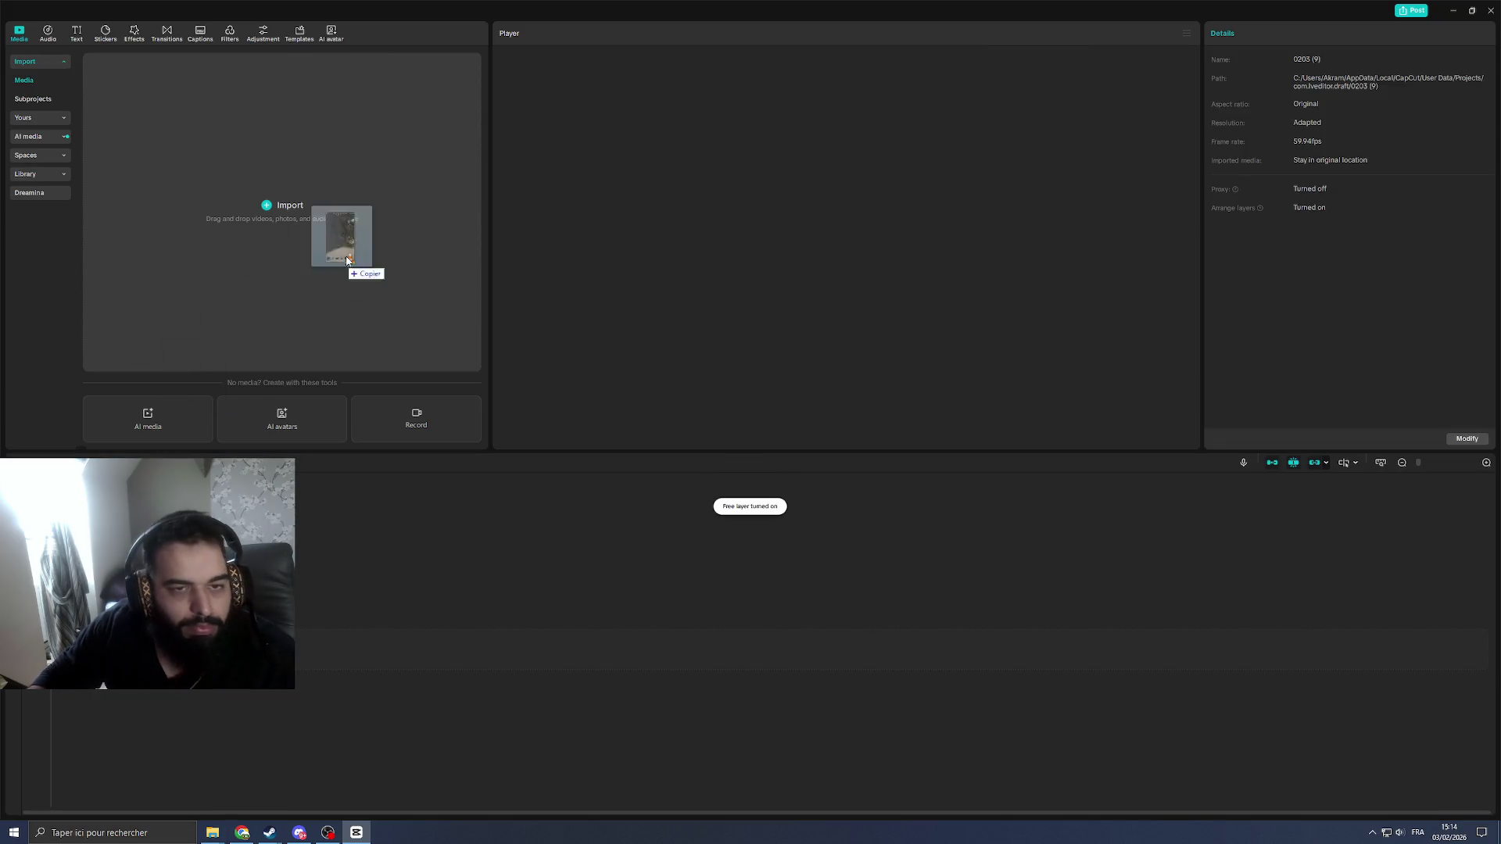
left_click_drag(356, 832, 376, 269)
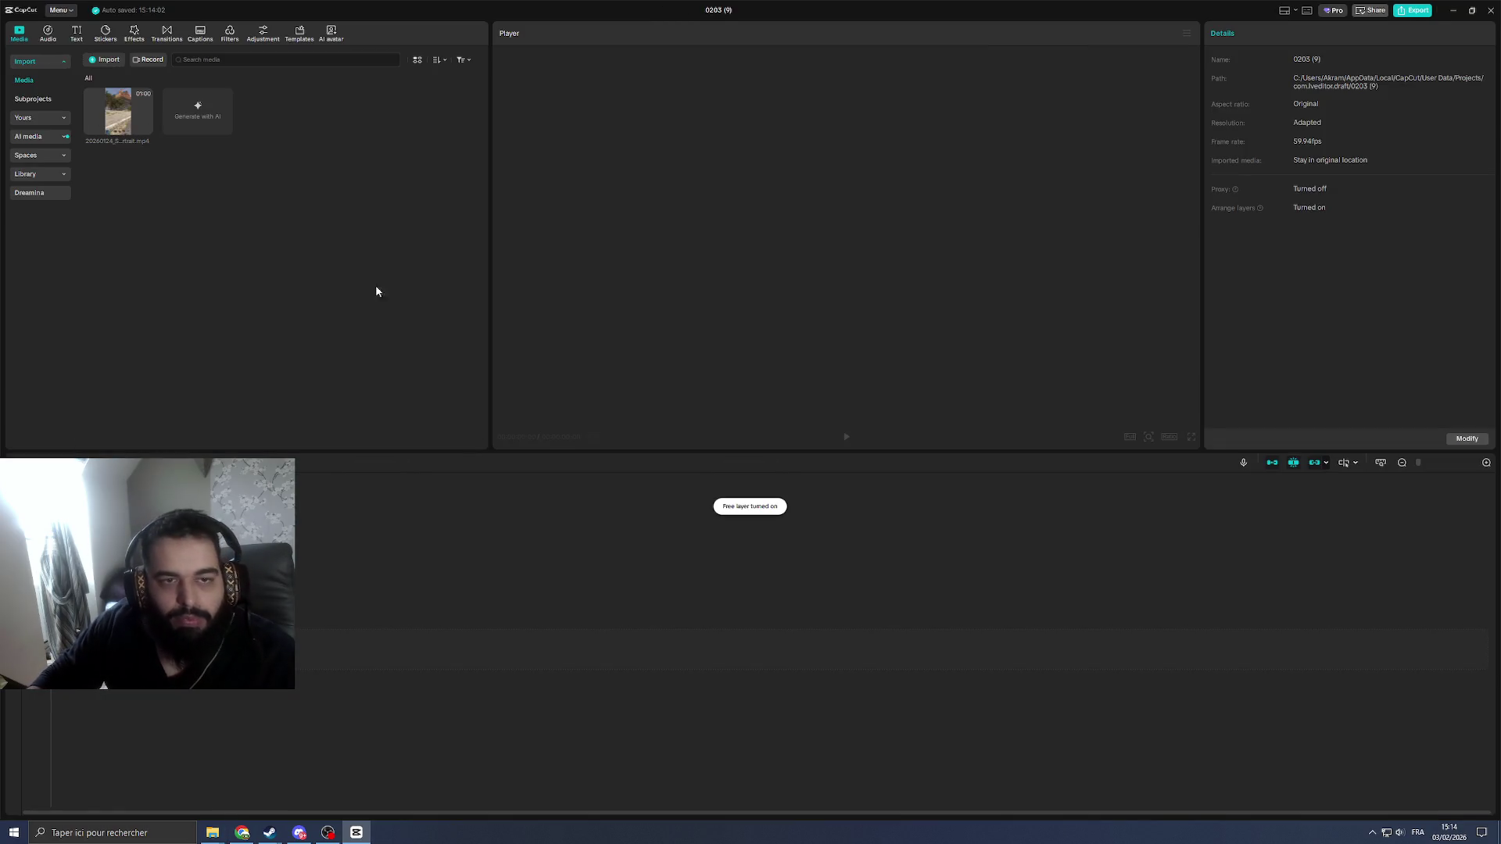
Step: Download the 45-second p1.5 rat a water clip and import it into CapCut's media
left_click(356, 832)
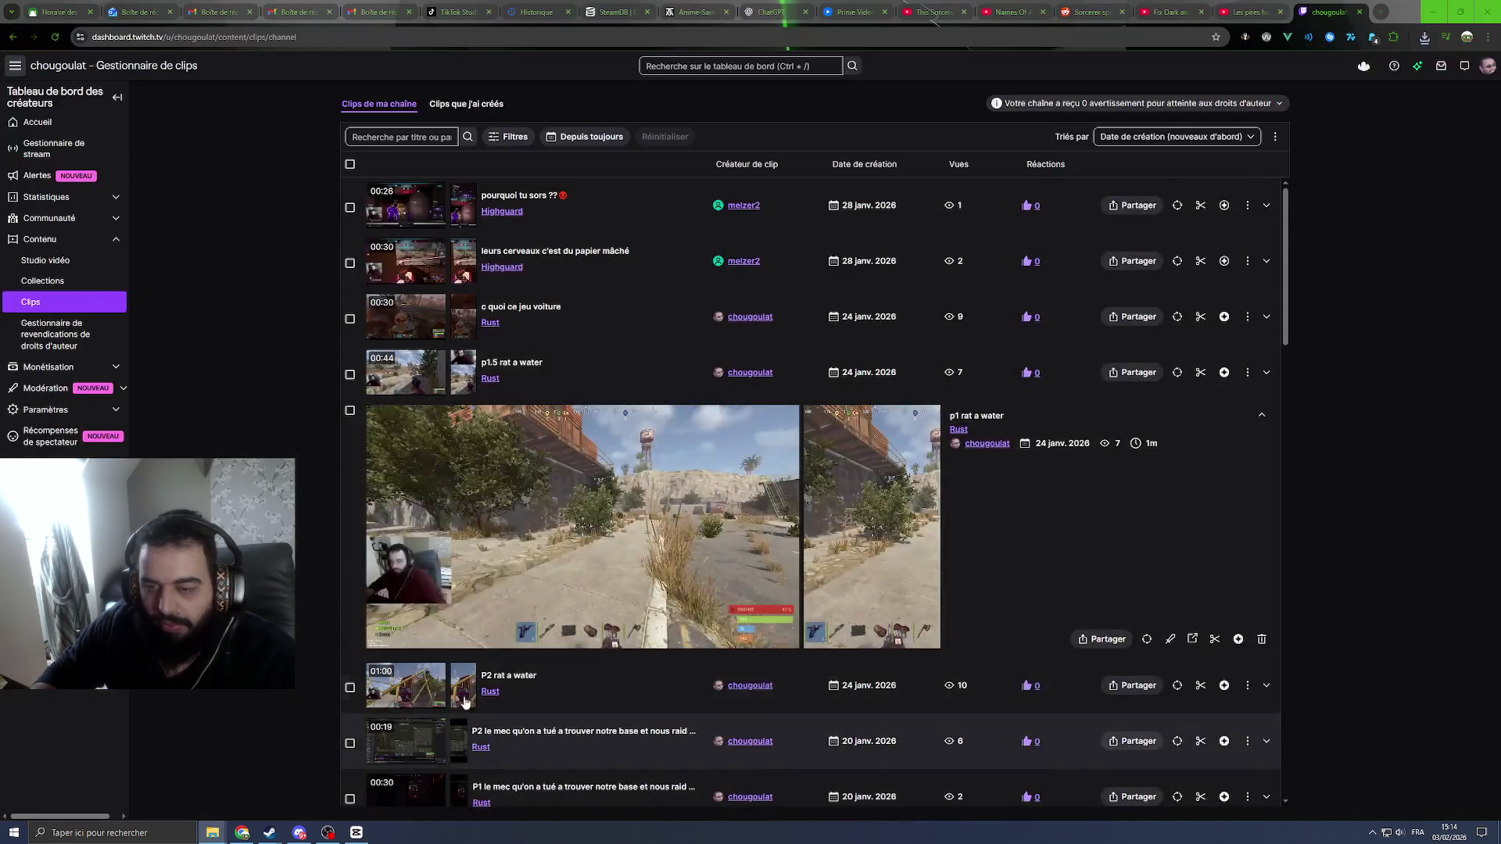
left_click(587, 373)
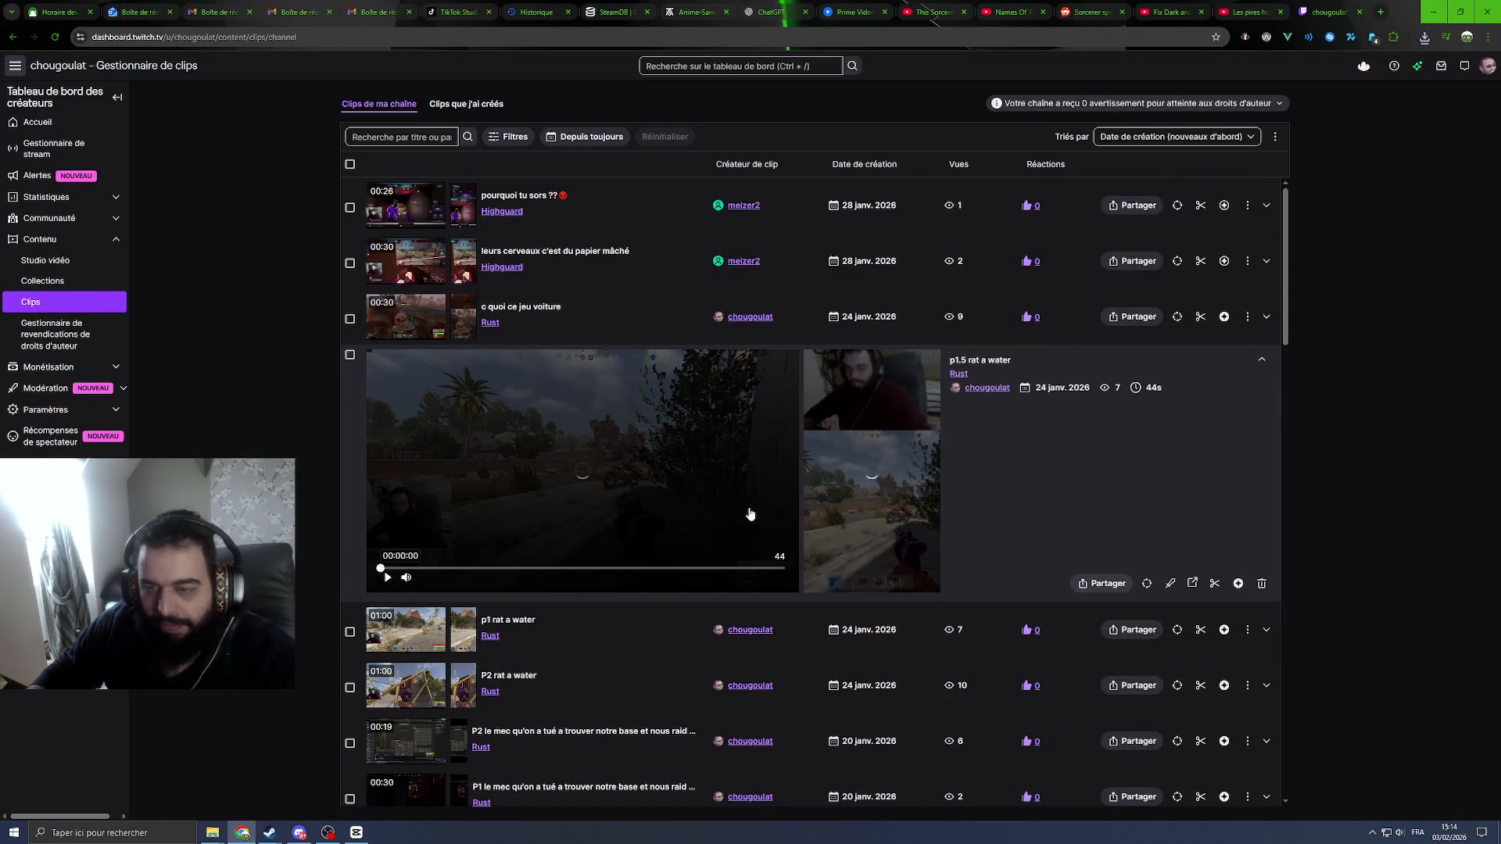
right_click(1014, 336)
left_click(1083, 535)
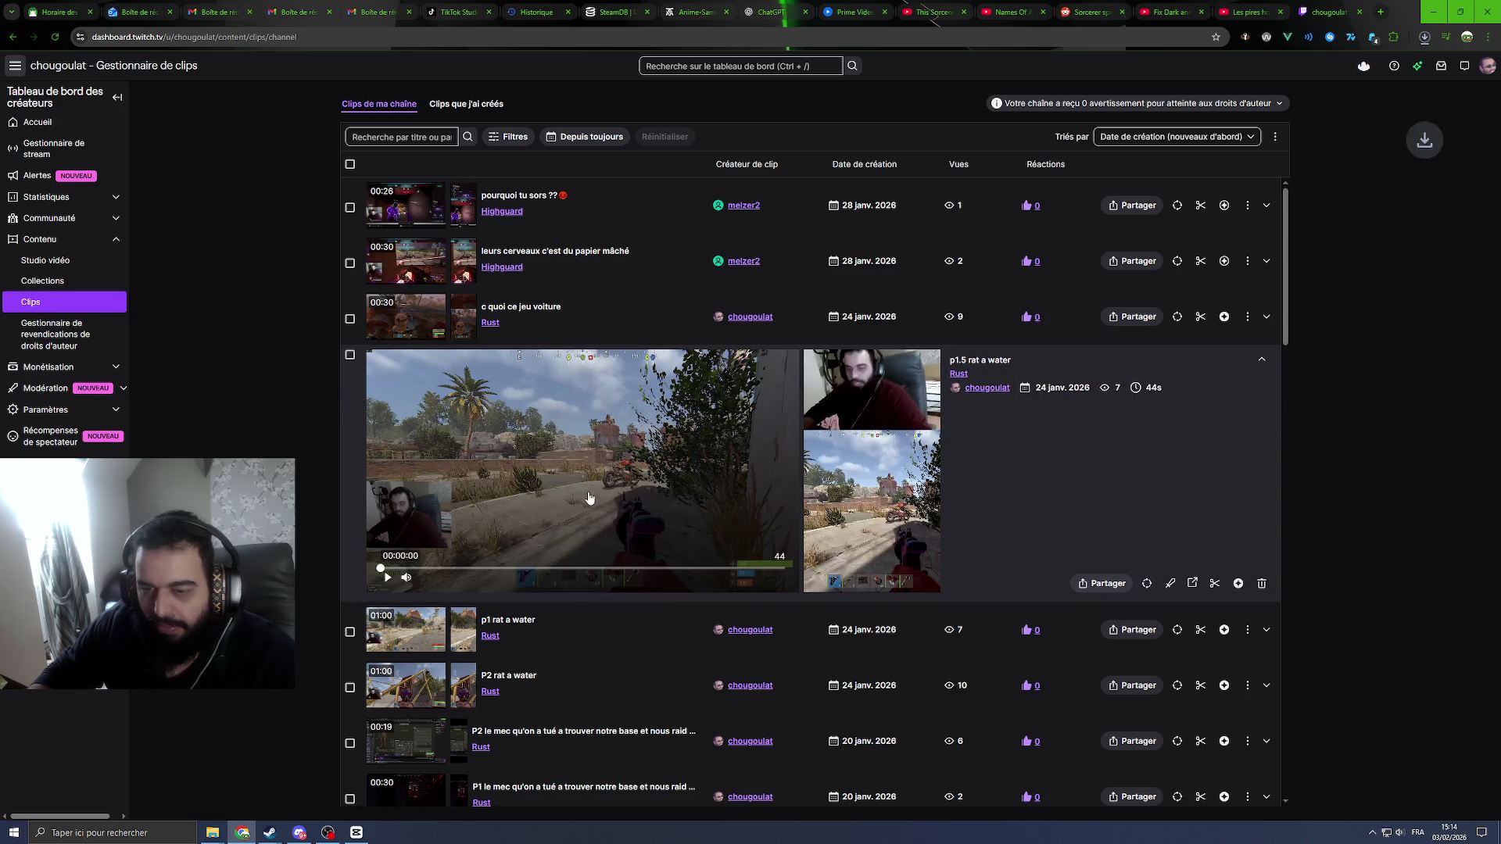
left_click(1424, 41)
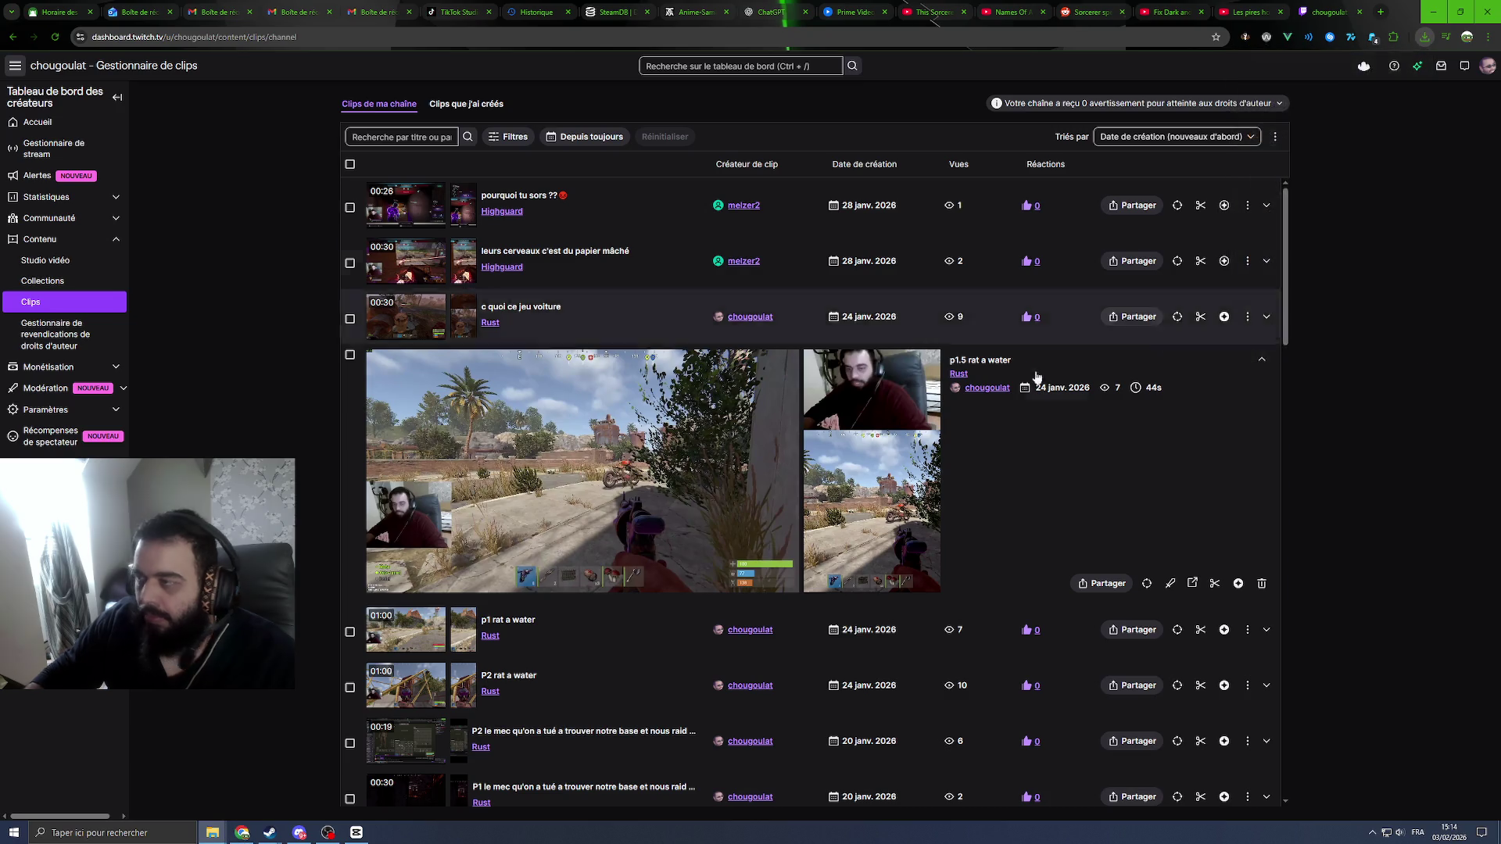
left_click(356, 832)
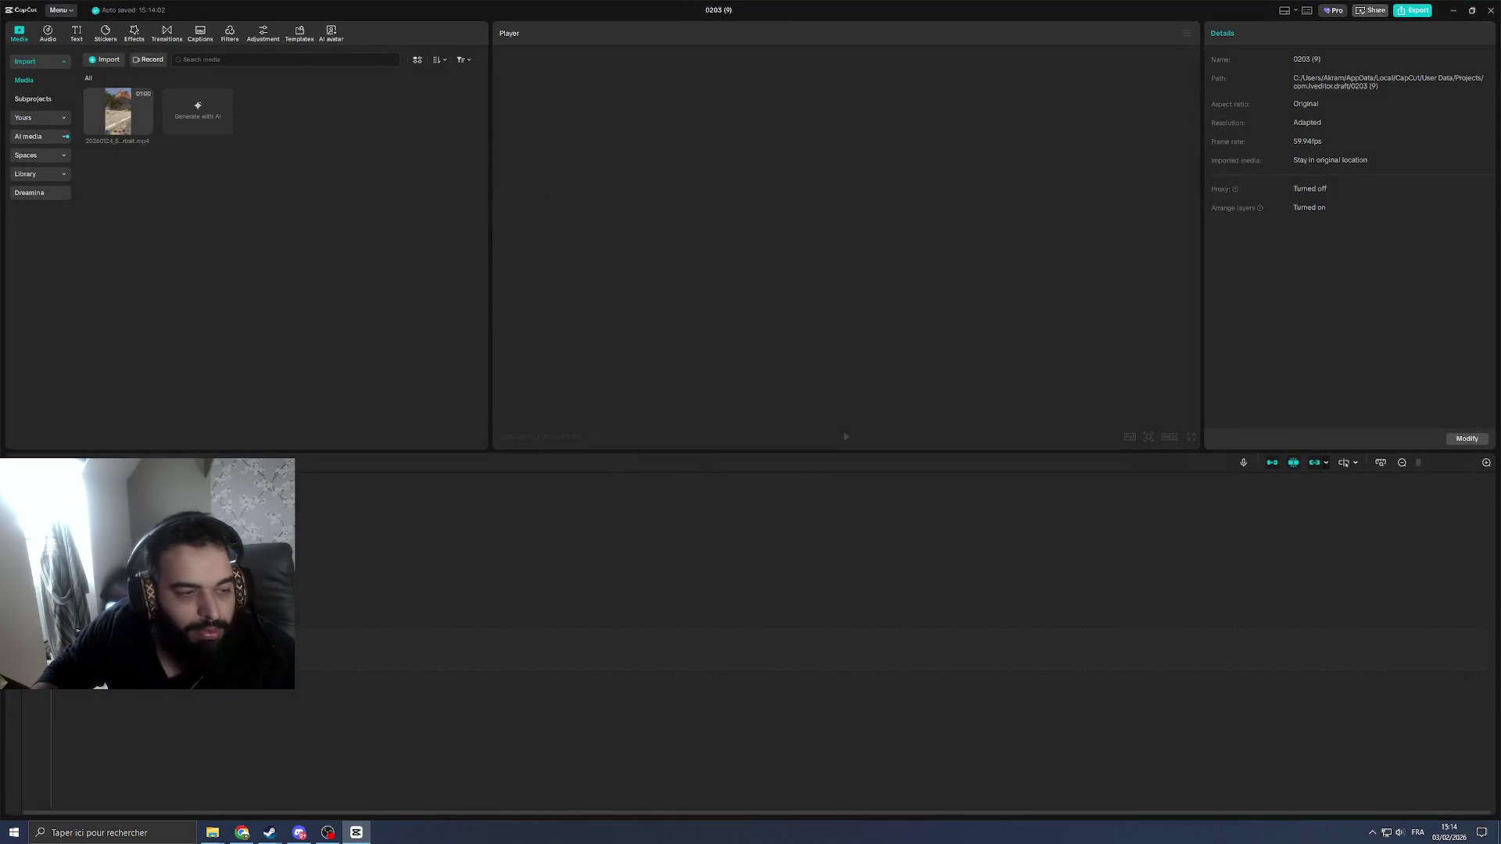
left_click_drag(356, 833, 287, 271)
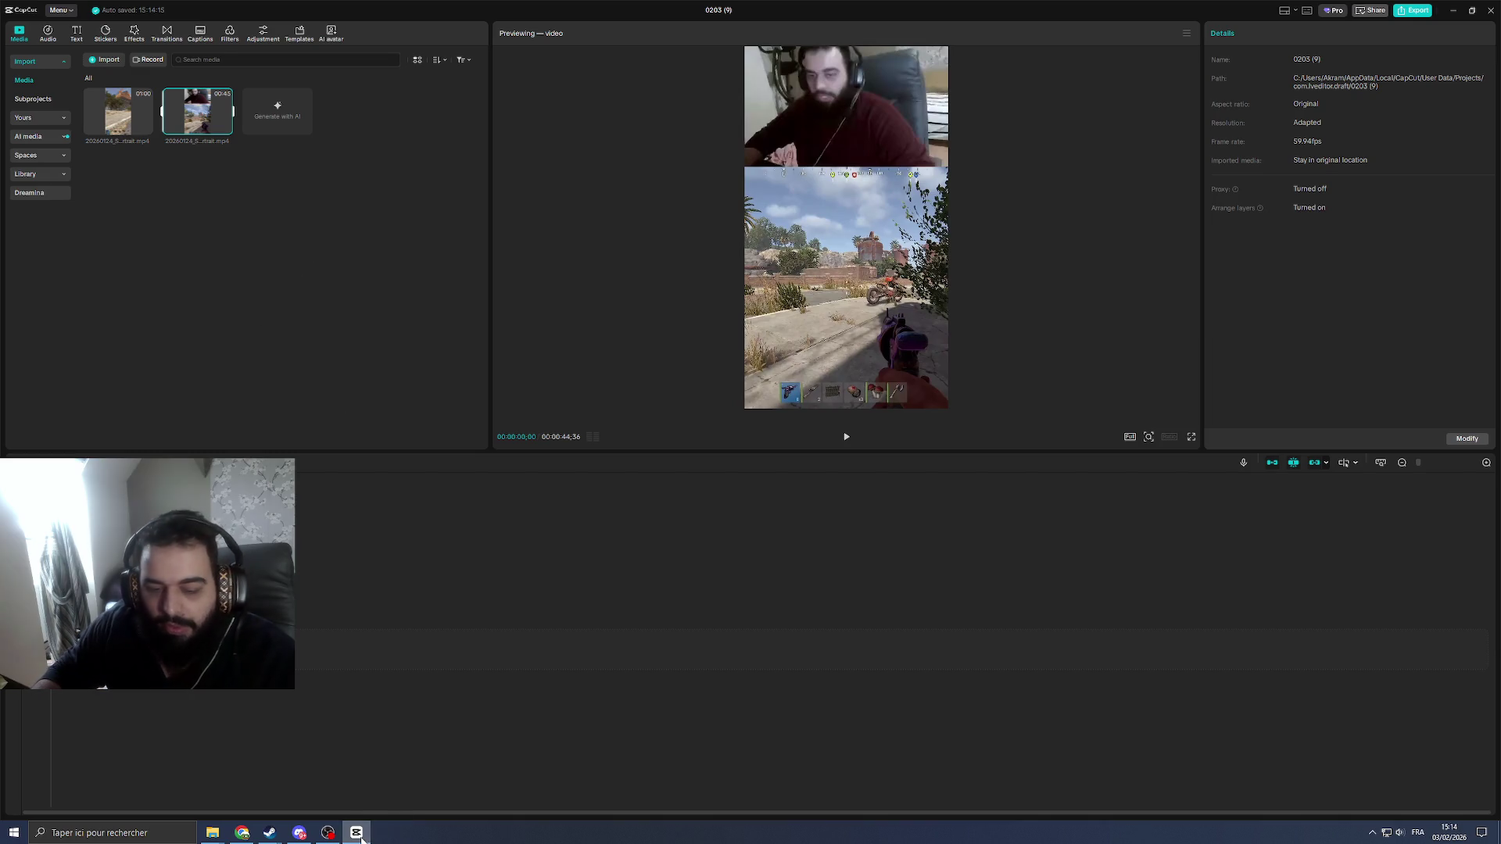
Step: Download and import the P2 rat a water clip, then place the first clip on the timeline
left_click(356, 833)
scroll(578, 617, "down", 1)
left_click(566, 627)
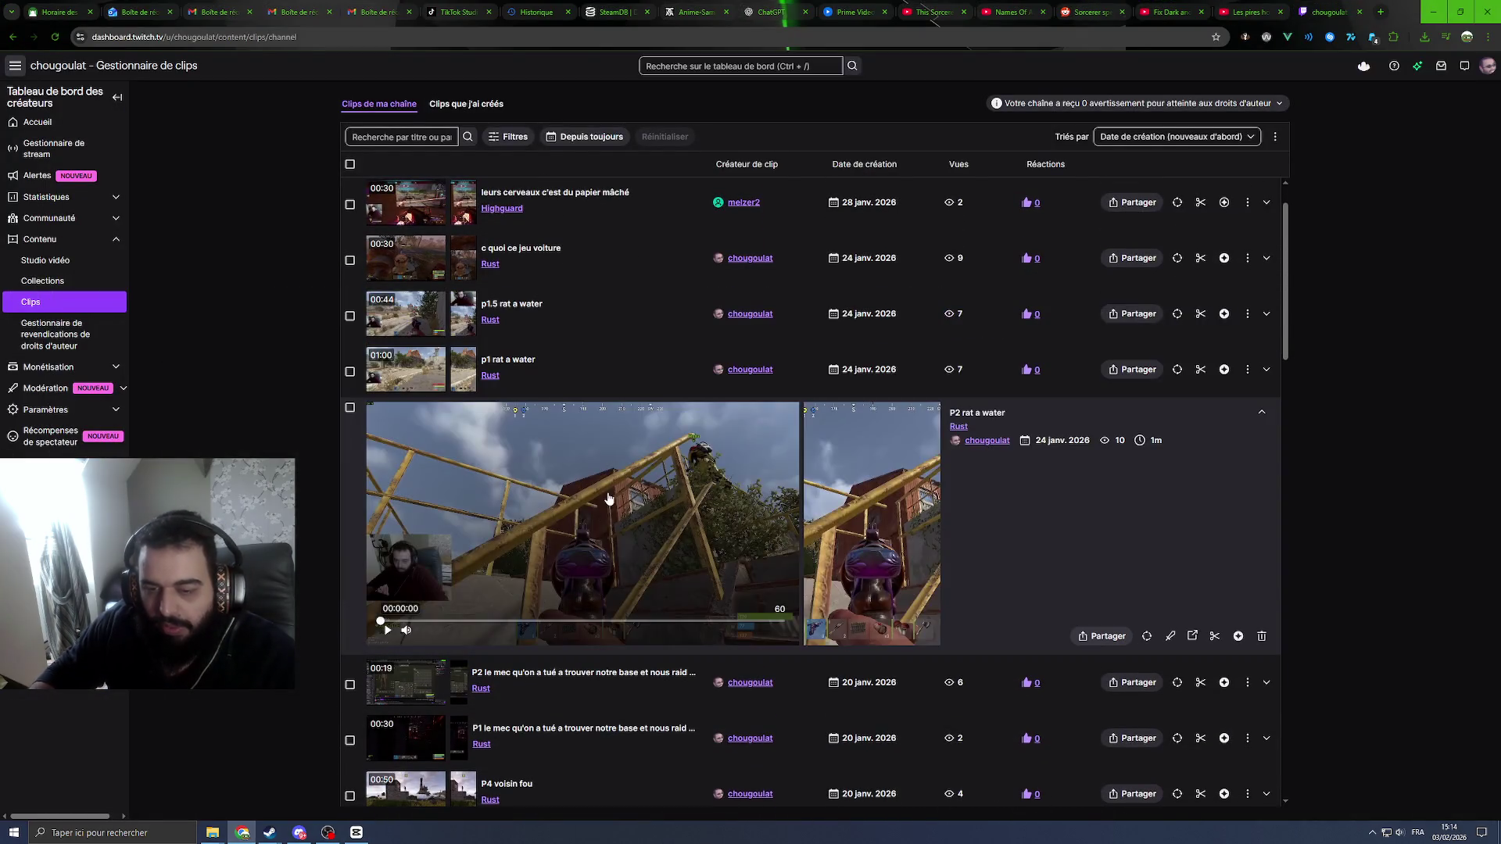
left_click(1105, 635)
left_click(1091, 599)
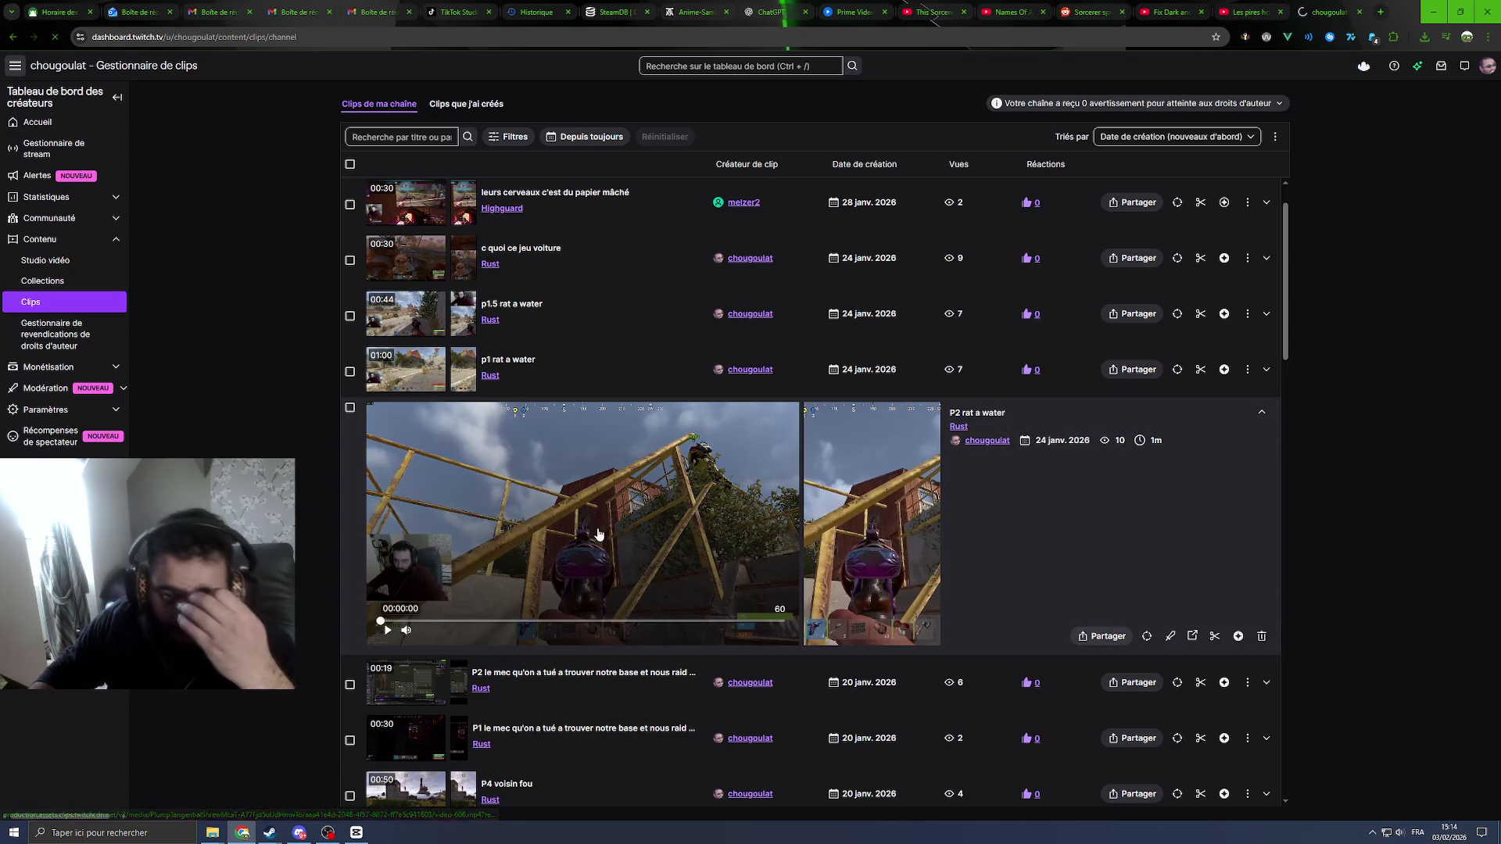
left_click(1427, 43)
left_click(1340, 74)
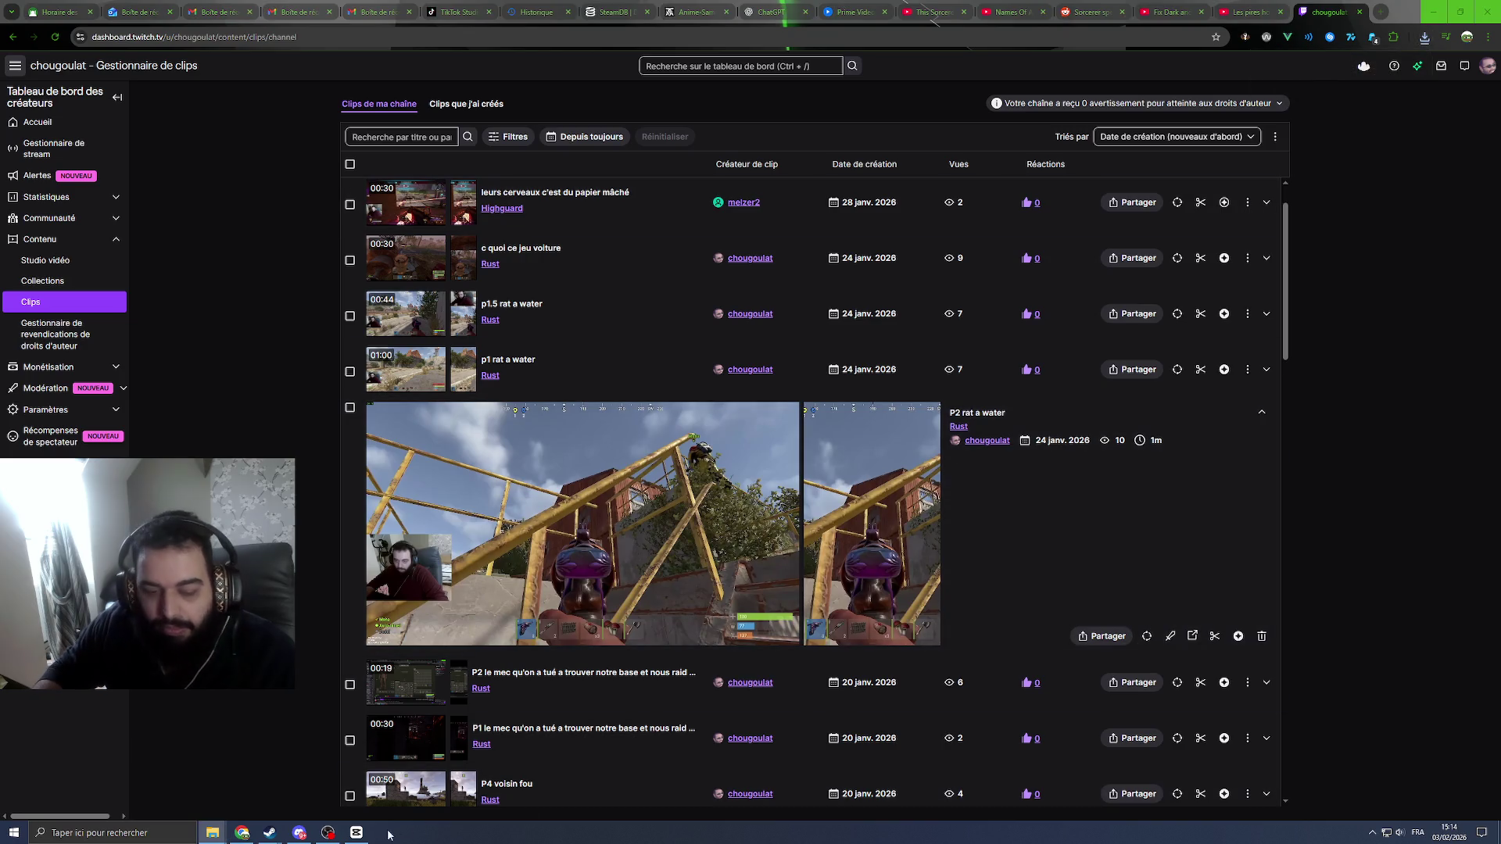
left_click(356, 832)
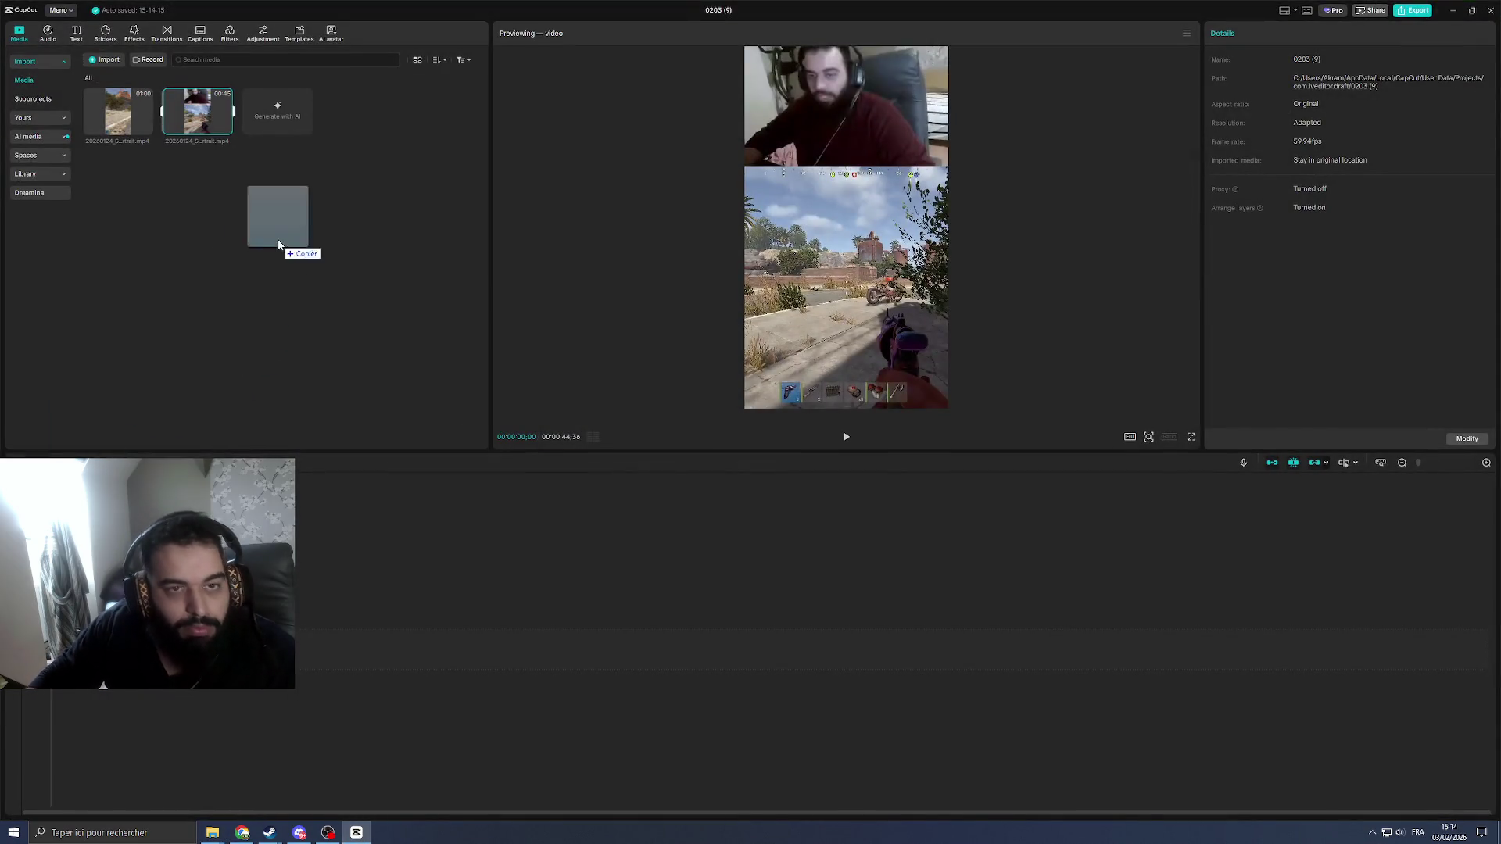
left_click_drag(357, 831, 268, 201)
left_click_drag(111, 116, 265, 648)
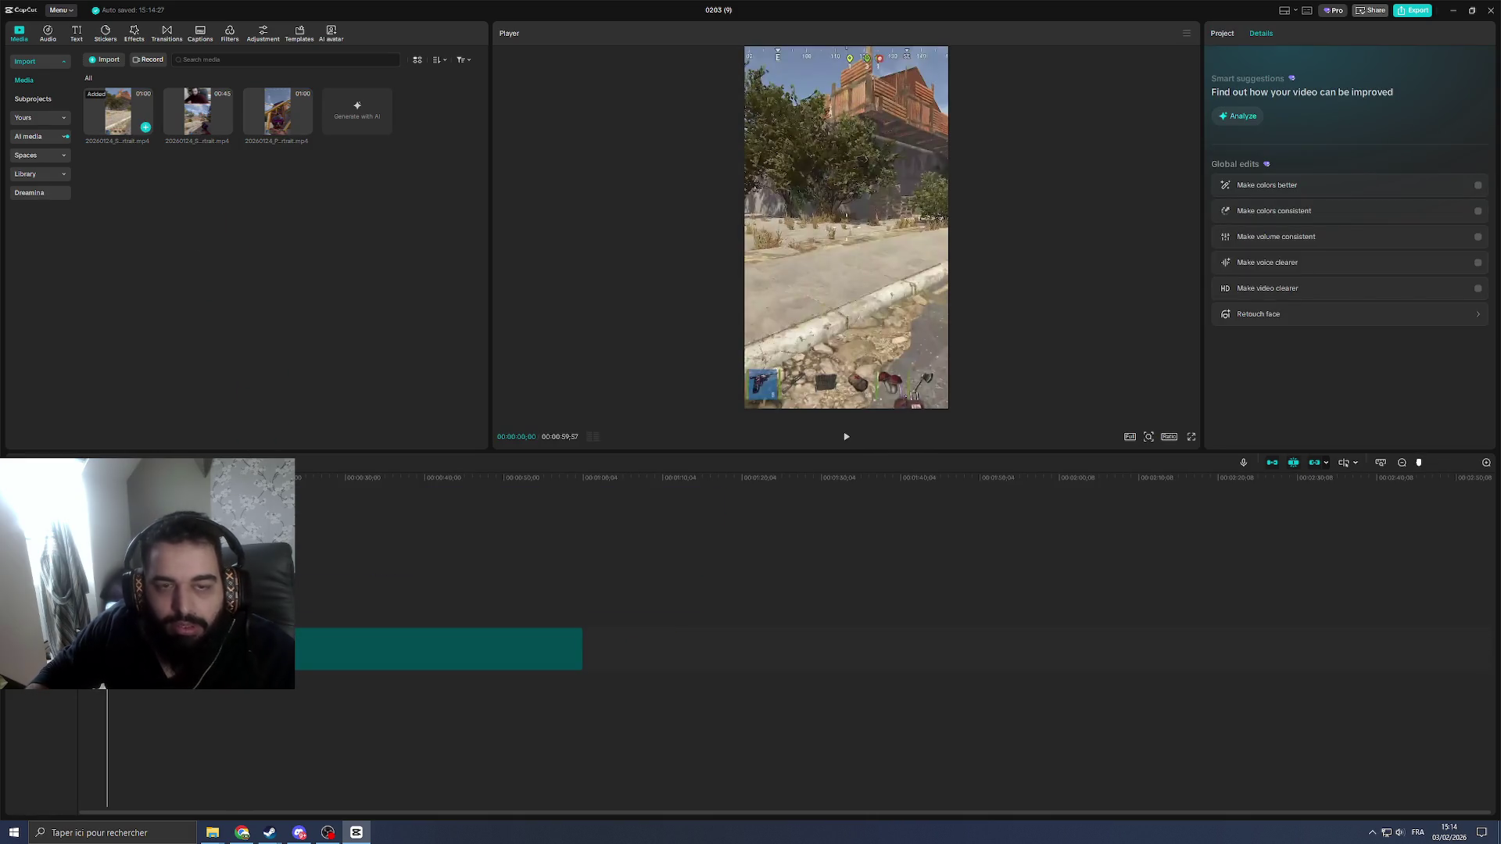
Step: Give p1 rat a water the stacked layout with the webcam framed on top, and save it
left_click(356, 832)
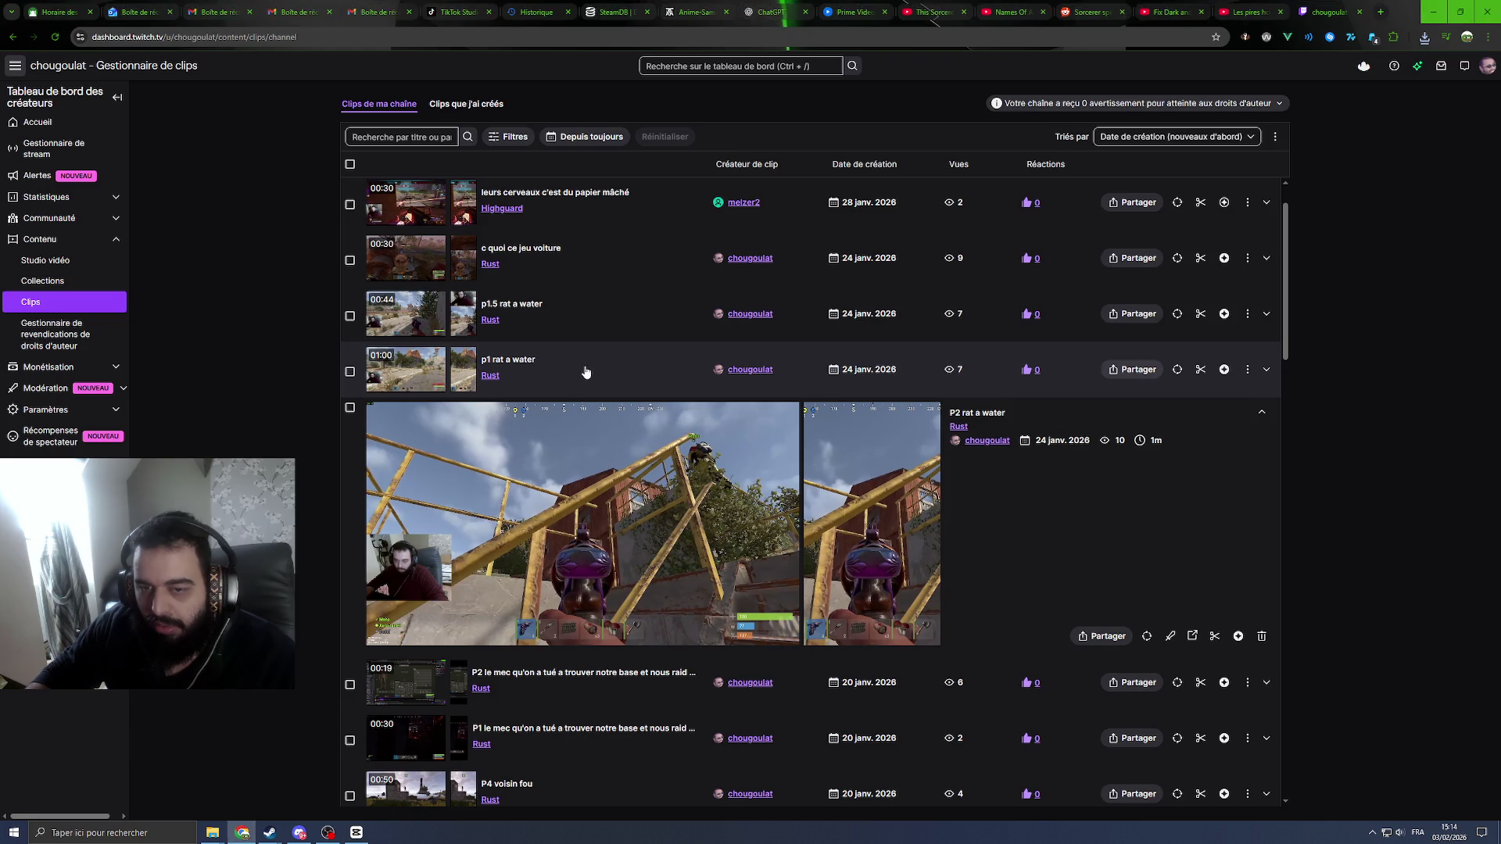
left_click(586, 373)
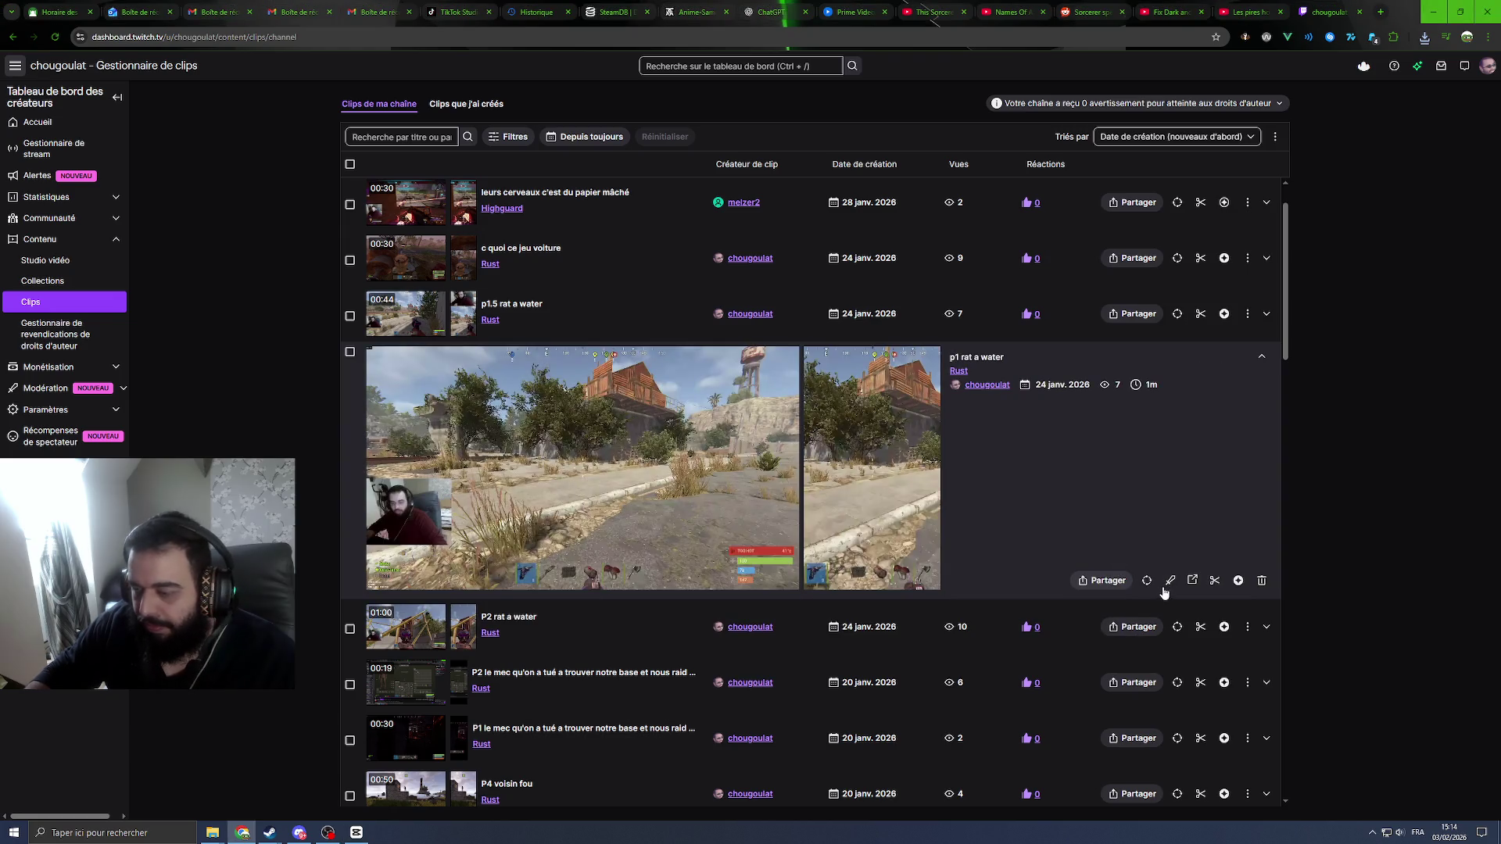
left_click(1215, 580)
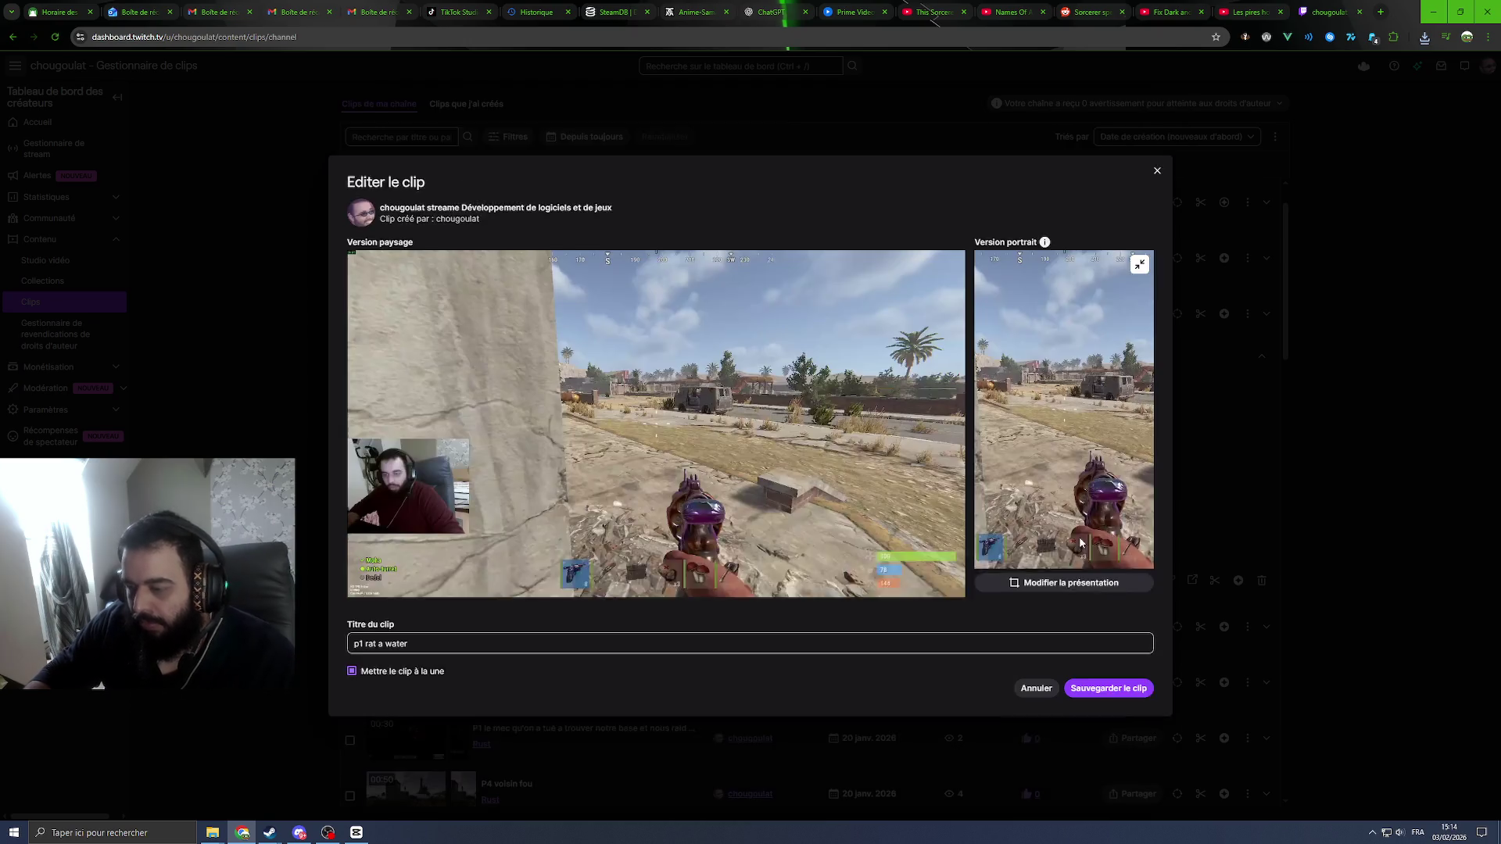
left_click(1071, 582)
left_click(1098, 561)
mouse_move(674, 456)
left_mouse_down()
mouse_move(413, 454)
mouse_move(466, 489)
left_mouse_up()
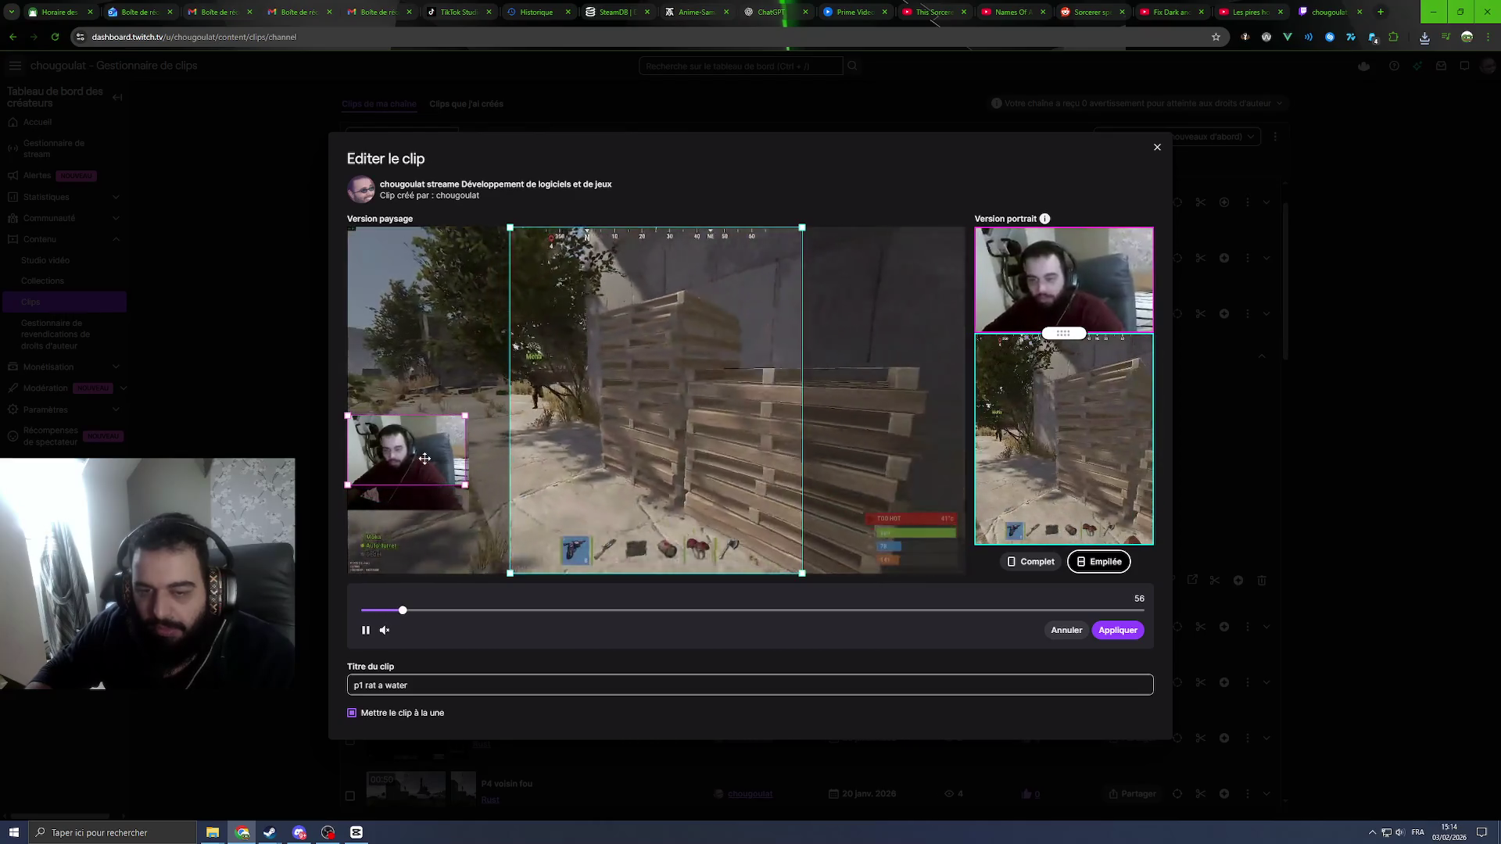
left_click(1118, 630)
left_click(1103, 720)
left_click(816, 465)
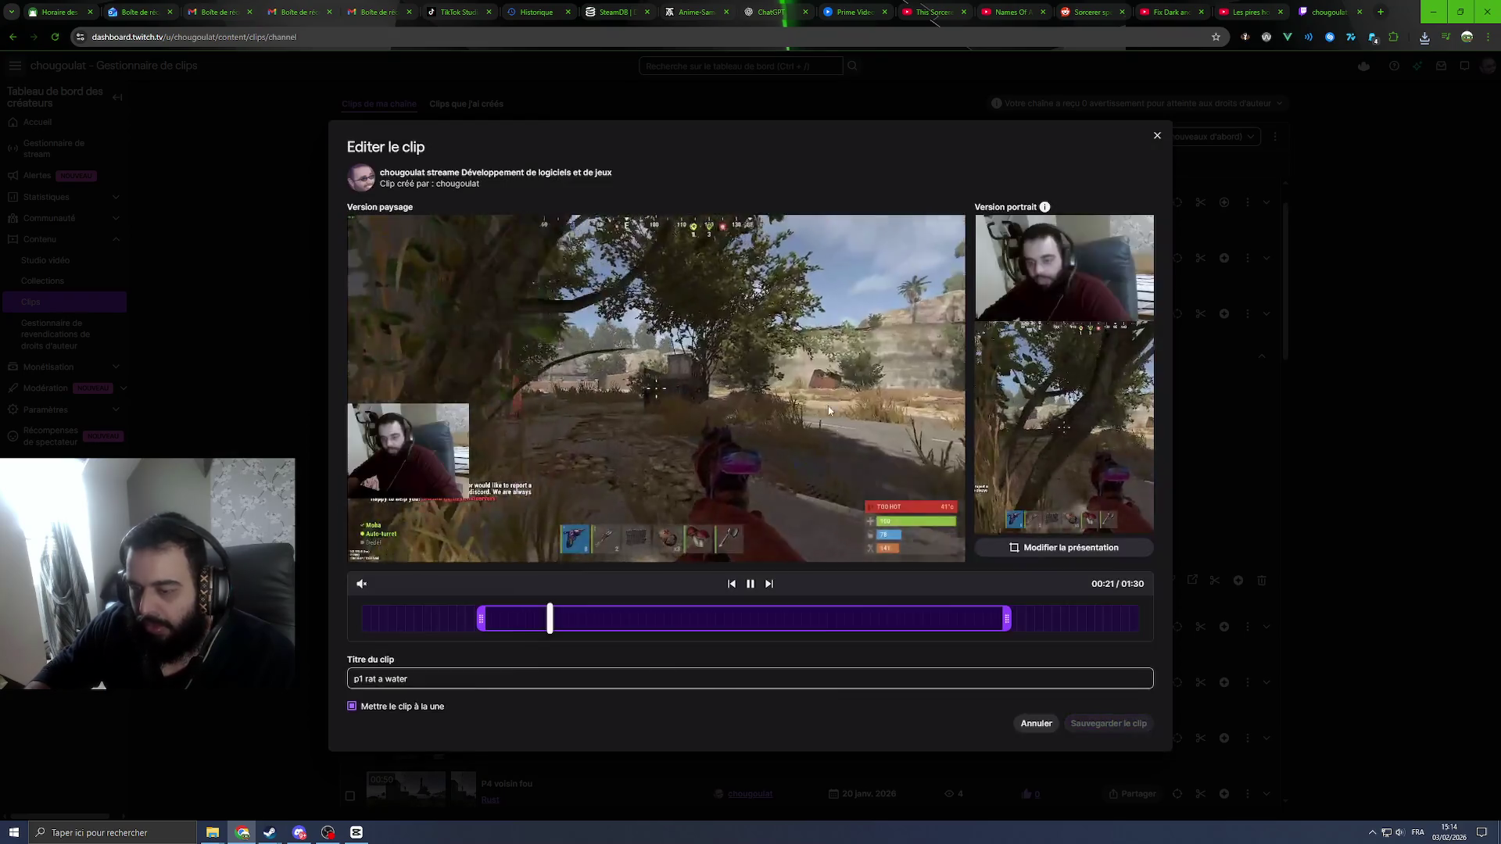
Step: Apply the same stacked facecam-over-gameplay layout to P2 rat a water and save it
left_click(600, 314)
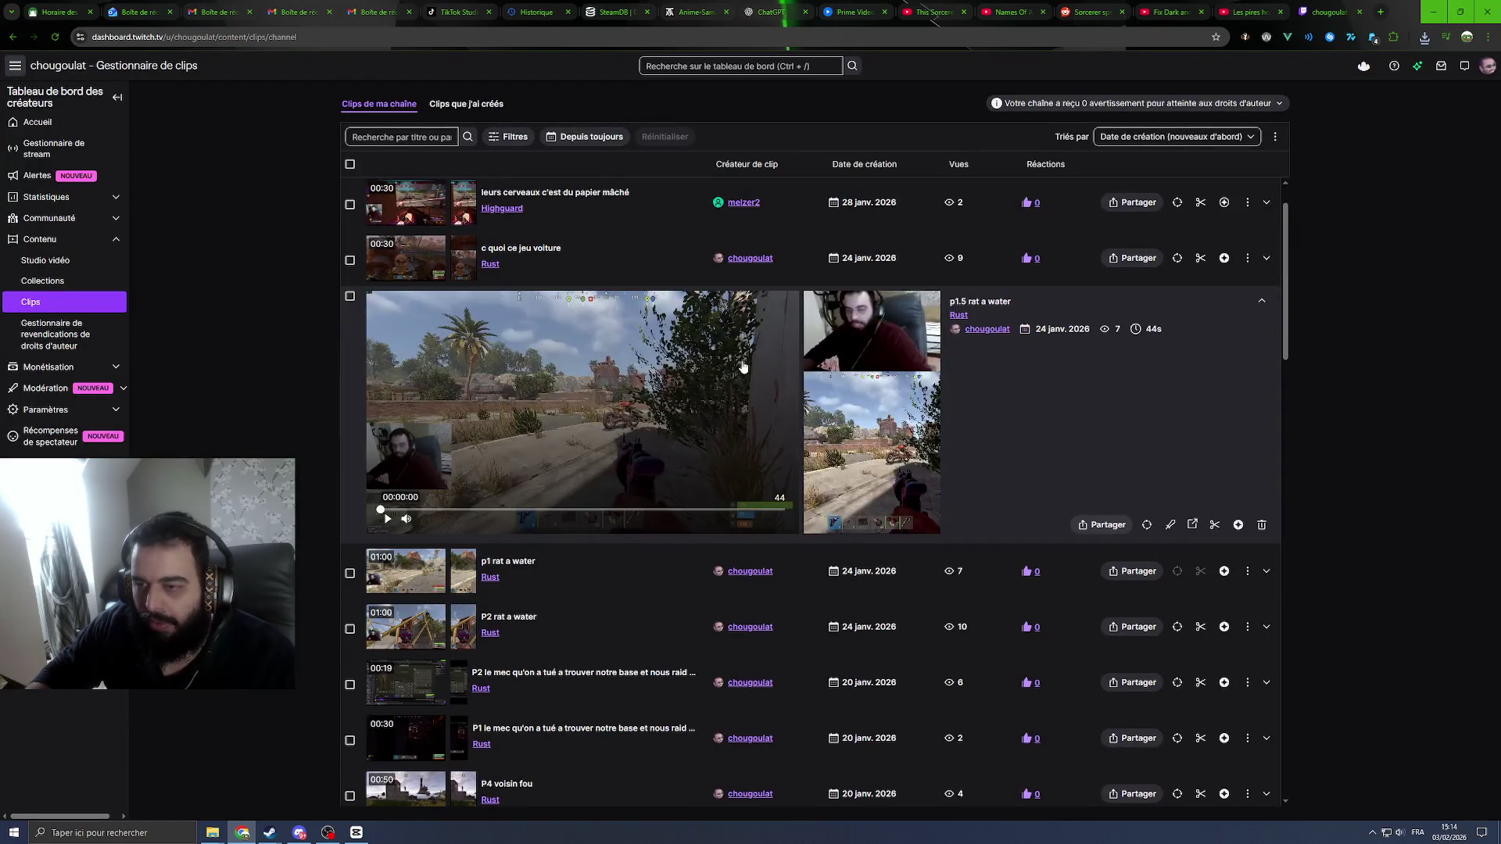
scroll(598, 540, "down", 2)
left_click(598, 536)
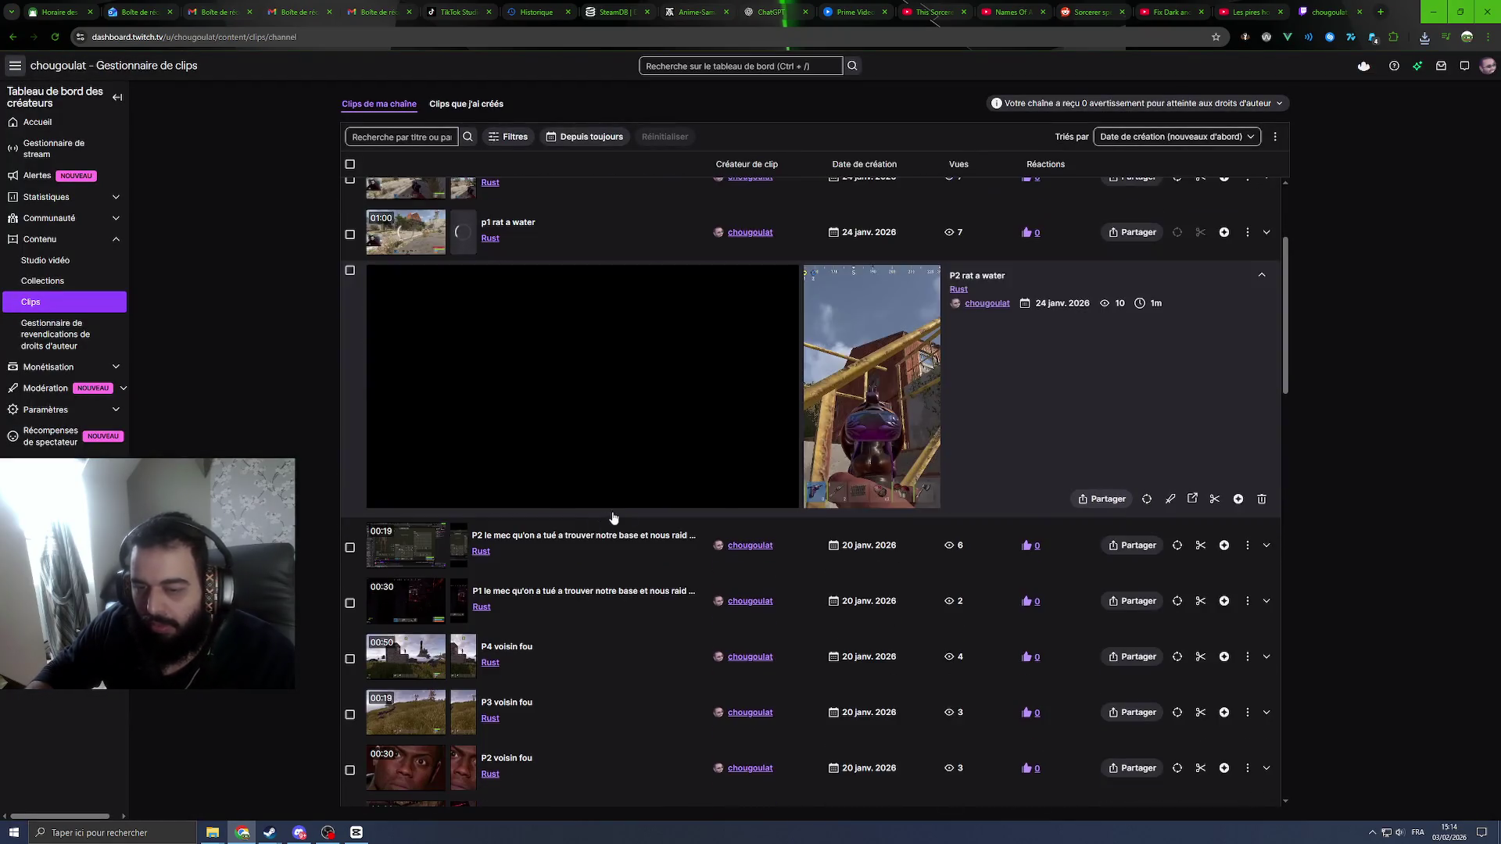
left_click(1211, 498)
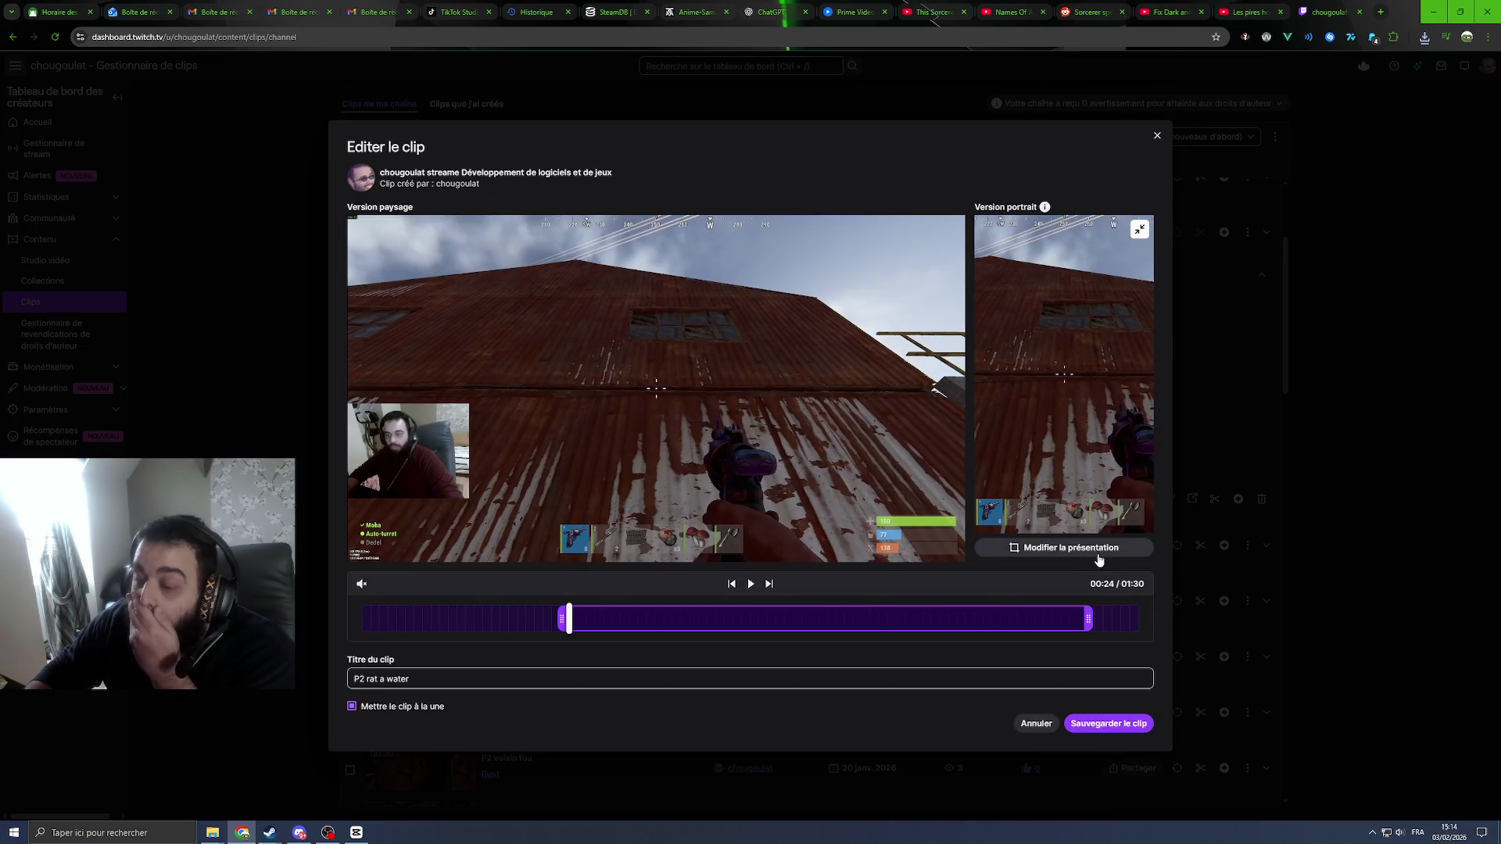
left_click(1087, 545)
left_click(1098, 561)
left_click_drag(941, 396, 467, 494)
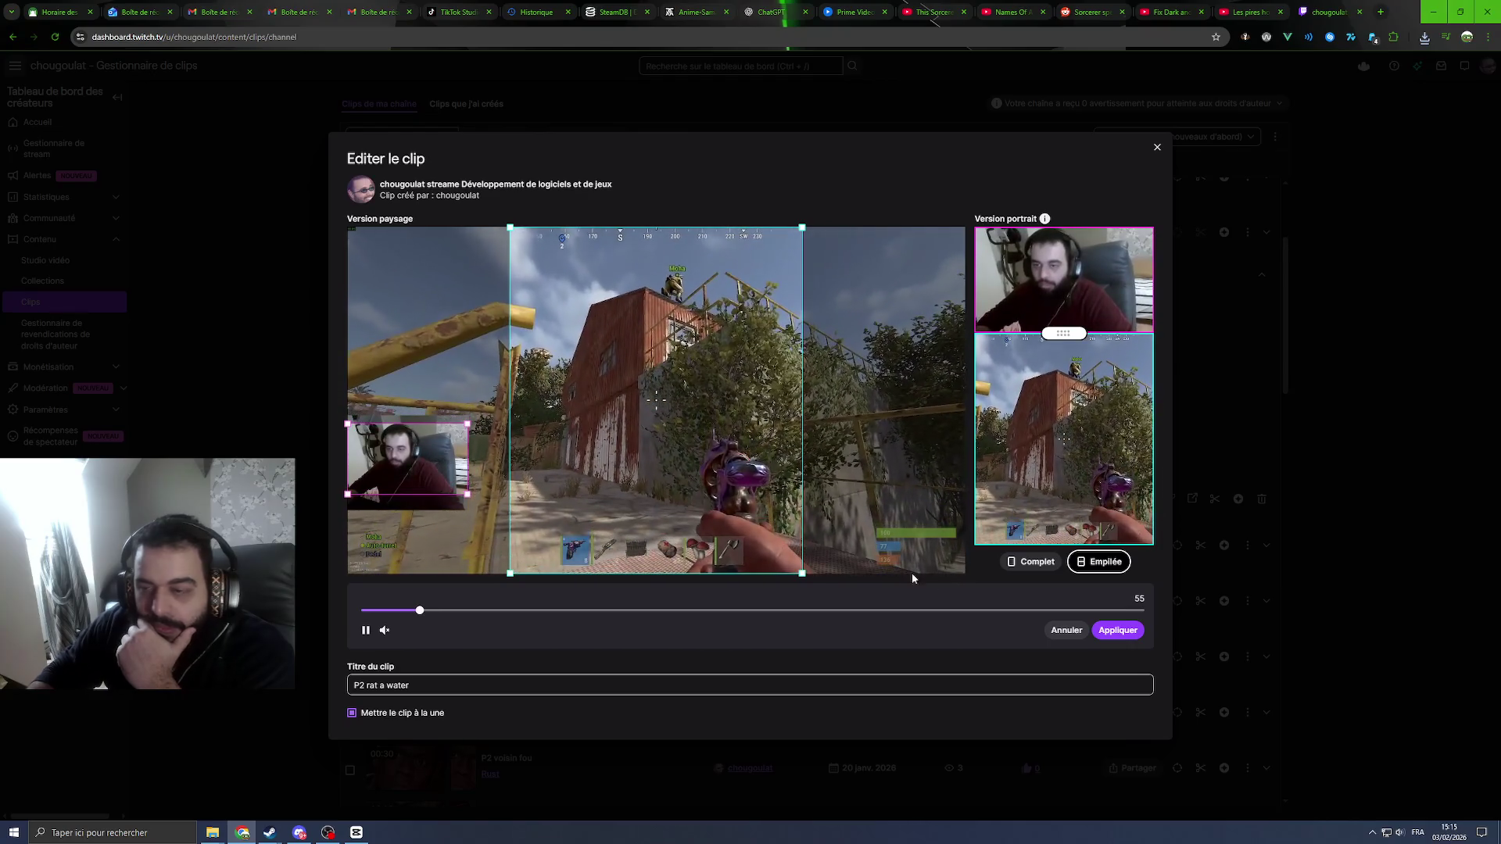
left_click(1117, 630)
left_click(1115, 717)
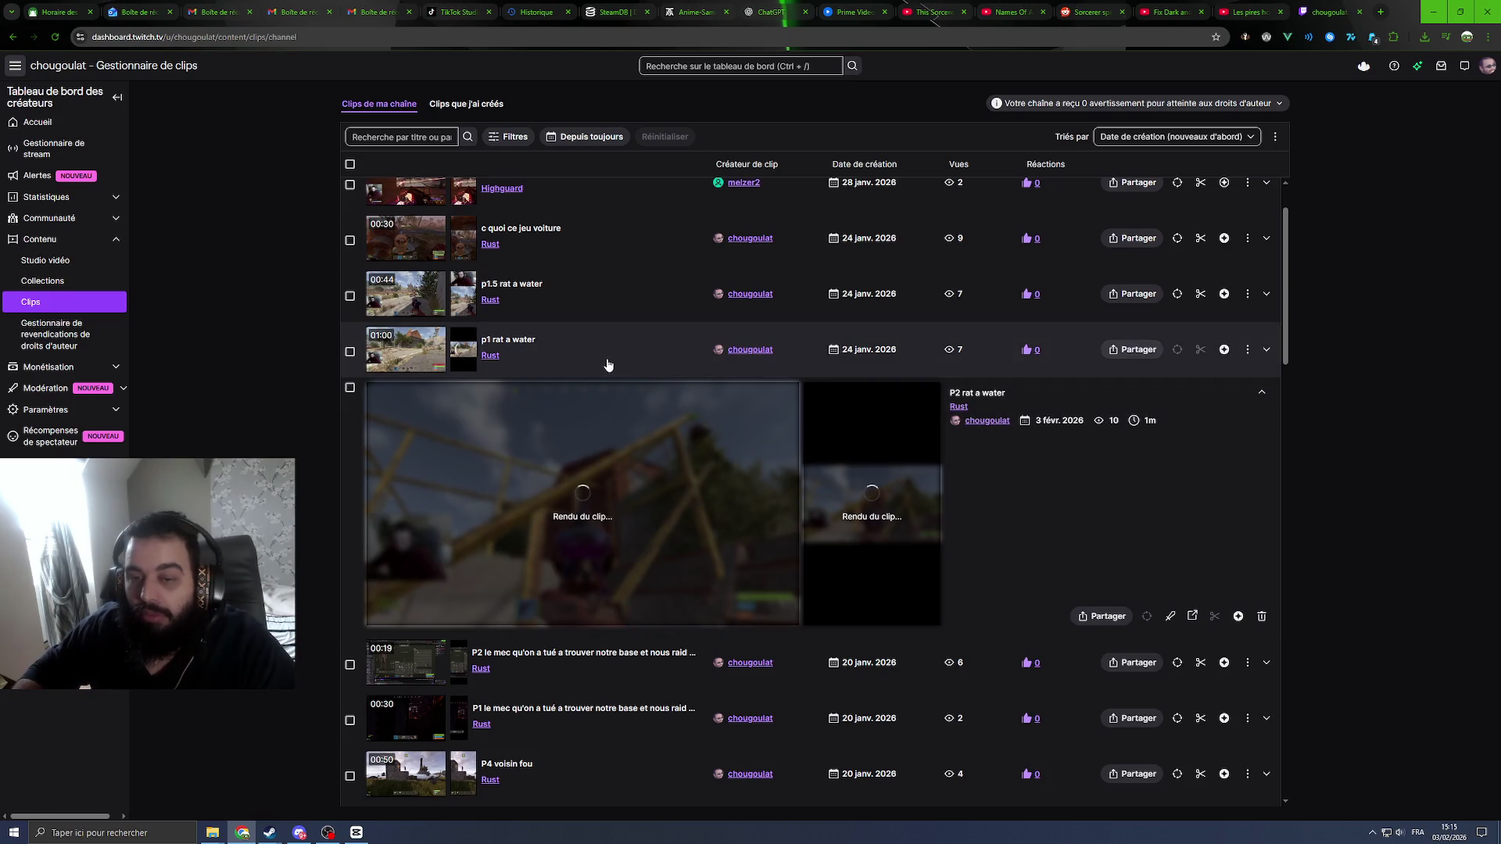
left_click(614, 362)
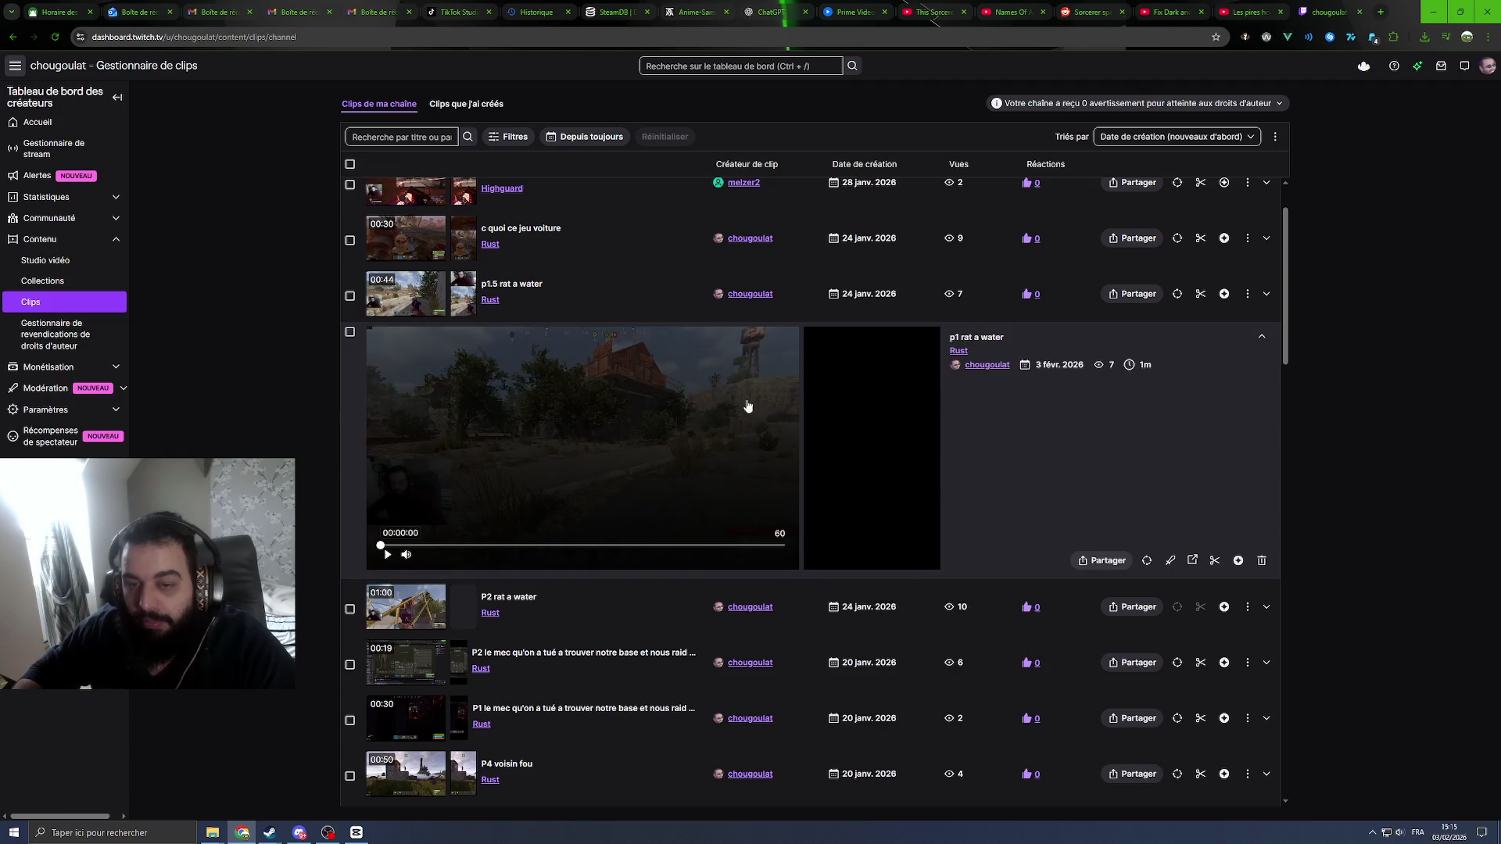
key("alt+Tab")
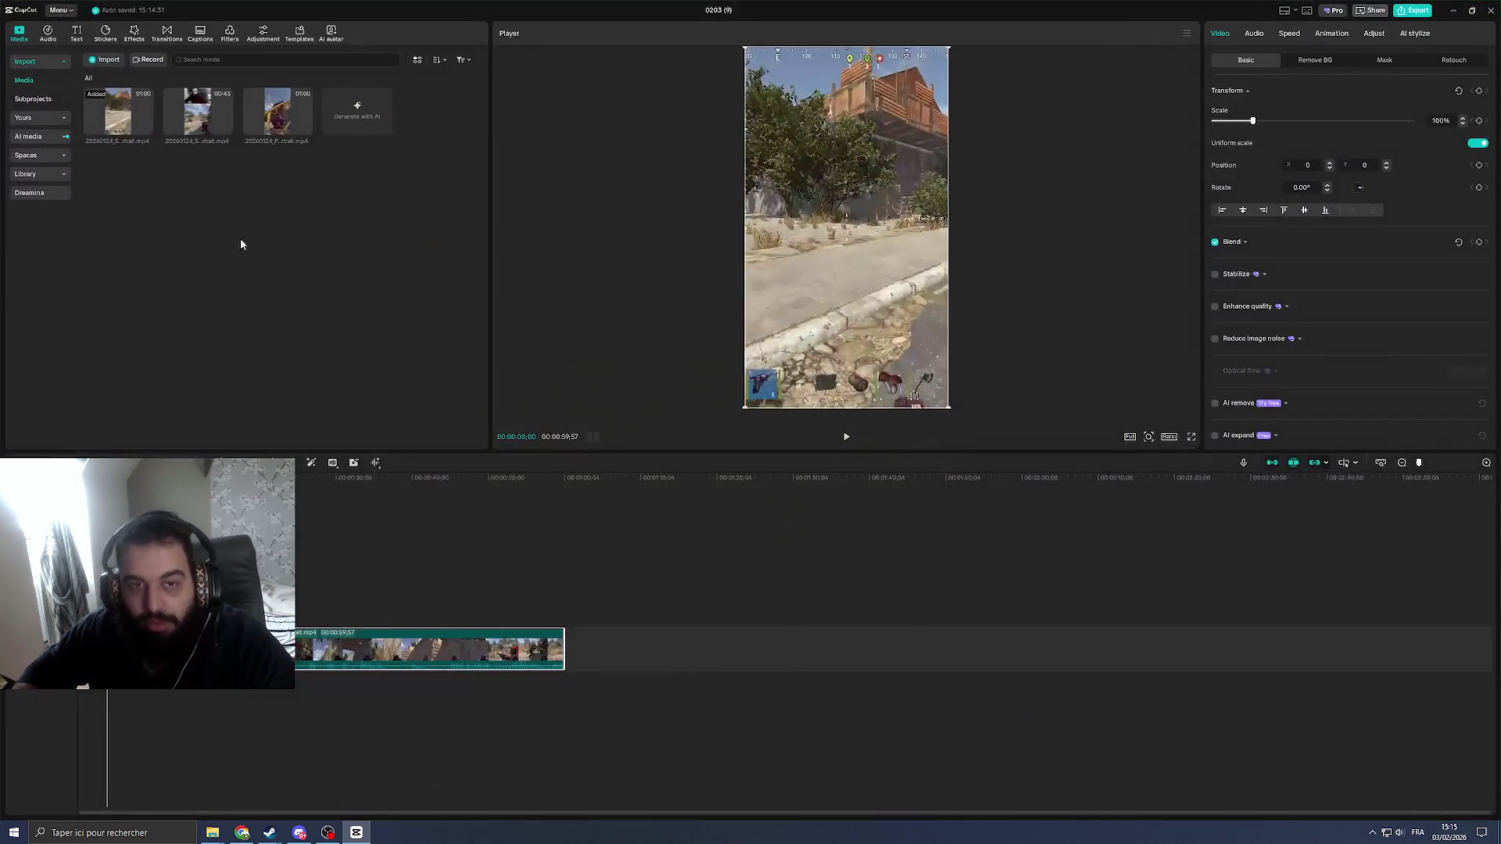
Step: Delete both imported clips from project 0203 (9)'s media and timeline, then return to Twitch
left_click(115, 105)
key("Delete")
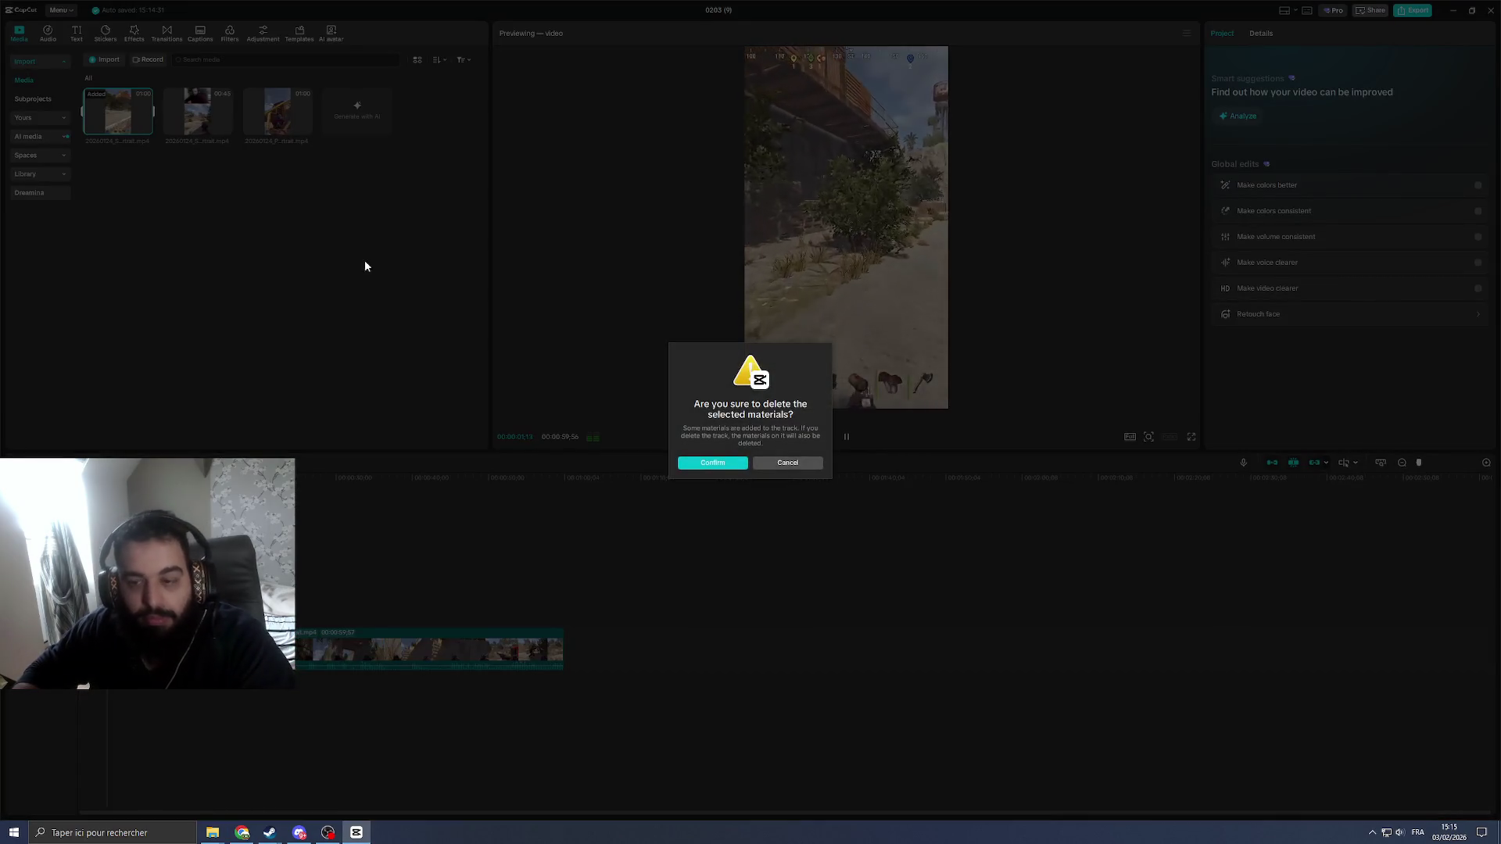
left_click(723, 465)
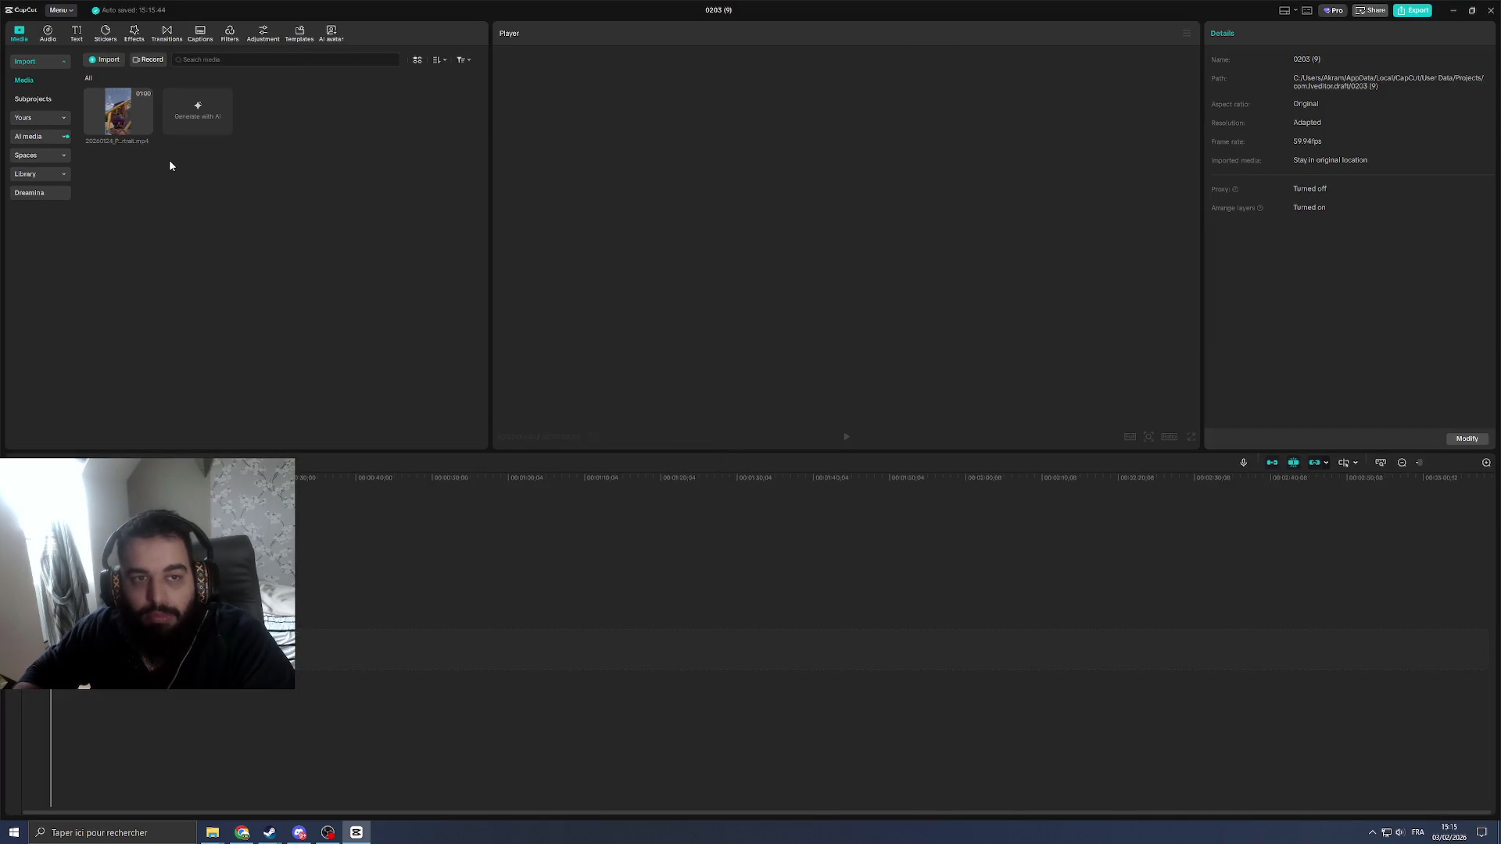
left_click(133, 117)
key("Delete")
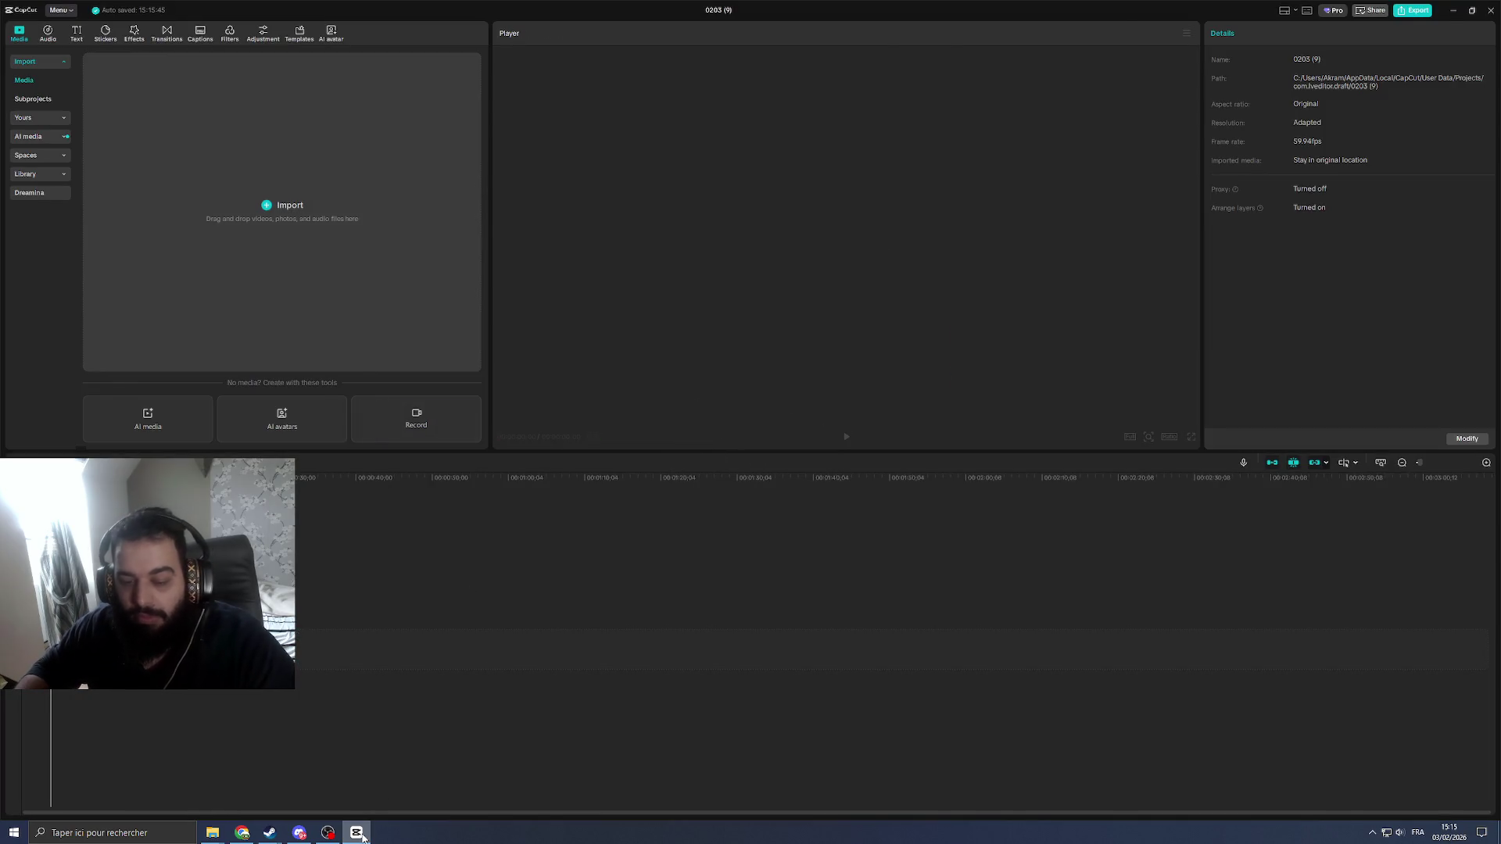
left_click(361, 836)
left_click(1108, 560)
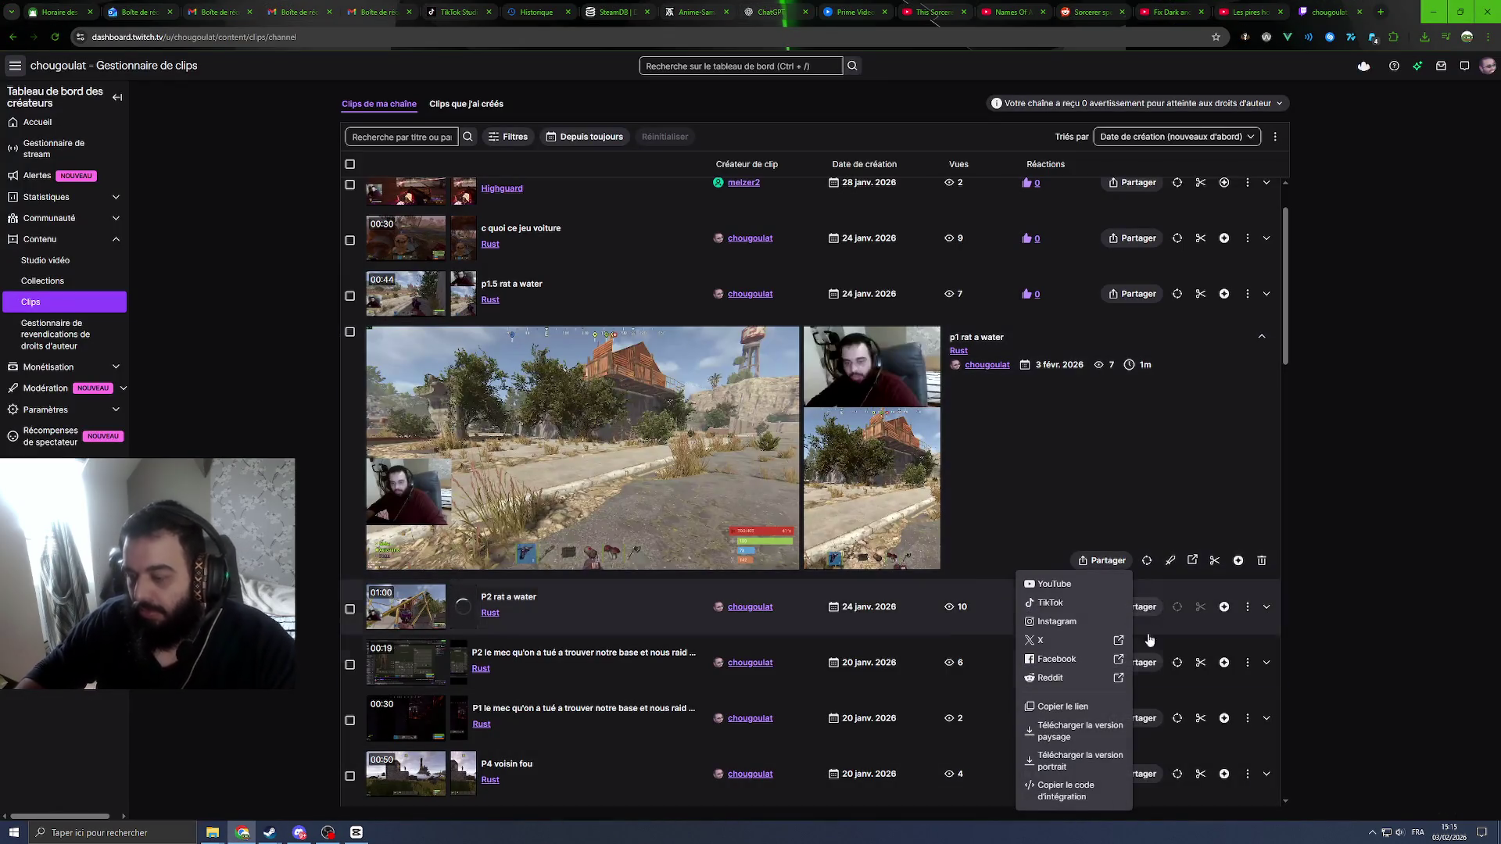
Step: Download p1 rat a water's portrait version and place it at the start of CapCut's timeline
left_click(1059, 768)
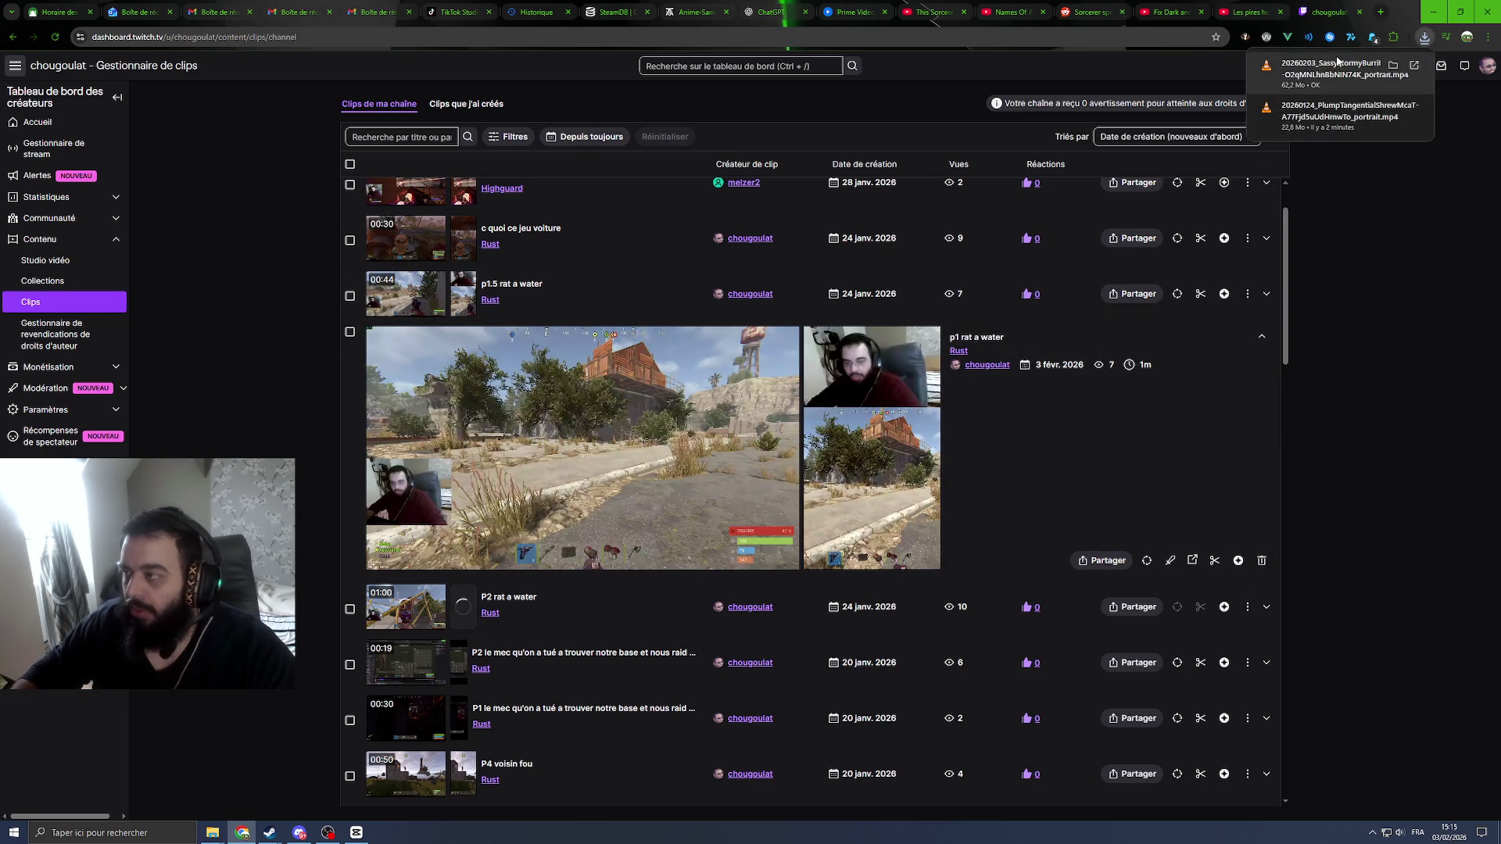
left_click(356, 833)
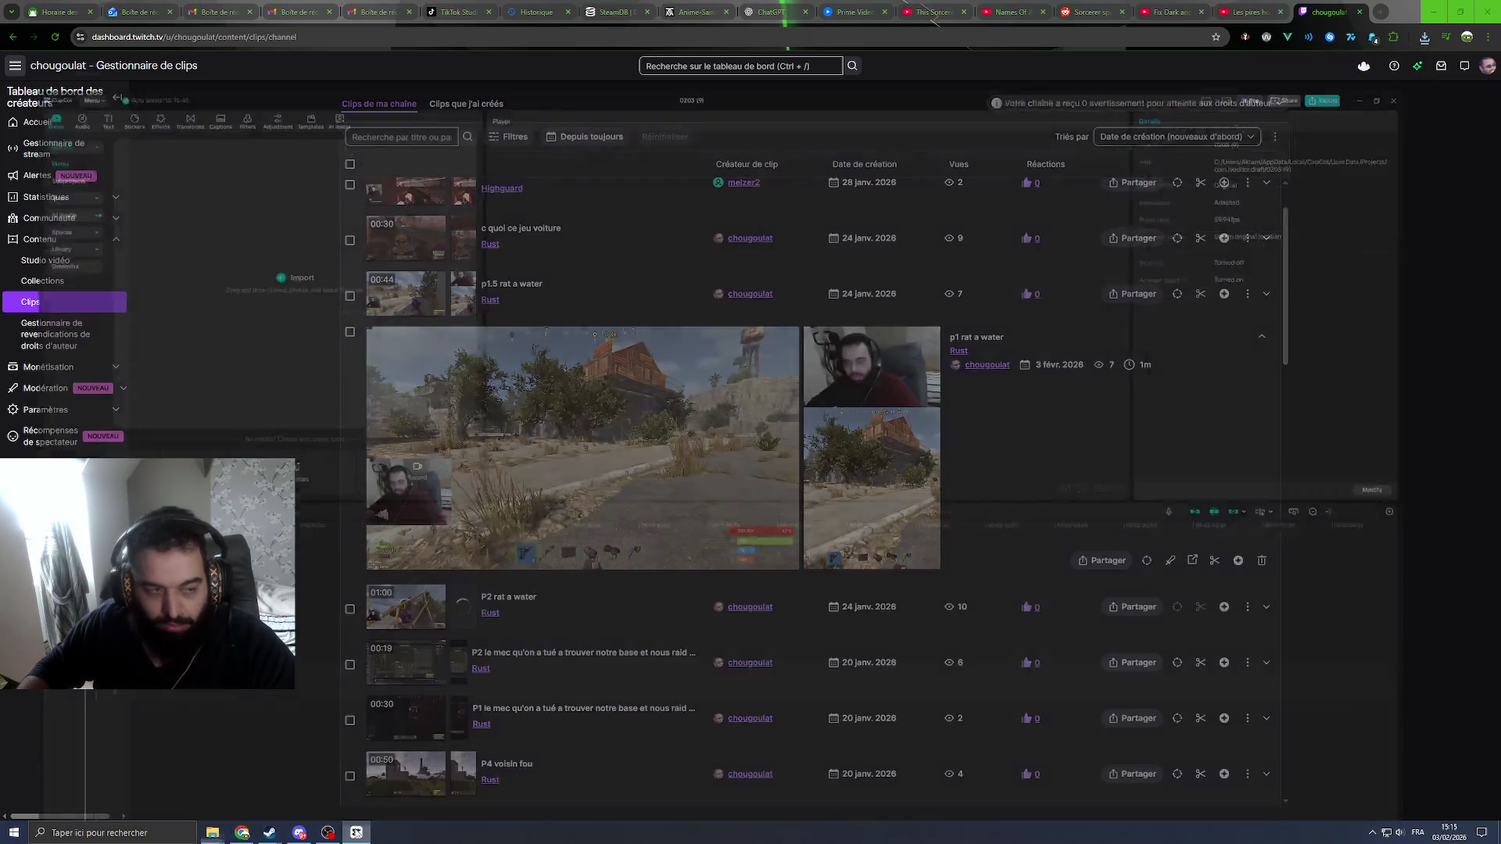
left_click_drag(356, 833, 316, 282)
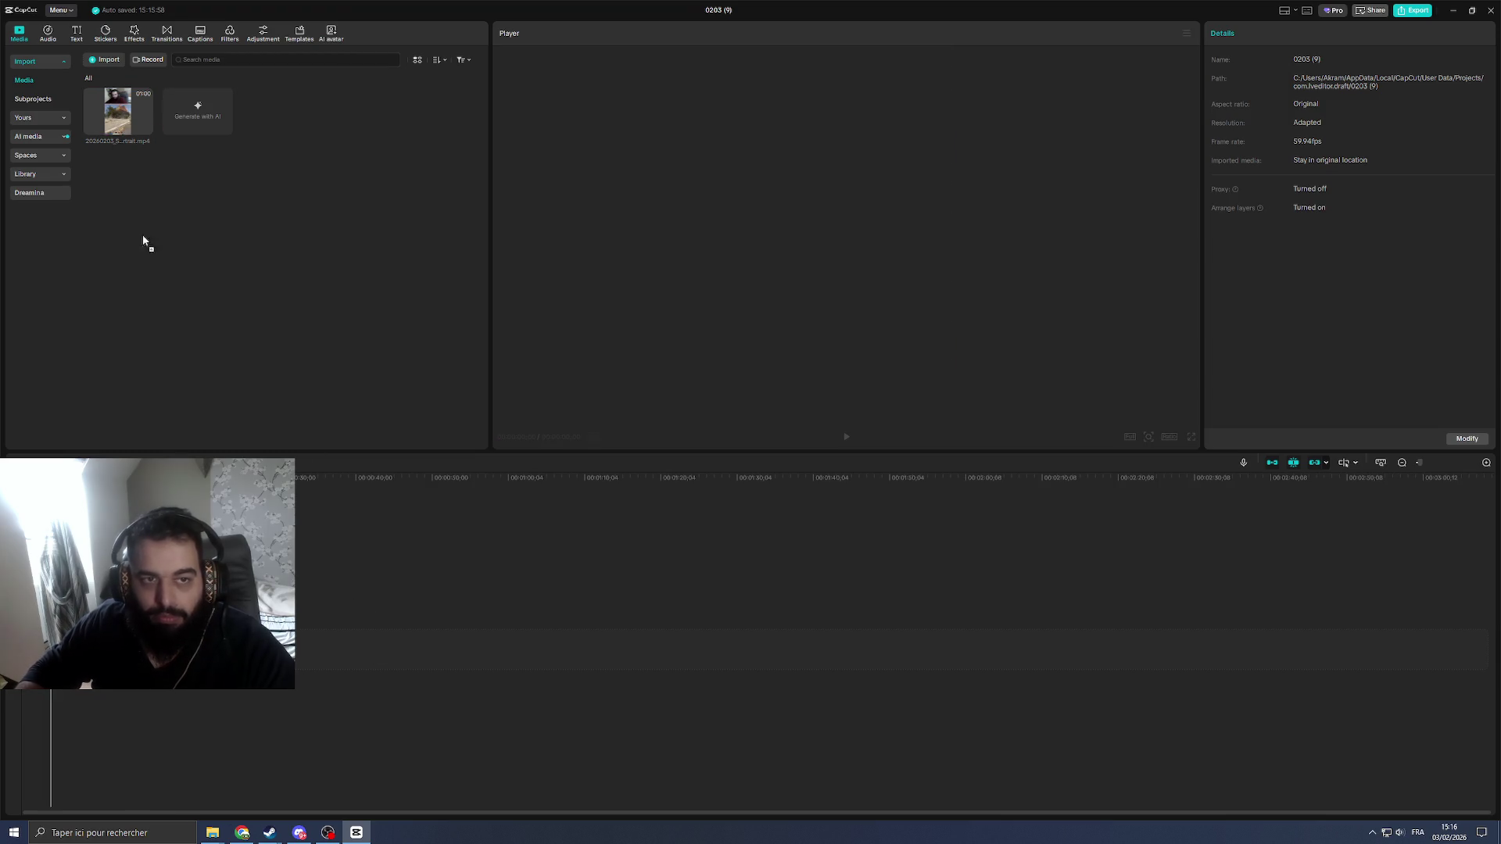
left_click_drag(88, 114, 328, 648)
Step: Download p1.5 rat a water's portrait version and add it after the first timeline clip
left_click(357, 833)
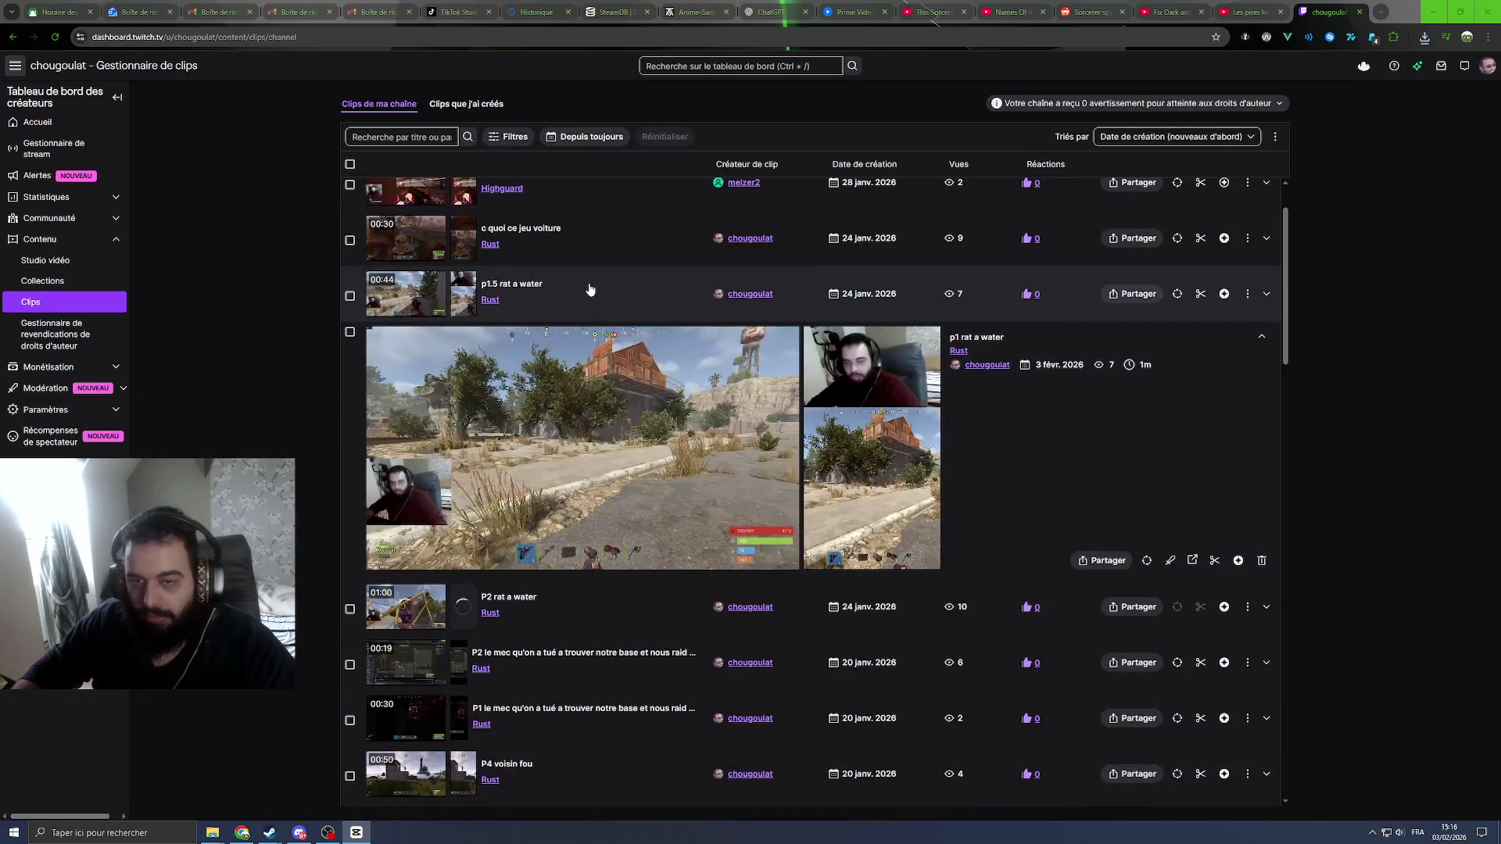
scroll(1115, 507, "down", 1)
left_click(1116, 508)
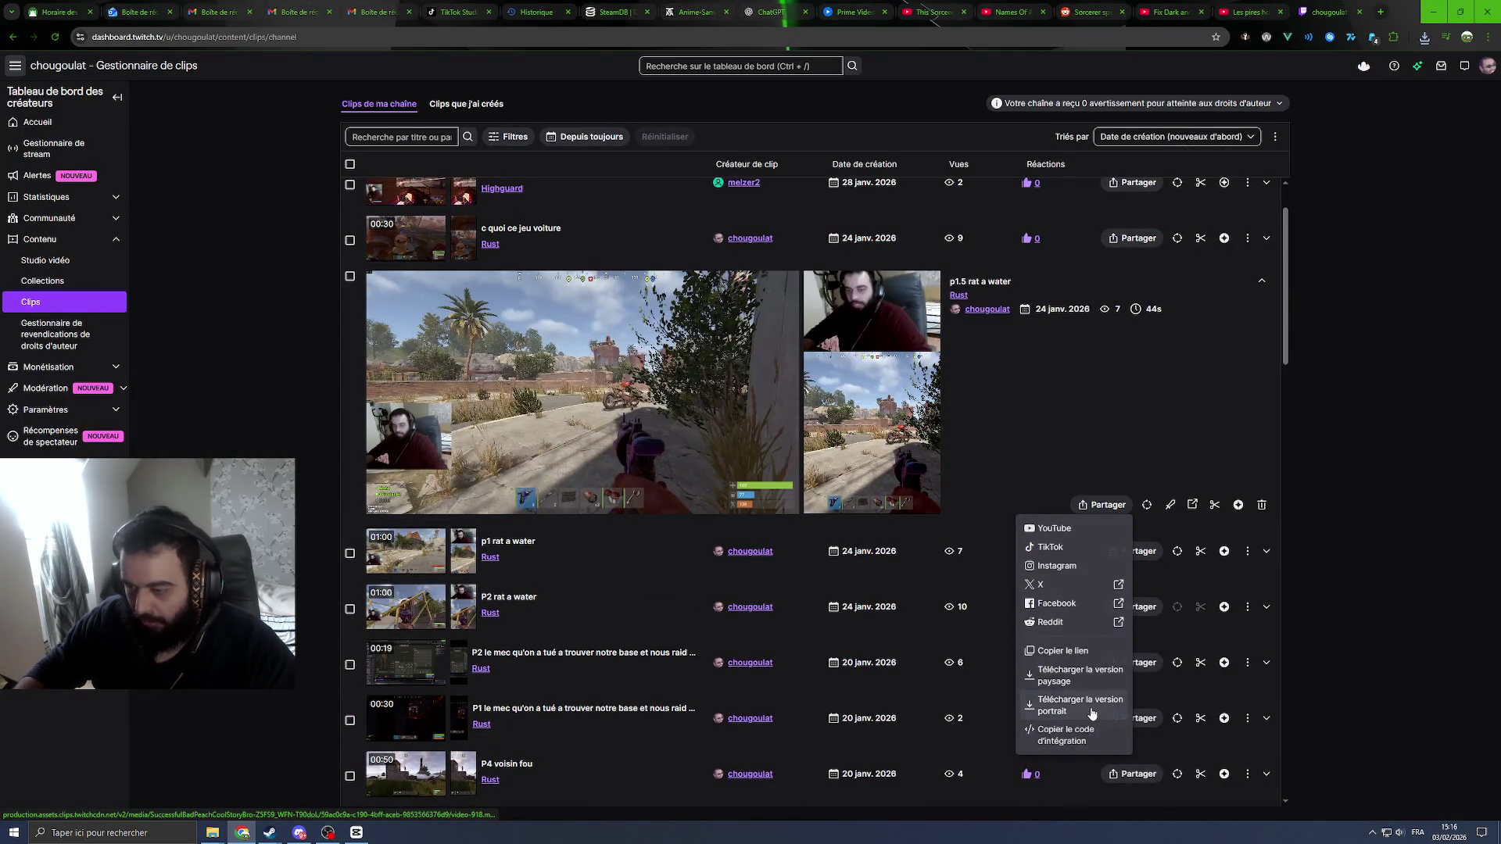
left_click(1105, 688)
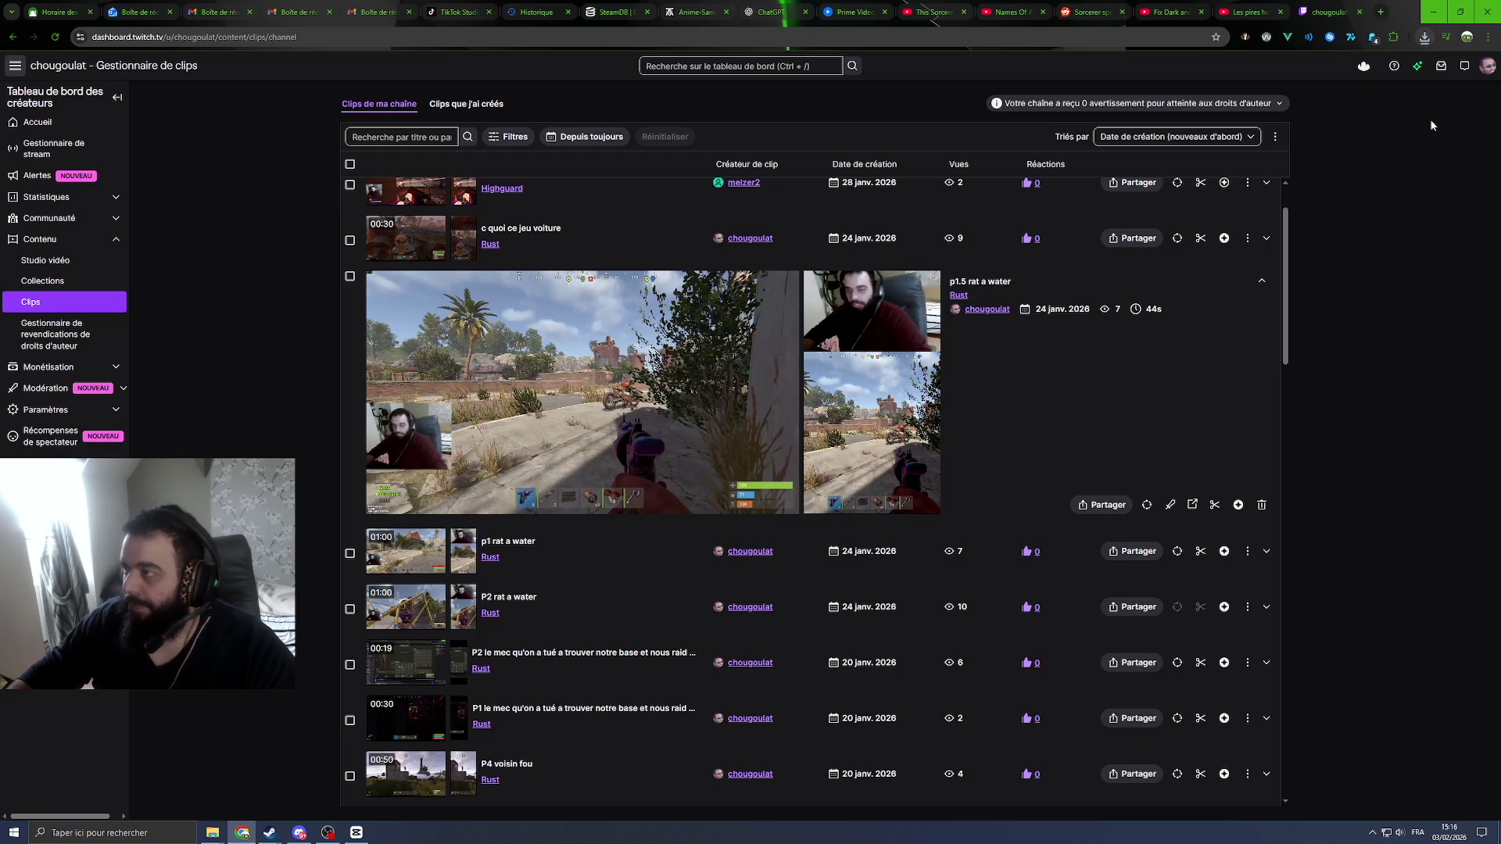
left_click(1423, 39)
left_click(1460, 165)
left_click(1424, 39)
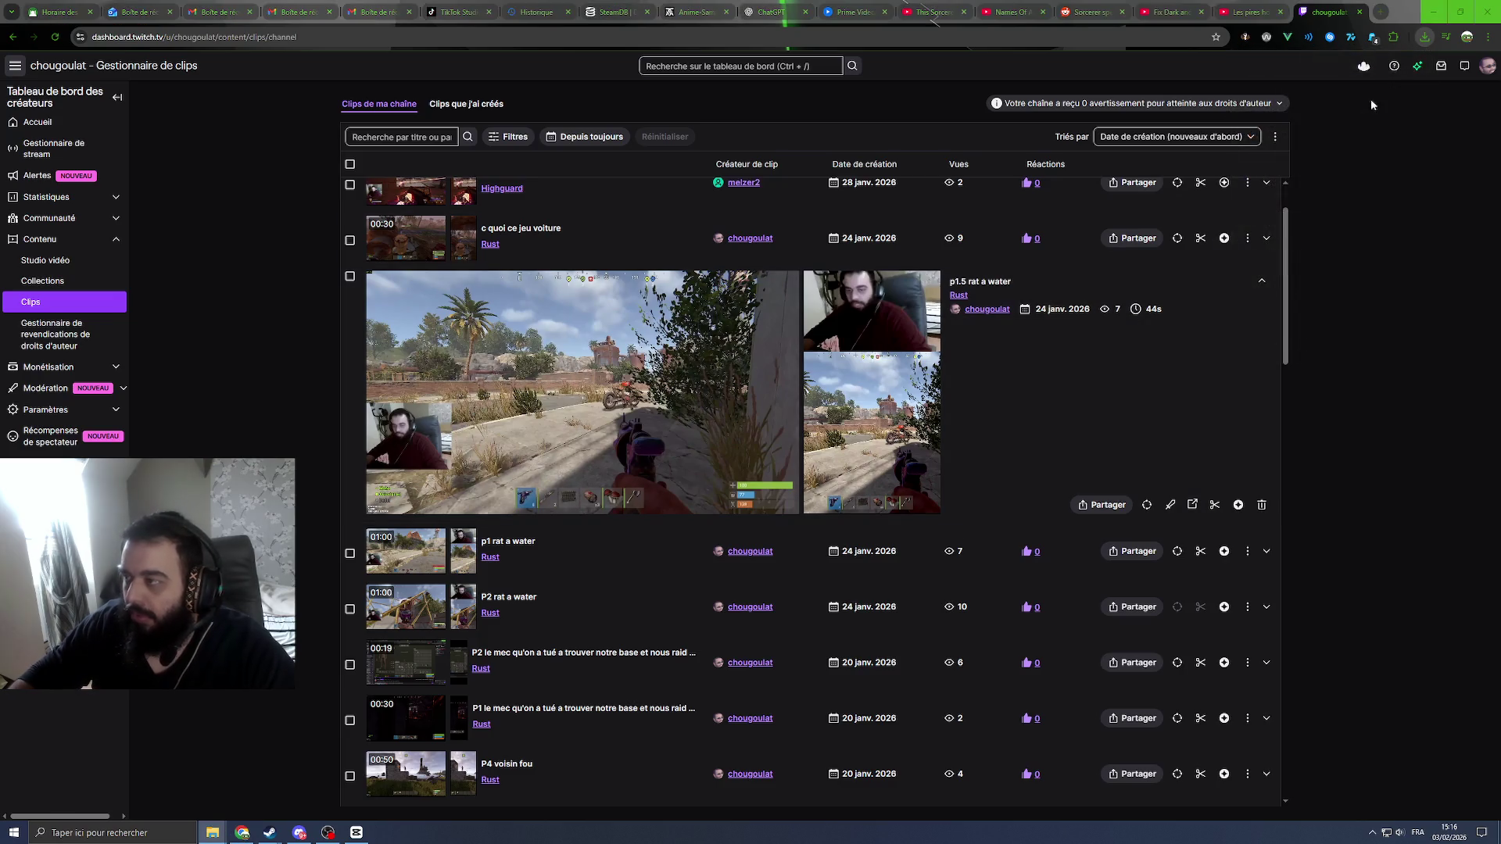
left_click(356, 831)
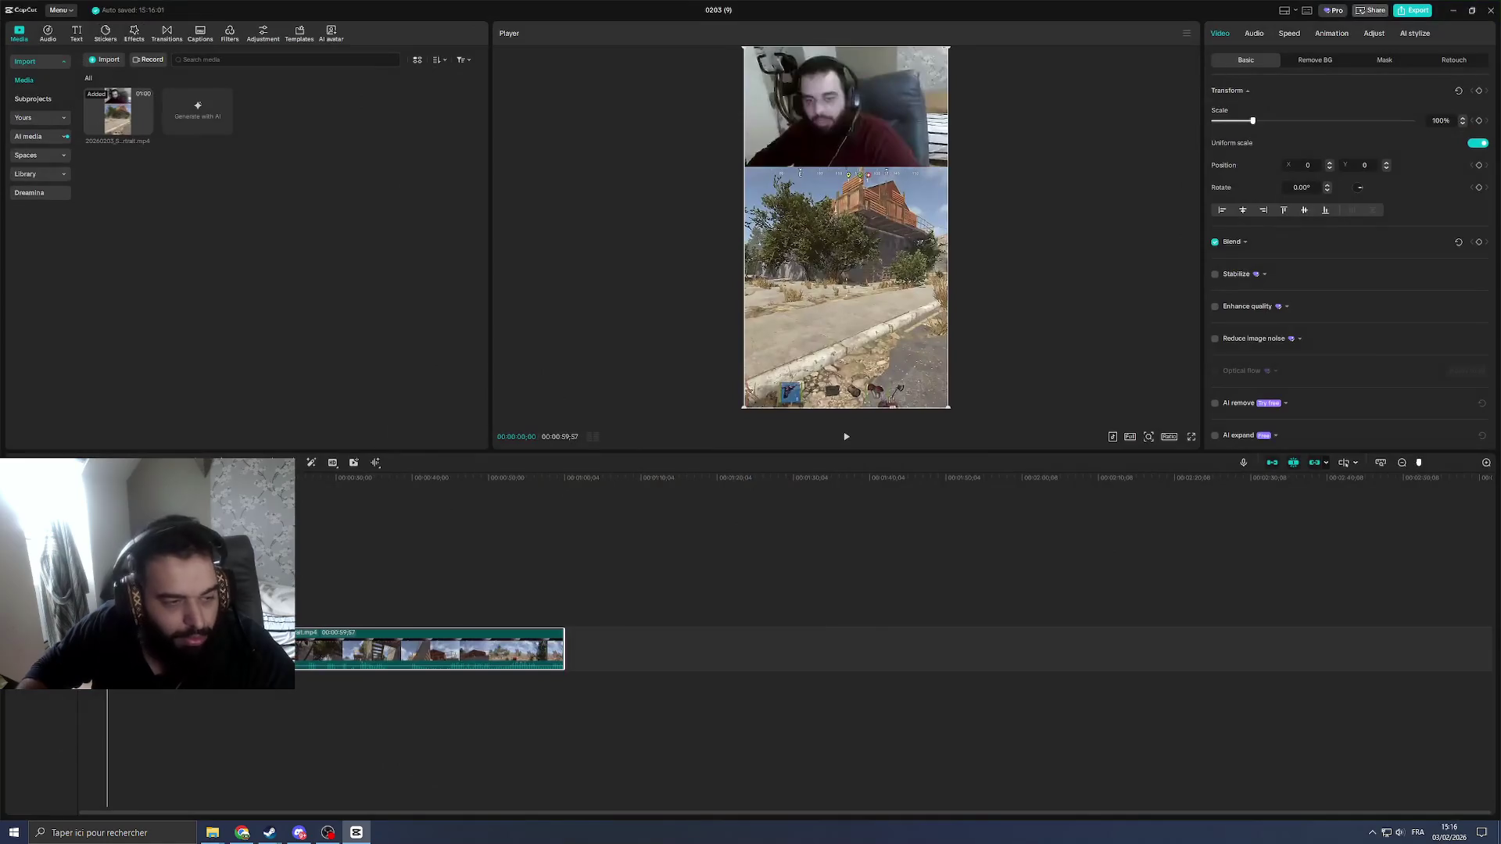
left_click_drag(4, 182, 225, 182)
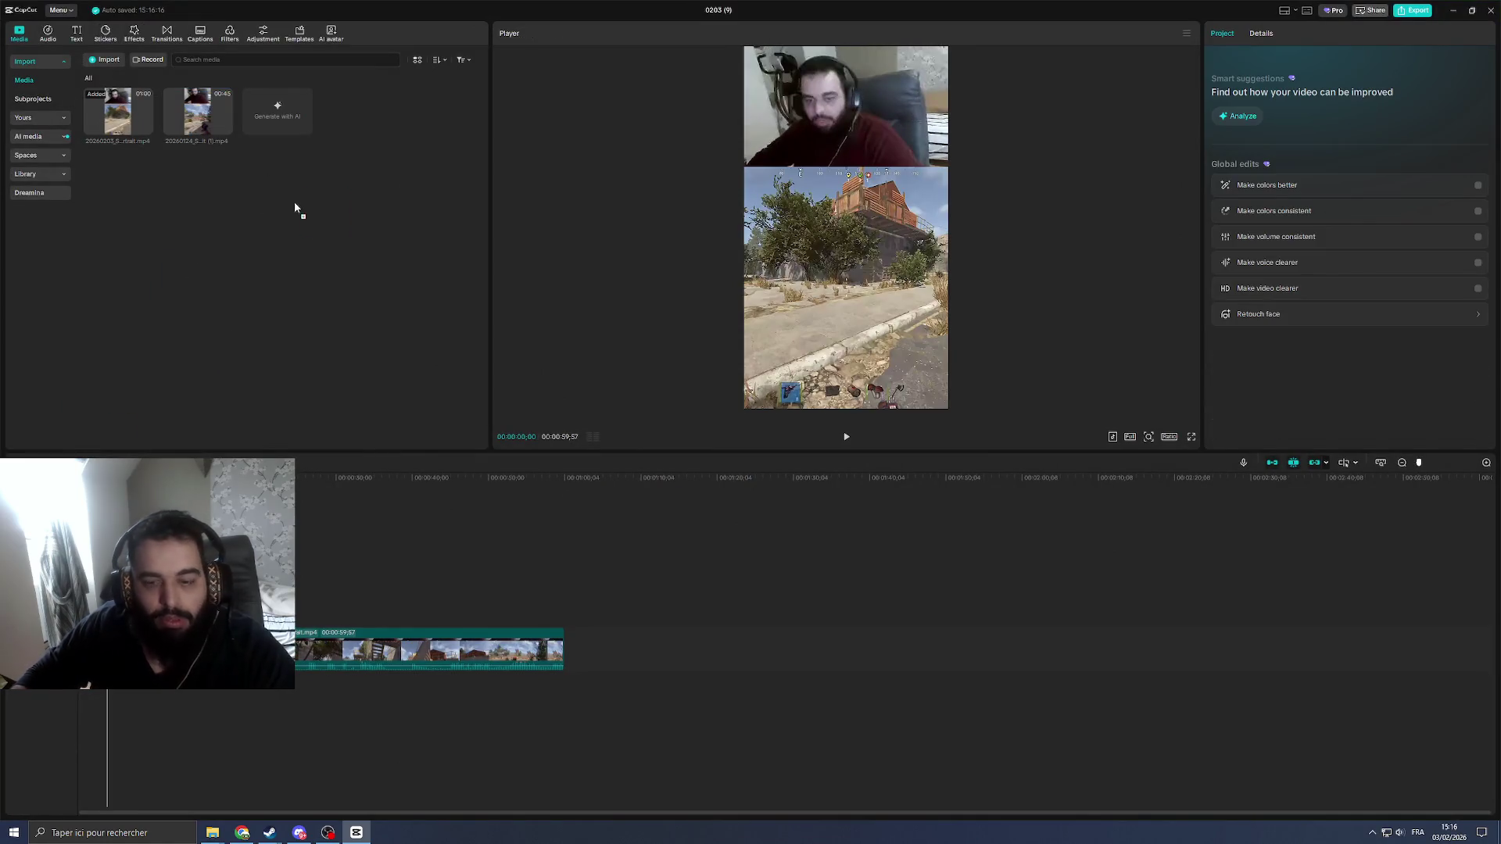
left_click_drag(197, 113, 623, 657)
Step: Download the portrait version of P2 rat a water
key("alt+Tab")
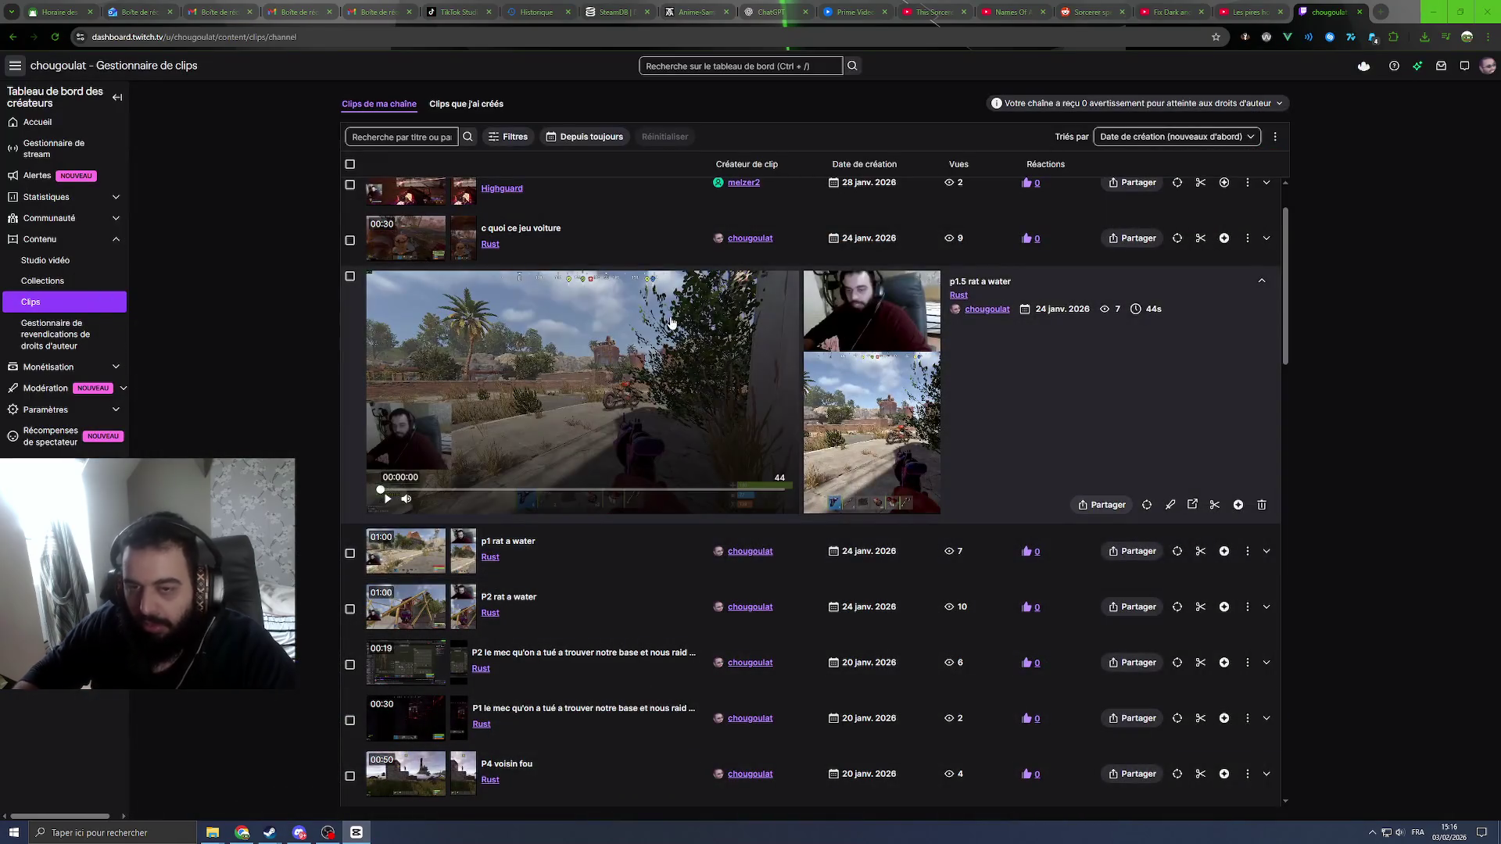
left_click(572, 619)
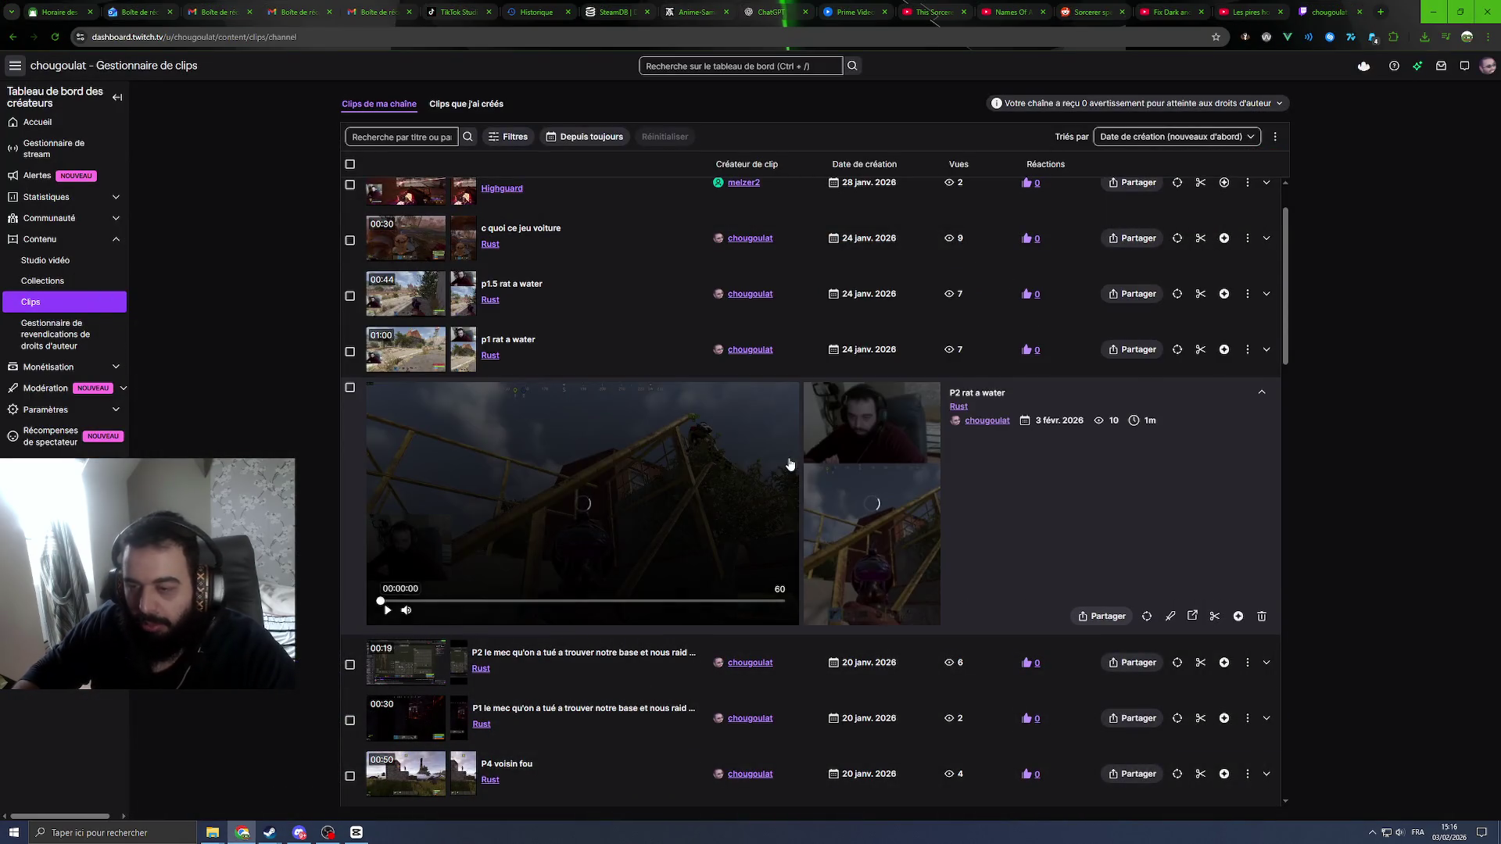
left_click(1102, 616)
left_click(1048, 565)
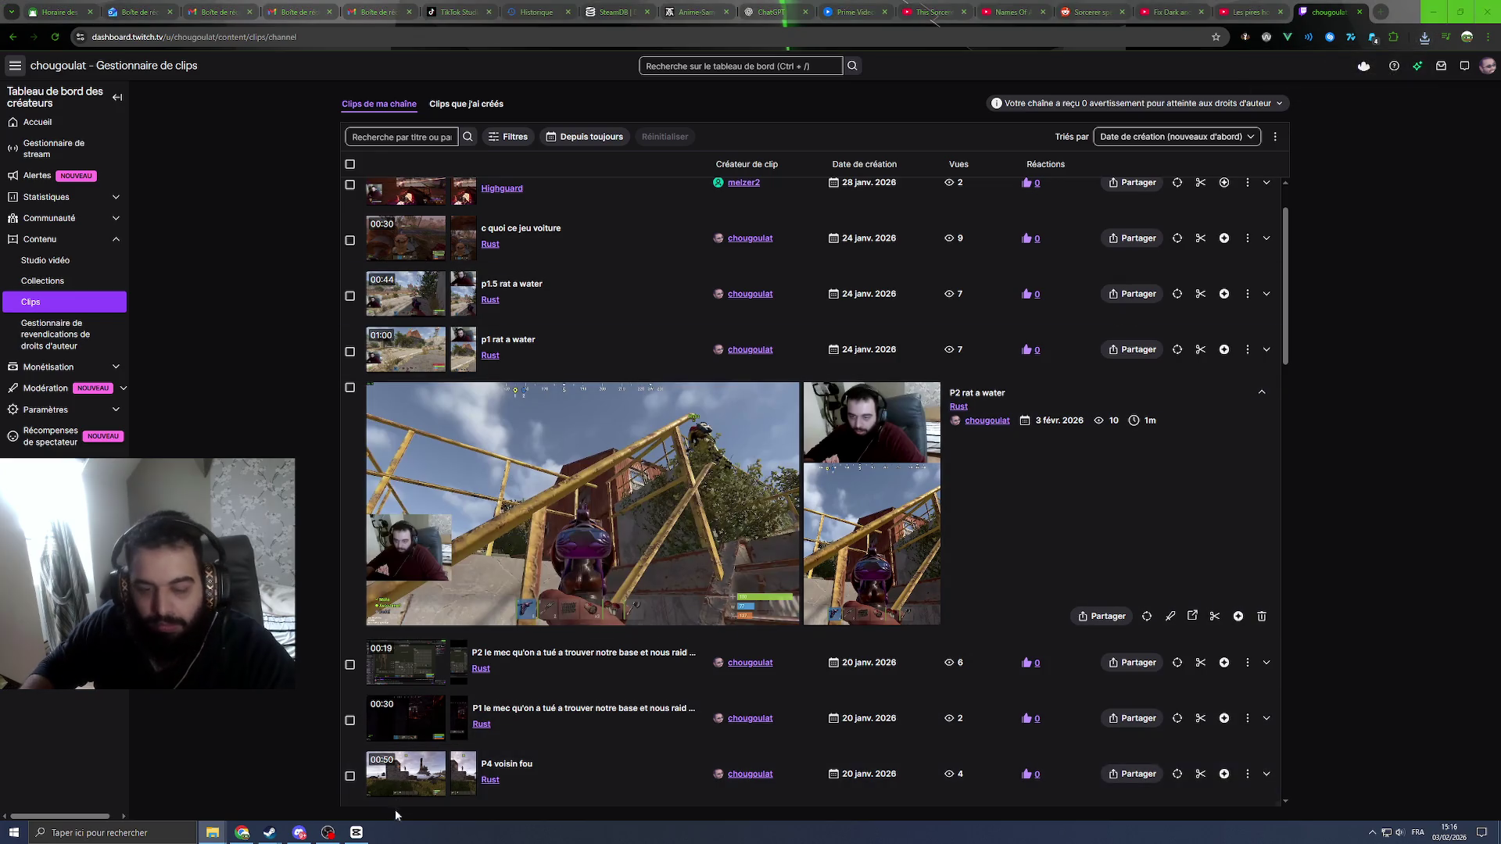
left_click(359, 831)
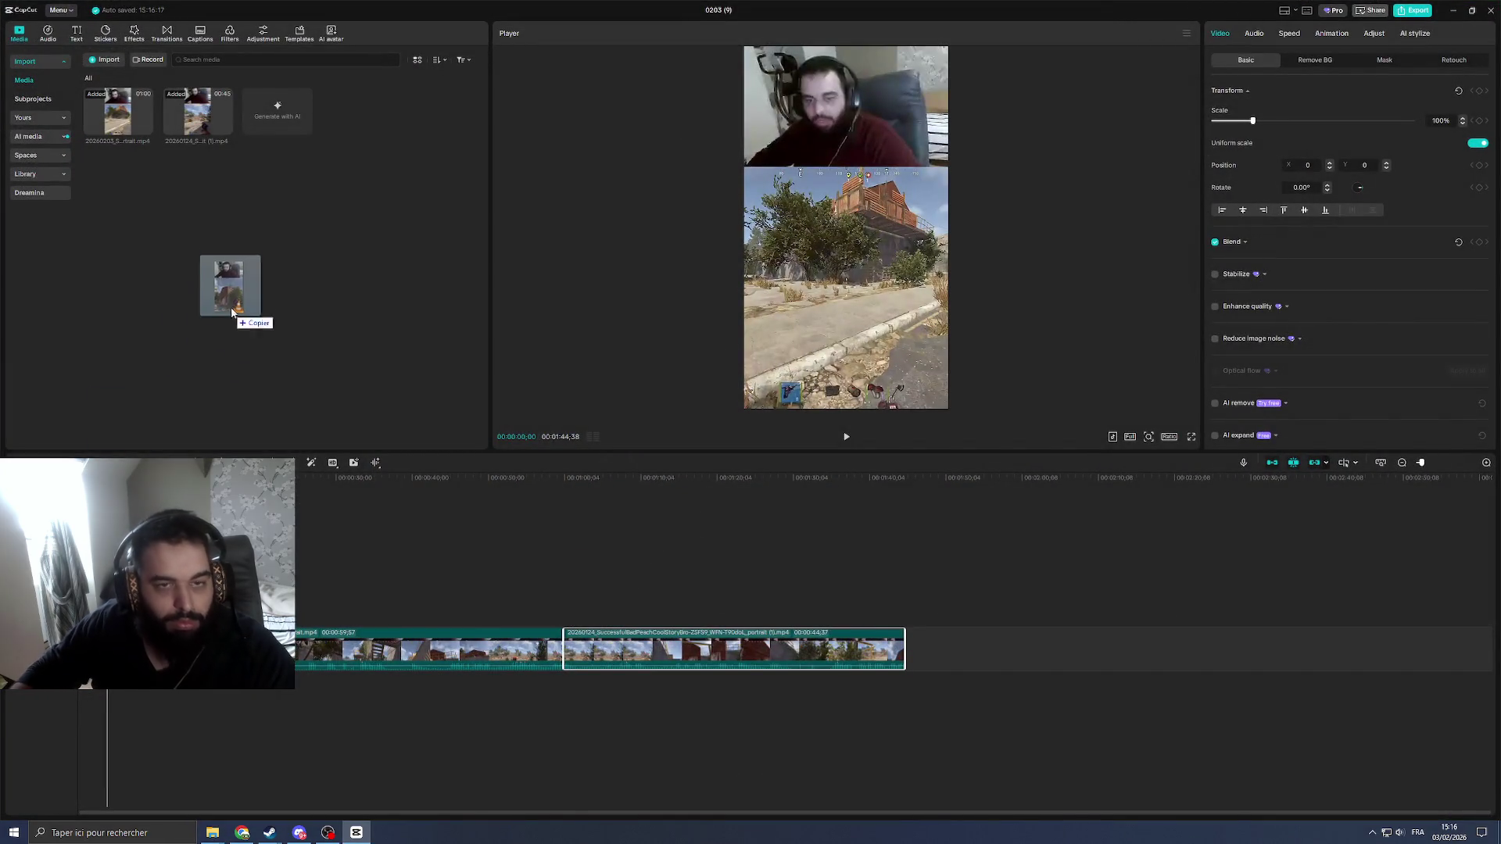
Step: Import the P2 portrait clip and append it to the end of the timeline
left_click_drag(218, 285, 258, 221)
left_click_drag(277, 111, 959, 650)
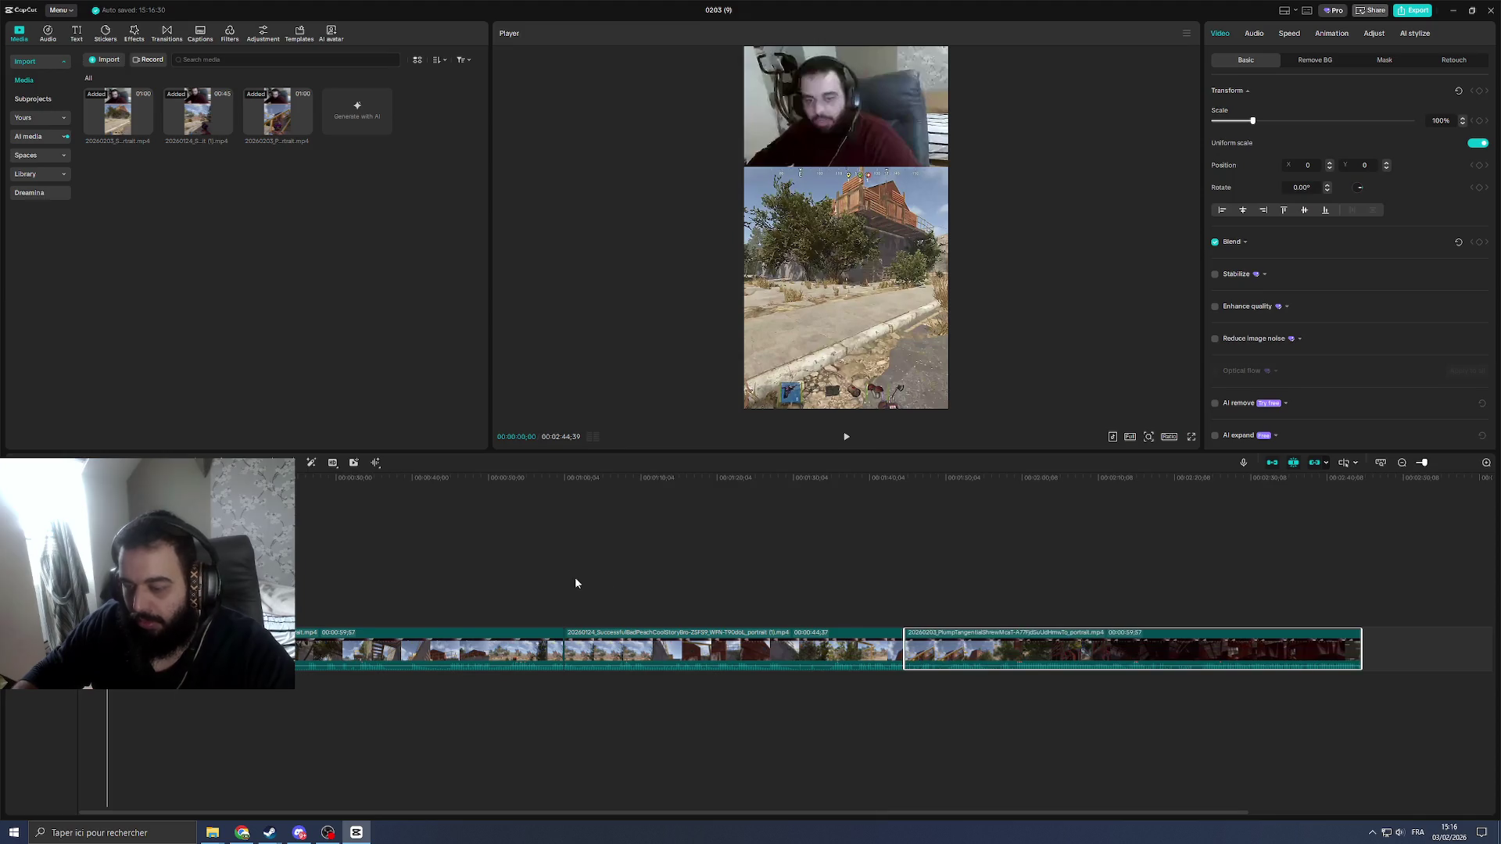
key("space")
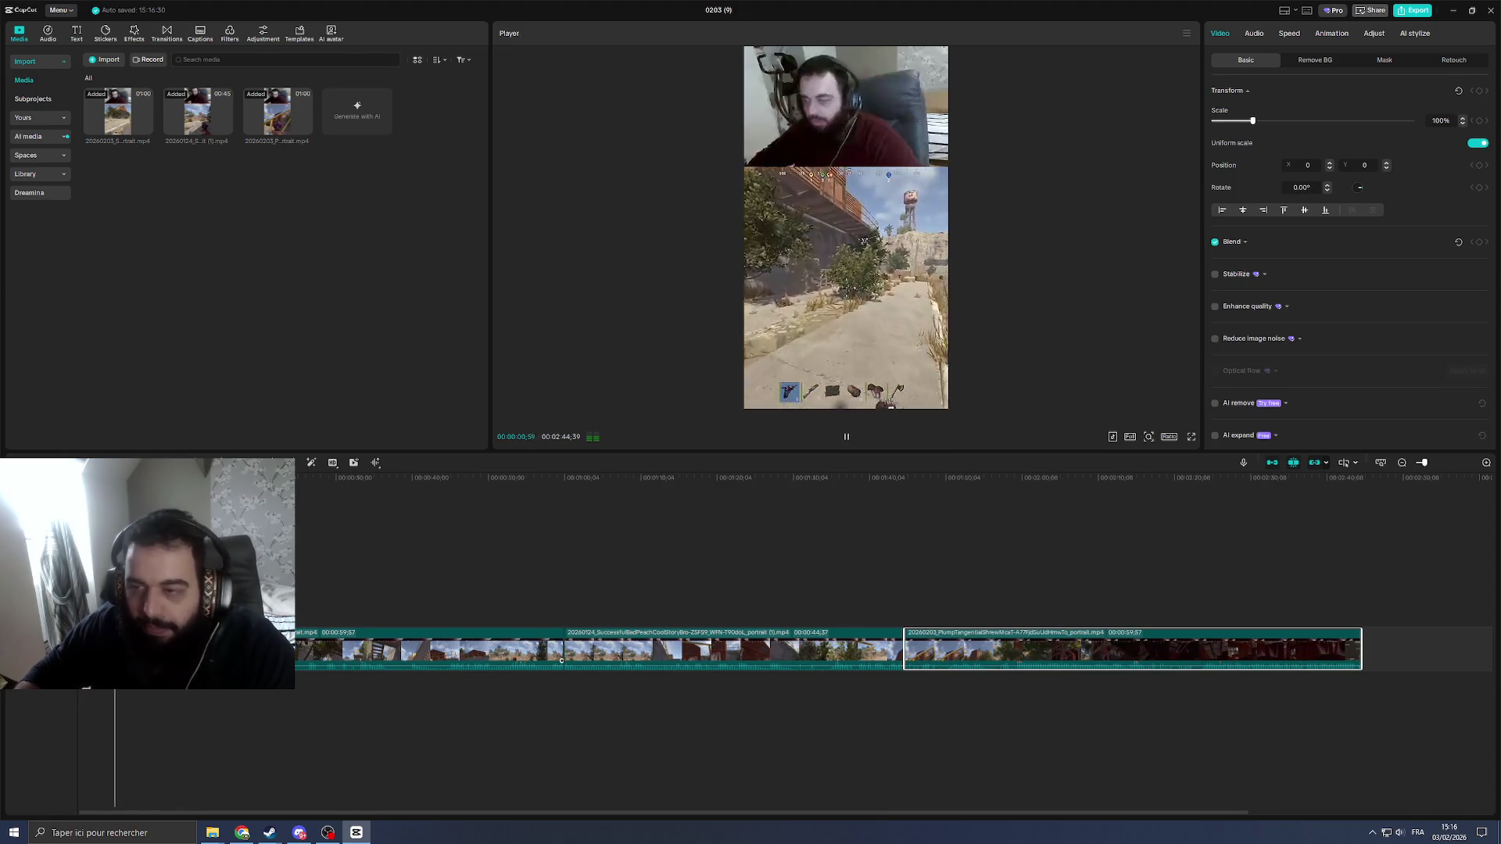
Step: Trim the first clip's opening seconds with Q at successive cut points, shortening the video to 2:31
left_click(562, 661)
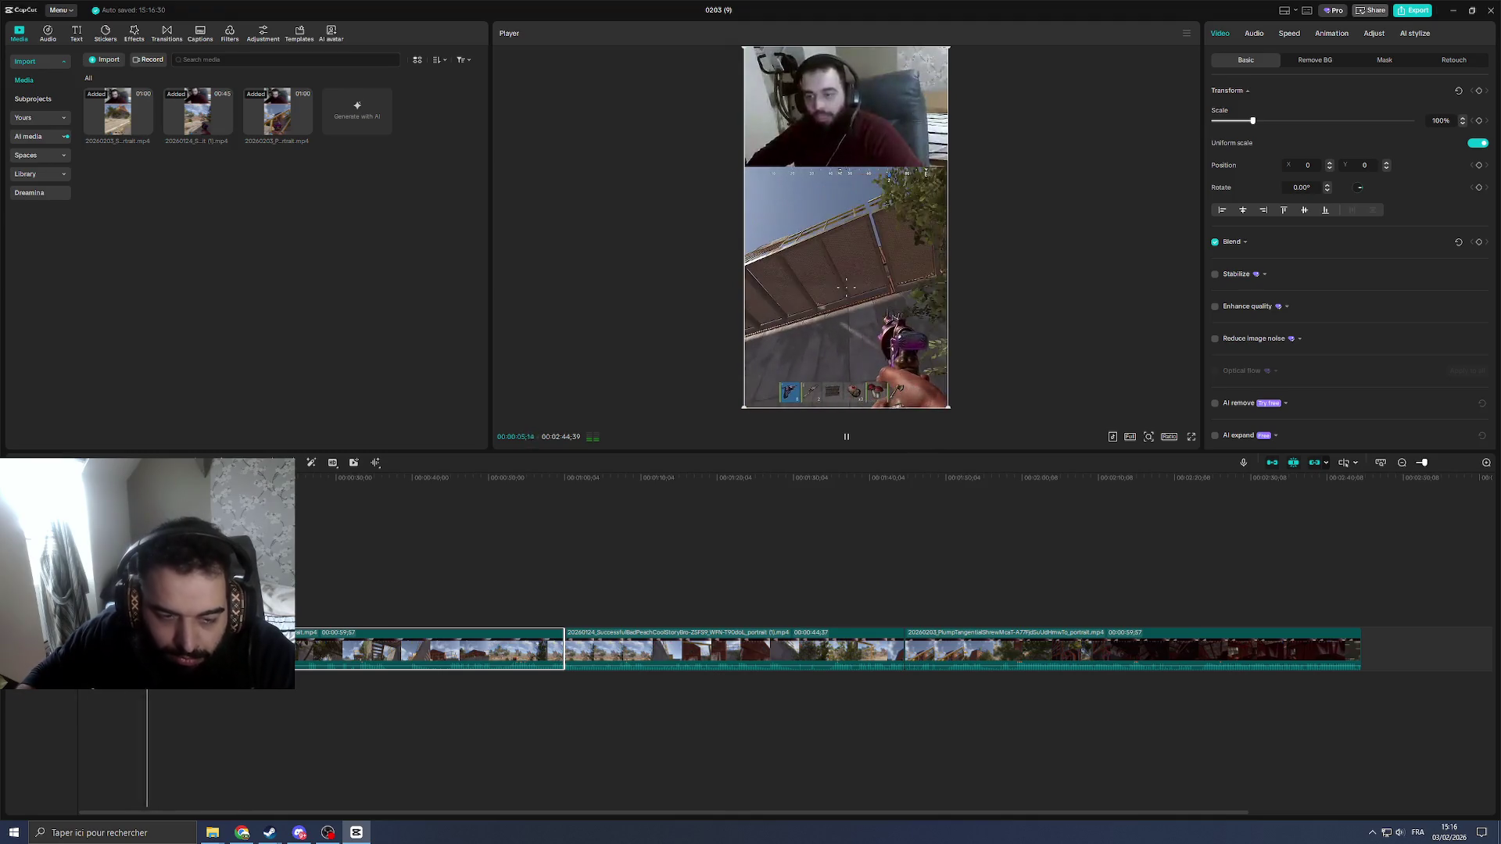
key("q")
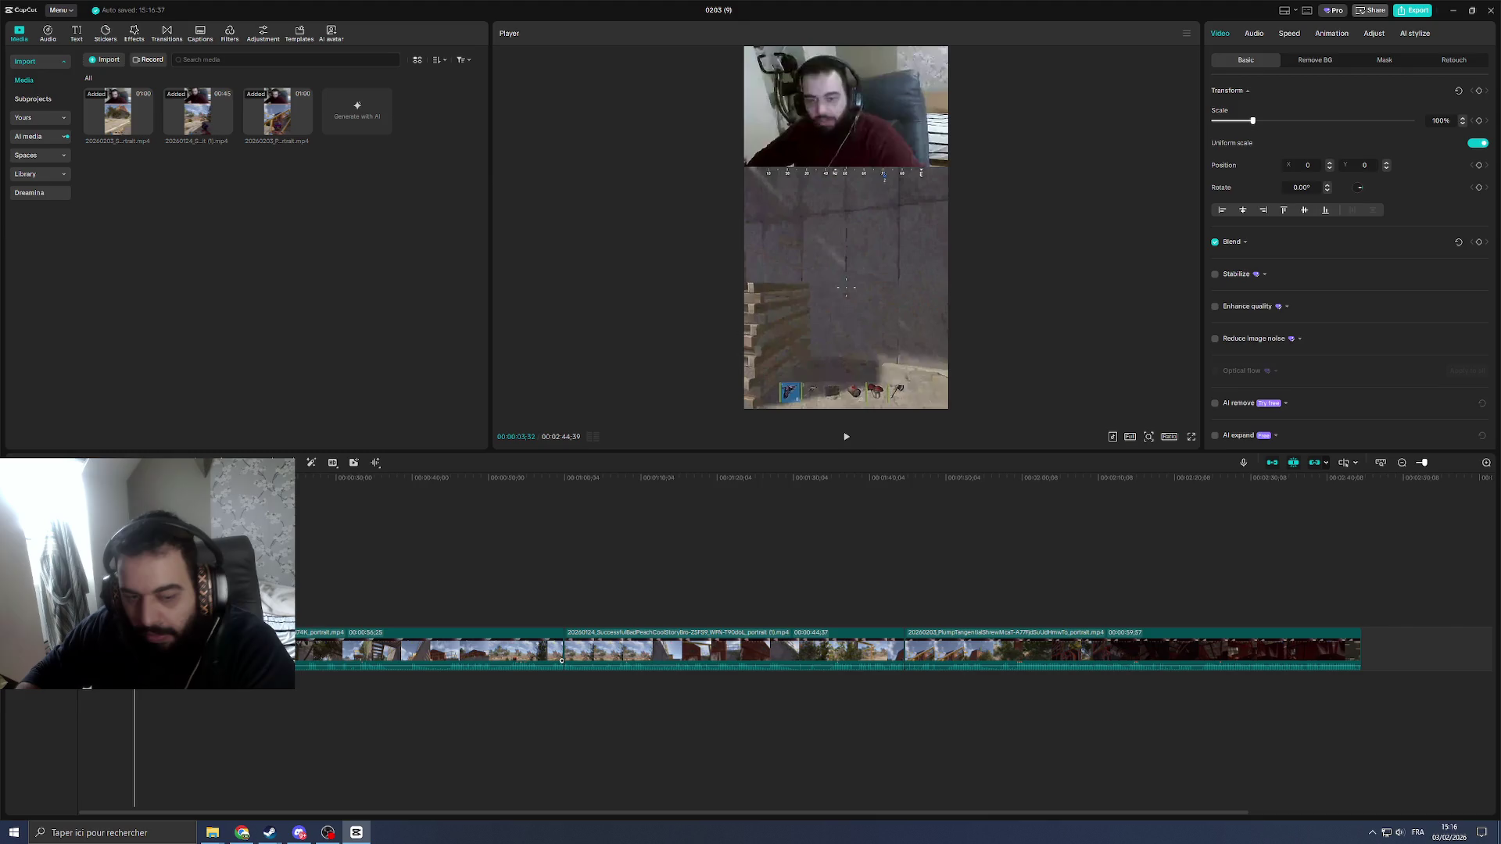
key("space")
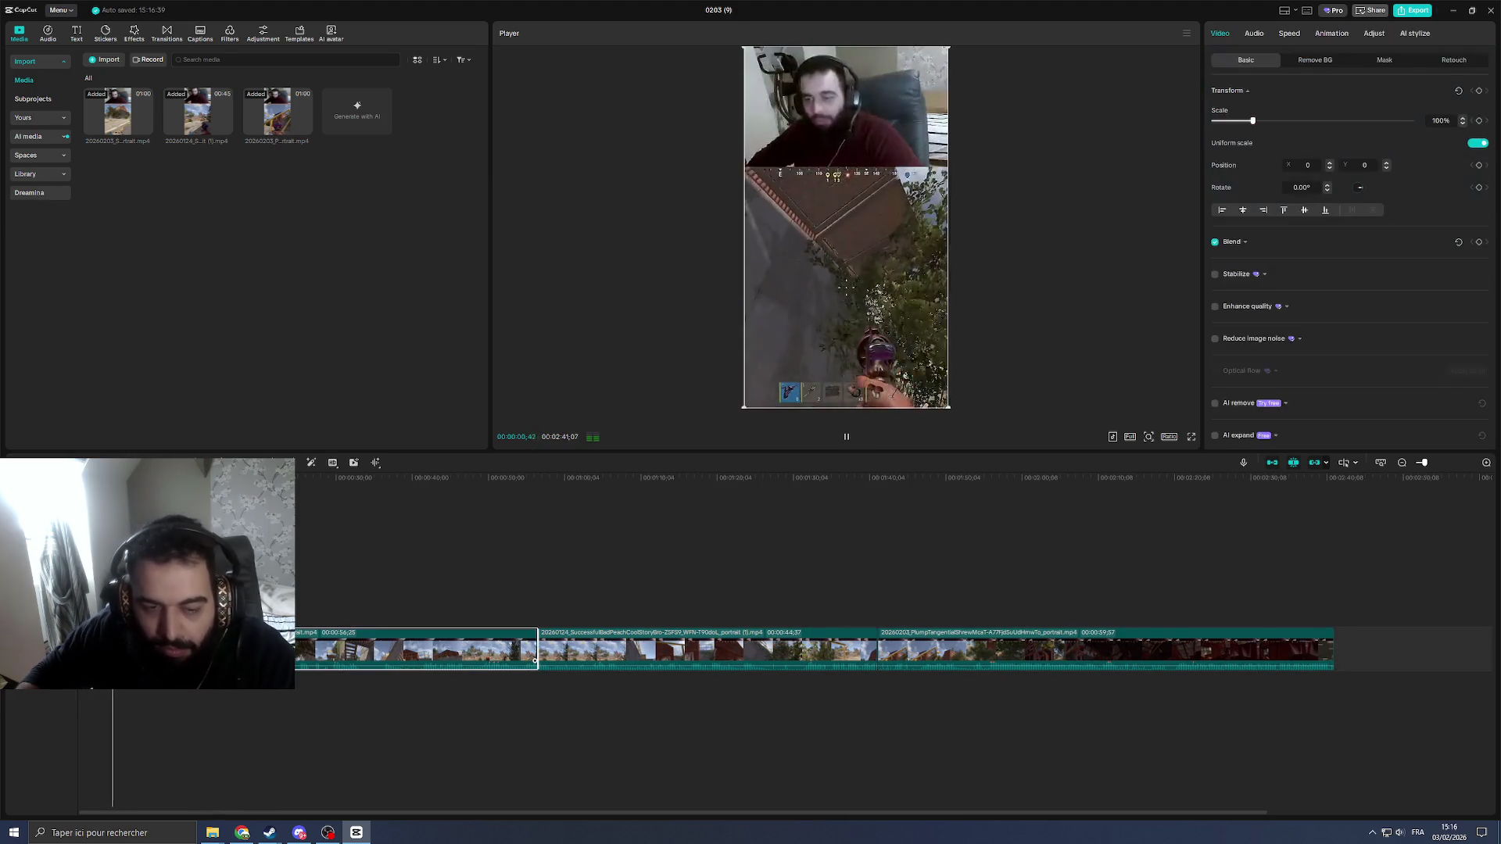
key("q")
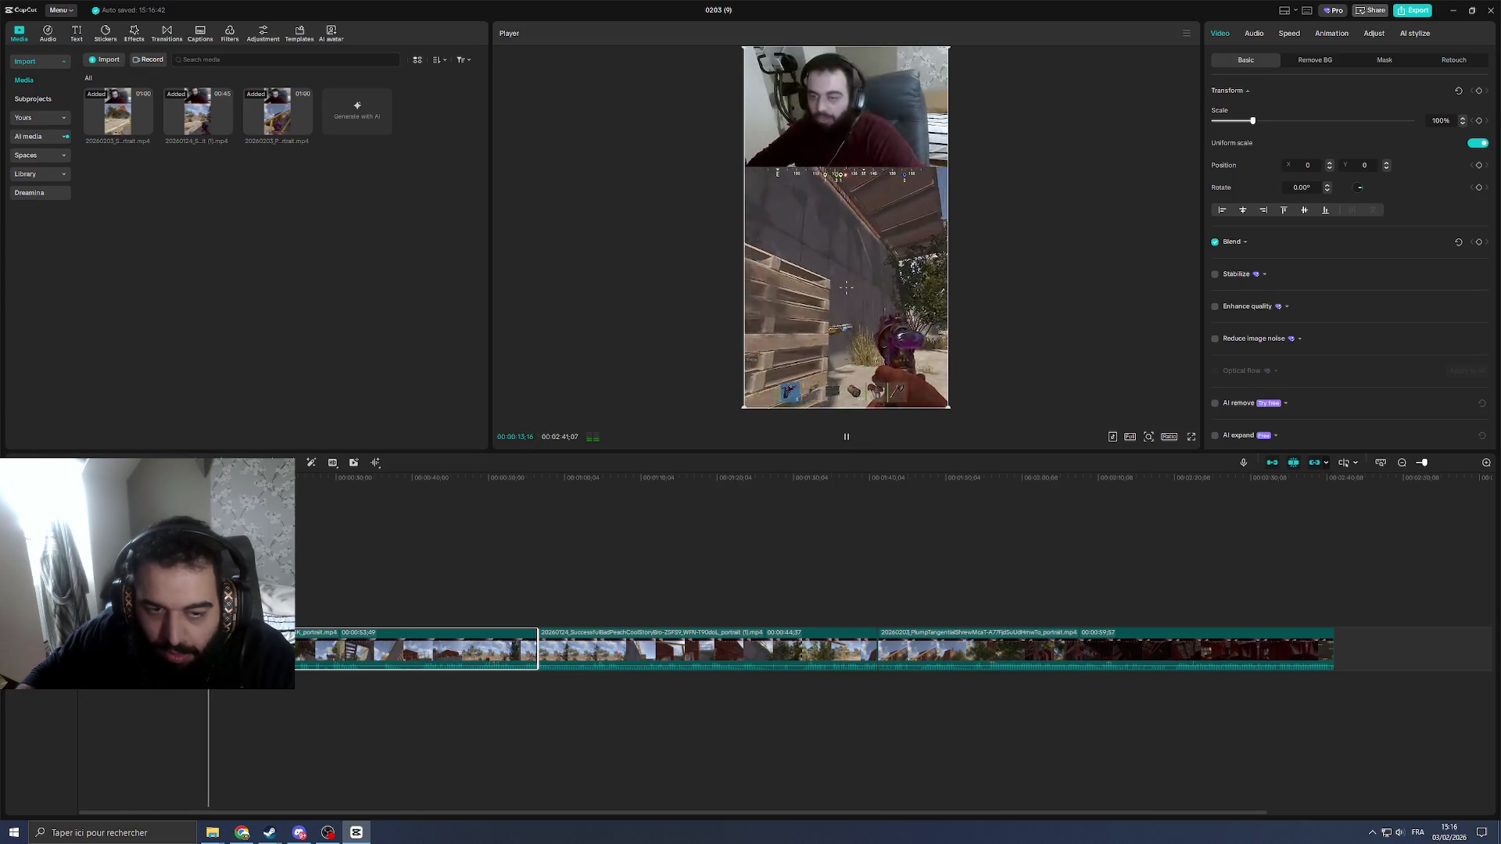
key("ctrl+plus")
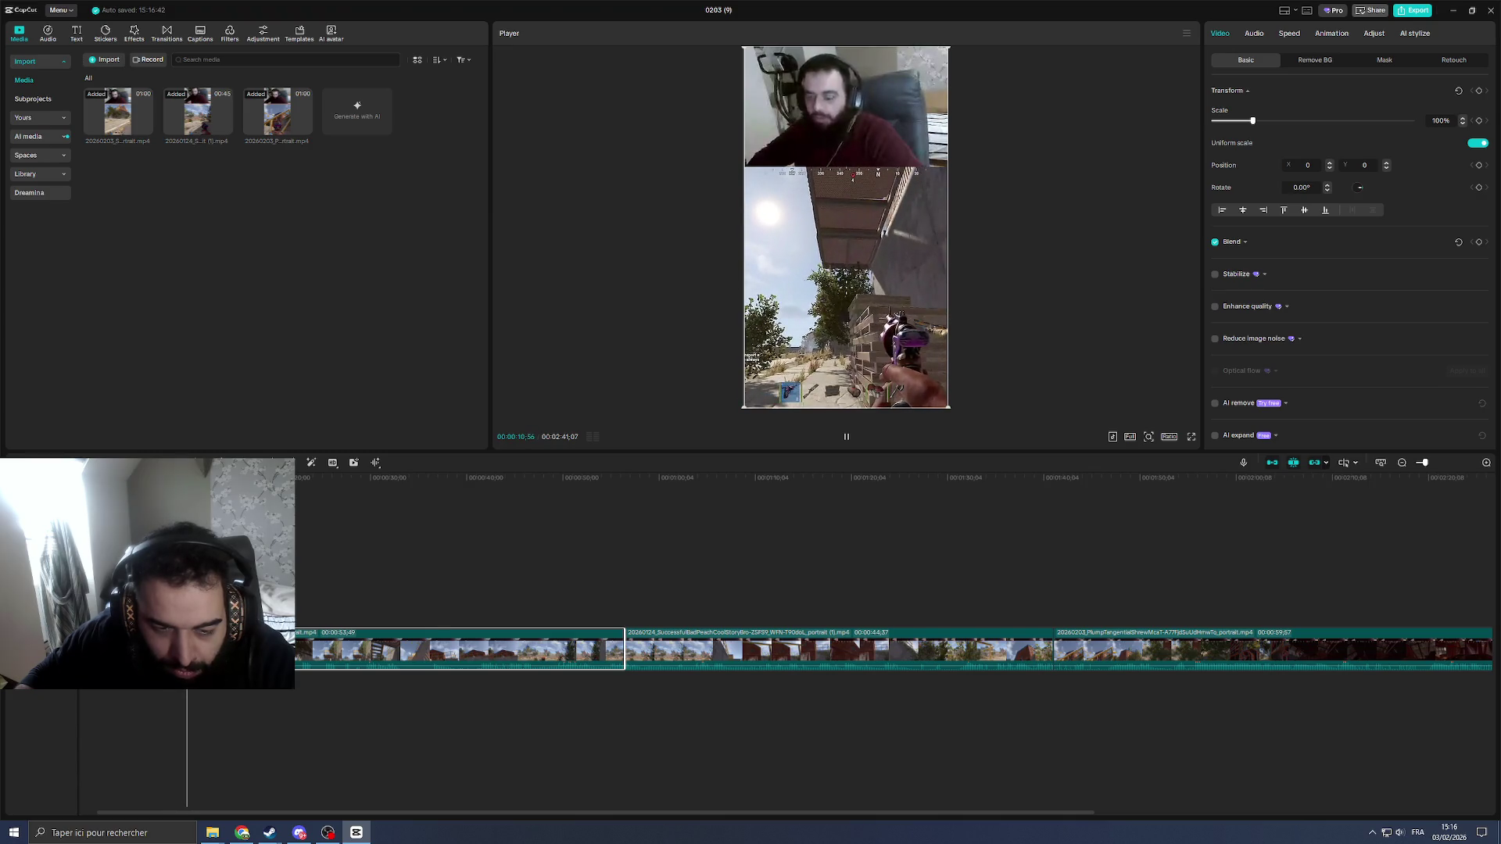
key("space")
key("q")
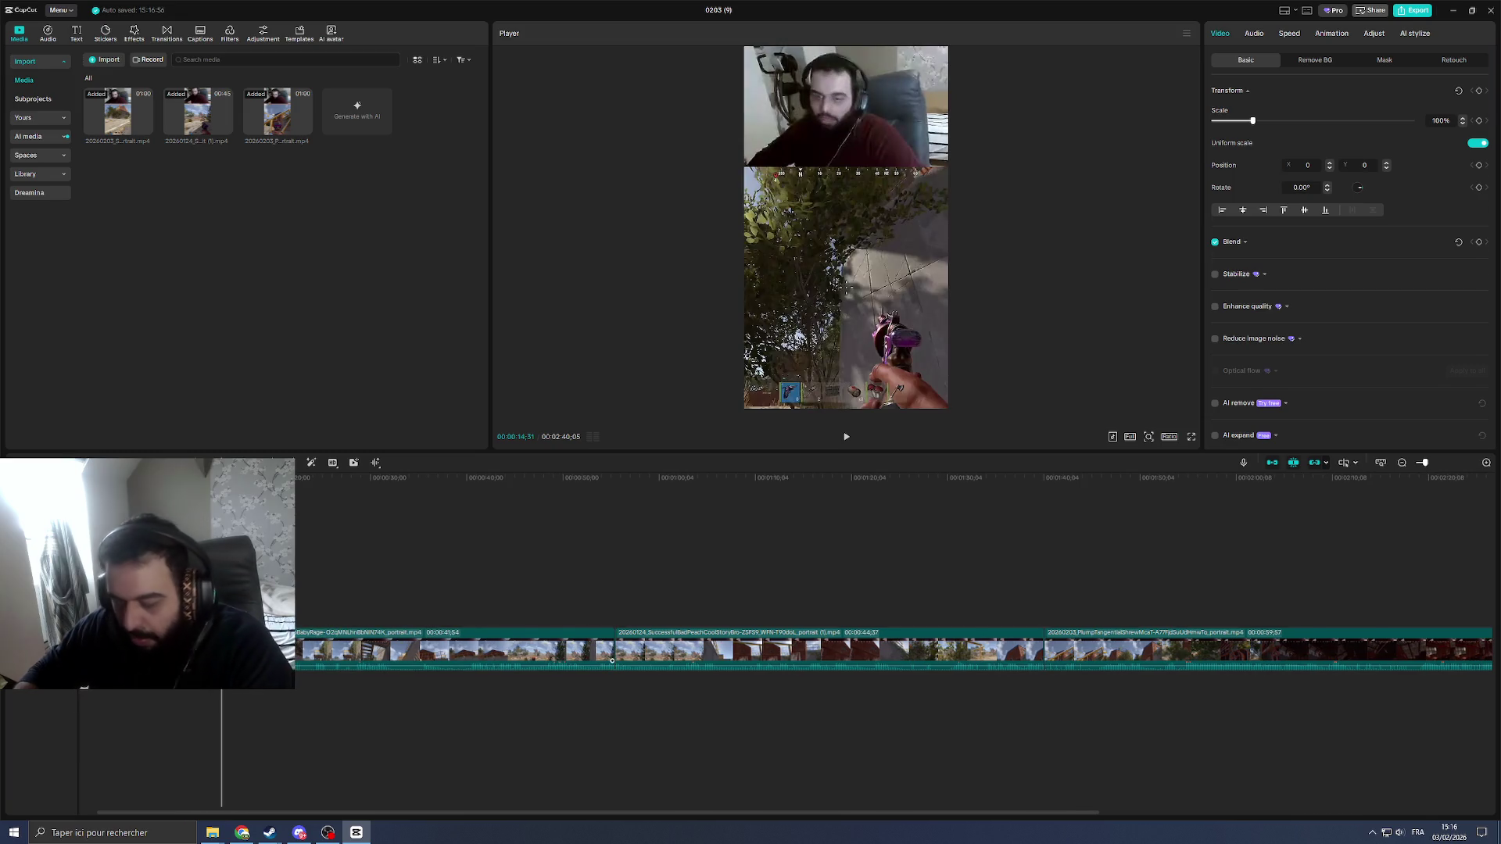
key("Delete")
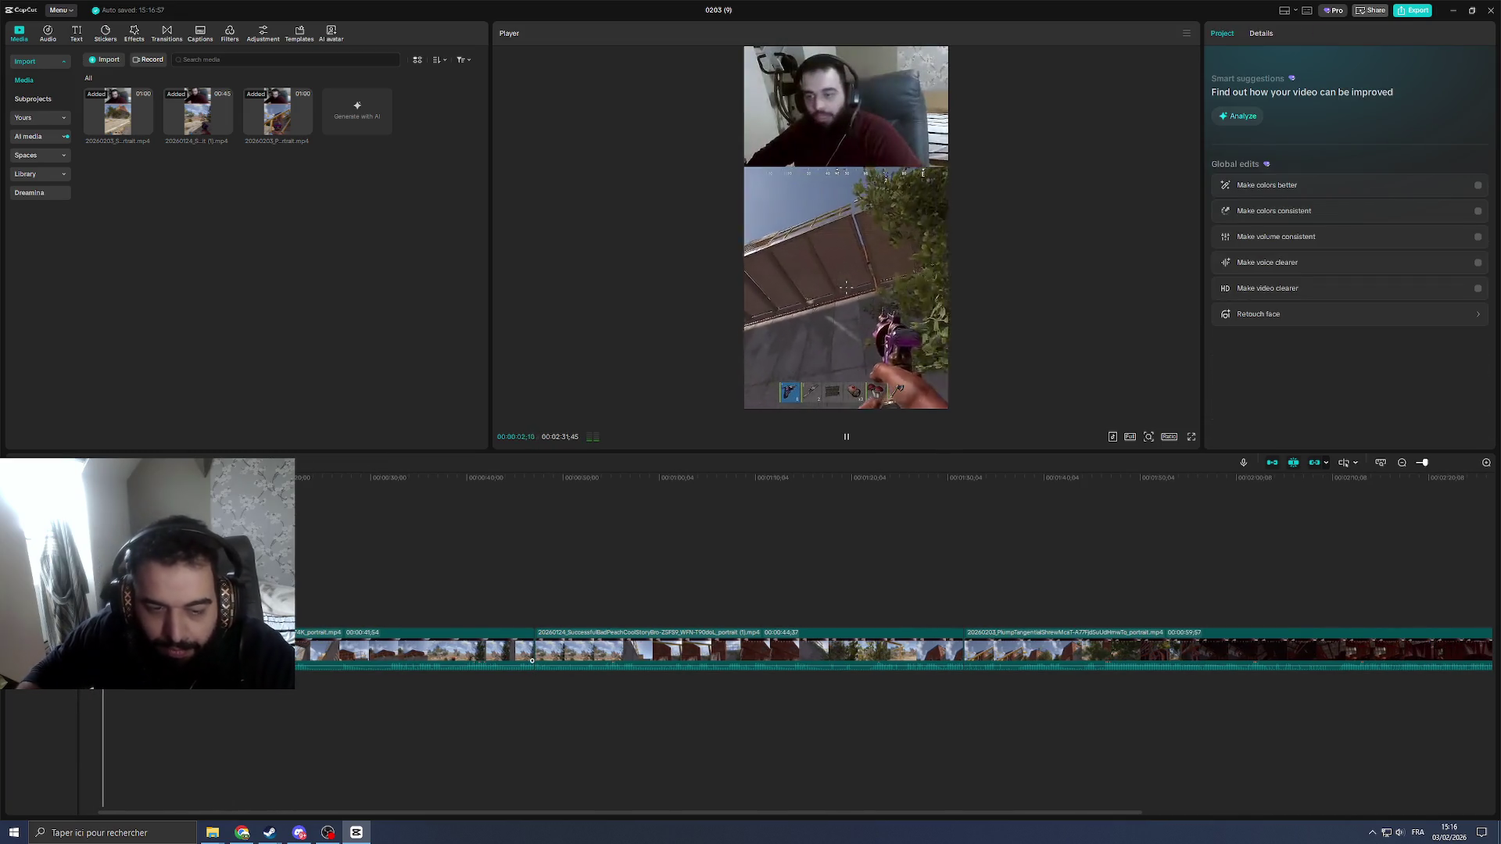
scroll(265, 760, "down", 2)
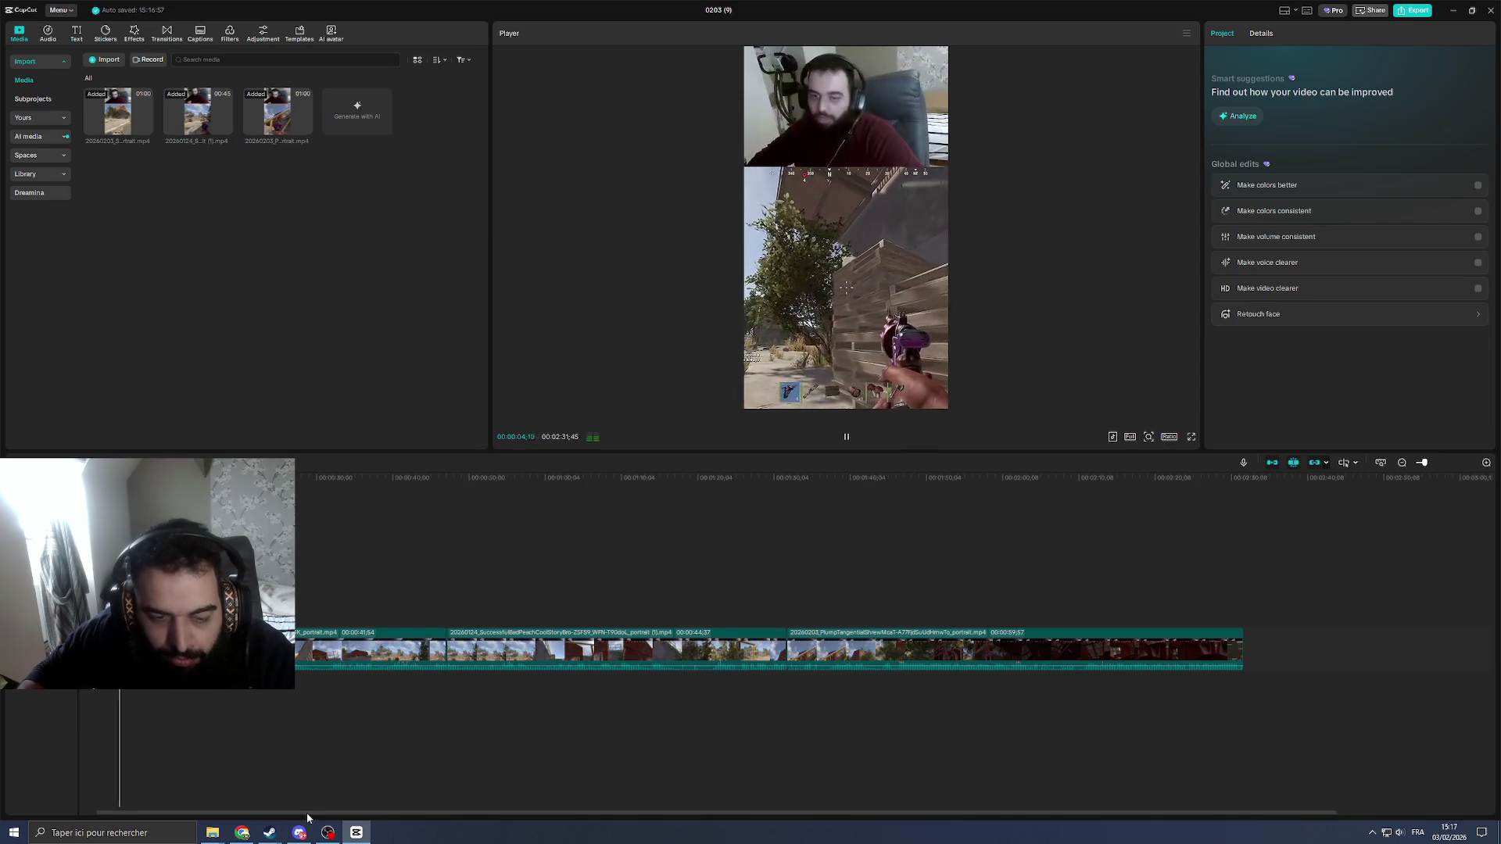
scroll(308, 820, "left", 1)
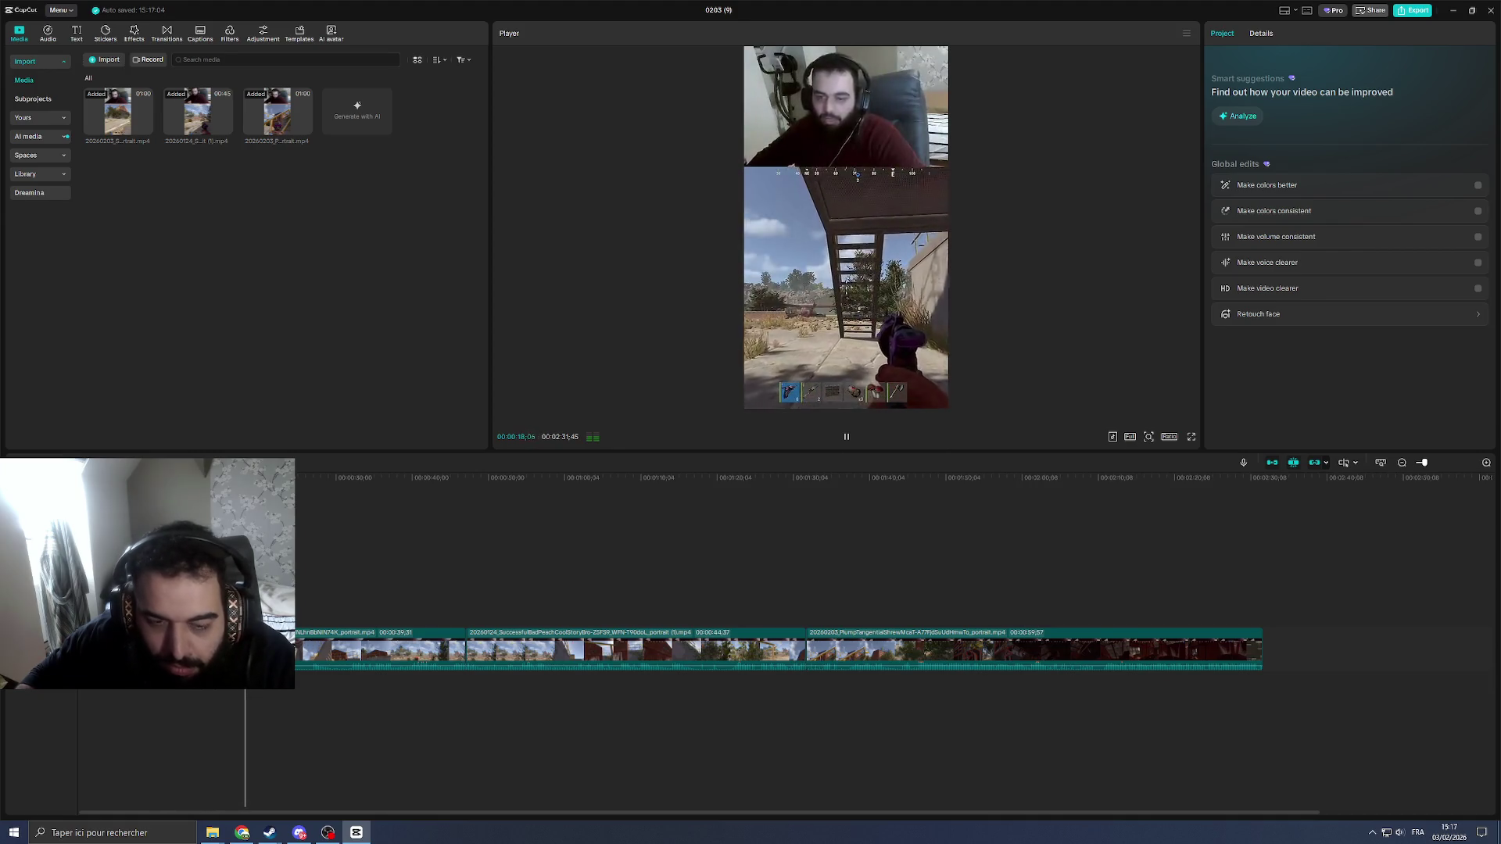
key("ctrl+equal")
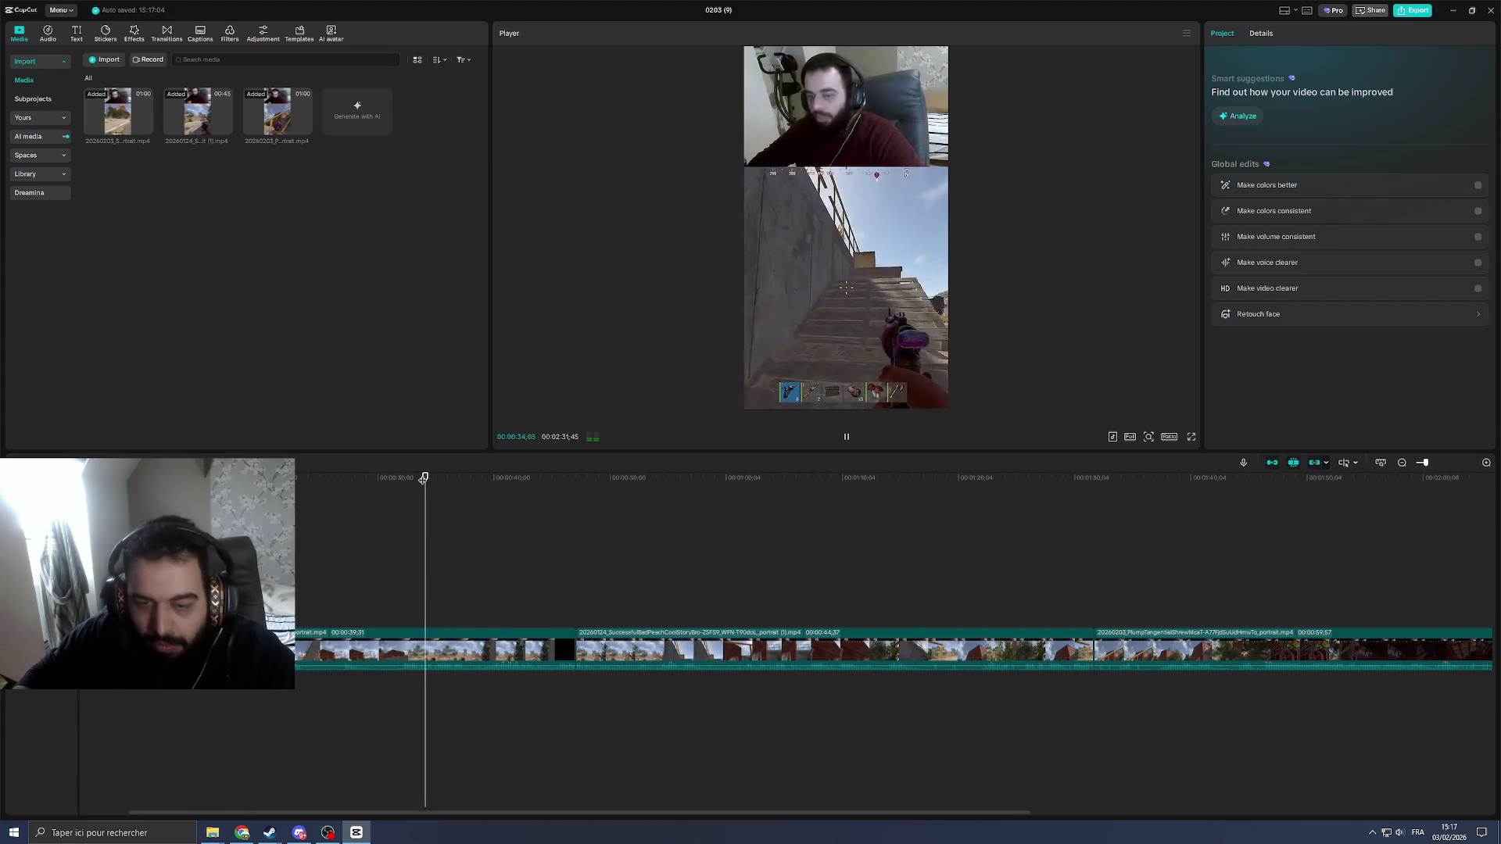
Step: Split the first clip at 32 seconds and delete the unwanted stretch before it
left_click(403, 510)
key("ctrl+b")
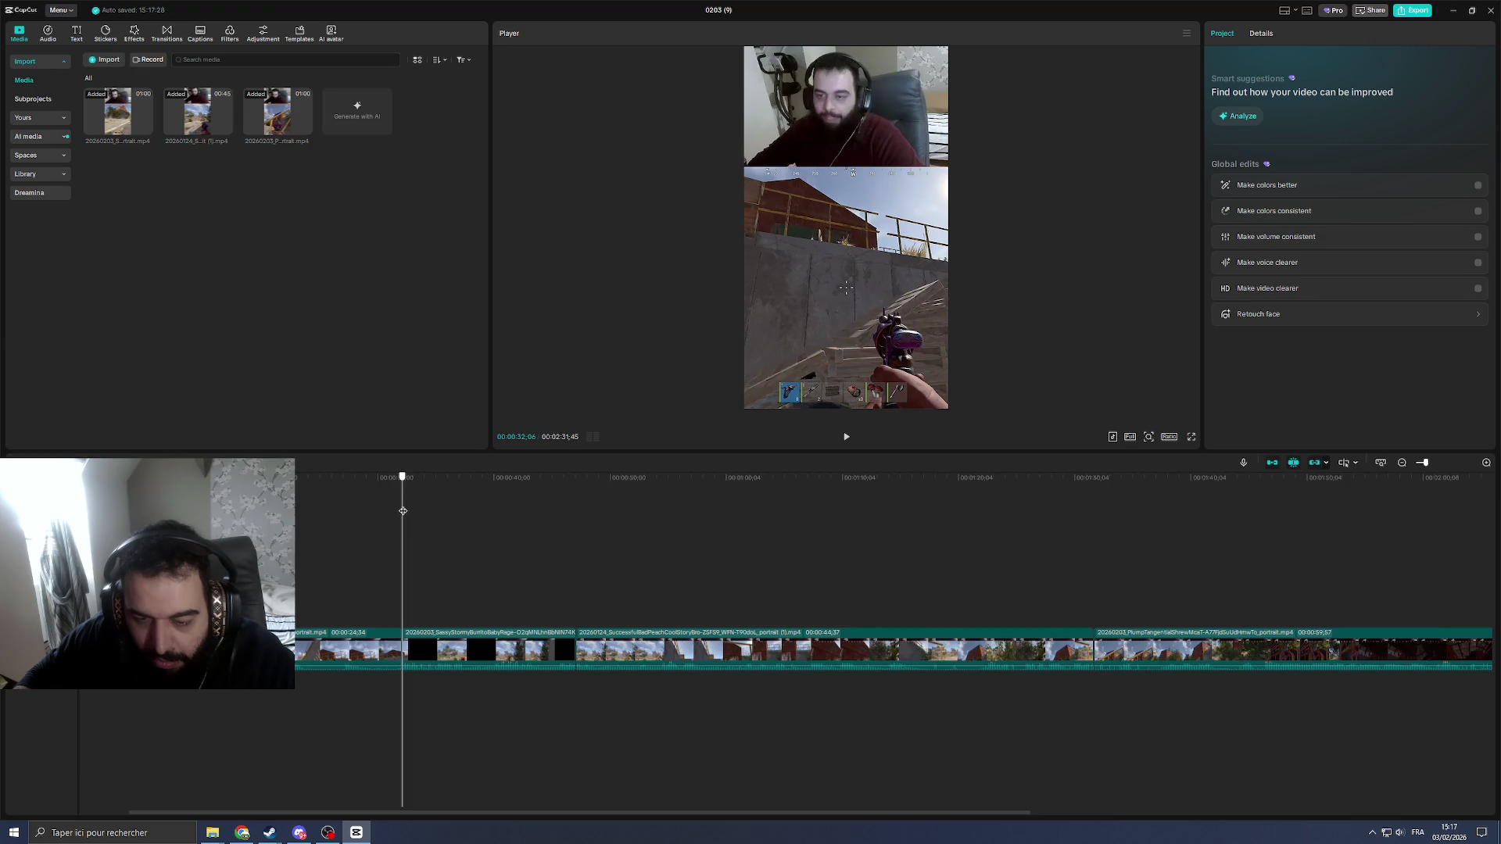
left_click_drag(404, 511, 262, 511)
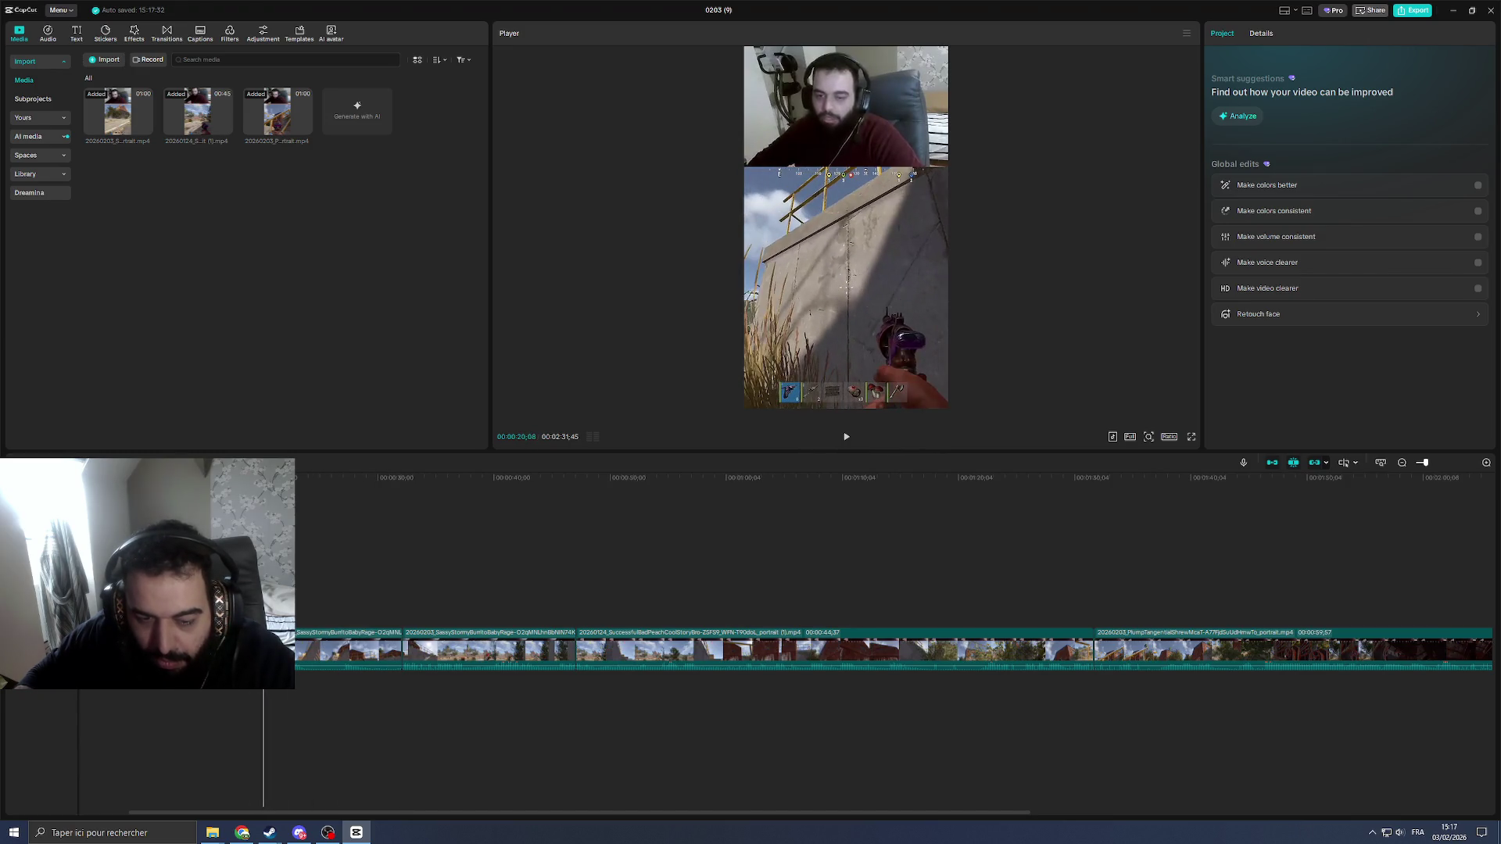
left_click(266, 649)
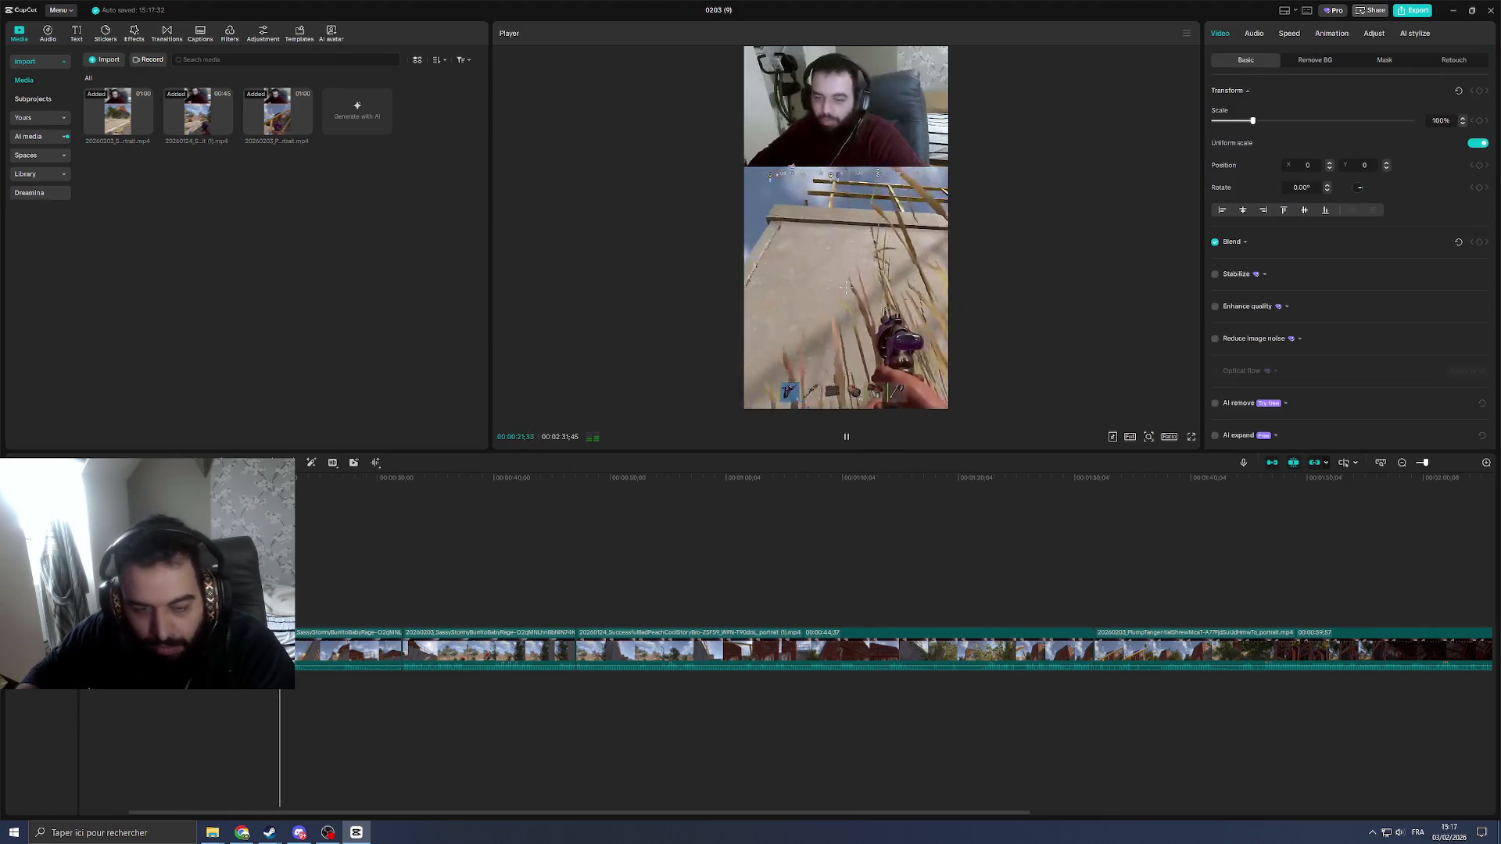
key("Delete")
left_click(115, 477)
key("space")
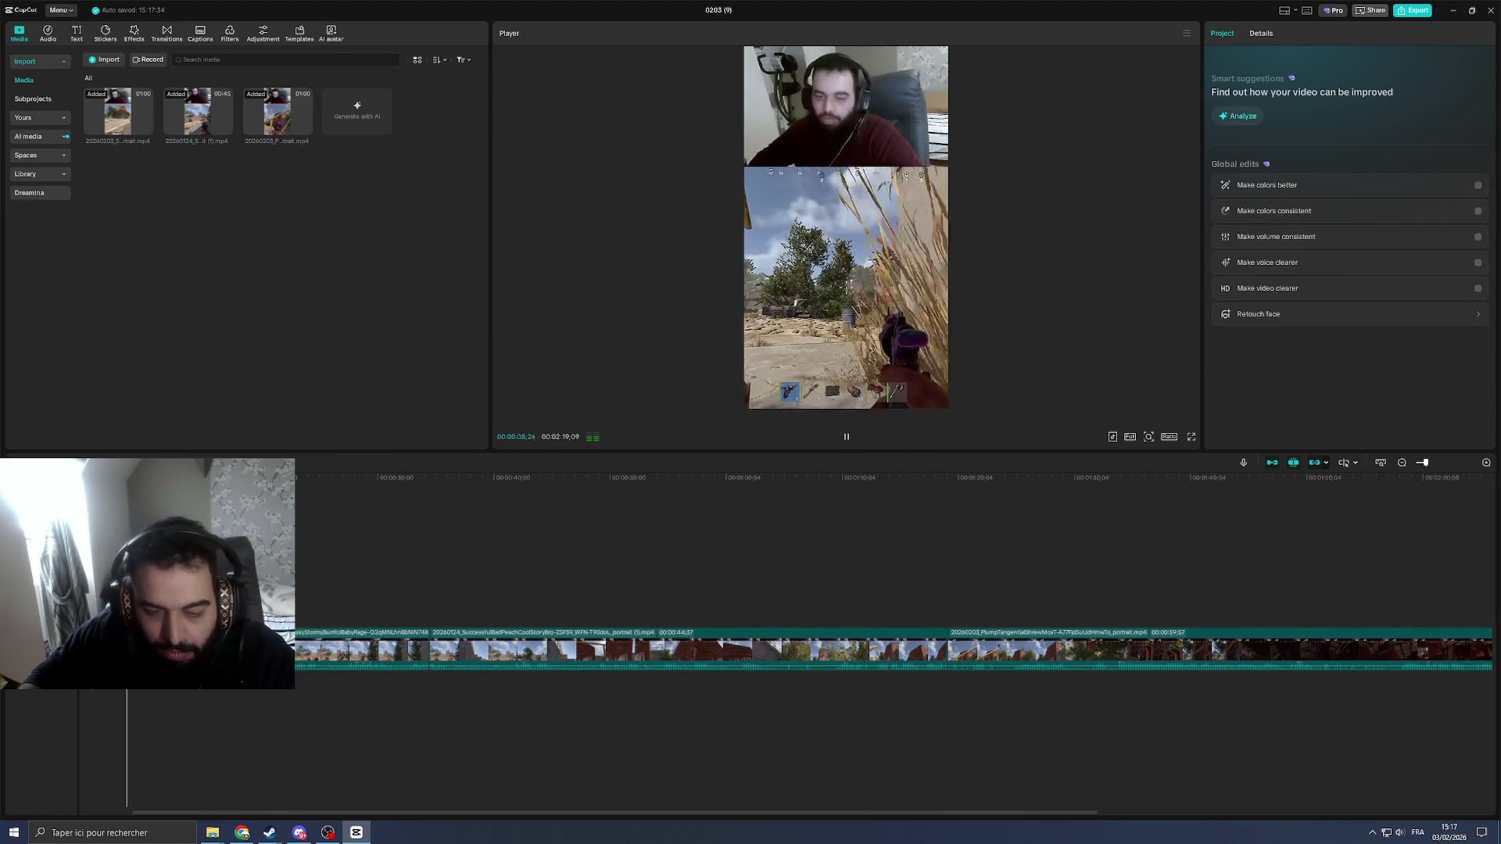
scroll(325, 798, "up", 2)
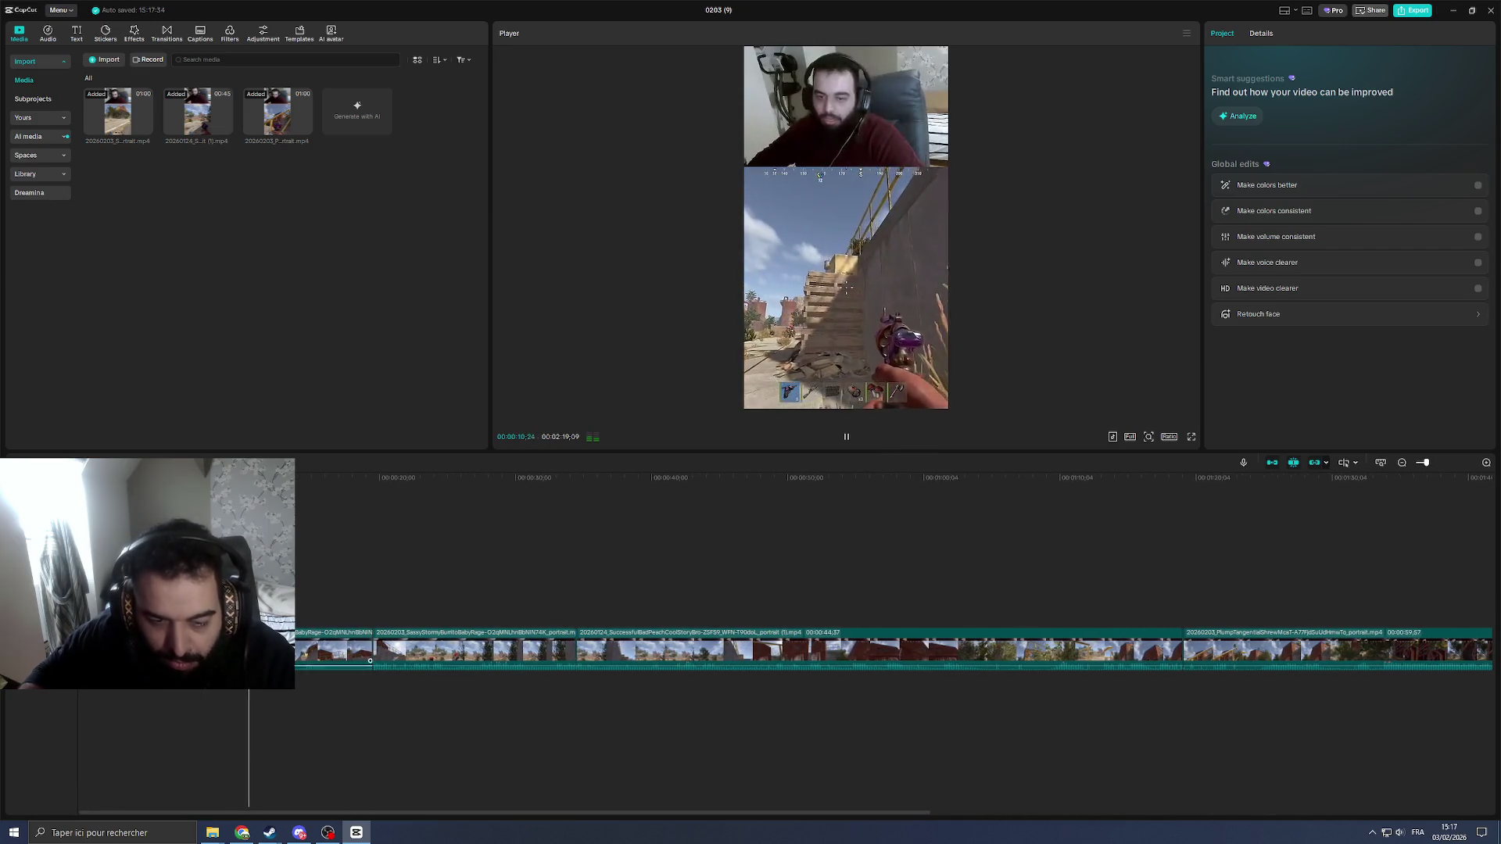
left_click(297, 647)
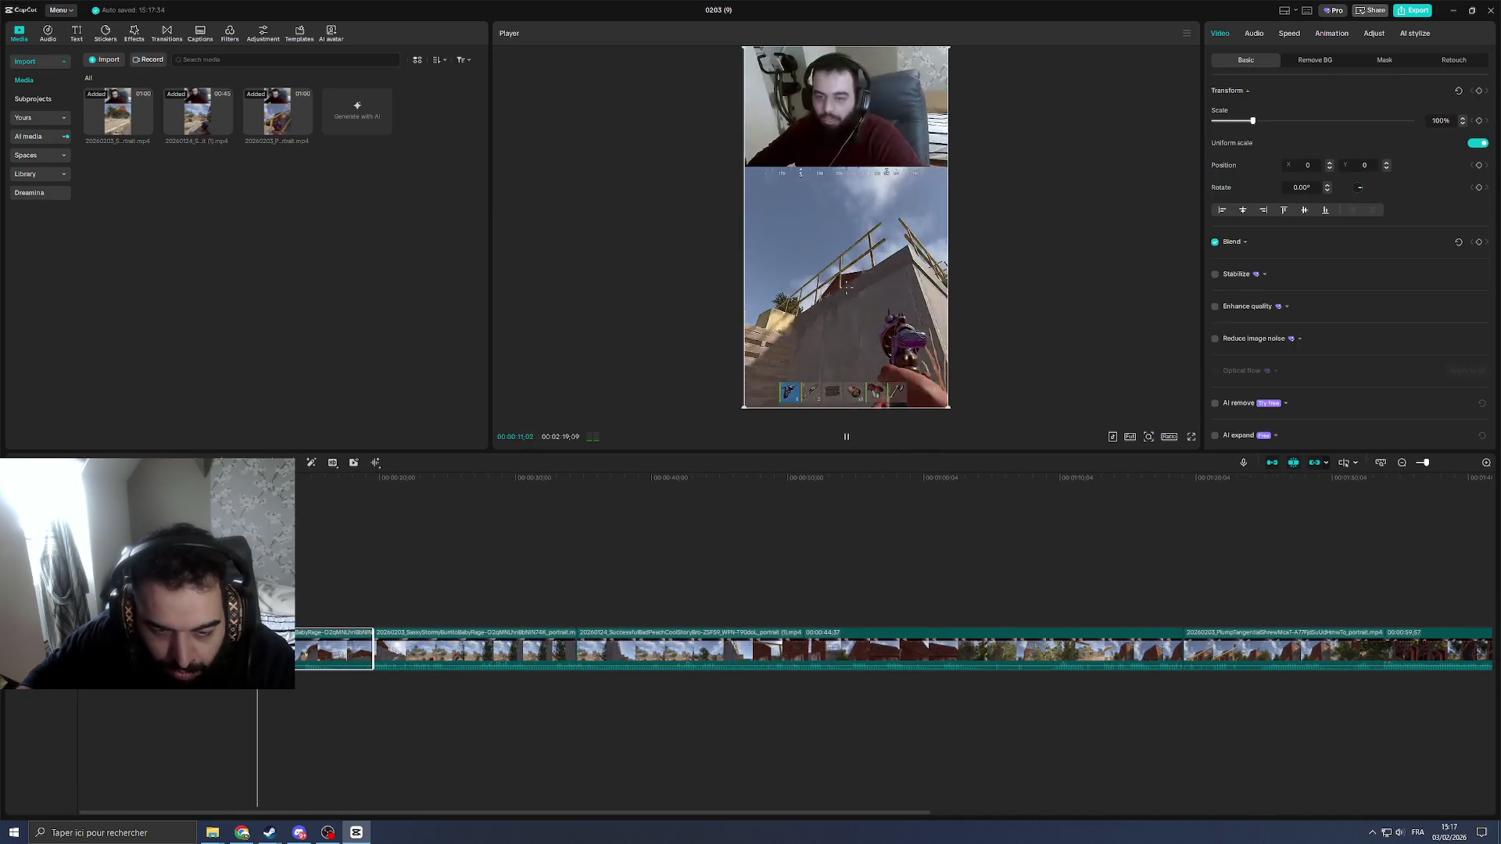
left_click_drag(254, 511, 340, 511)
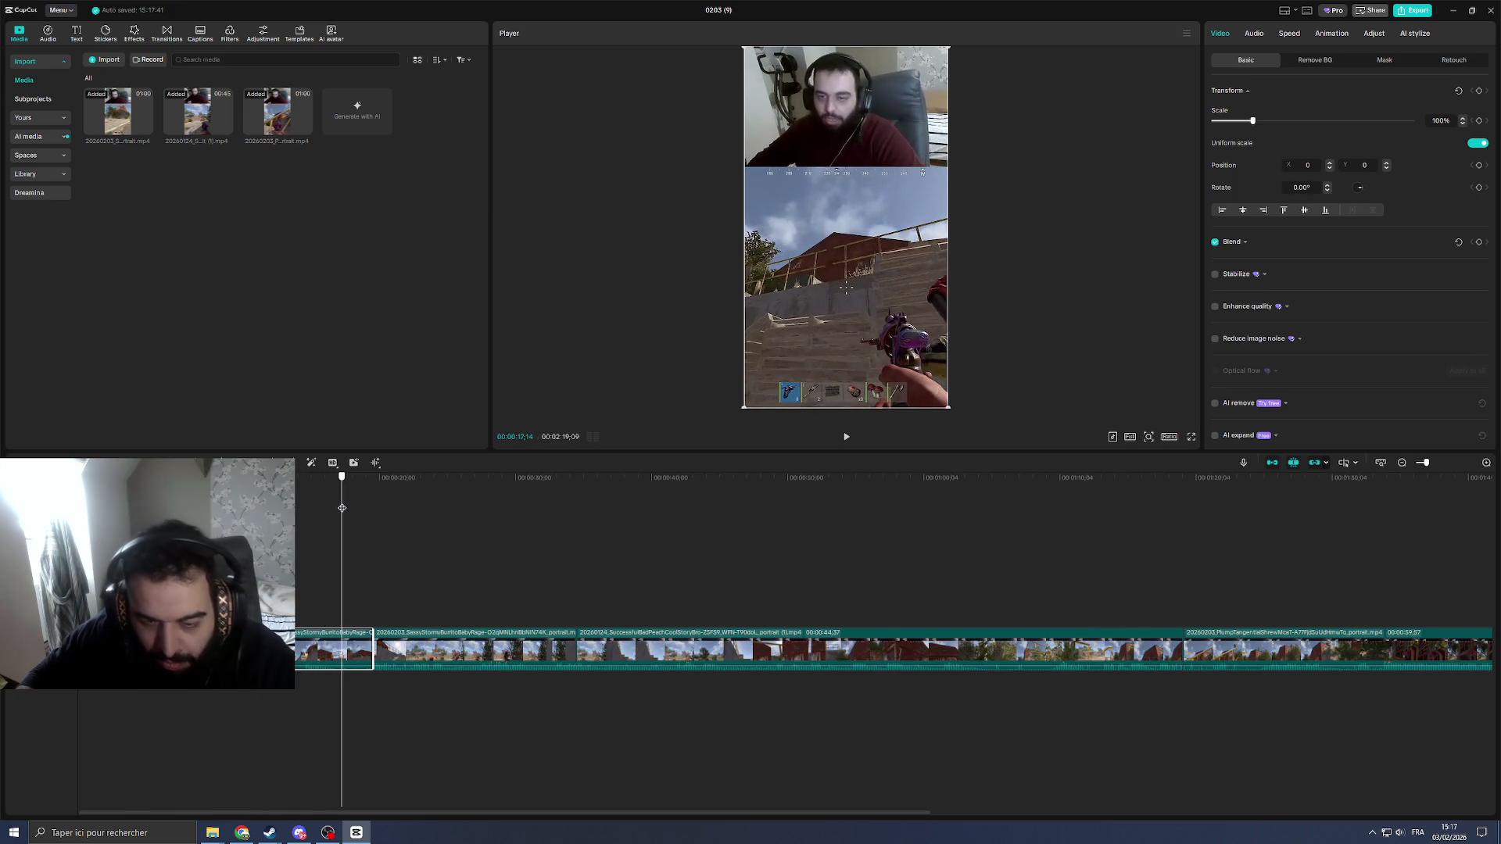
key("Delete")
key("space")
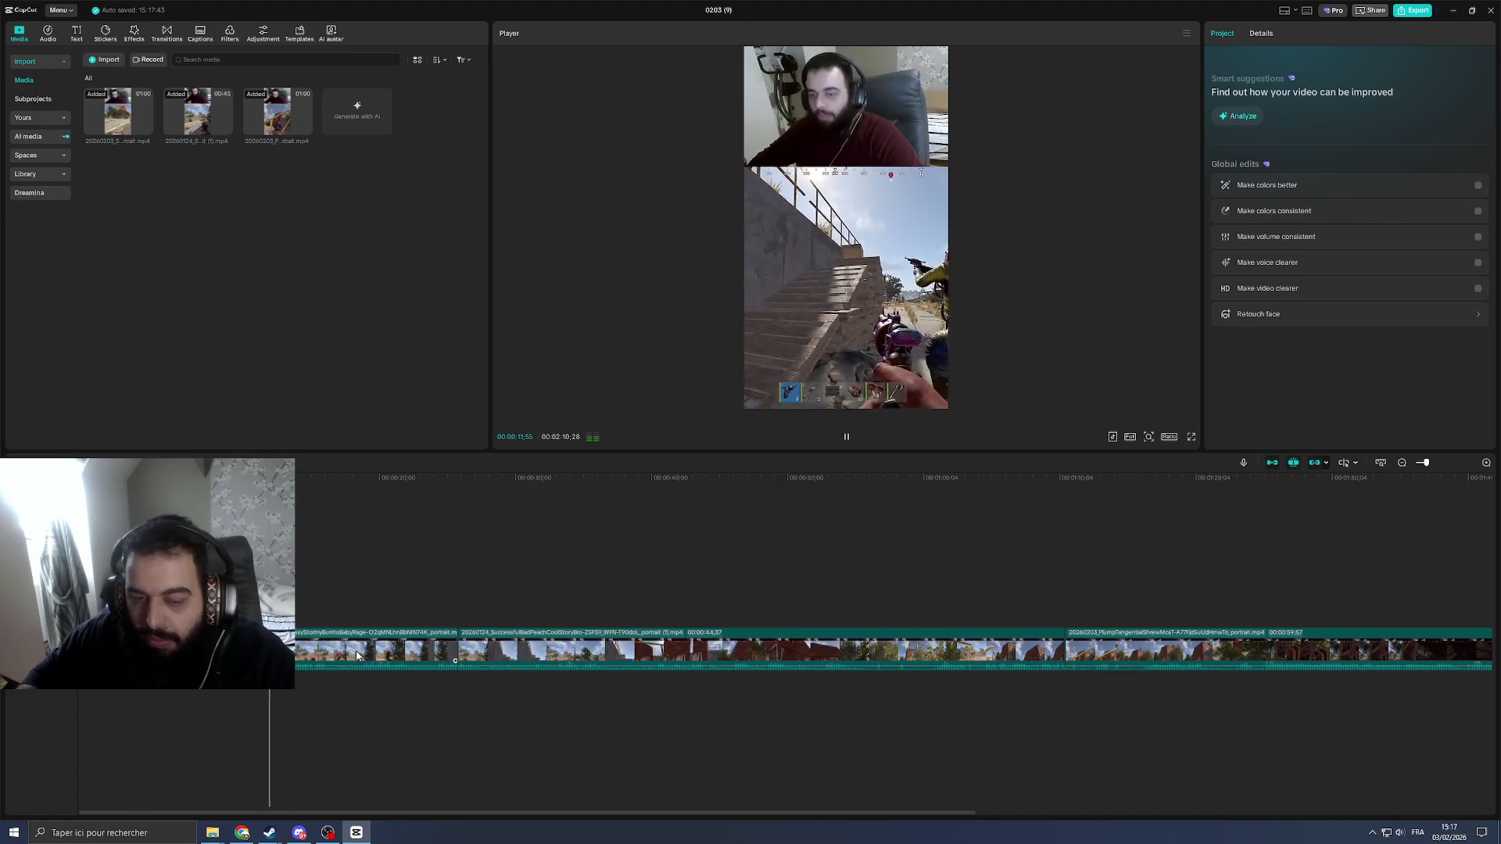
Step: Cut out the short stretch between 16 and 18 seconds and replay to check
left_click(406, 655)
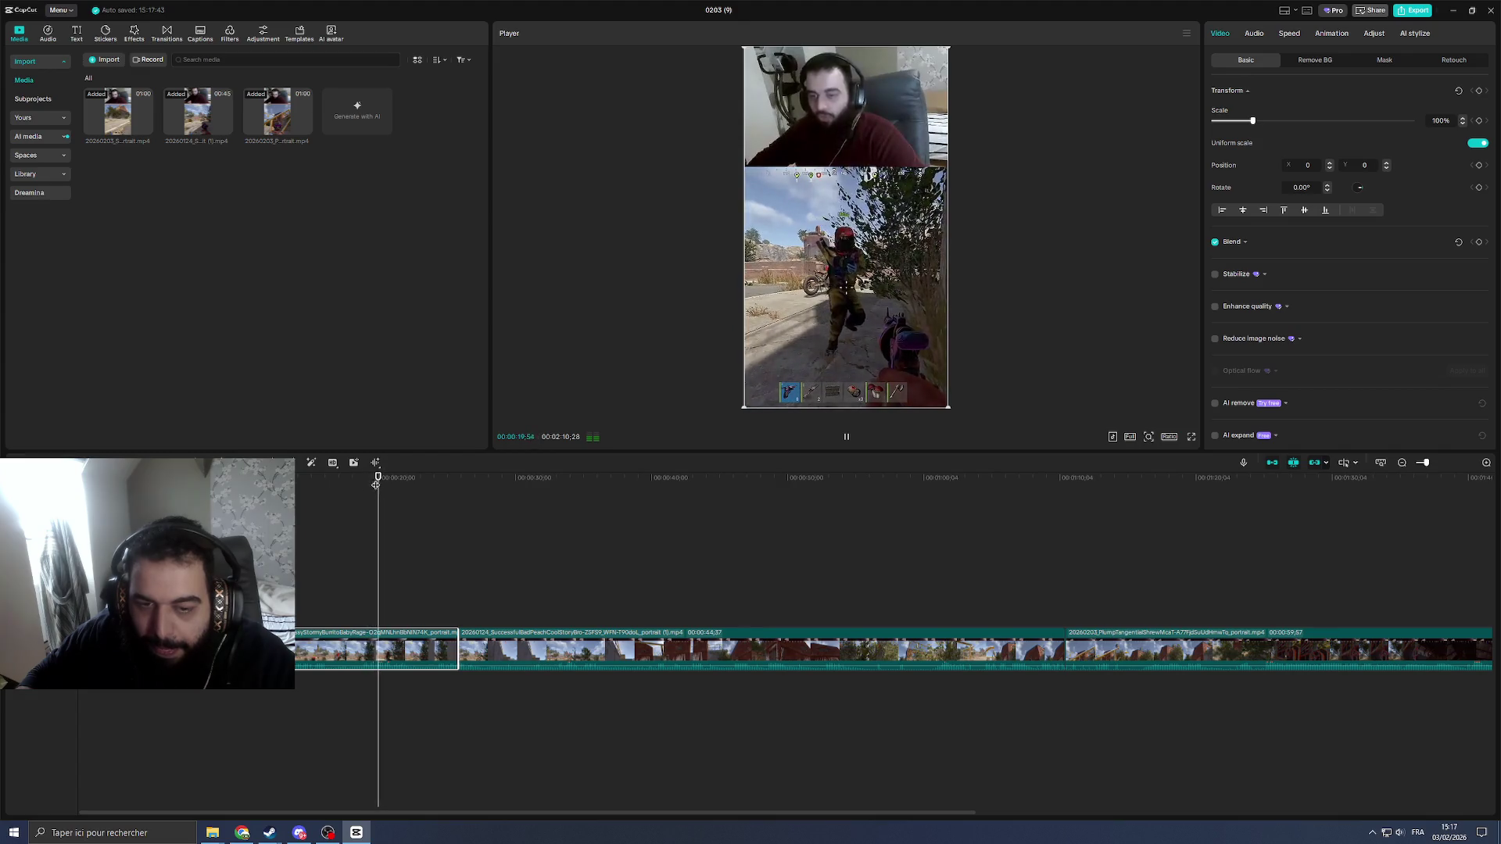
left_click_drag(375, 485, 326, 532)
key("ctrl+b")
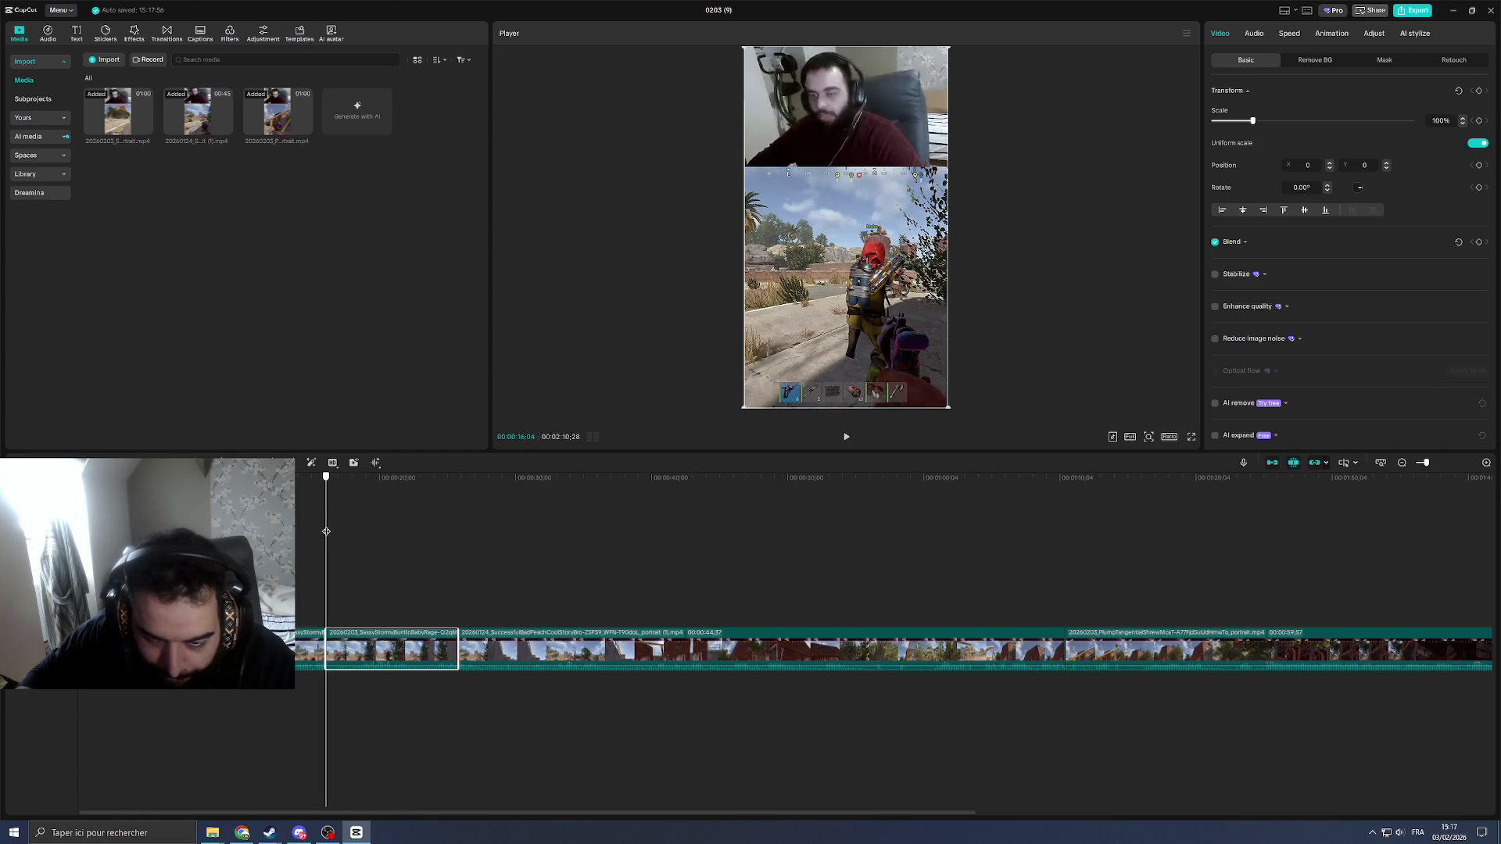
key("space")
key("ctrl+b")
left_click(340, 647)
key("Delete")
left_click(308, 605)
key("space")
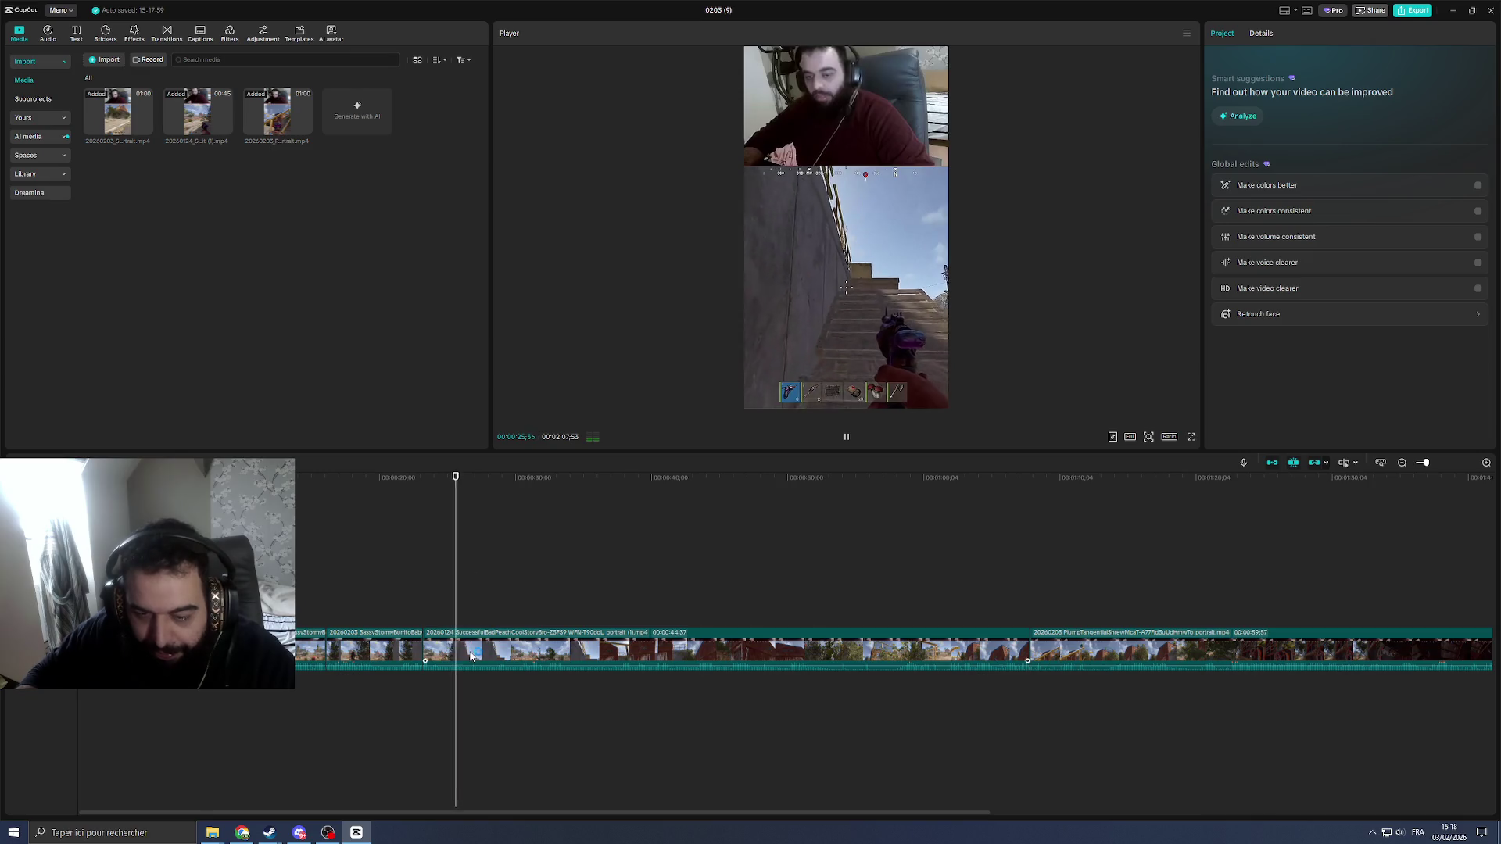
Step: Split the middle clip at 29 seconds and delete the unwanted segment, undoing a stray split
left_click(471, 656)
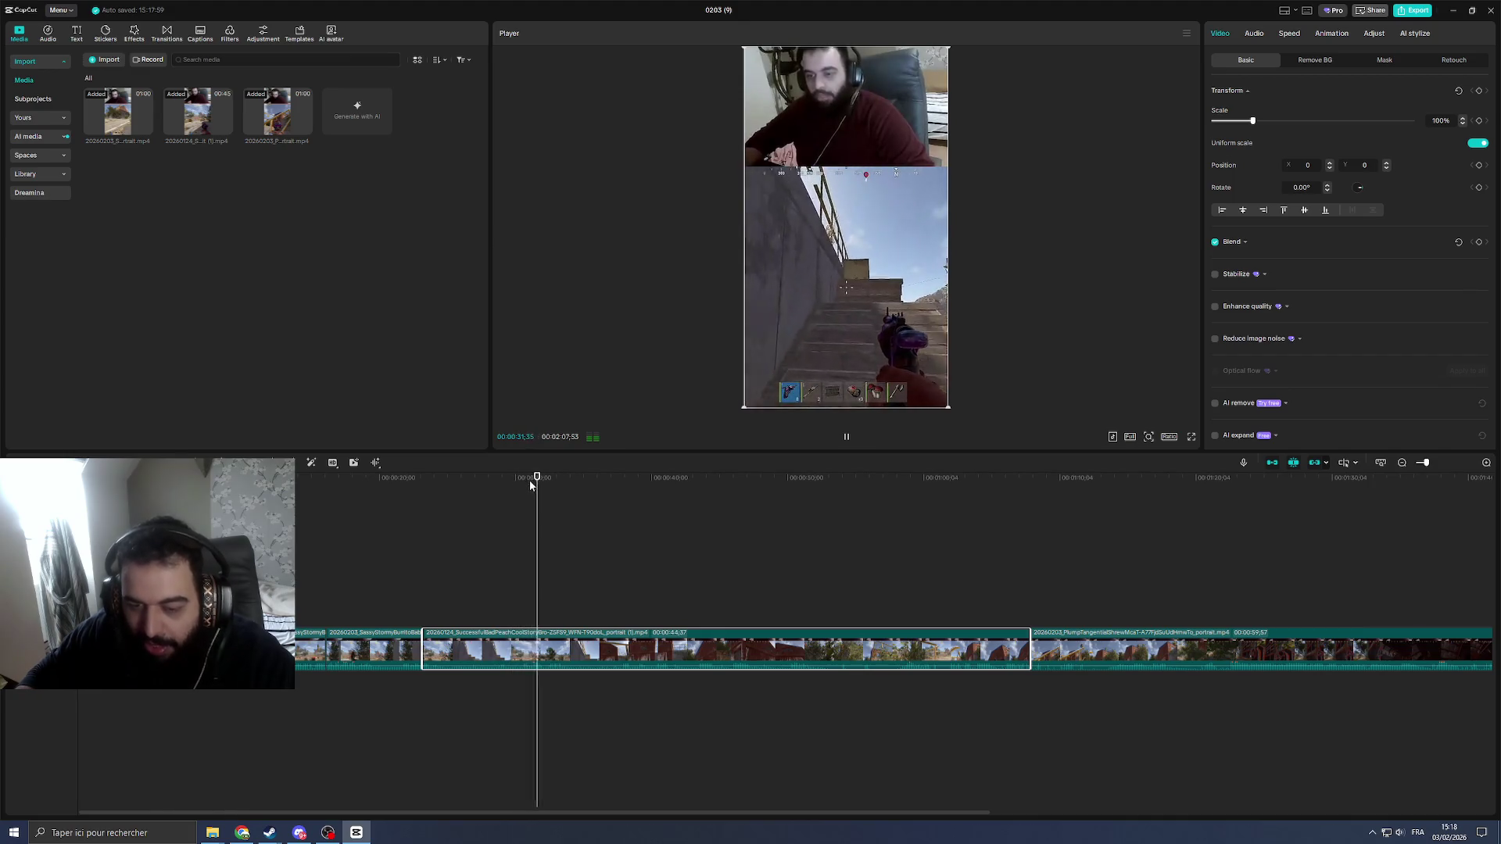
left_click_drag(540, 478, 524, 503)
key("ctrl+b")
key("ctrl+z")
left_click_drag(517, 486, 502, 502)
key("ctrl+b")
key("space")
left_click(466, 644)
key("Delete")
left_click(412, 604)
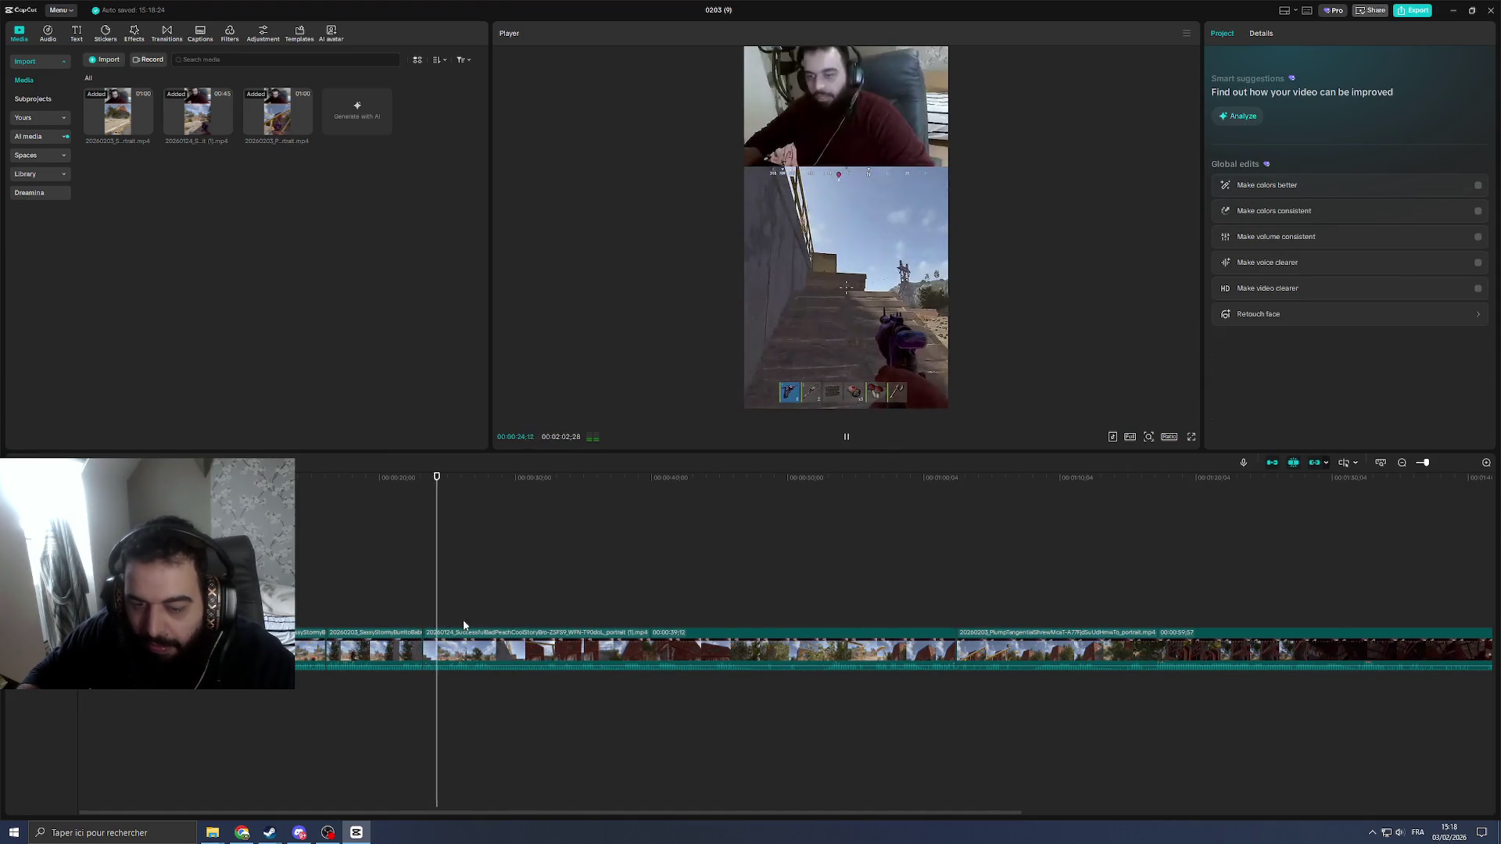
scroll(474, 599, "up", 2)
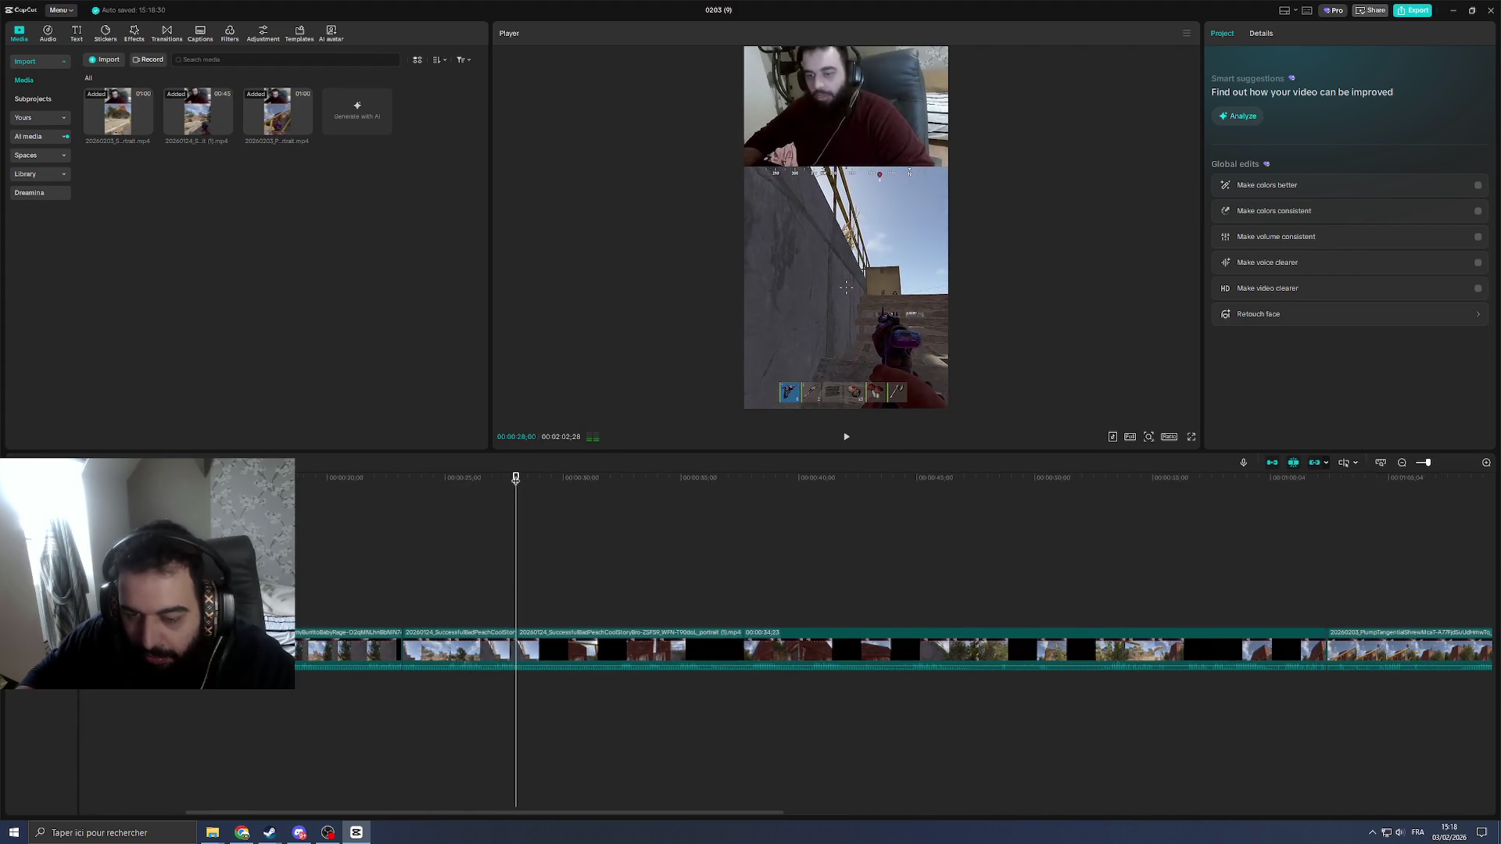
key("ctrl+z")
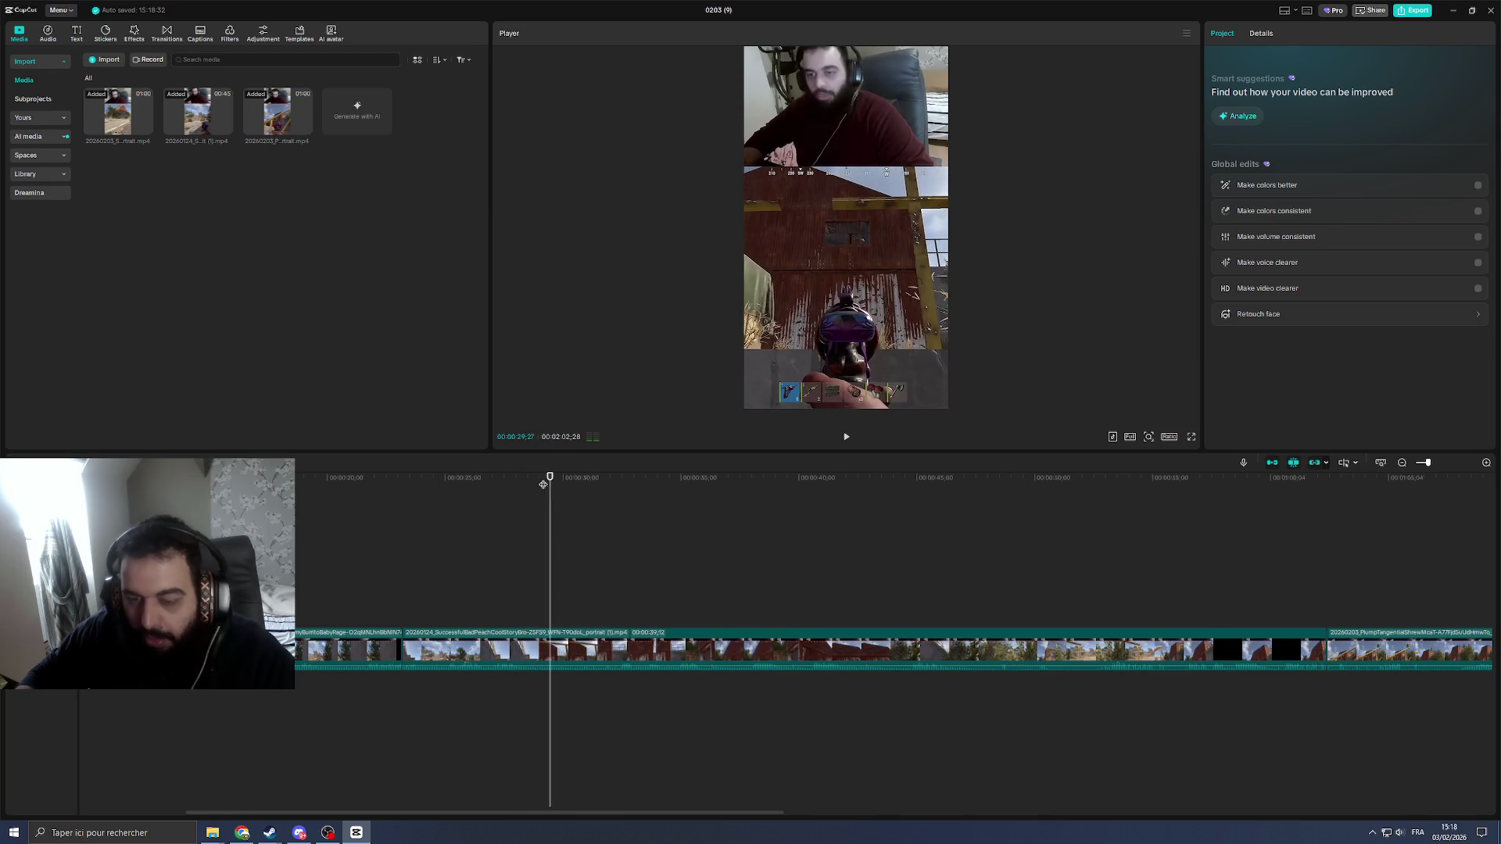
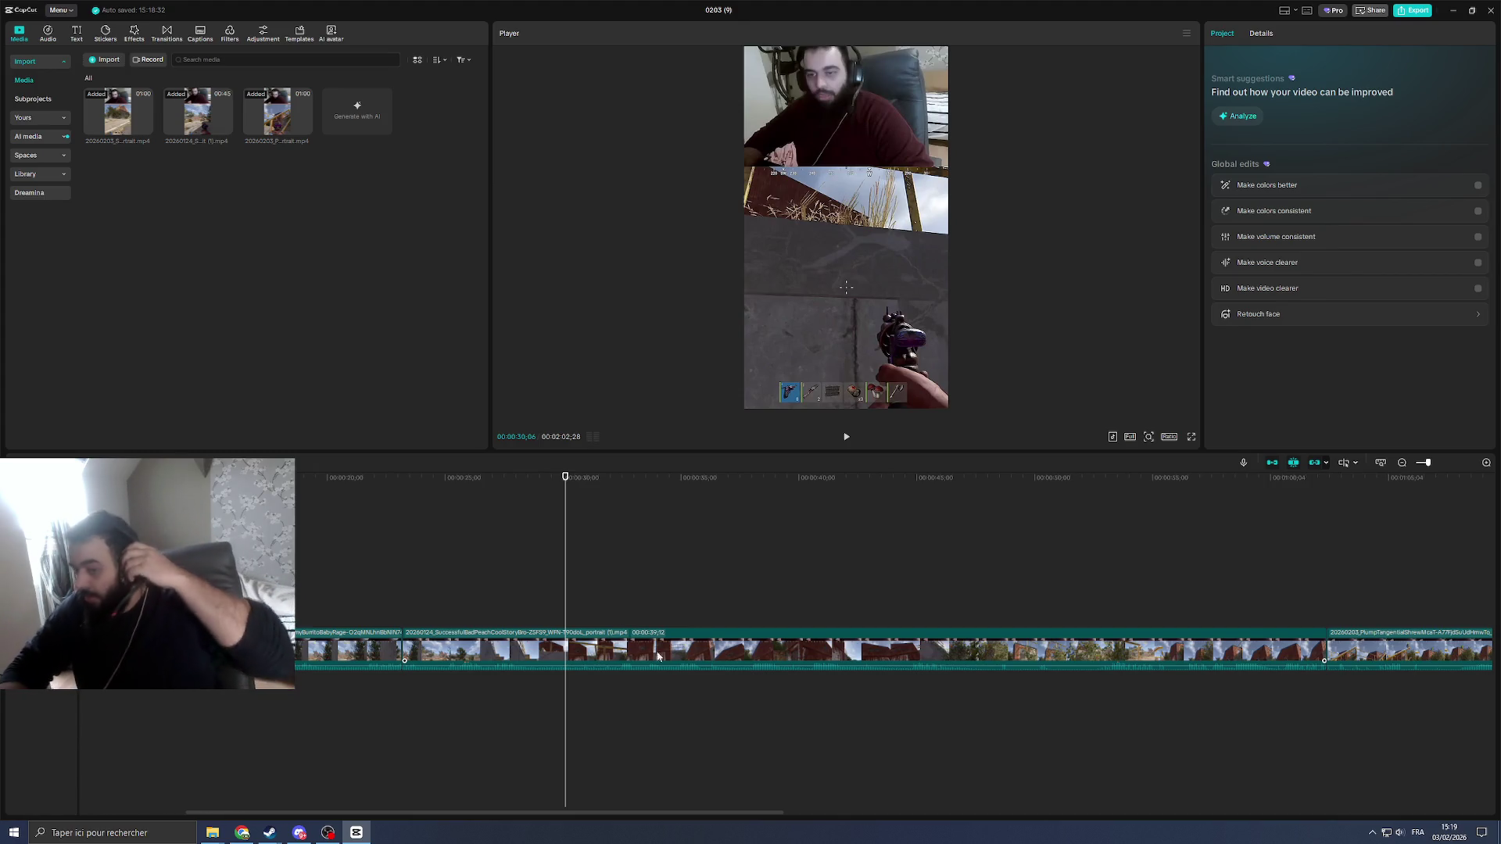
Step: Review the footage, split the middle clip near 00:00:26:59 and trim footage before 00:00:32:35
key("space")
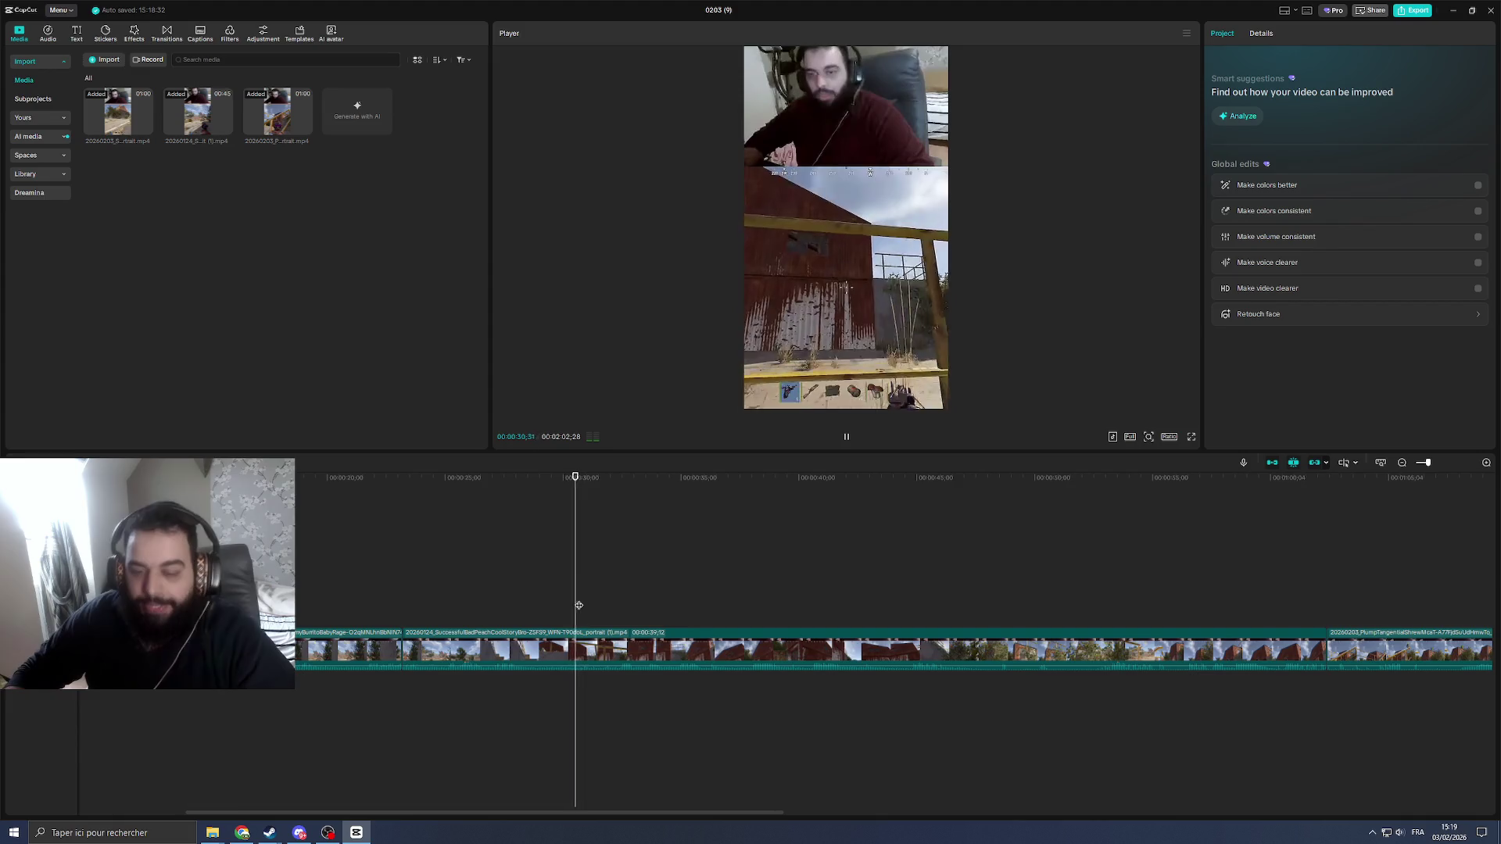
left_click(612, 647)
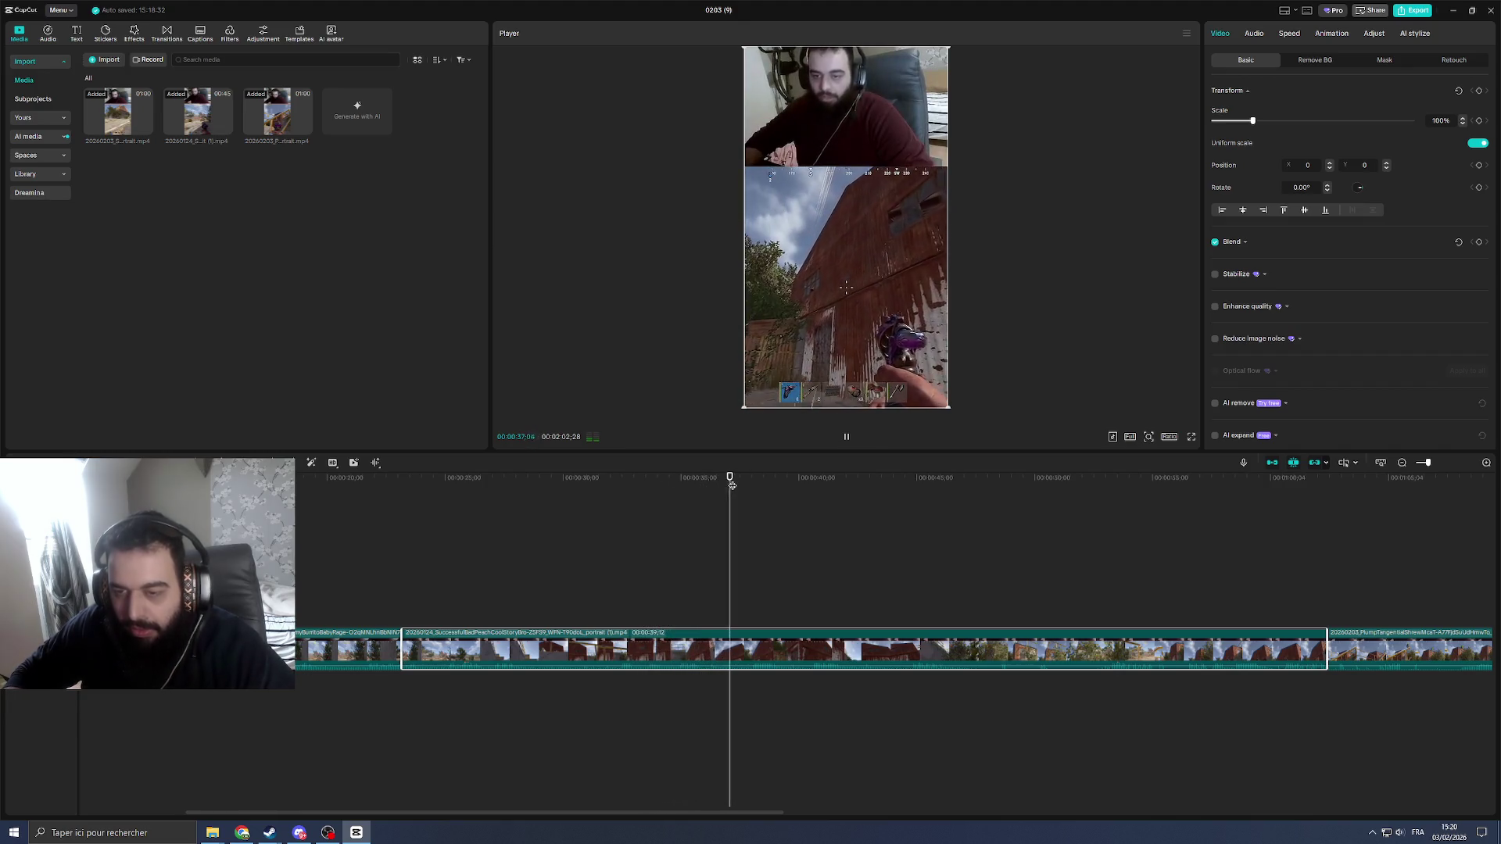
left_click(492, 549)
key("space")
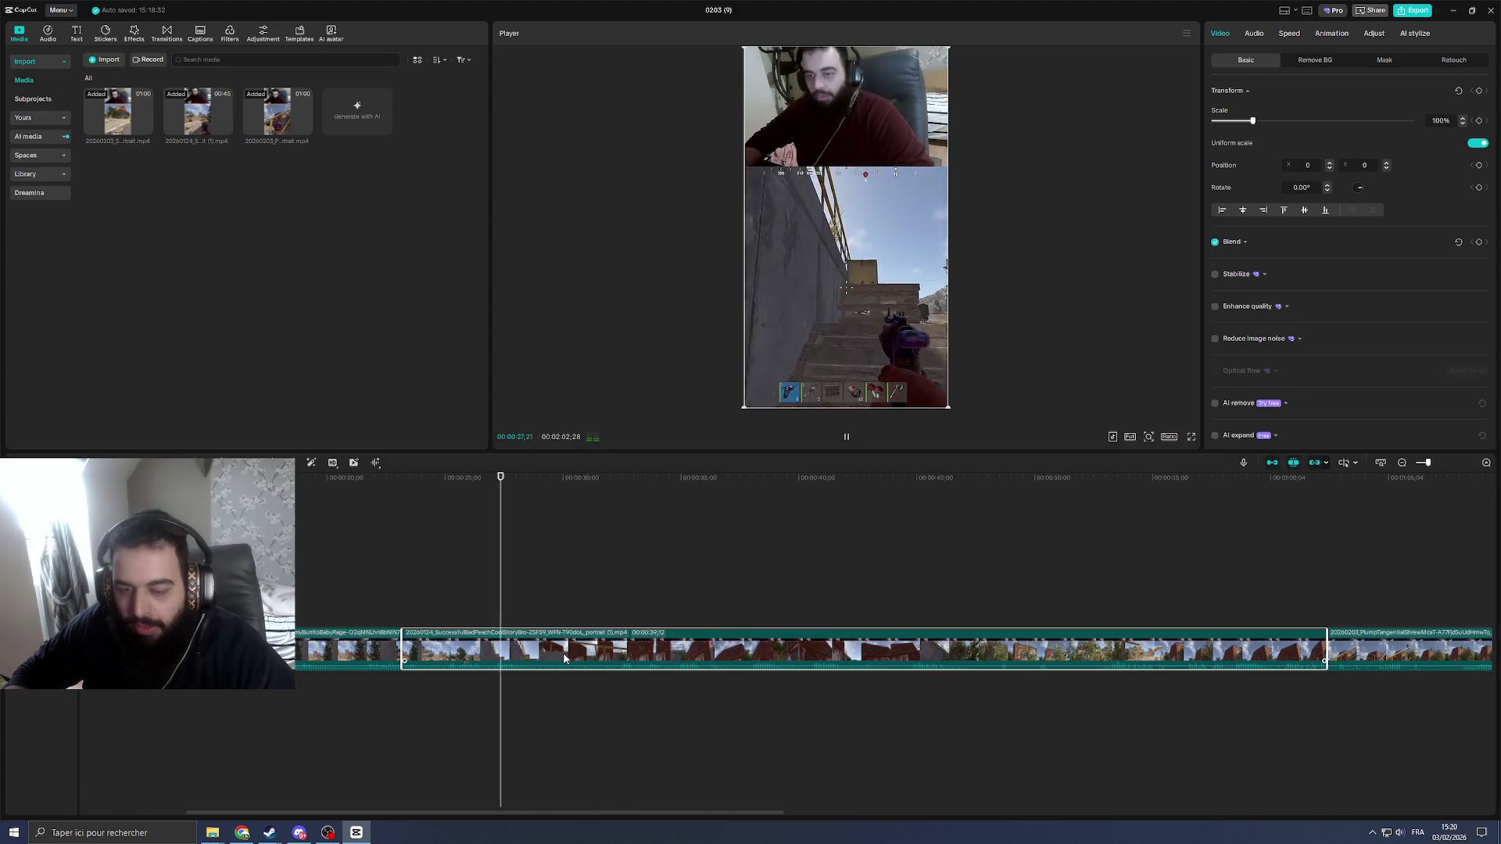
key("ctrl+b")
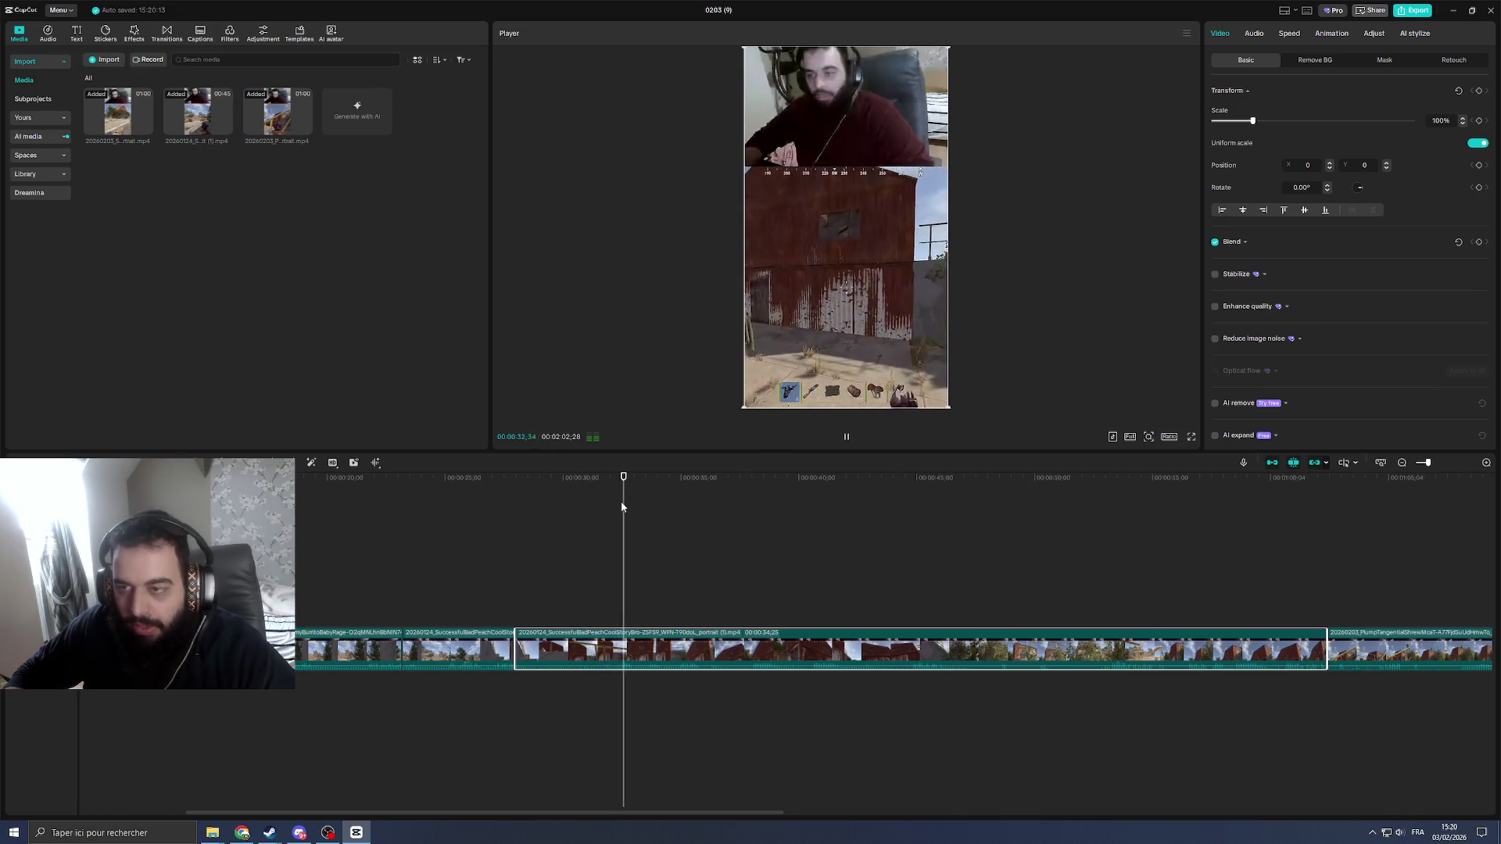
left_click(623, 498)
key("q")
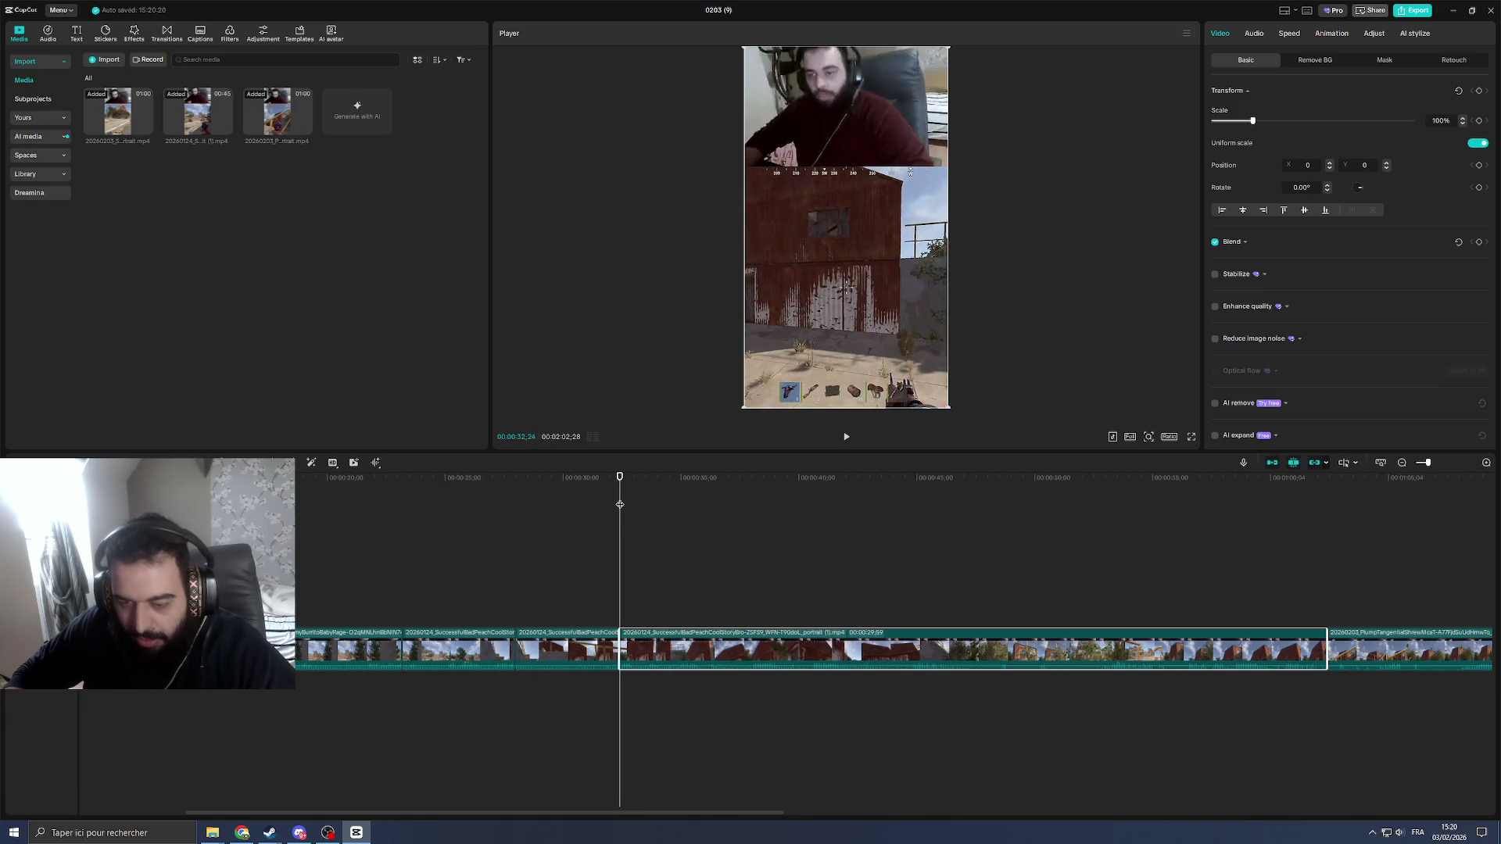
Step: Split the clip at 00:00:30:10 and 00:00:36:03 and delete the piece between the cuts
left_click(497, 614)
key("space")
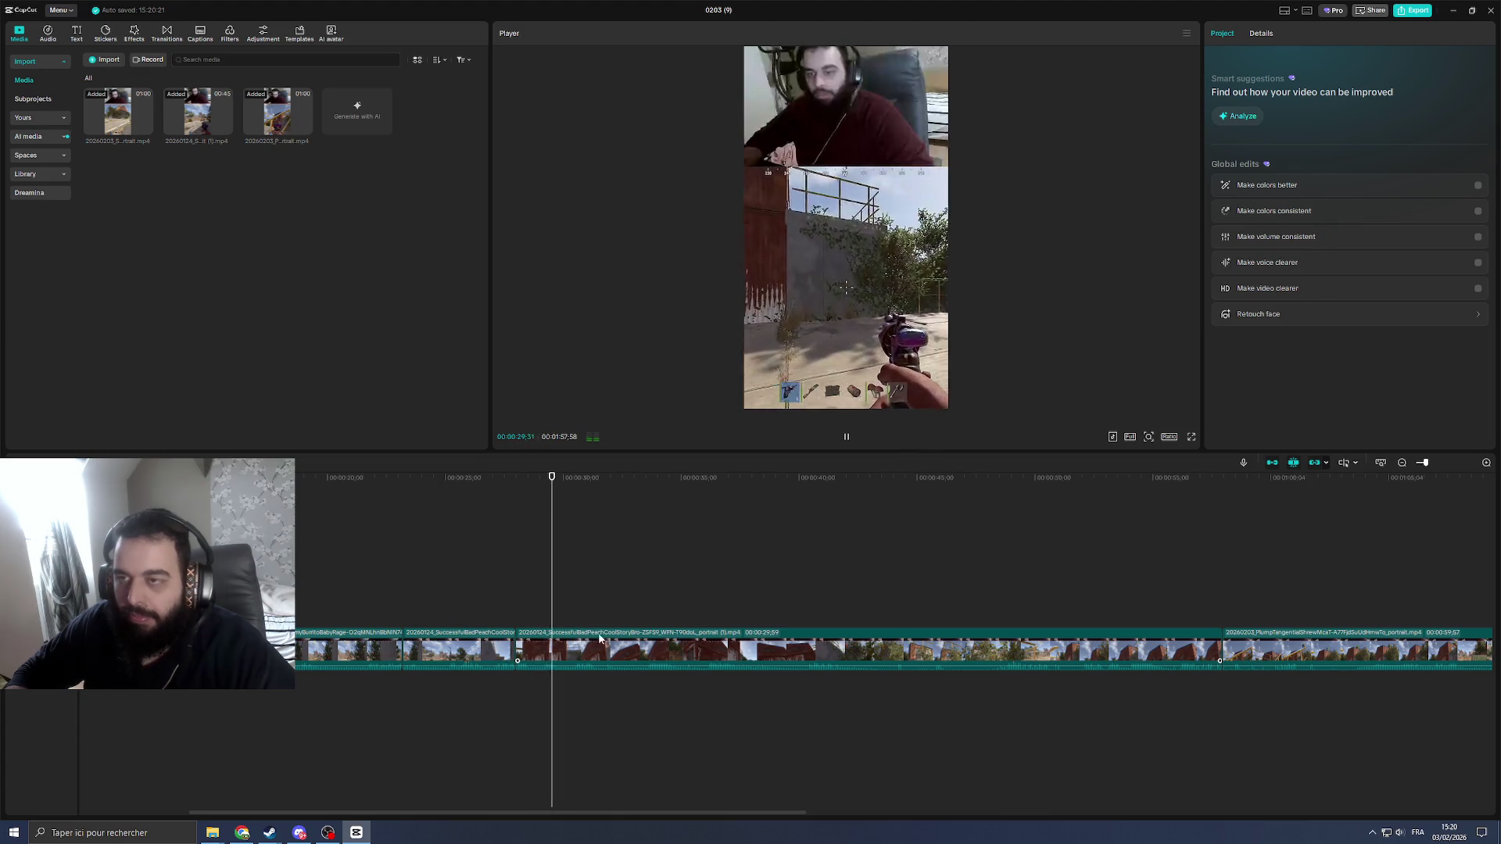
key("space")
key("ctrl+b")
key("space")
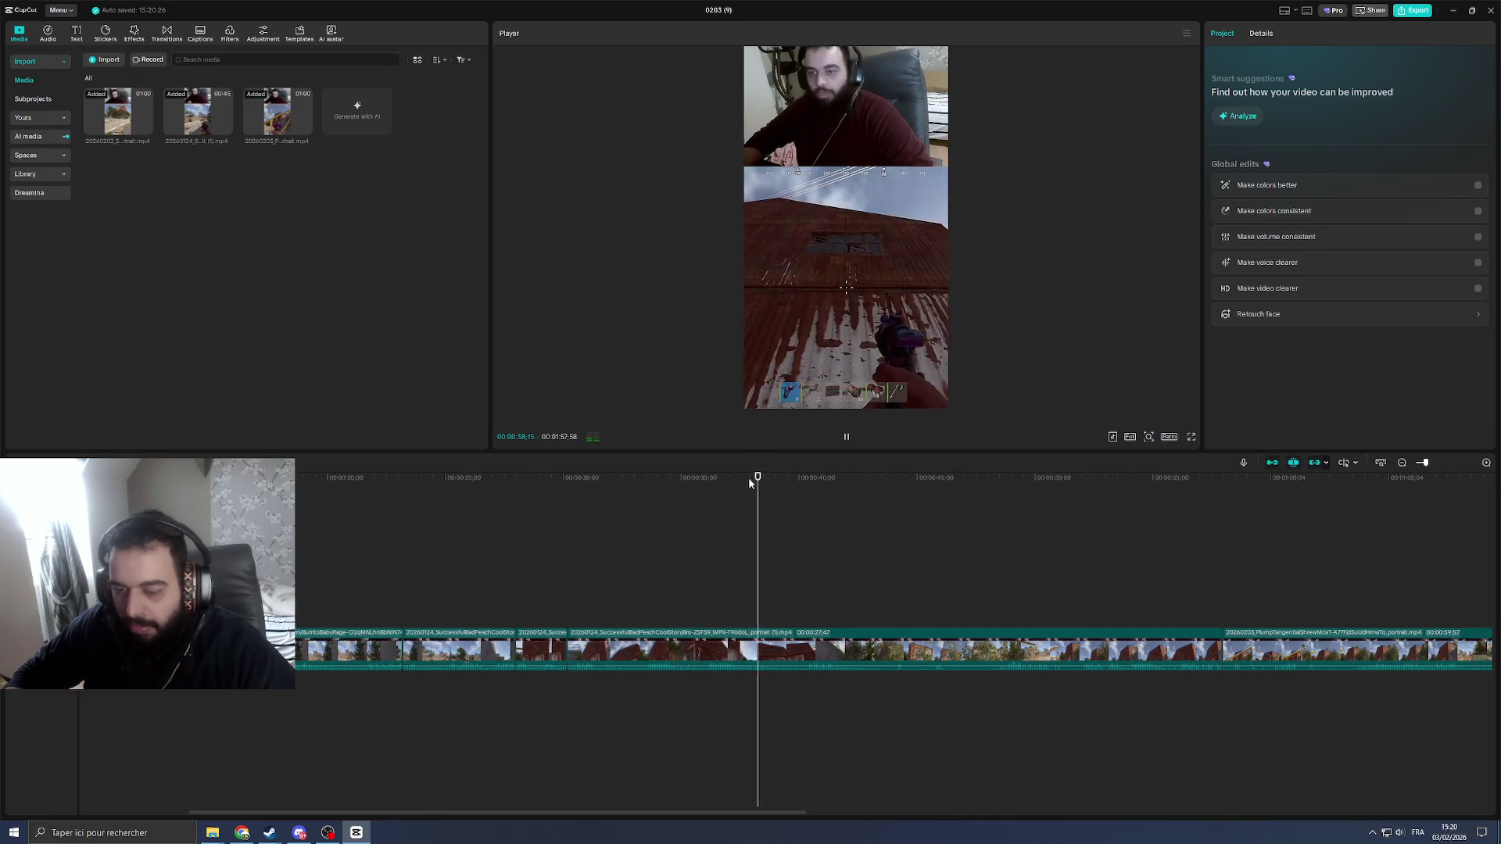
left_click(706, 477)
key("ctrl+b")
left_click(618, 648)
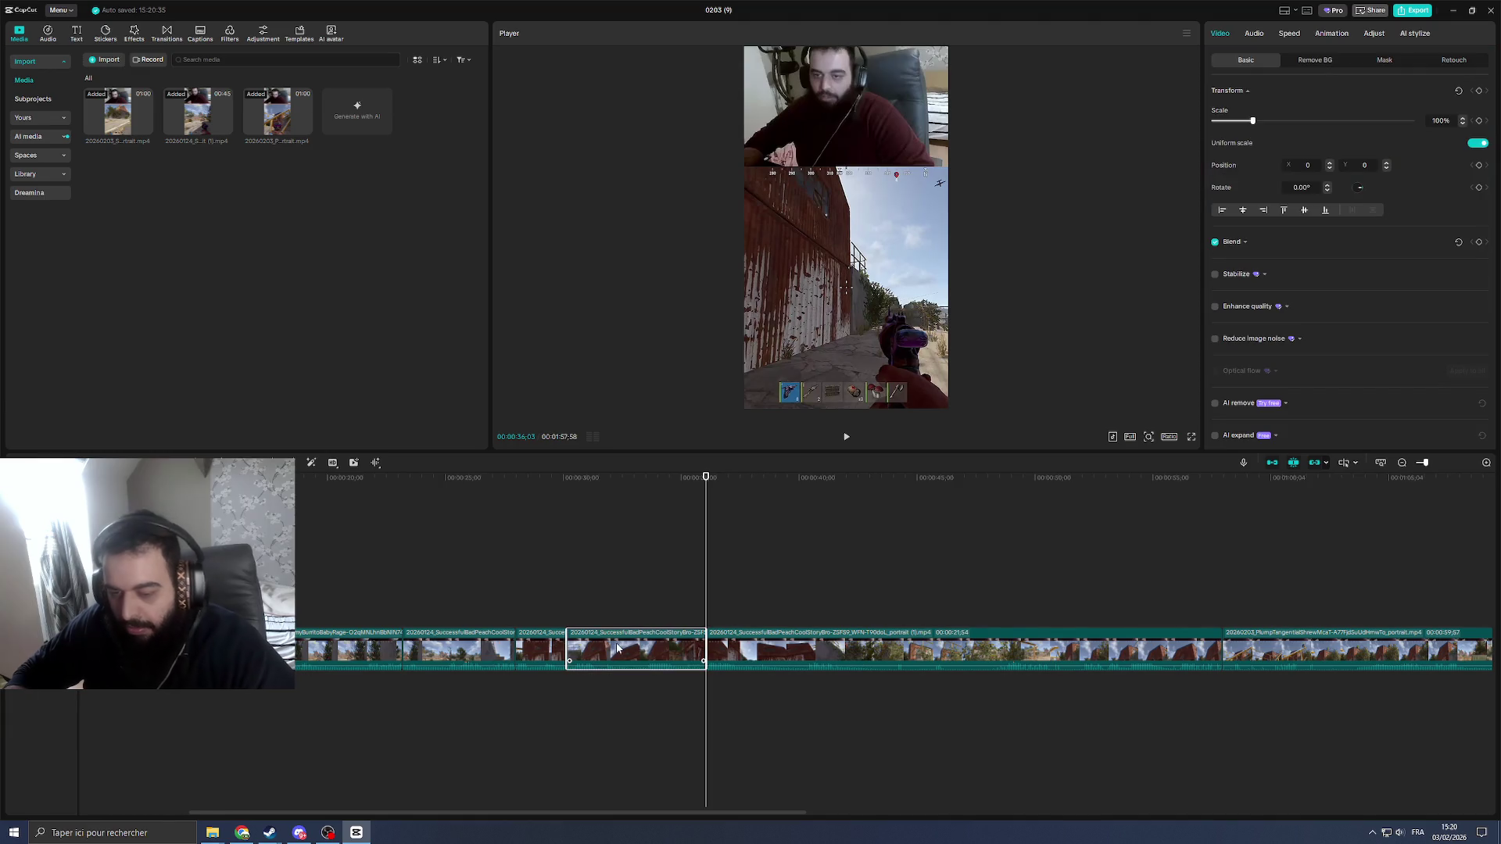
key("Delete")
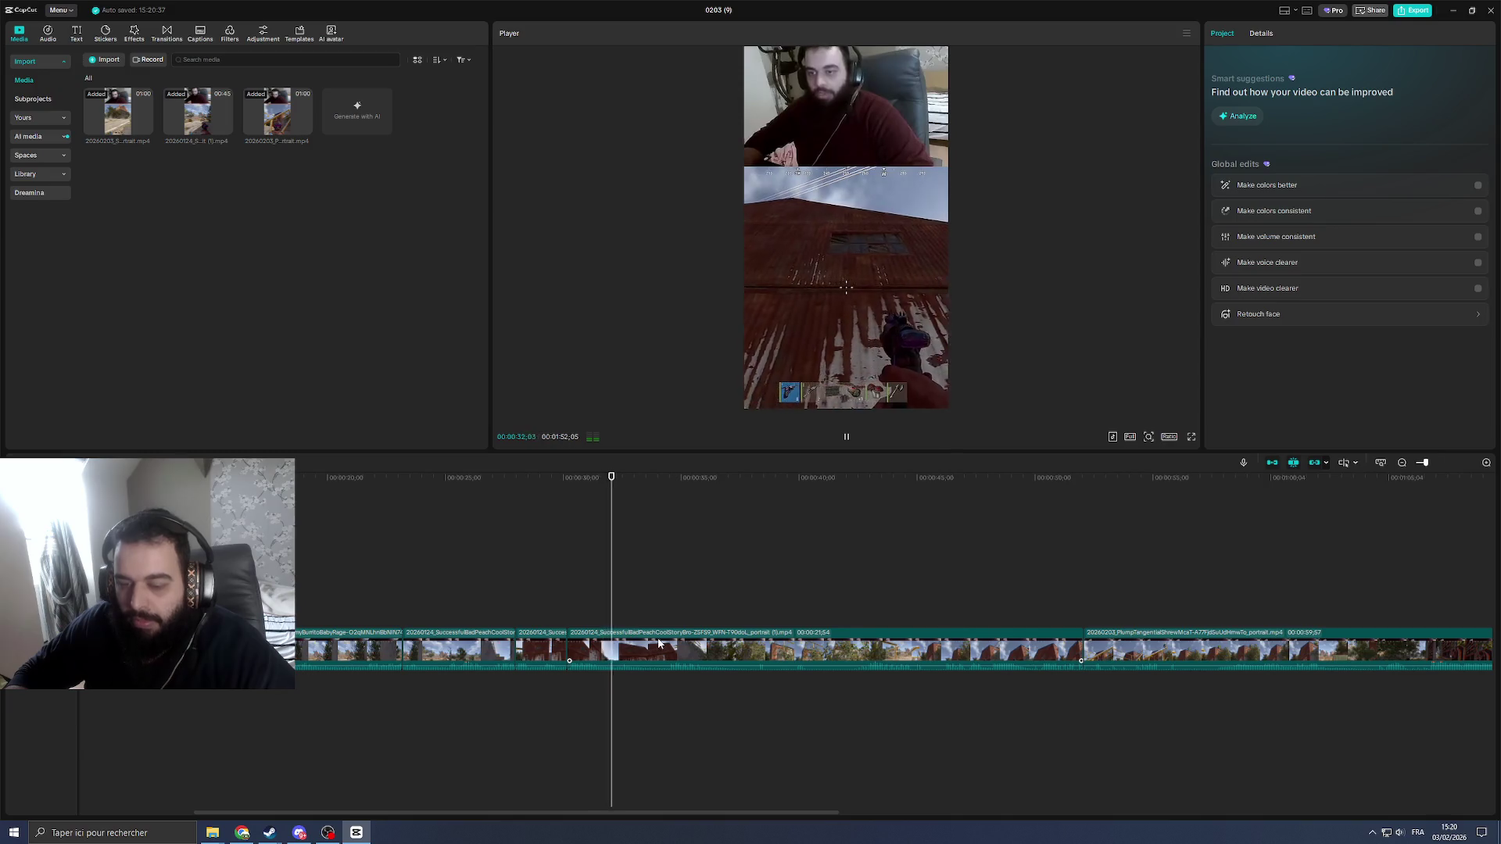
Step: Split the middle clip at 00:00:34:35, delete the short piece and replay the cut
left_click(719, 655)
mouse_move(694, 539)
left_mouse_down()
mouse_move(596, 539)
mouse_move(668, 543)
left_mouse_up()
key("ctrl+b")
Step: Split slightly earlier and trim the 00:00:16:11 clip's footage before 00:00:39:41
key("ctrl+b")
left_click(625, 639)
key("Delete")
left_click(583, 613)
key("space")
key("ctrl+b")
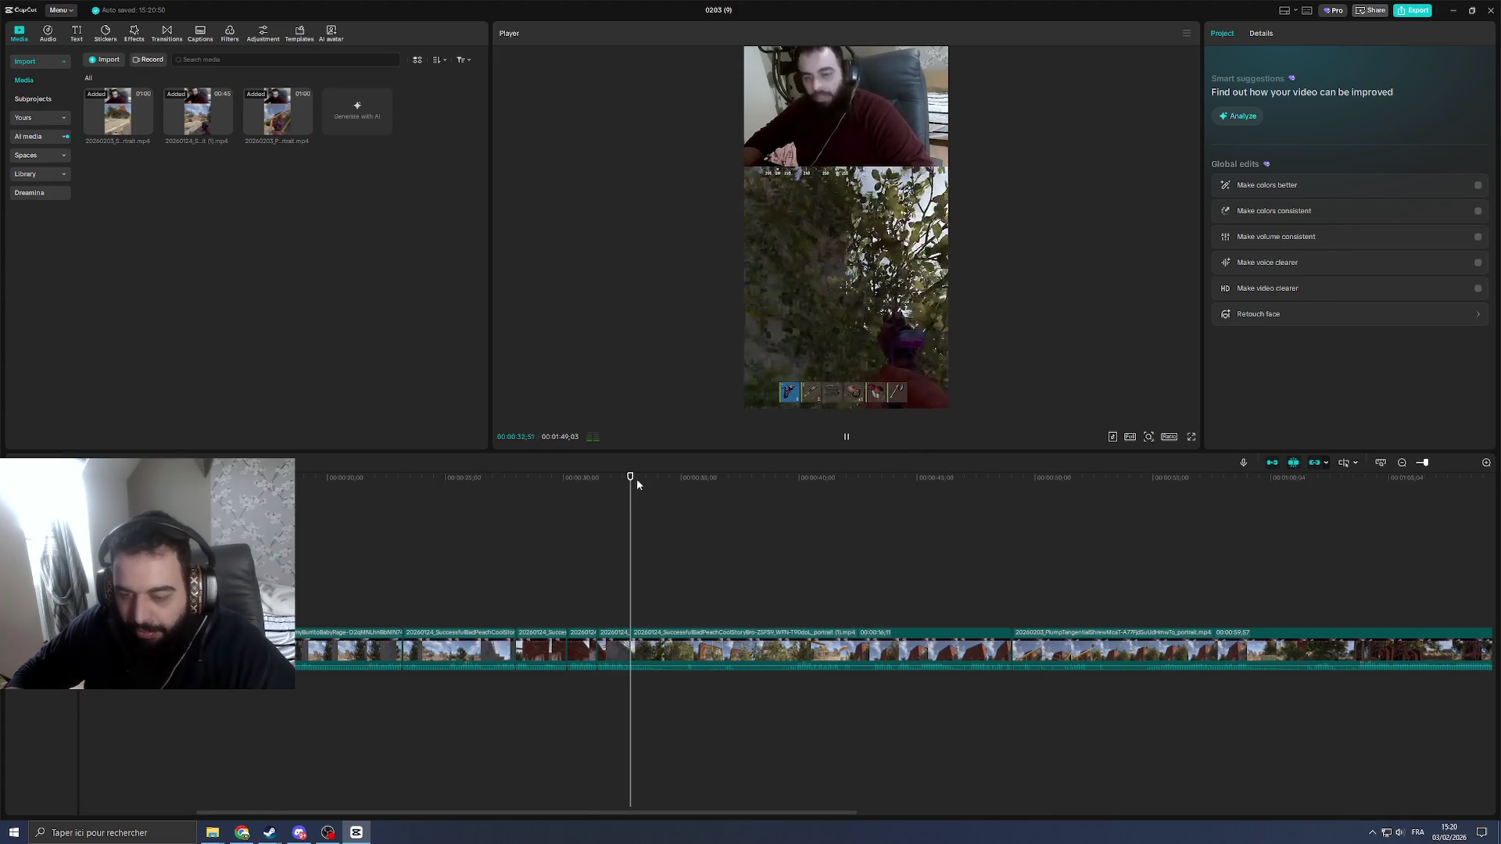
left_click(698, 647)
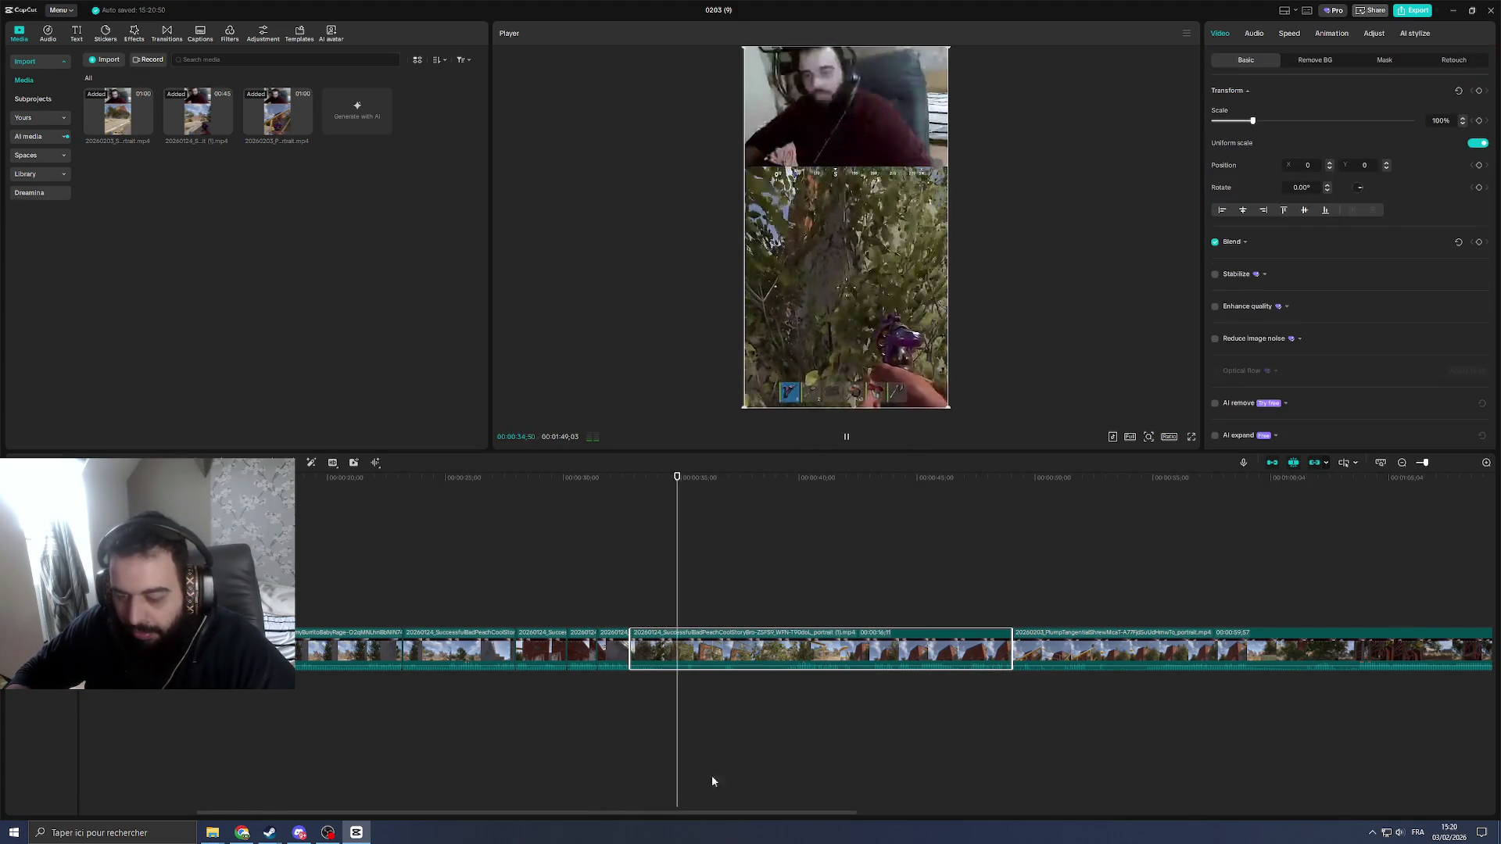
left_click_drag(700, 813, 752, 814)
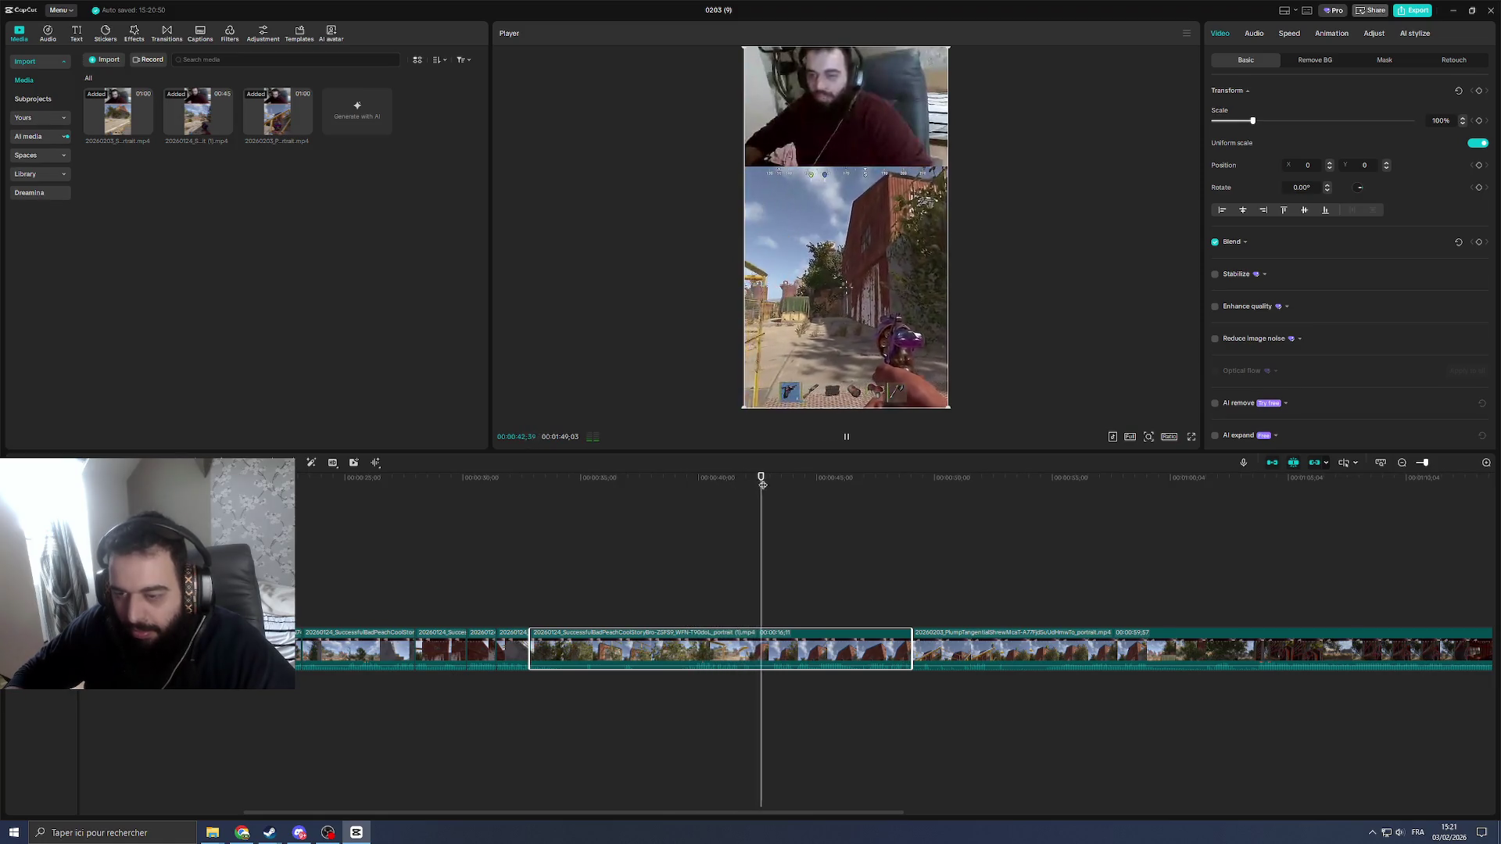
left_click(691, 520)
key("space")
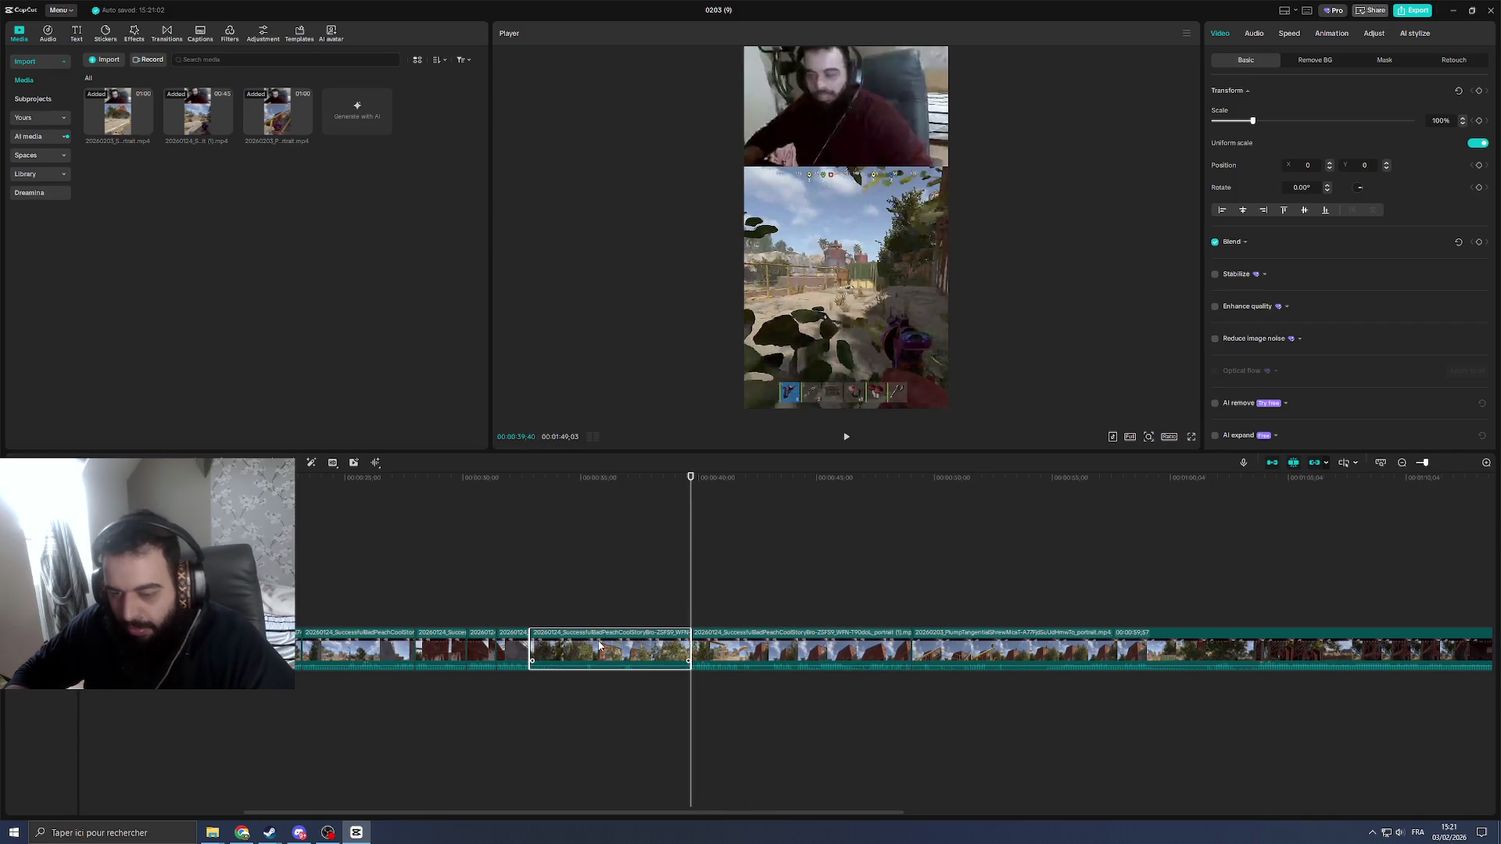
key("q")
left_click(527, 615)
key("space")
Step: Play through the middle clip, pausing at 00:00:44:04, and scroll the timeline right
left_click(622, 643)
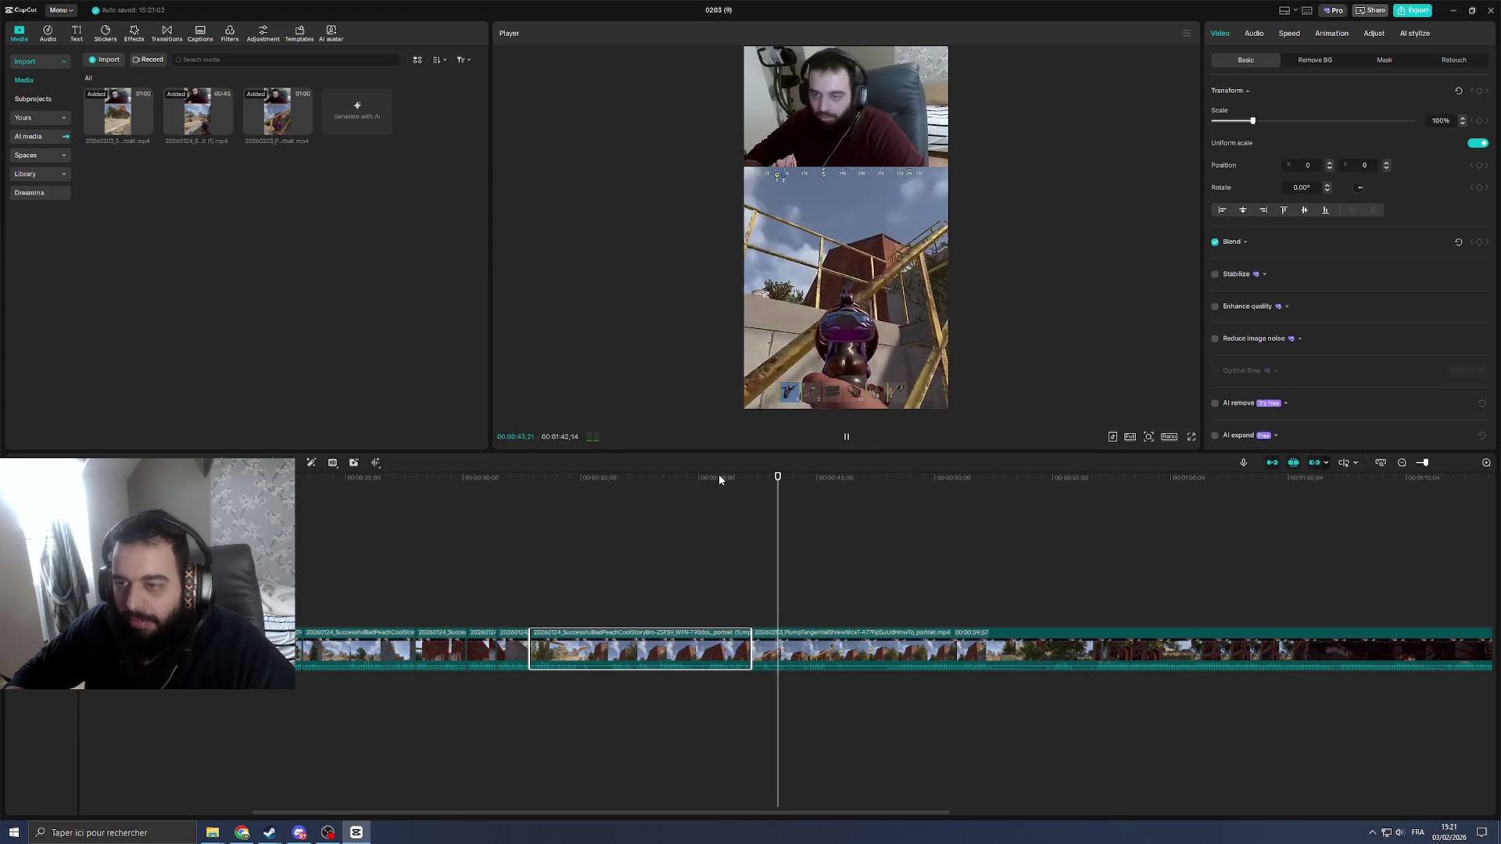
key("space")
key("space")
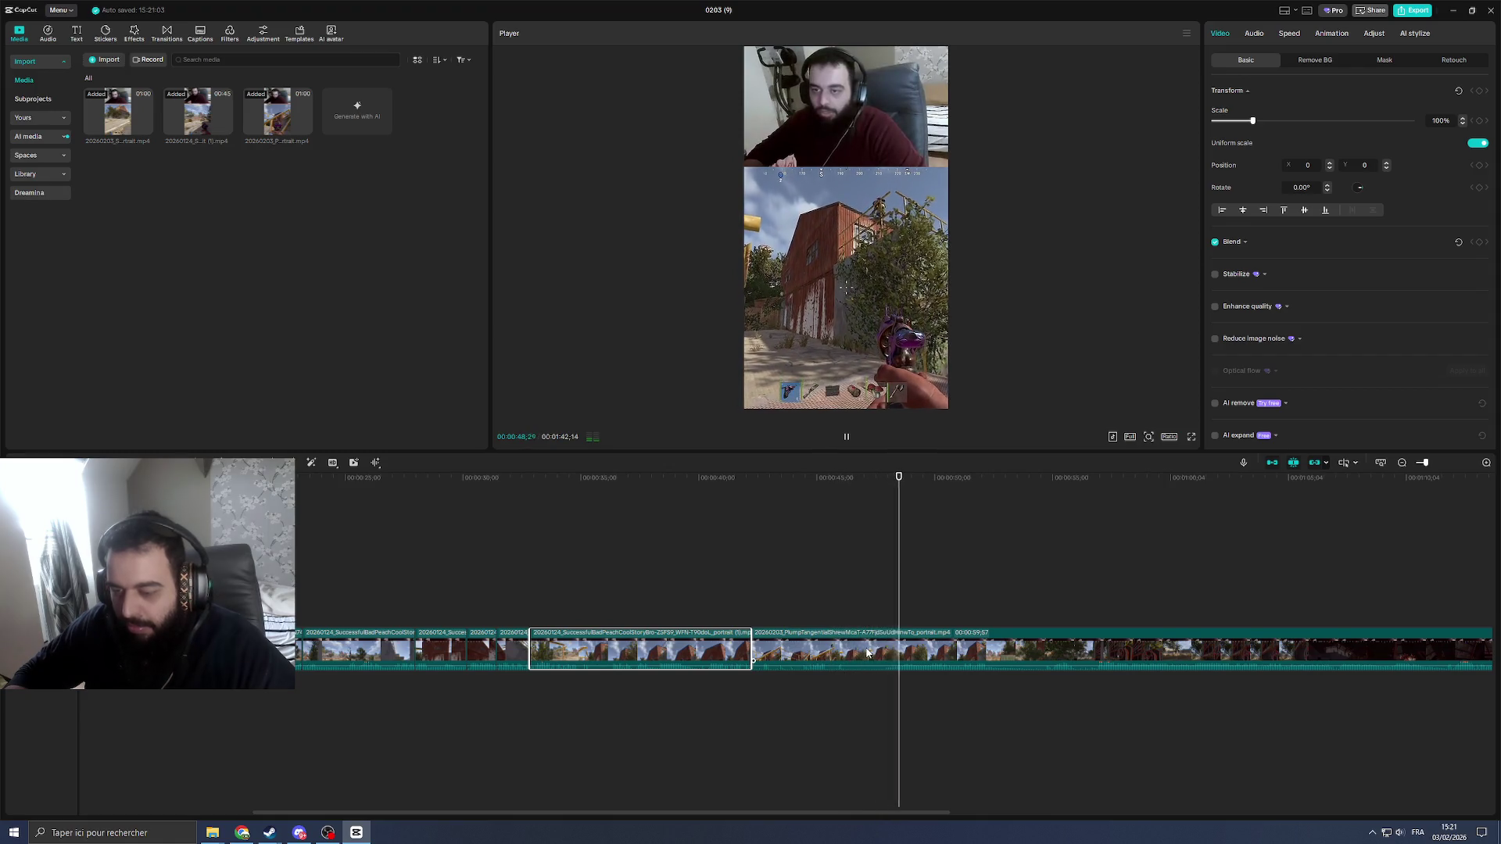
scroll(926, 783, "right", 5)
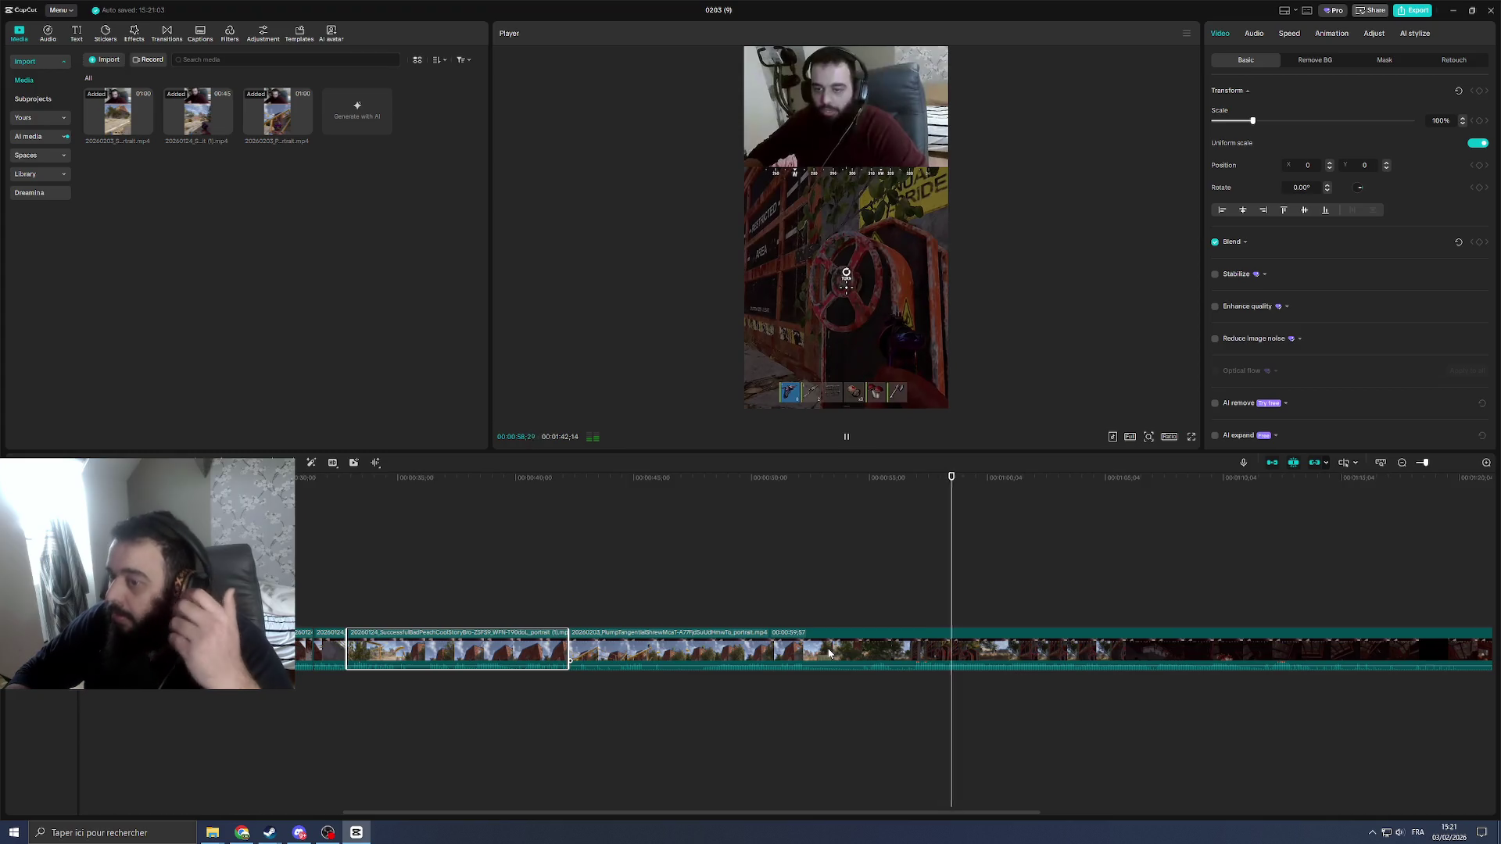
left_click_drag(888, 809, 1014, 809)
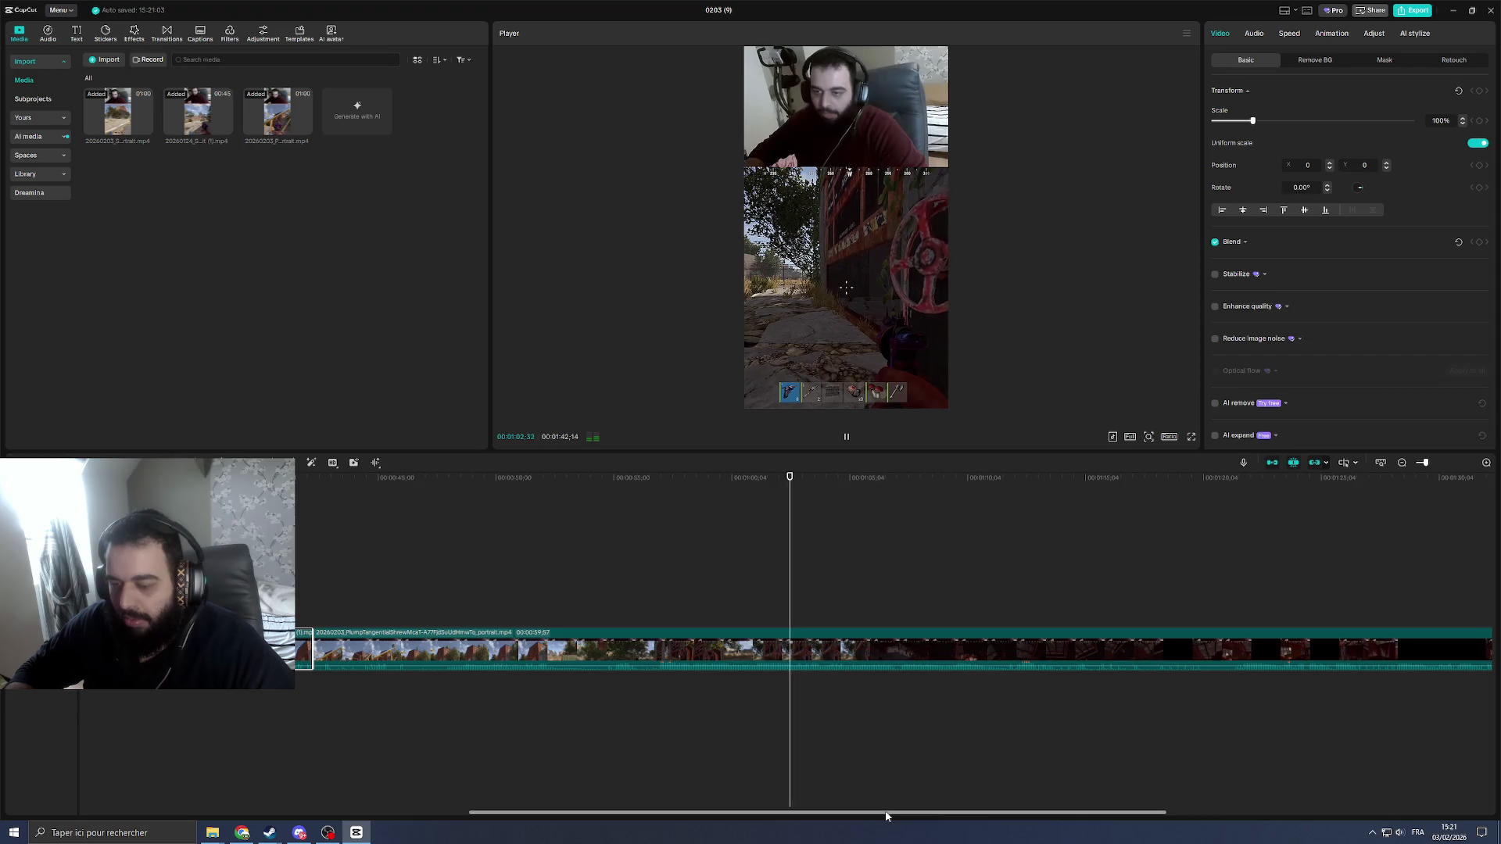
left_click_drag(883, 814, 963, 813)
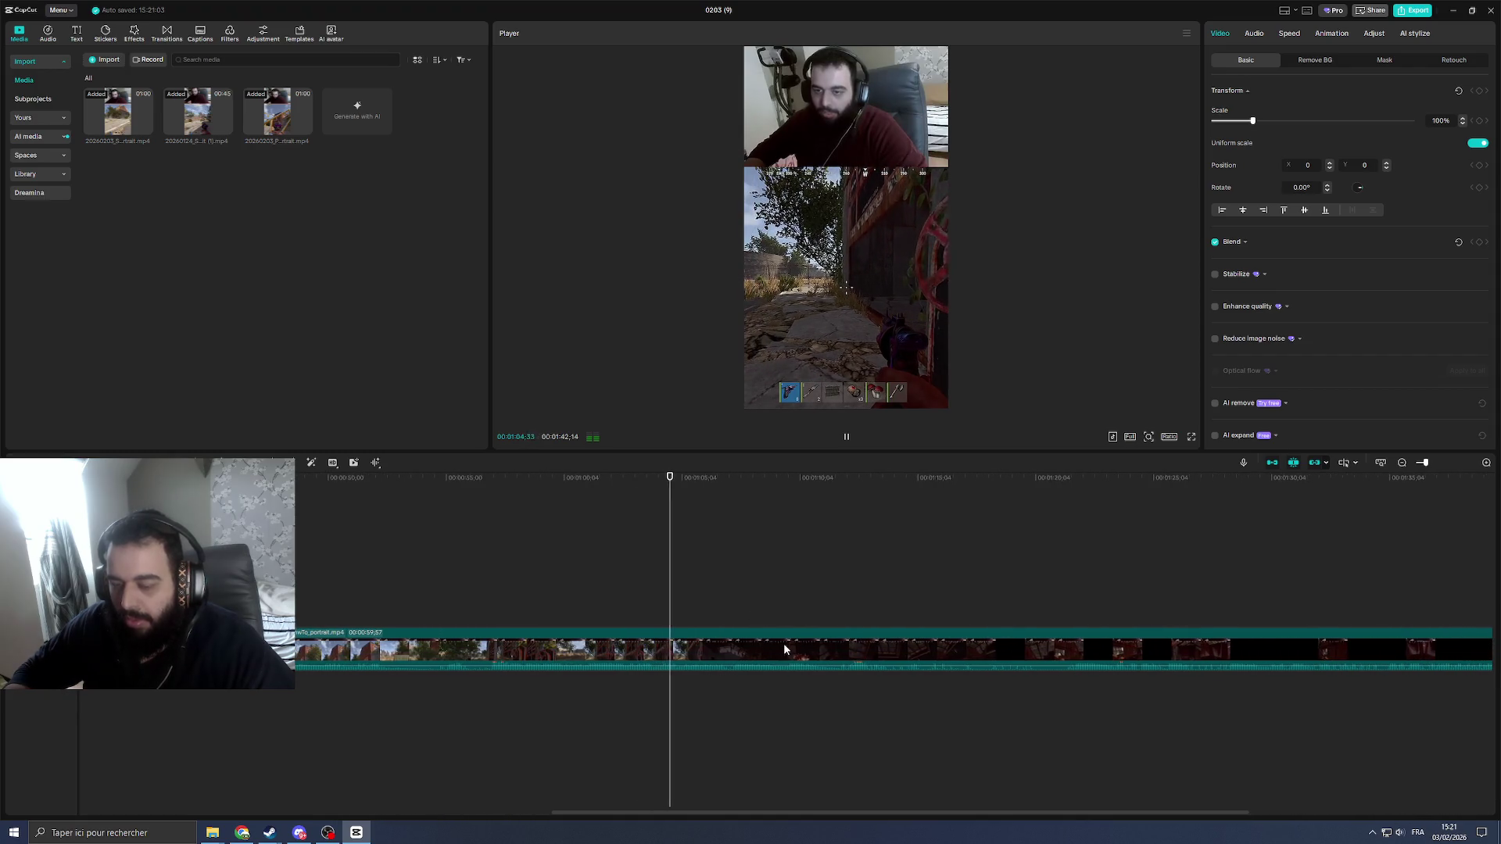
scroll(783, 643, "down", 1, "ctrl")
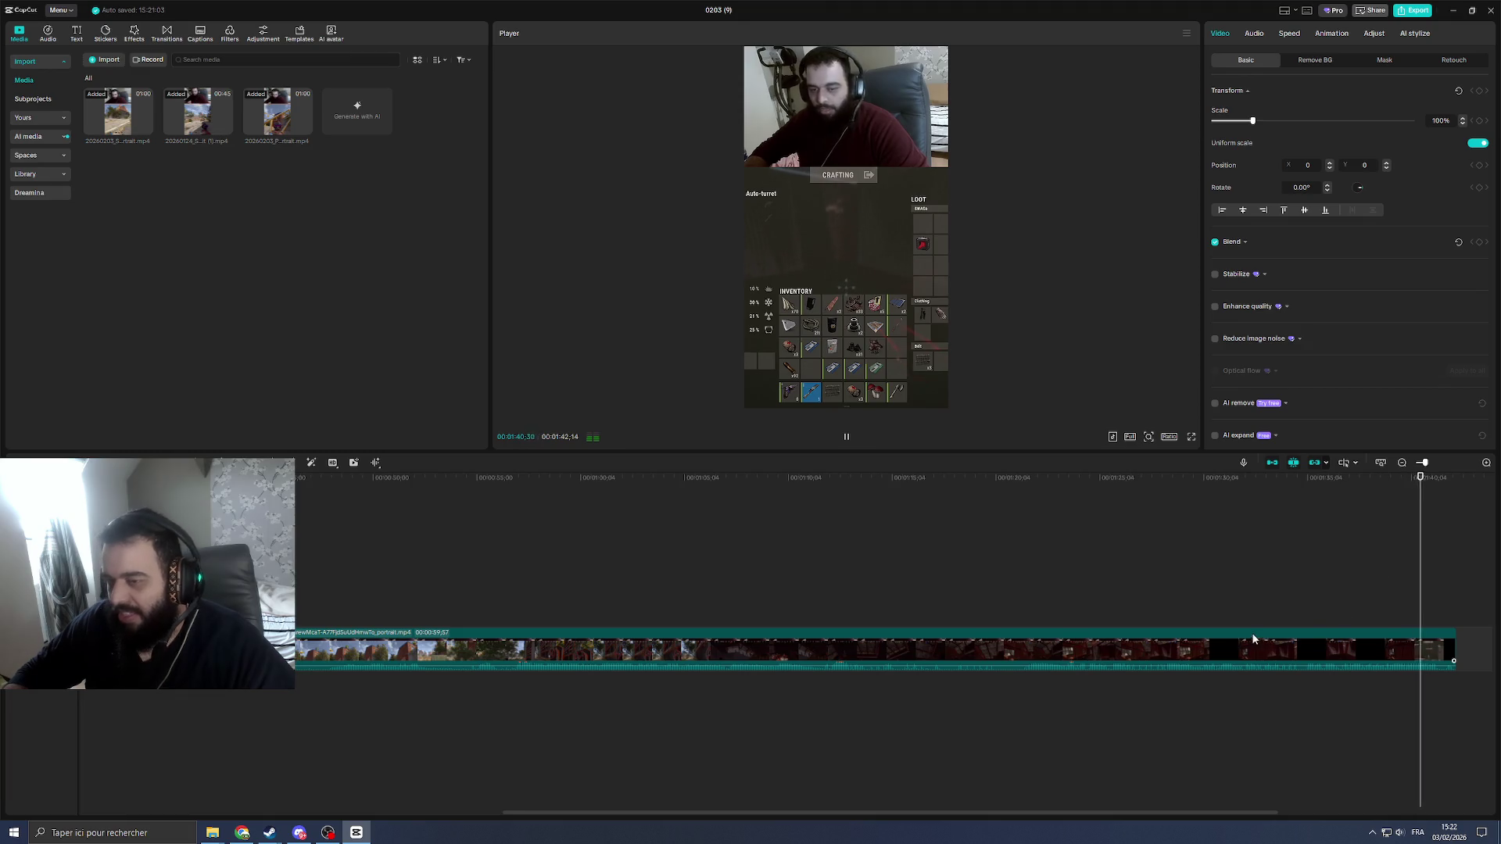
scroll(927, 613, "down", 3)
left_click_drag(930, 815, 758, 813)
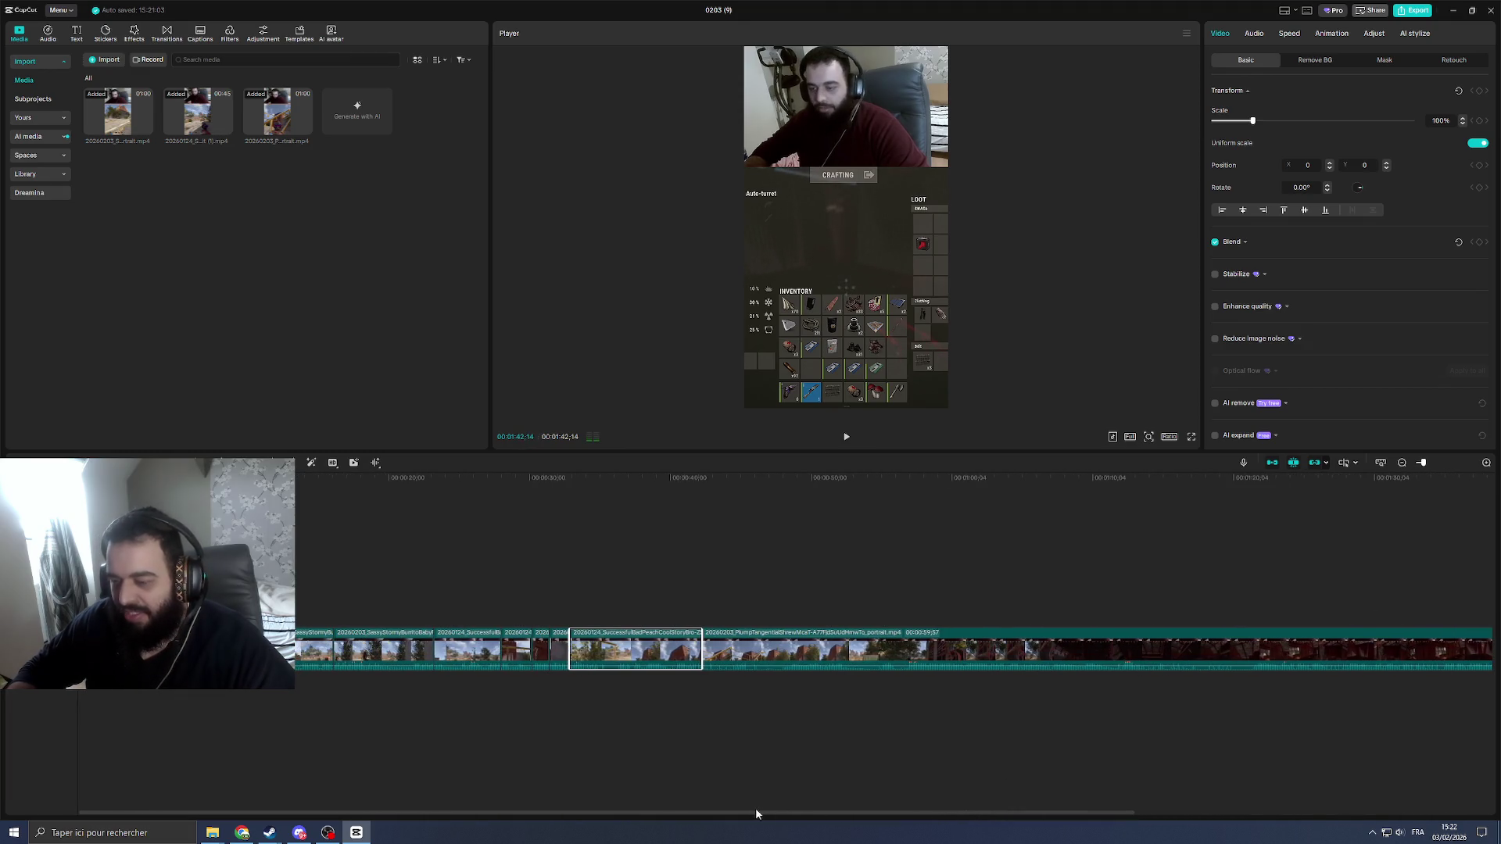
scroll(341, 569, "down", 2)
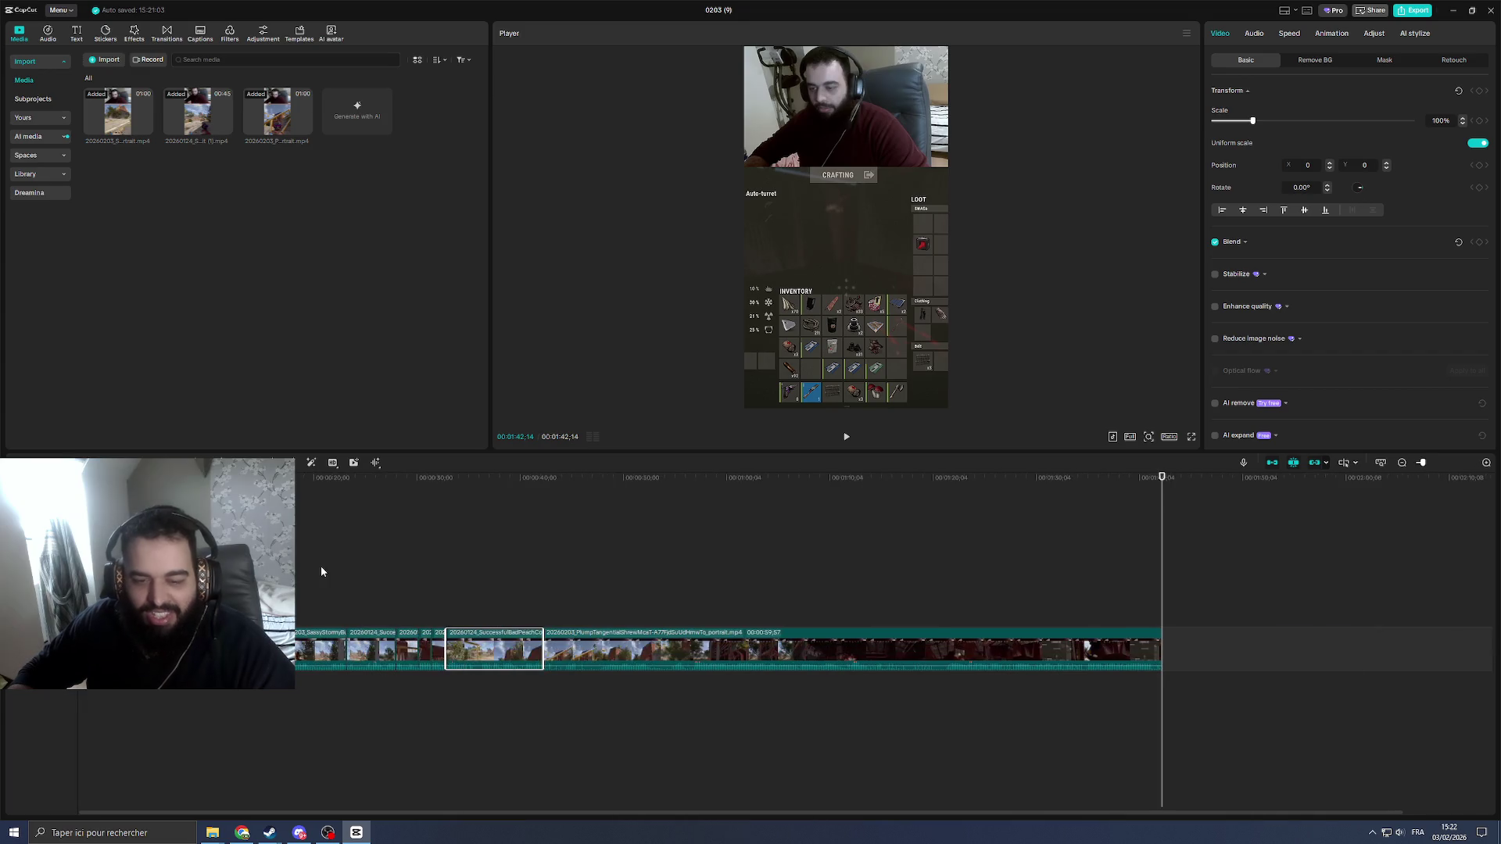
Step: Add a Default text title at the very start of the timeline
left_click(142, 563)
left_click(108, 563)
left_click(75, 34)
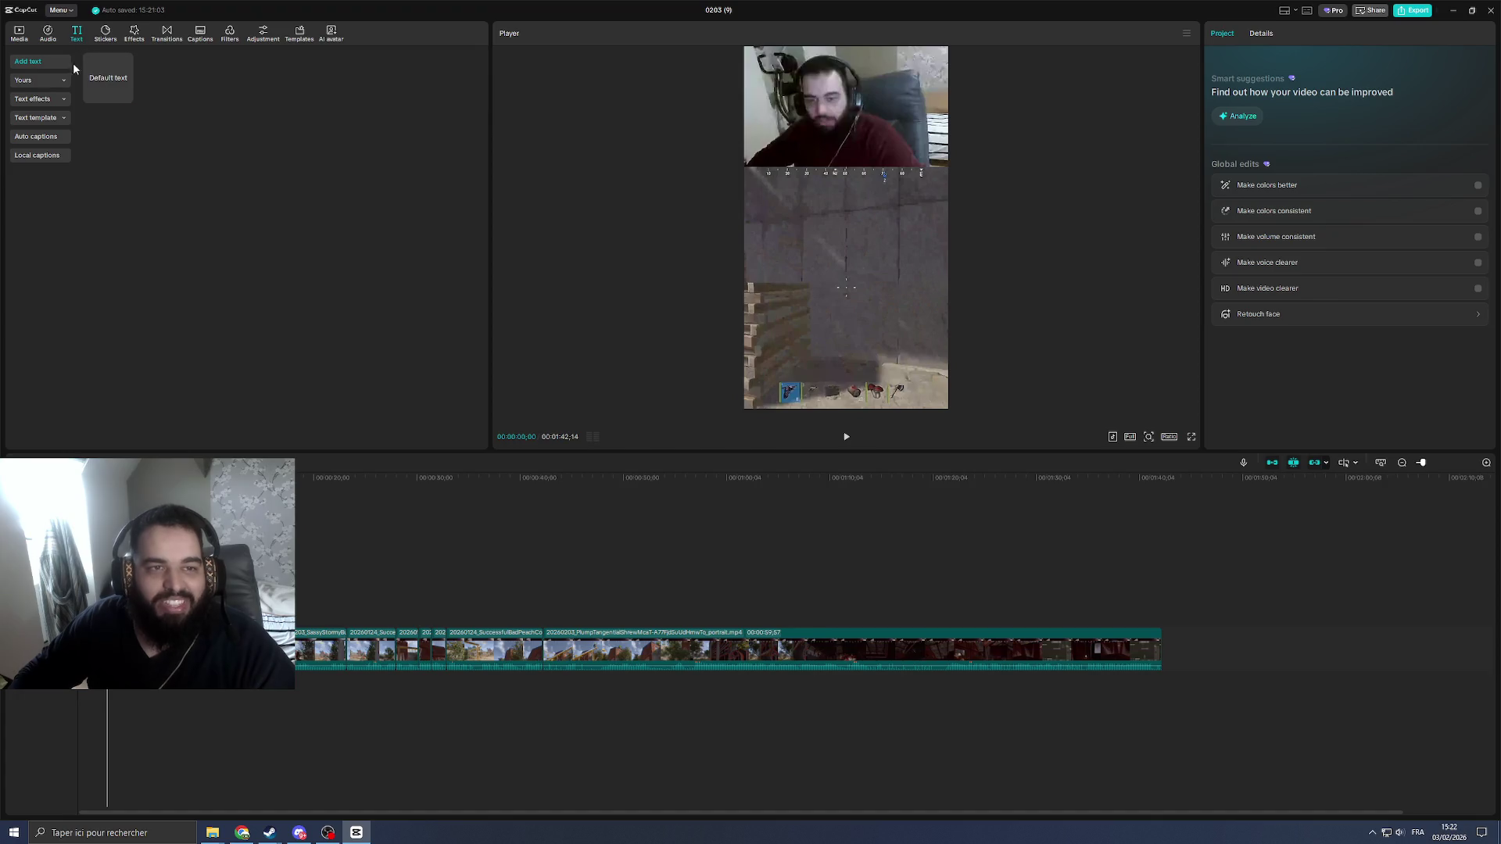
left_click_drag(114, 75, 204, 621)
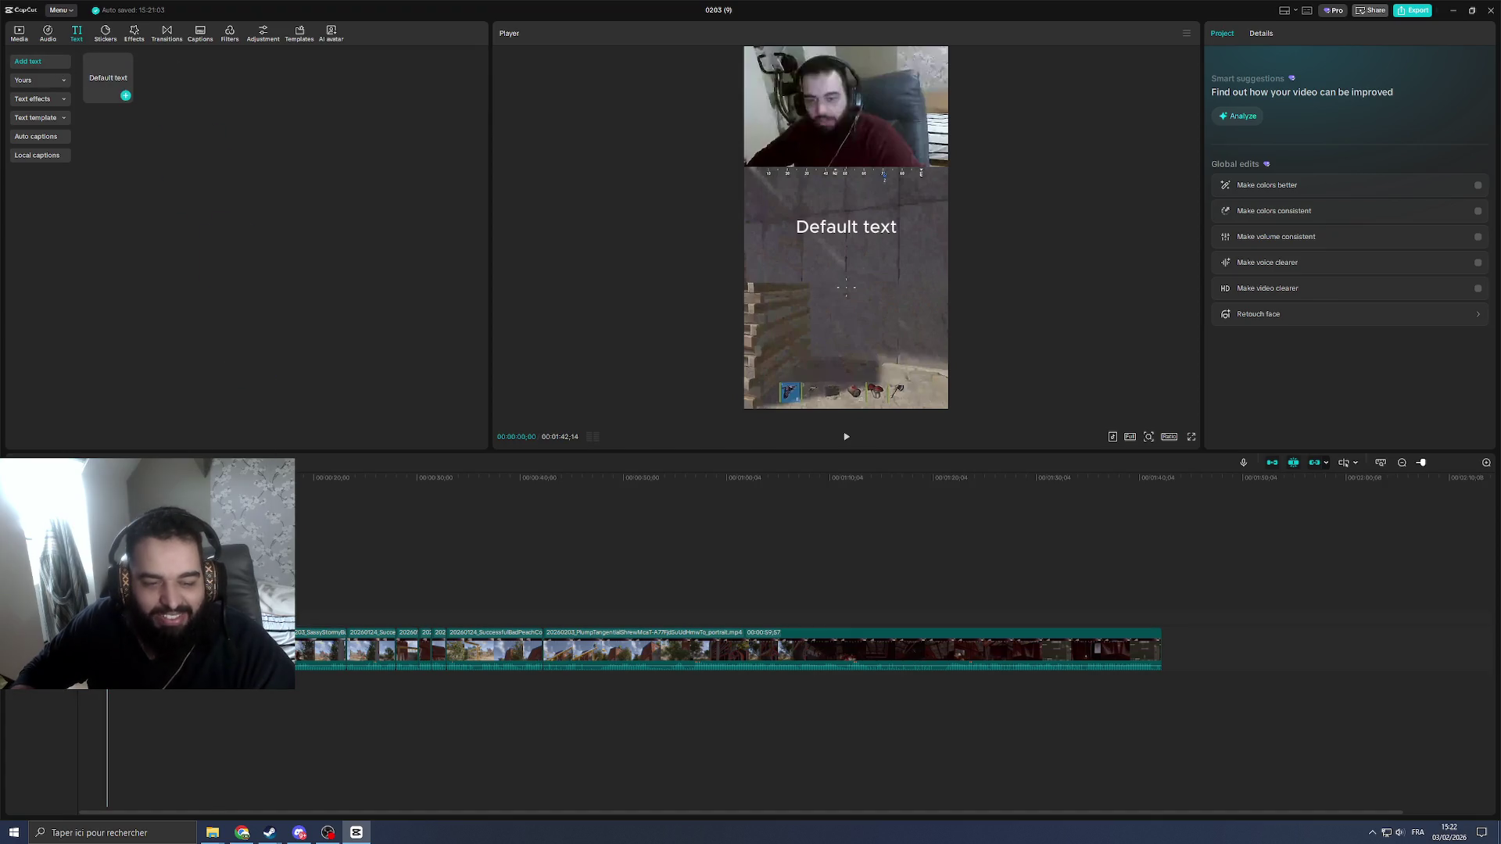
Step: Replace the Default text wording and start typing the caption
left_click(1248, 94)
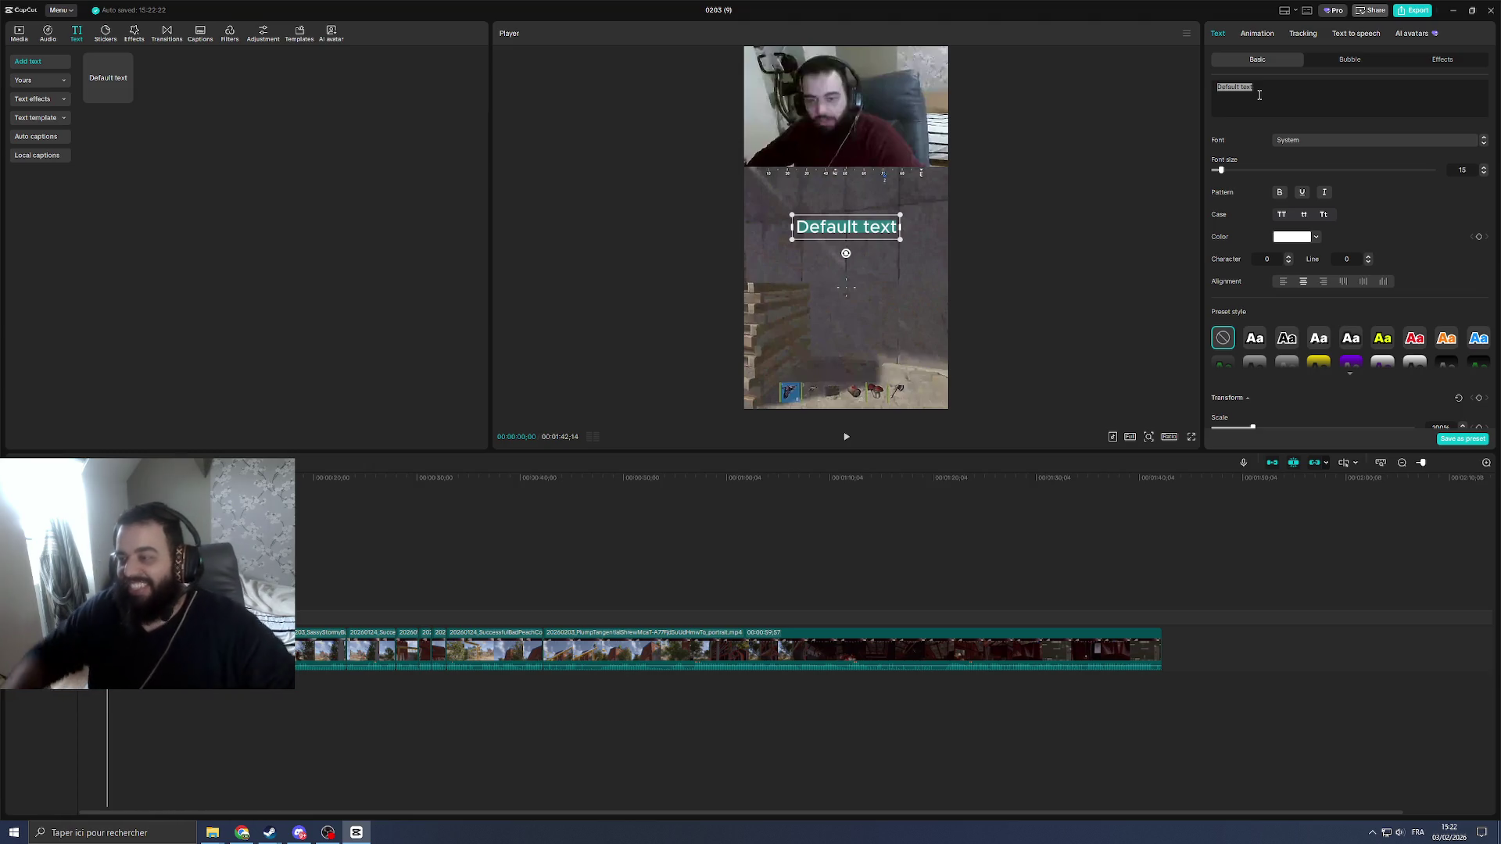
left_click_drag(1277, 93, 1215, 88)
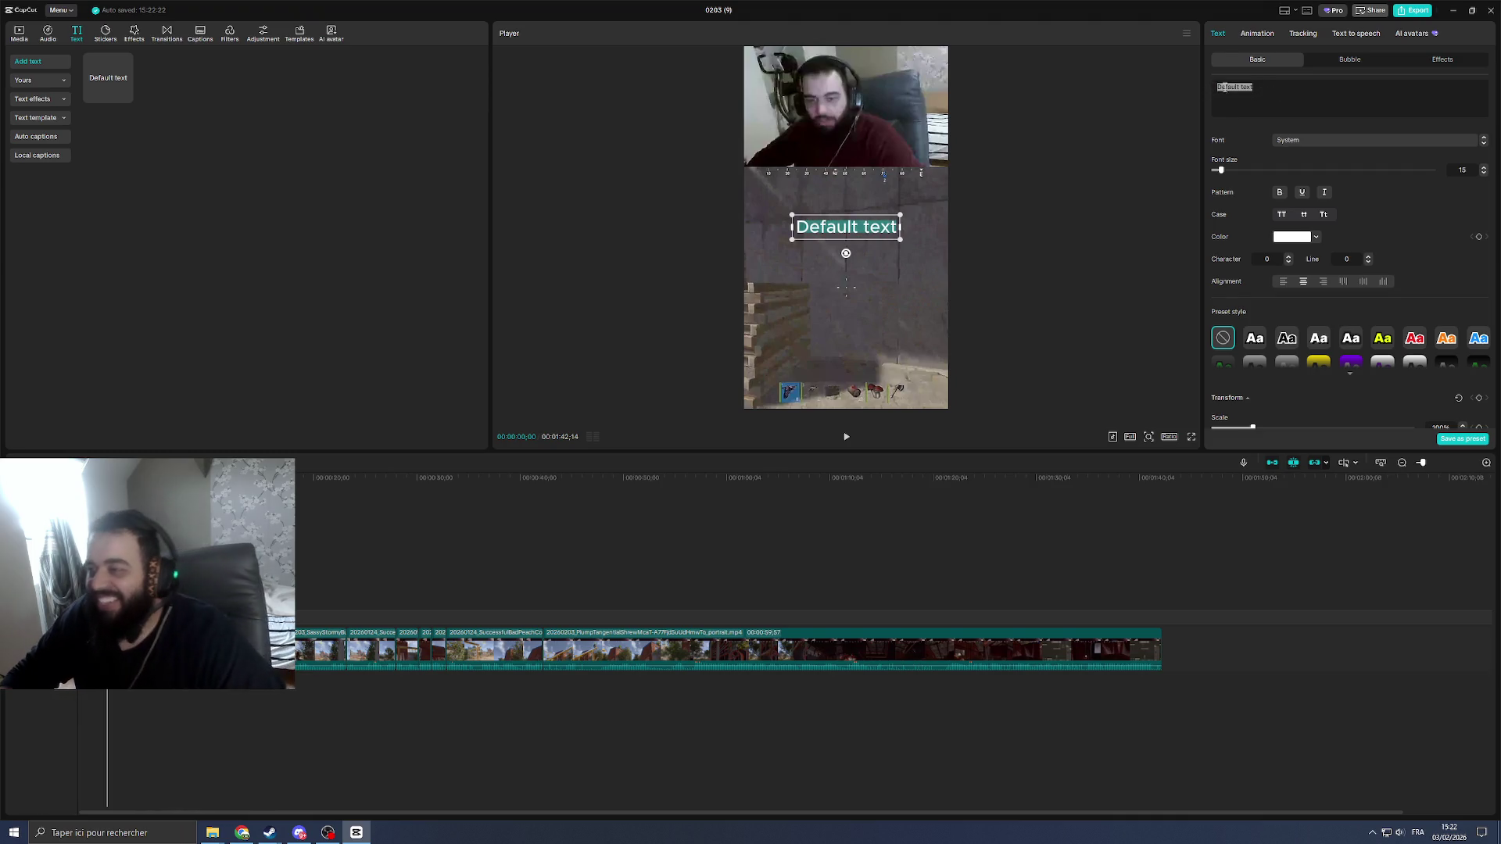
left_click(1276, 91)
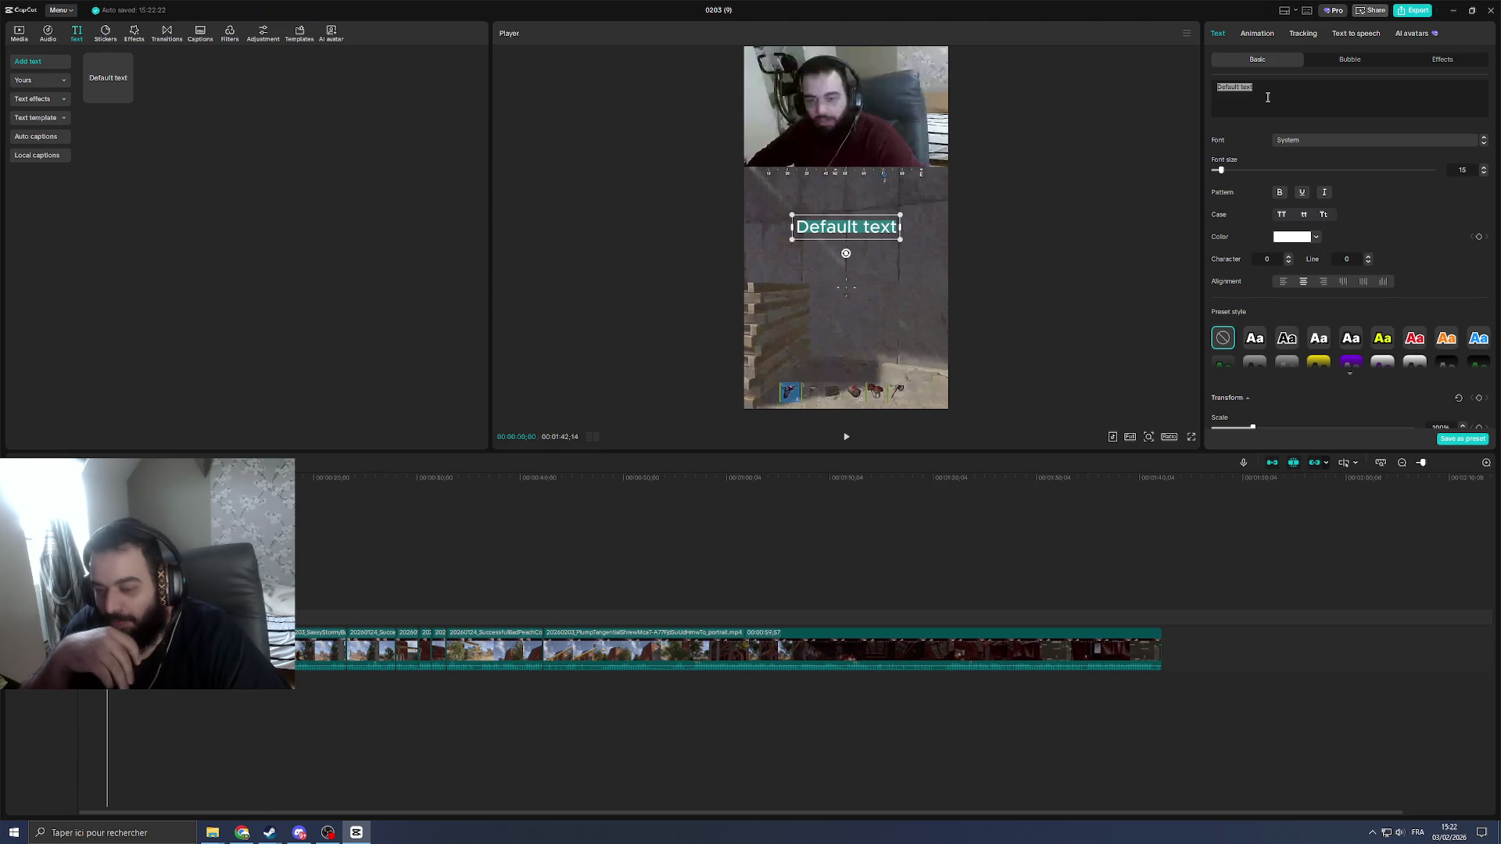
type("comment des noobs ")
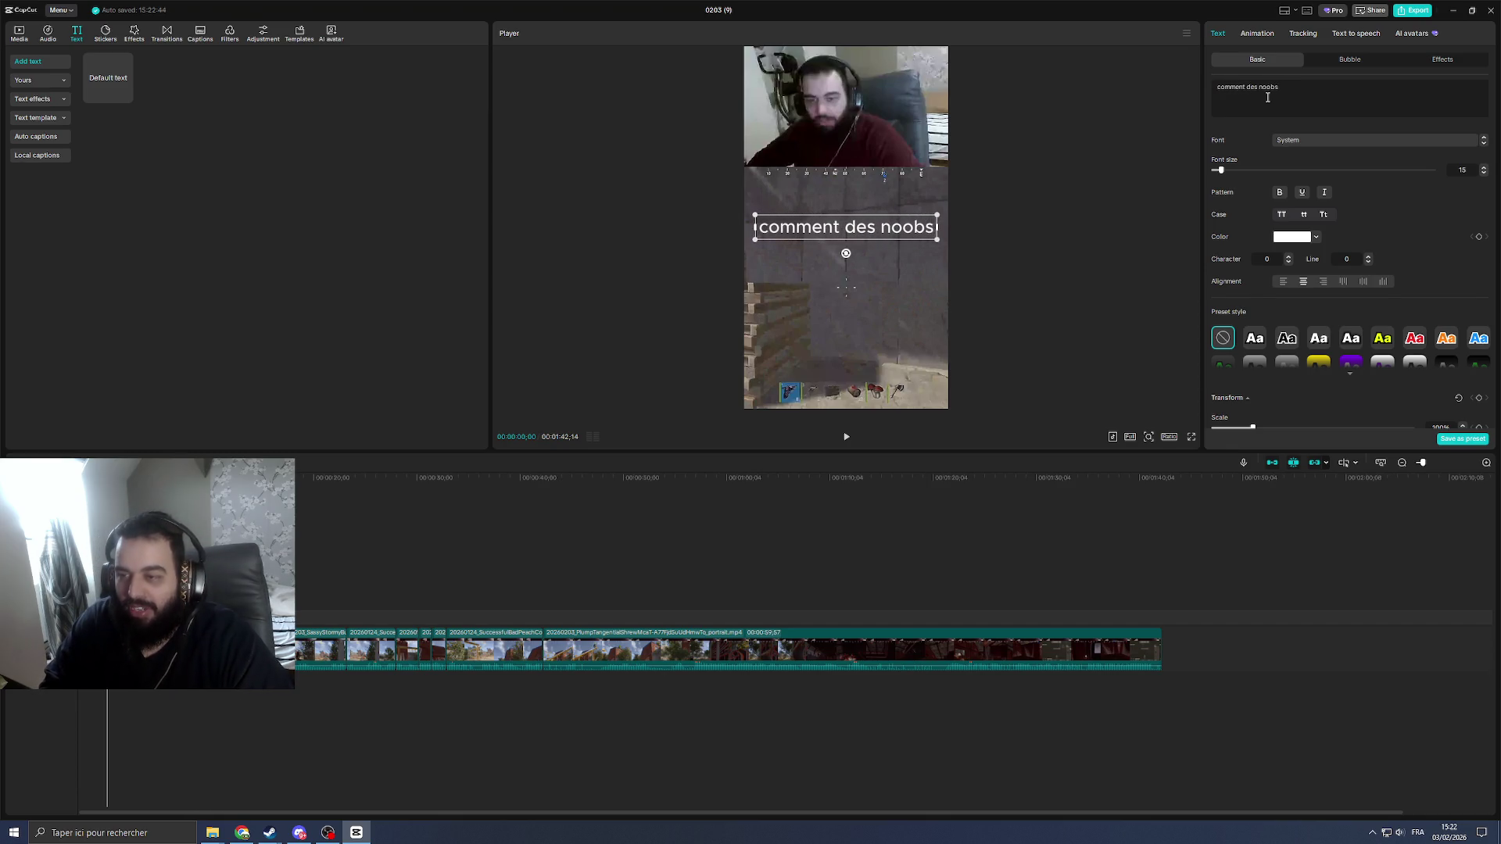
type("réfl")
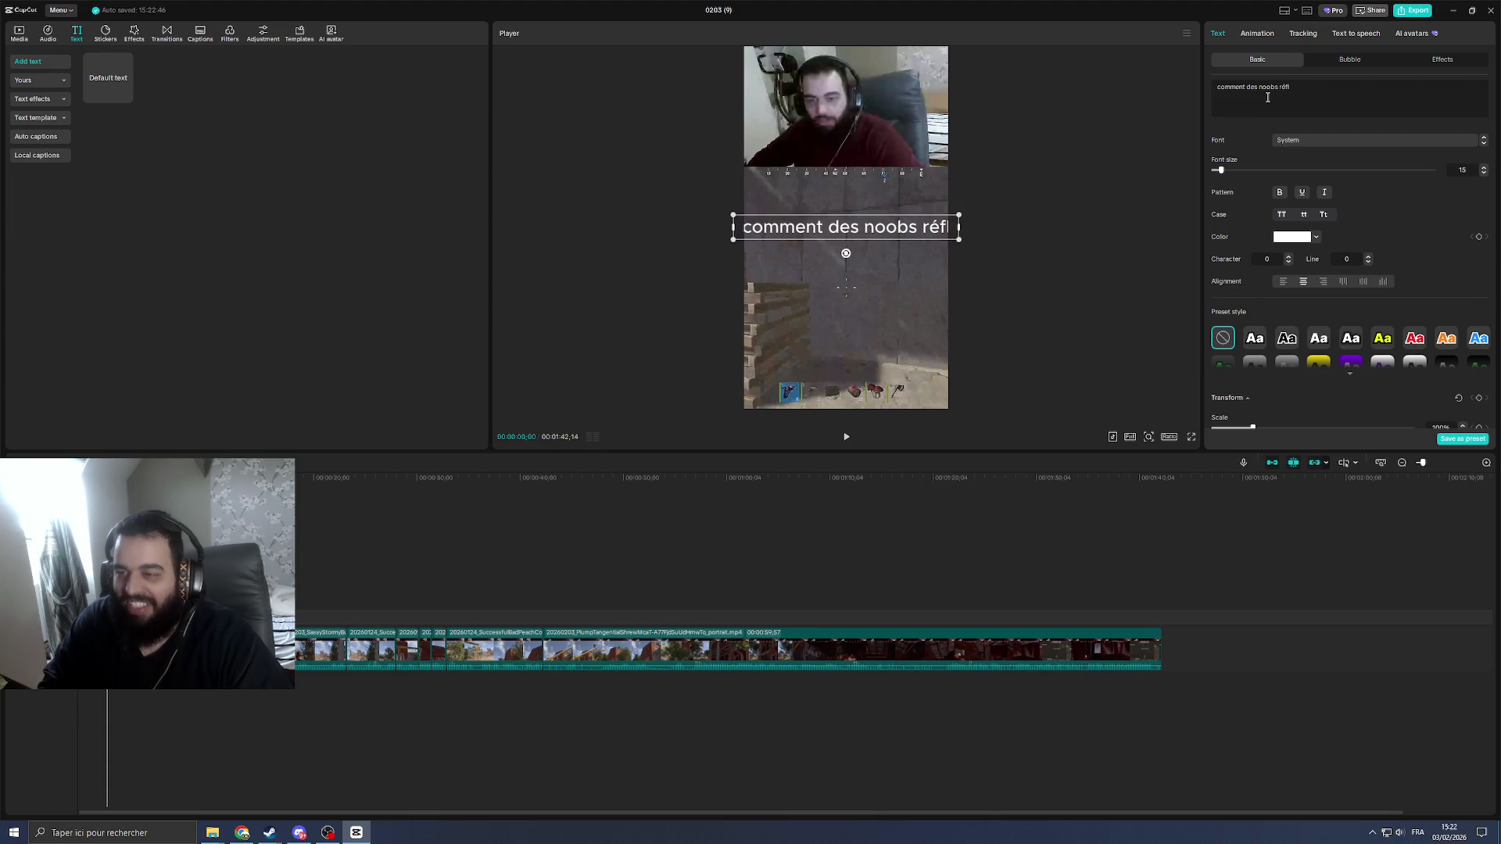
key("BackSpace")
key("BackSpace")
key("BackSpace")
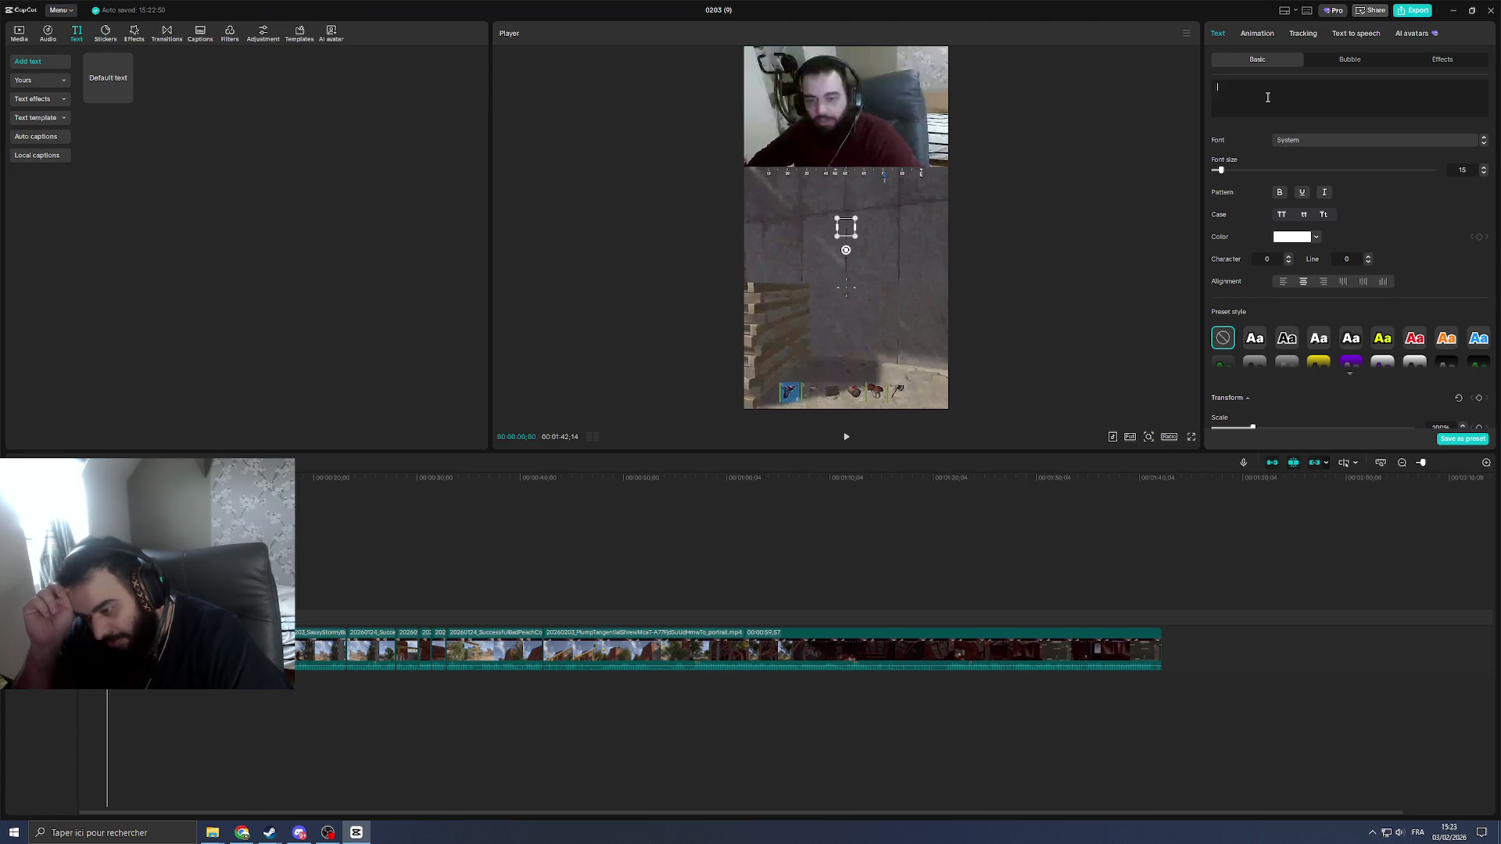
Step: Type the caption 'on essaye de dégager un campeur', correcting the typos
type("on sai")
key("BackSpace")
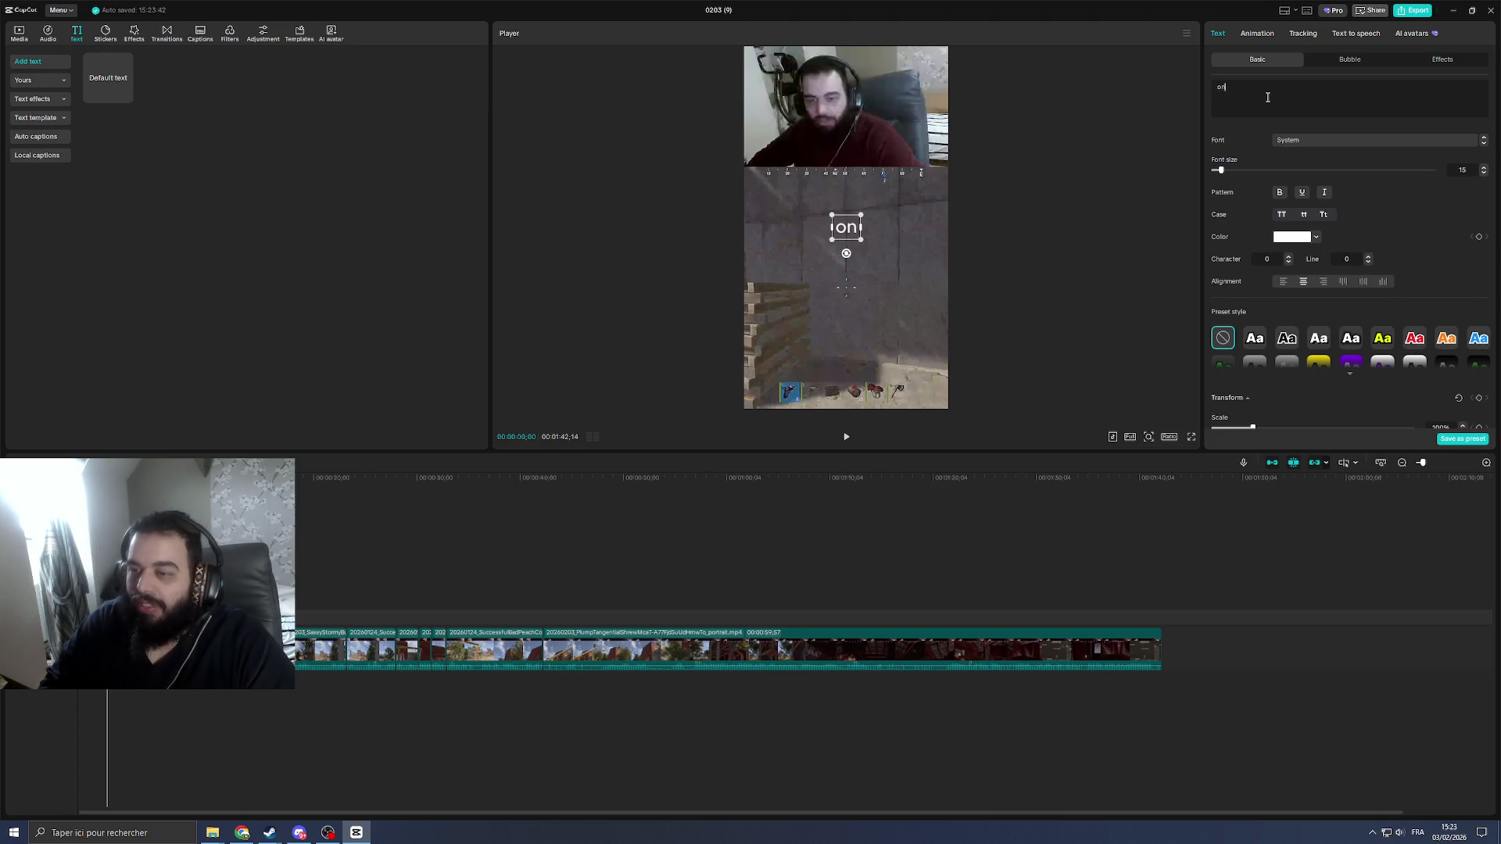
type("essaye de")
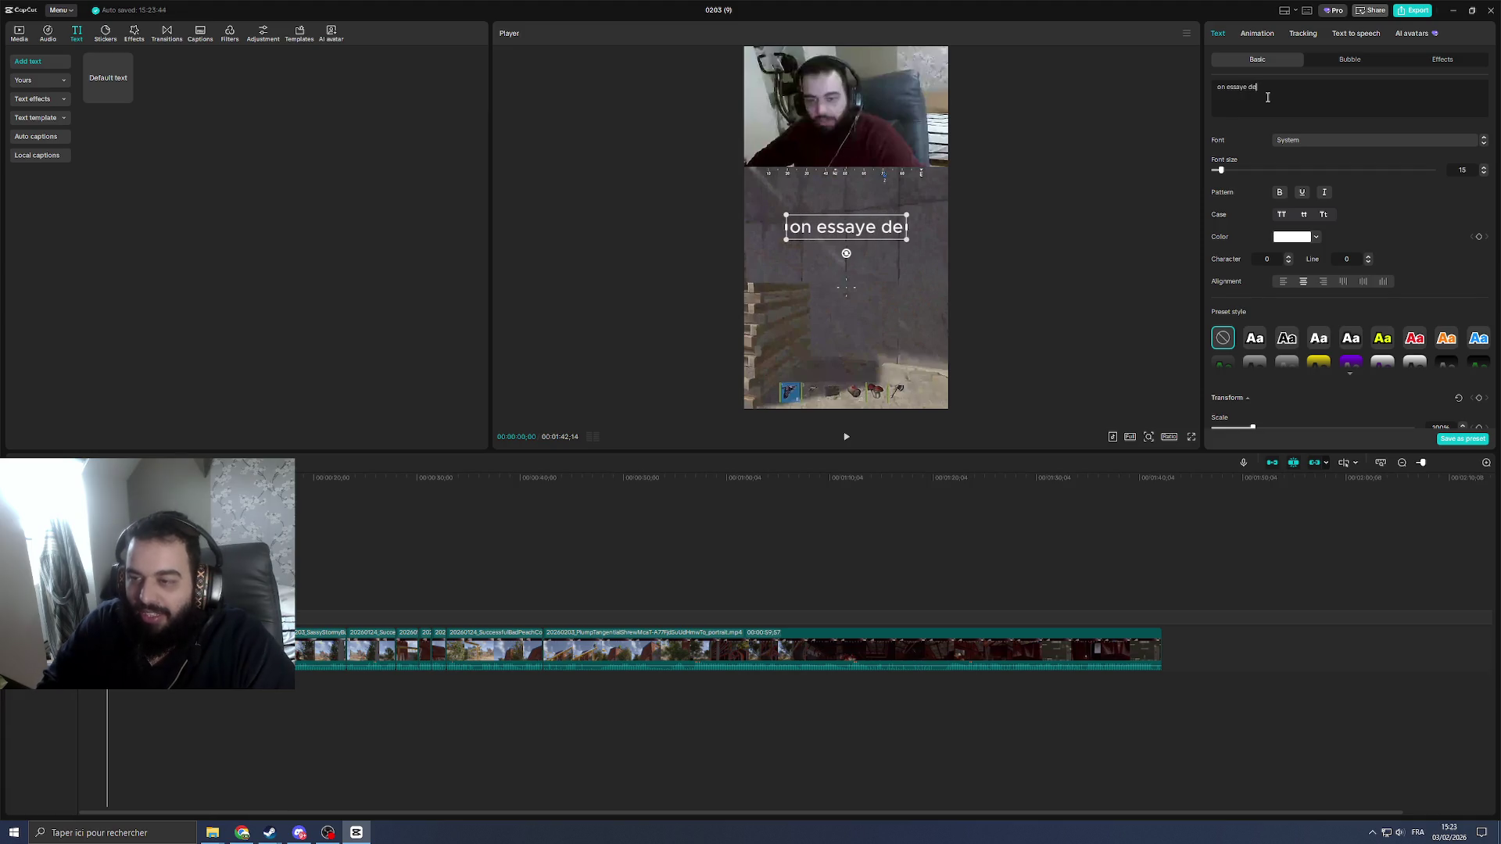
type(" dé")
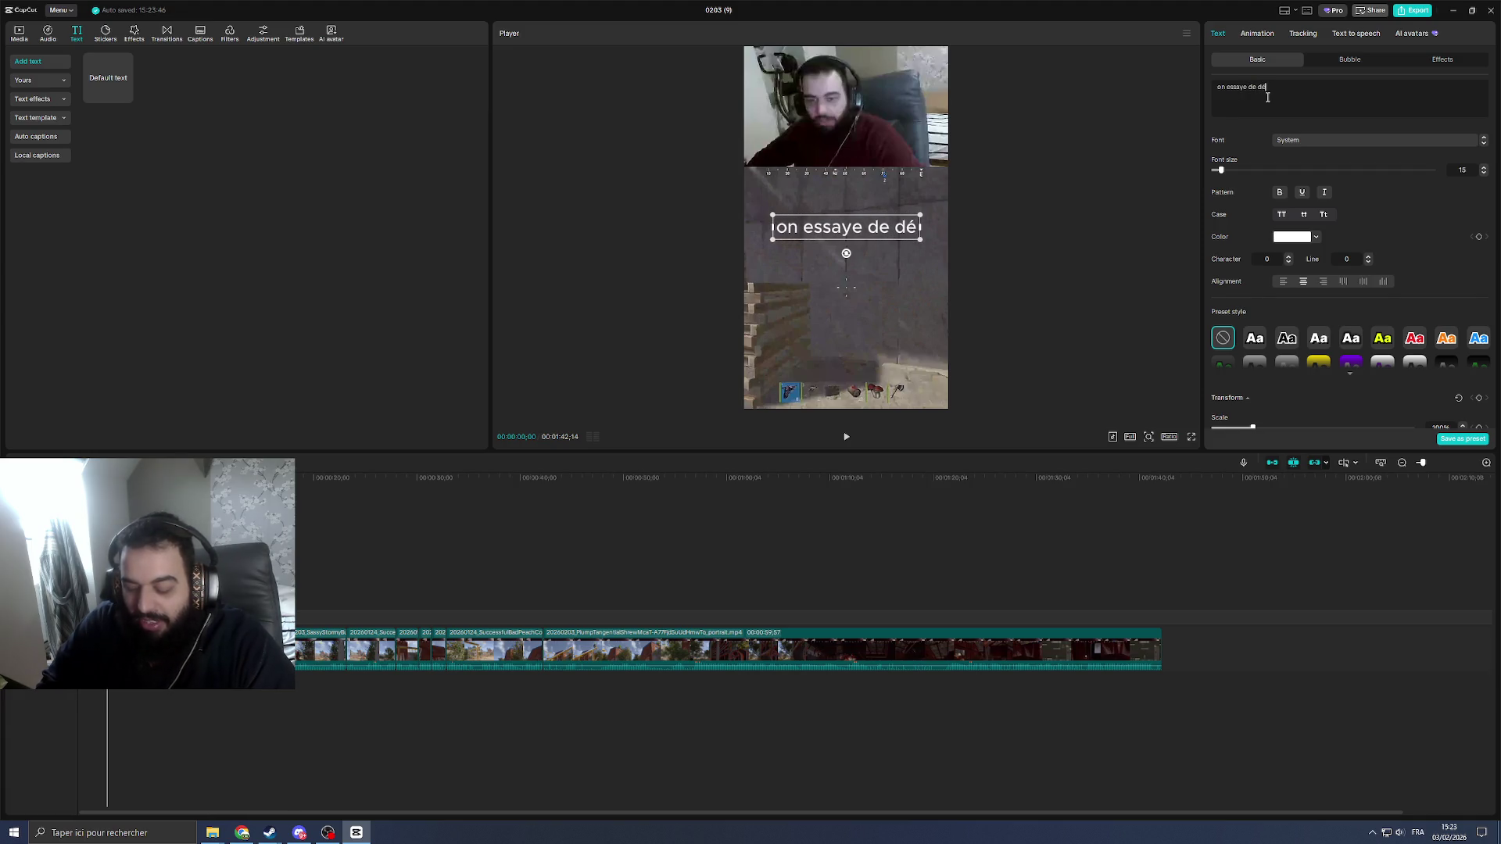
type("gager un camper")
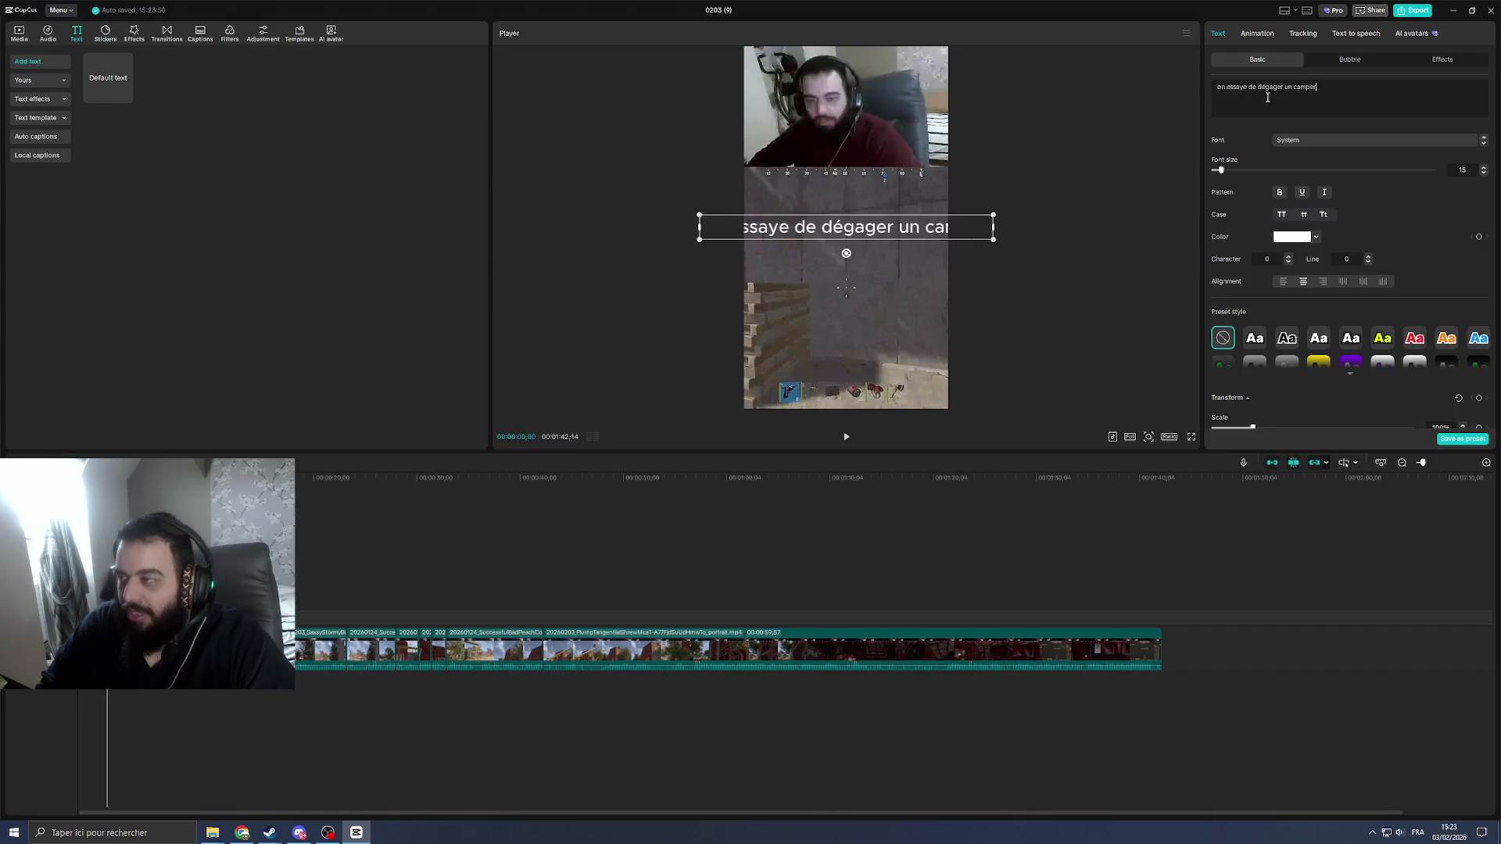
key("BackSpace")
type("ur")
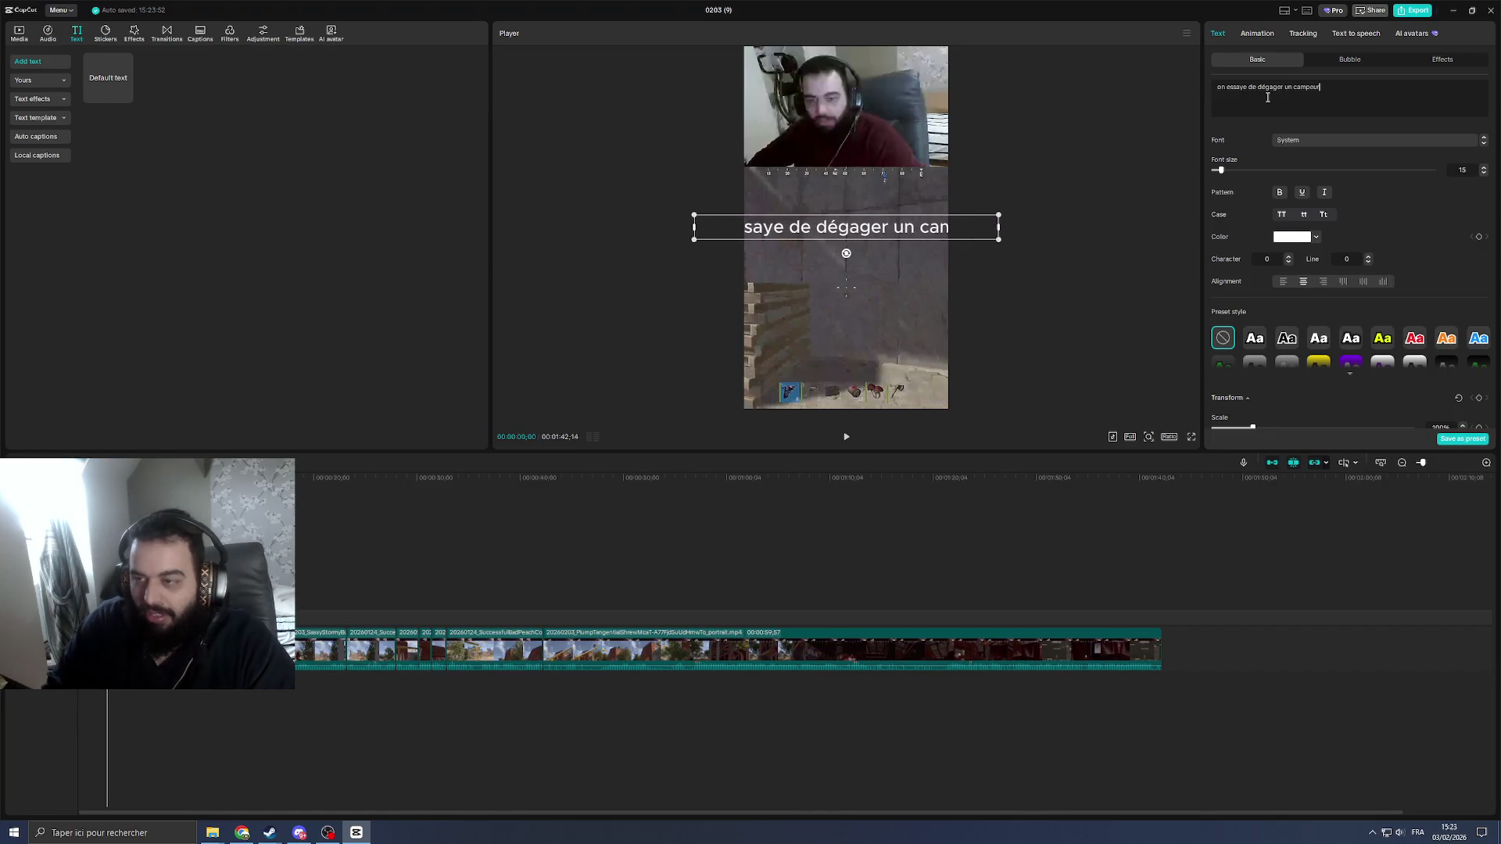
Step: Narrow the caption box in the preview so the text wraps, then choose a context-menu option
left_click_drag(998, 228, 881, 241)
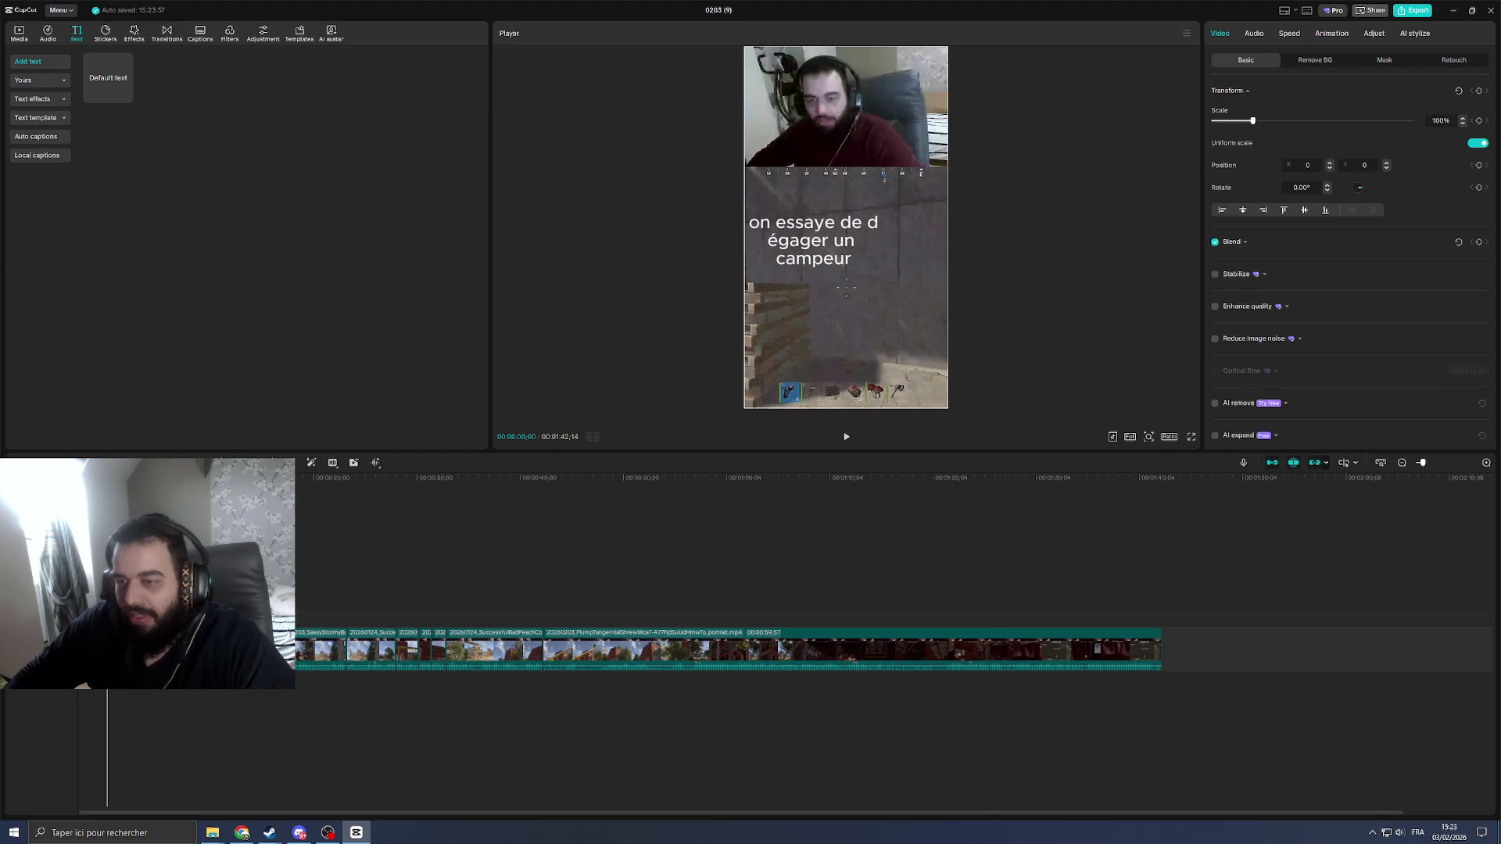
left_click(813, 241)
right_click(1076, 244)
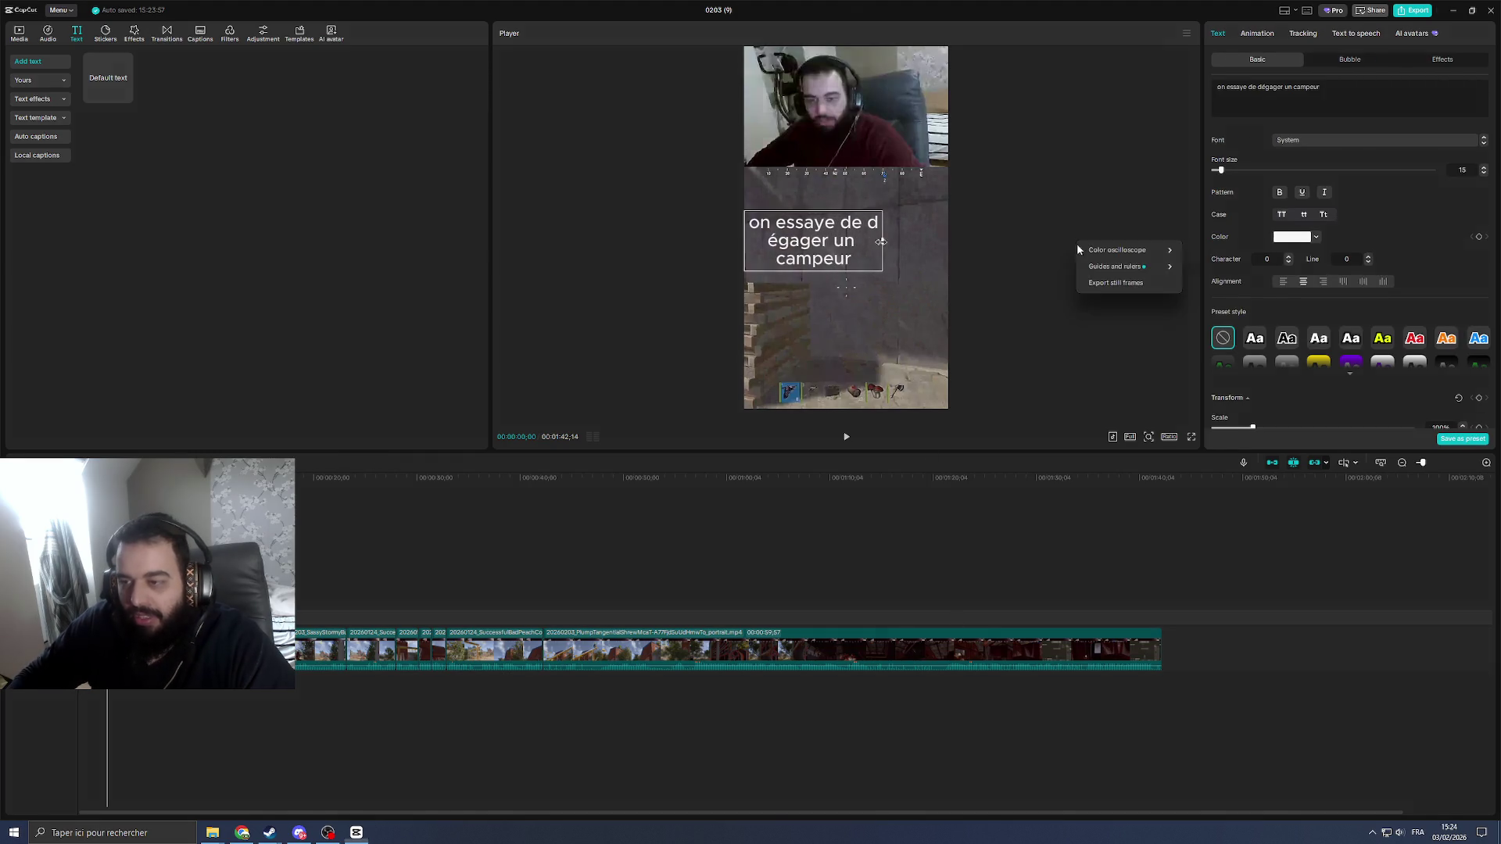
mouse_move(1110, 248)
left_click(1207, 249)
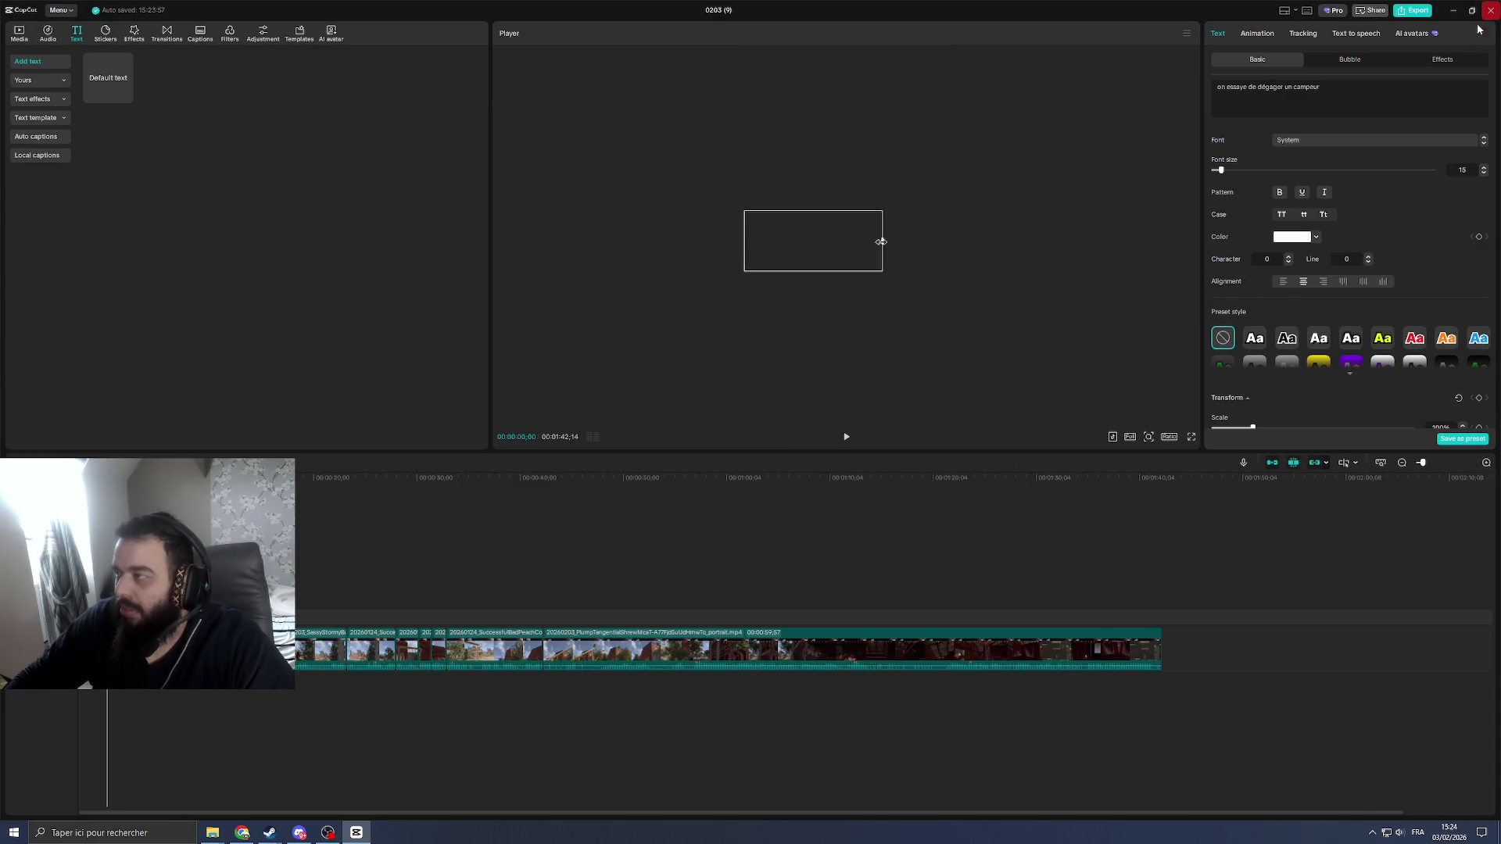
Step: Wrap the caption onto three lines, apply the black-on-white box preset, and begin adding a remark
left_click(1487, 21)
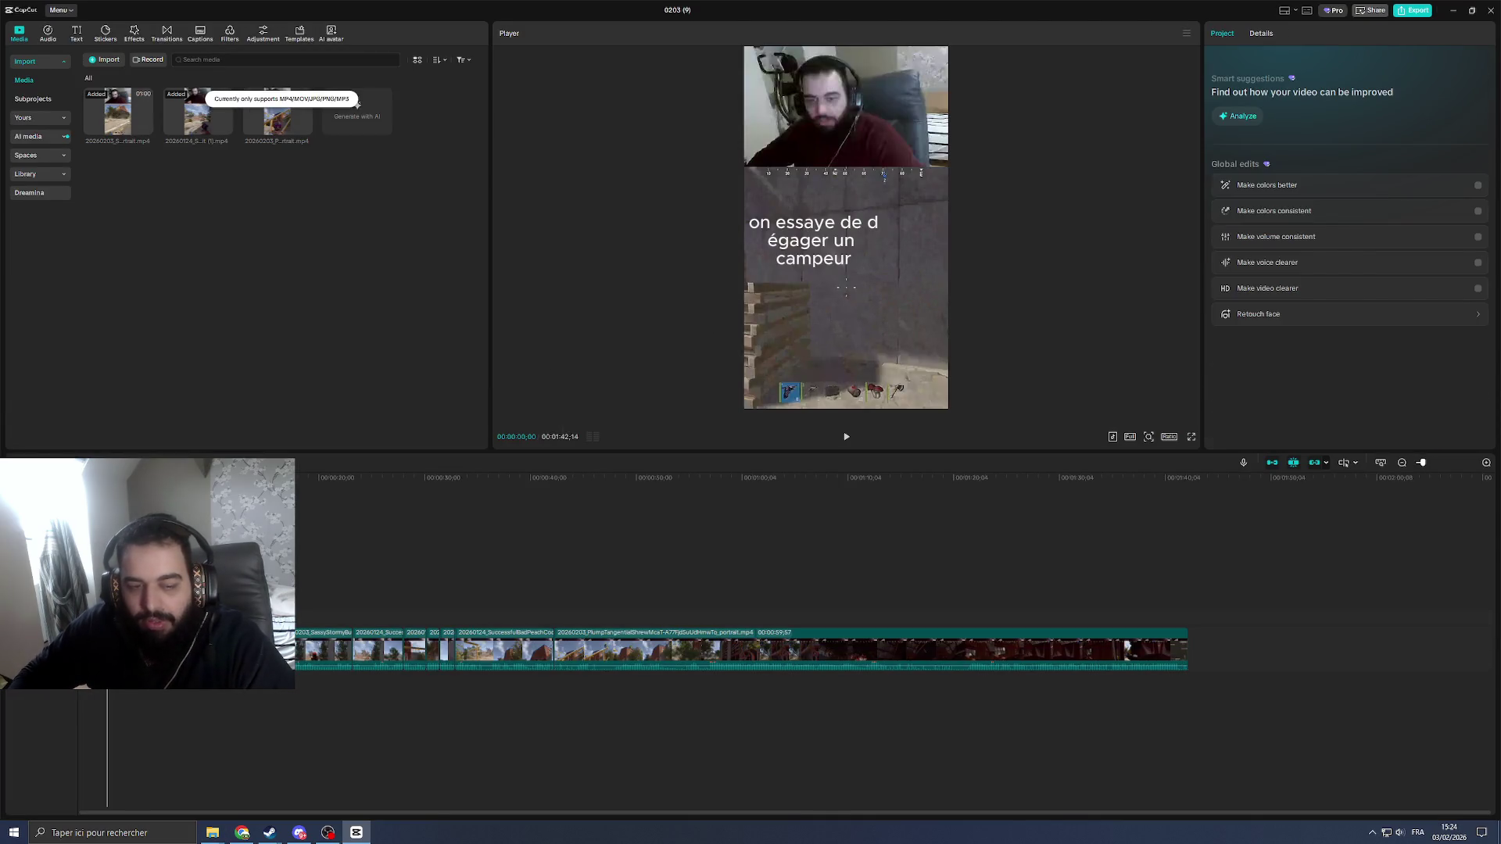
mouse_move(882, 246)
left_mouse_down()
mouse_move(941, 243)
mouse_move(870, 250)
left_mouse_up()
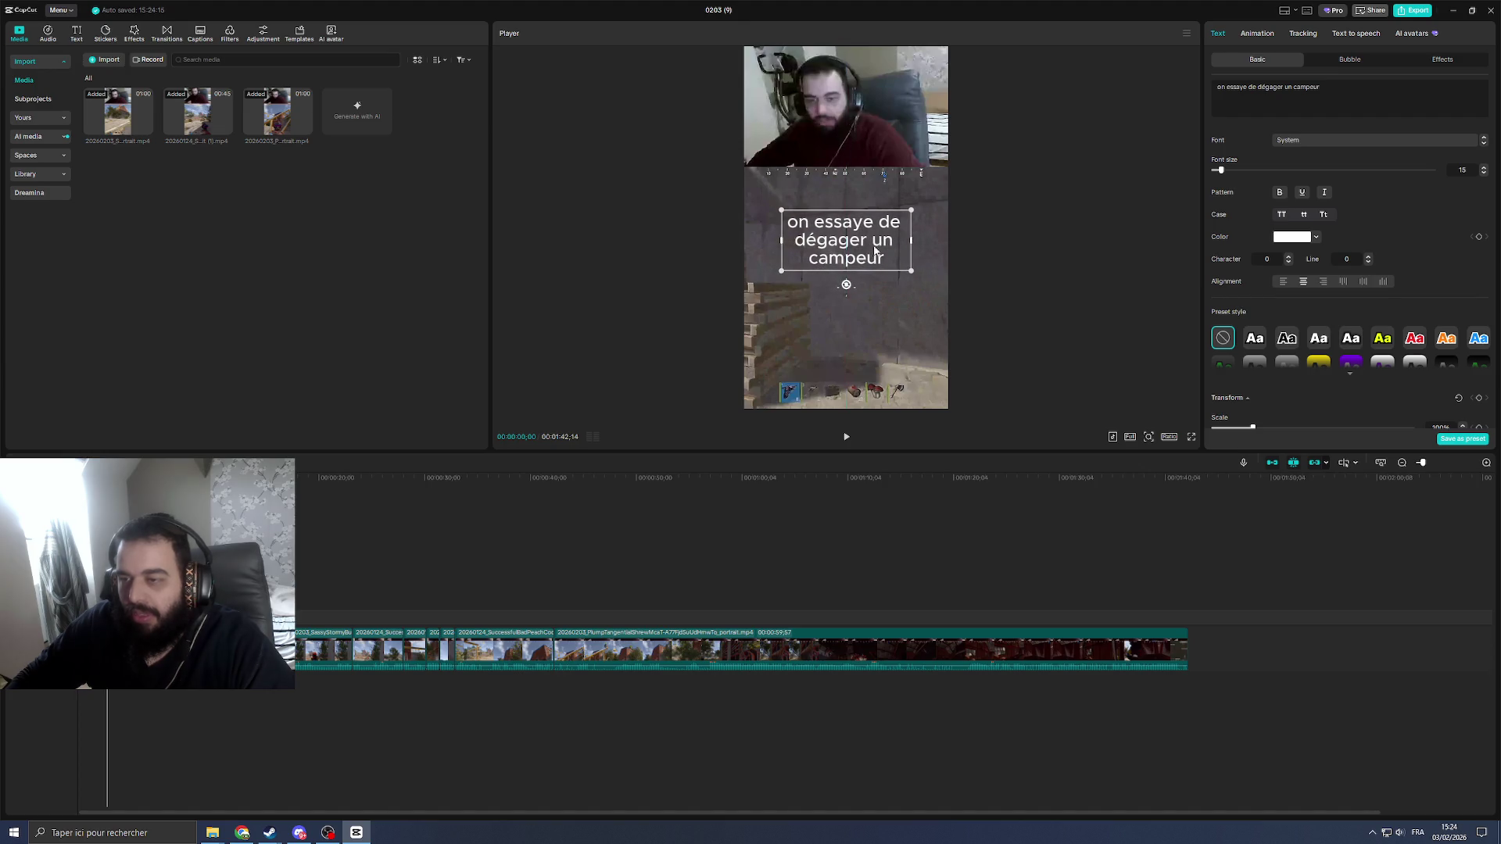
left_click(1349, 373)
left_click(1413, 367)
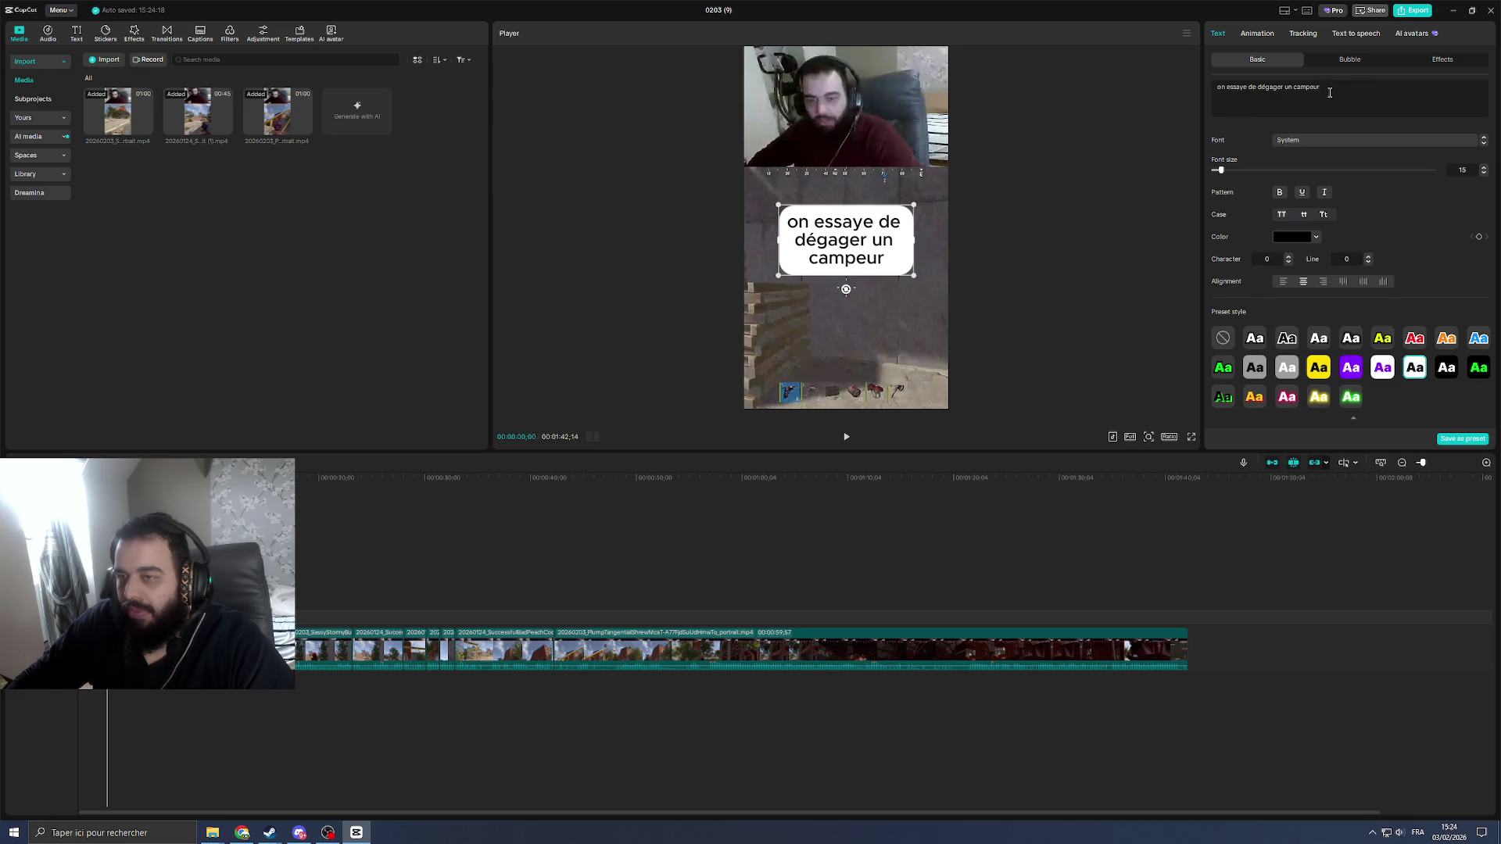
type(" (on est naz)")
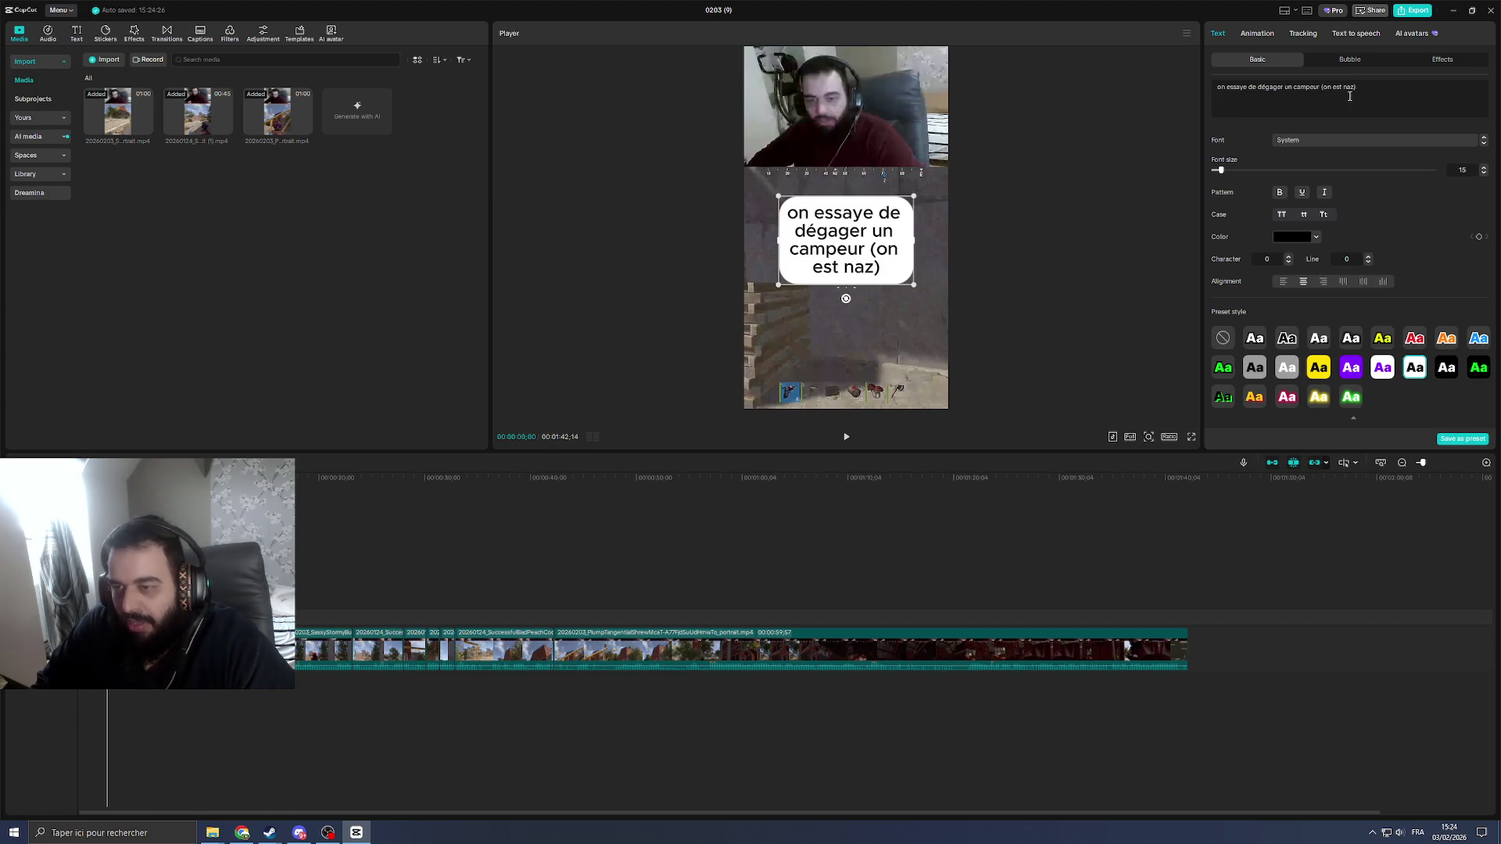
Step: Delete the parenthetical remark from the caption and play the video to review it
key("BackSpace")
key("BackSpace")
key("BackSpace")
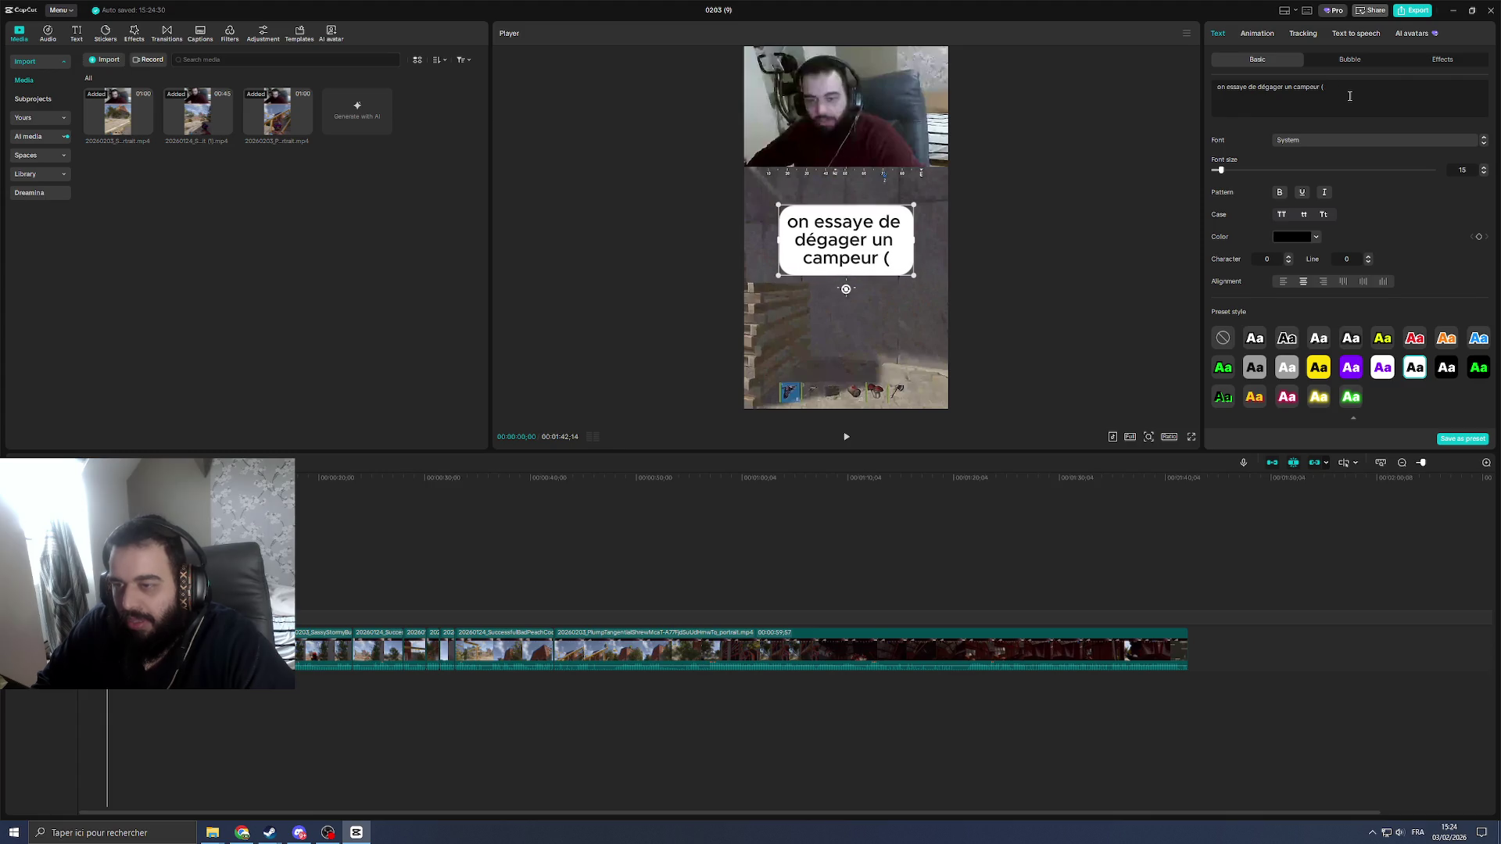
type("on est éteint")
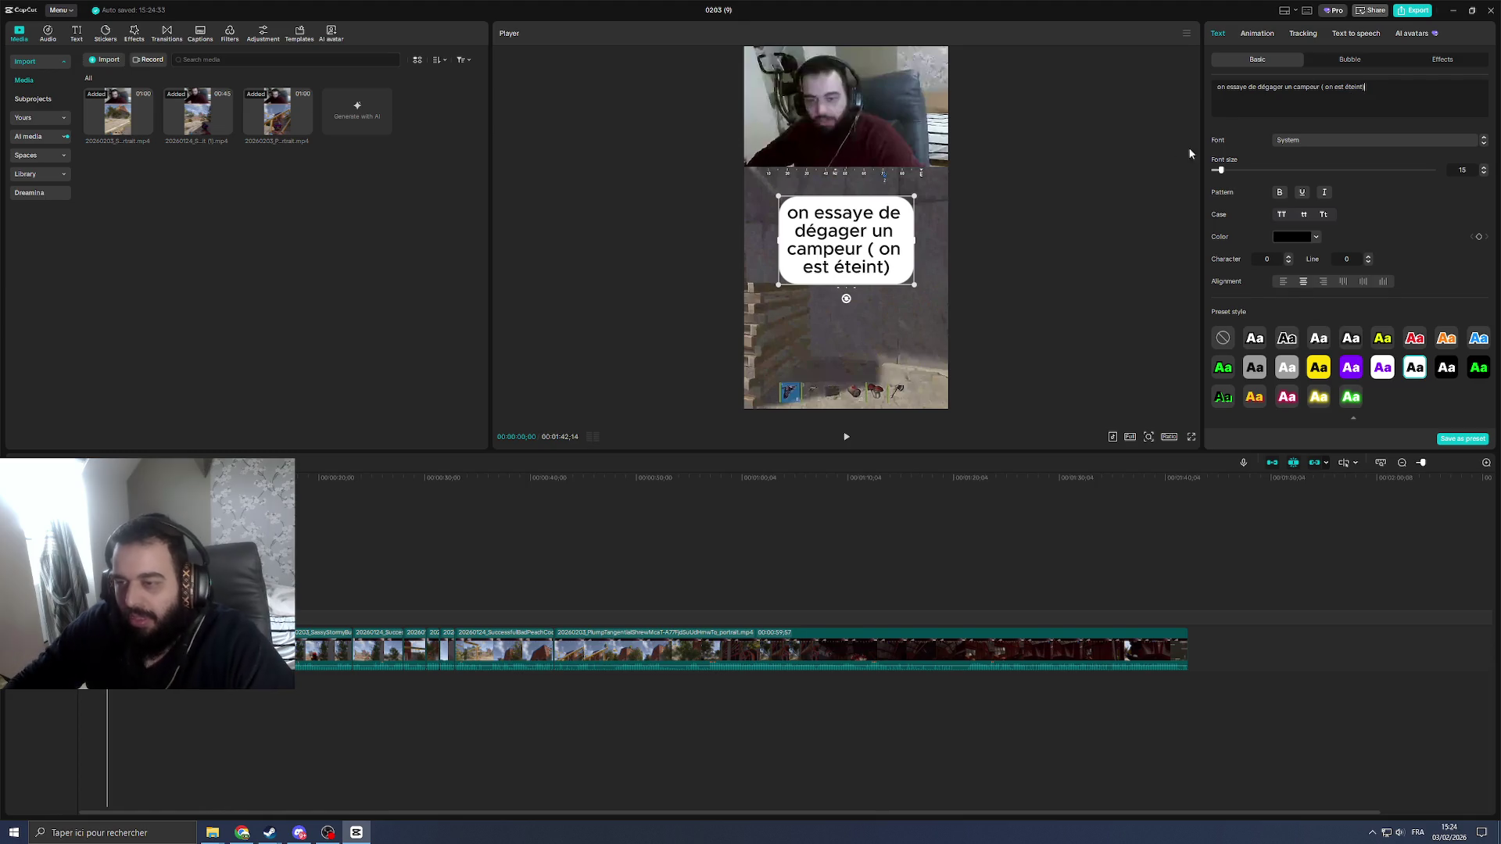
left_click(1367, 91)
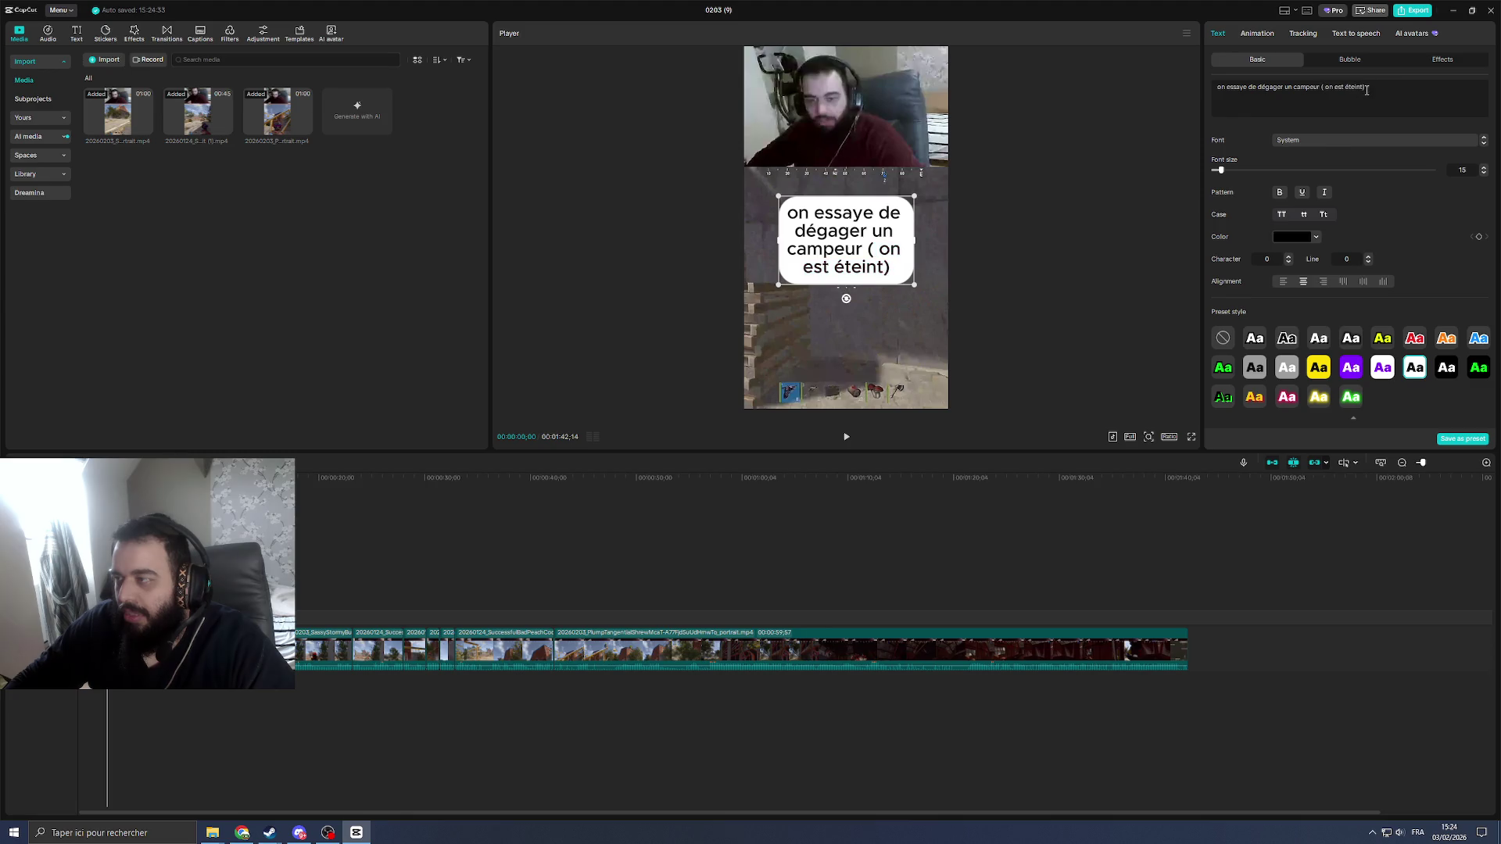
left_click_drag(1370, 87, 1323, 86)
left_click(1364, 86)
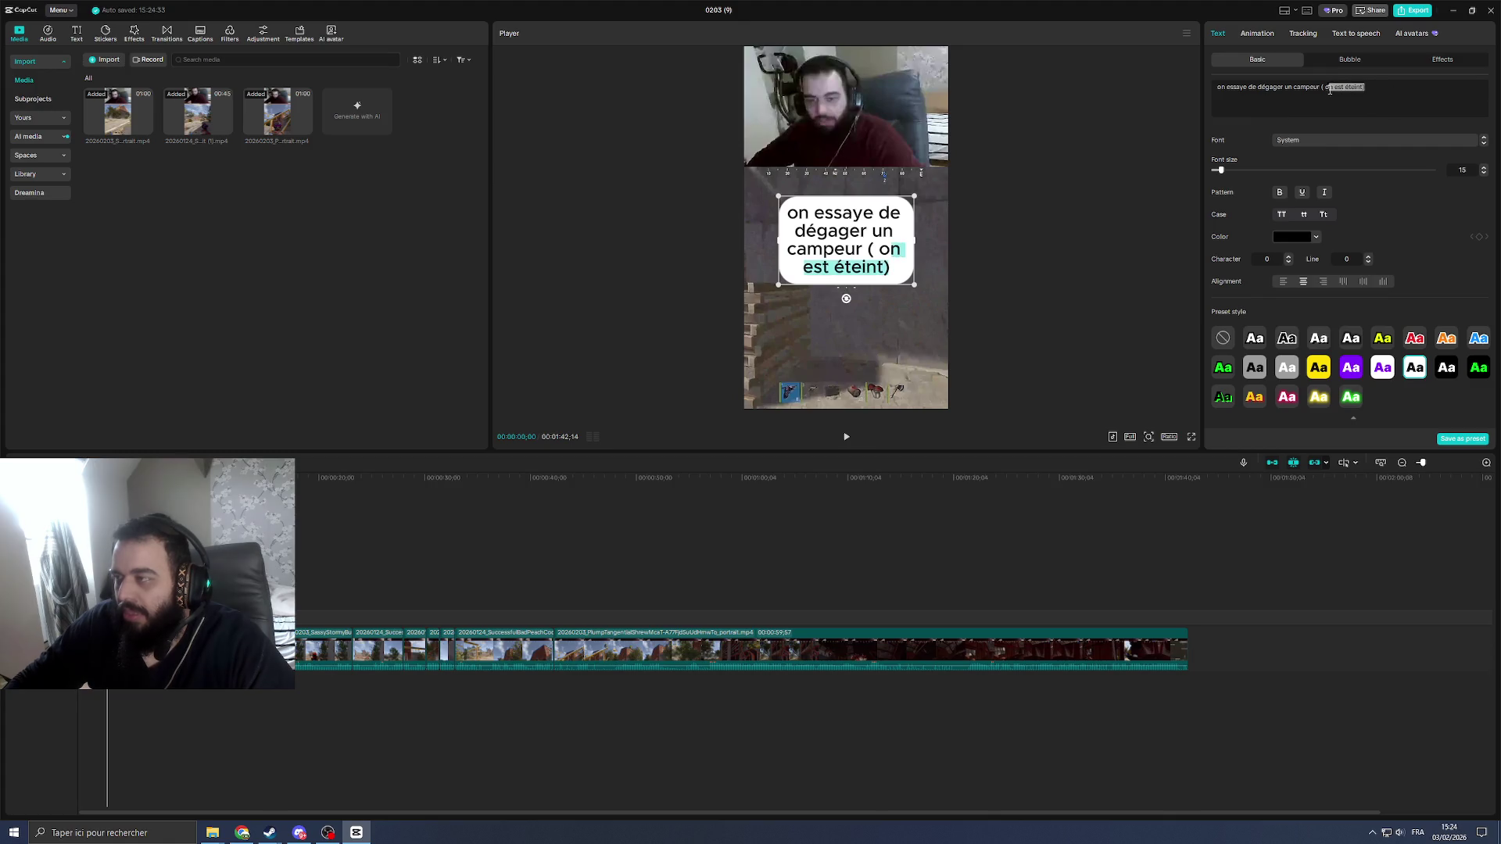
key("BackSpace")
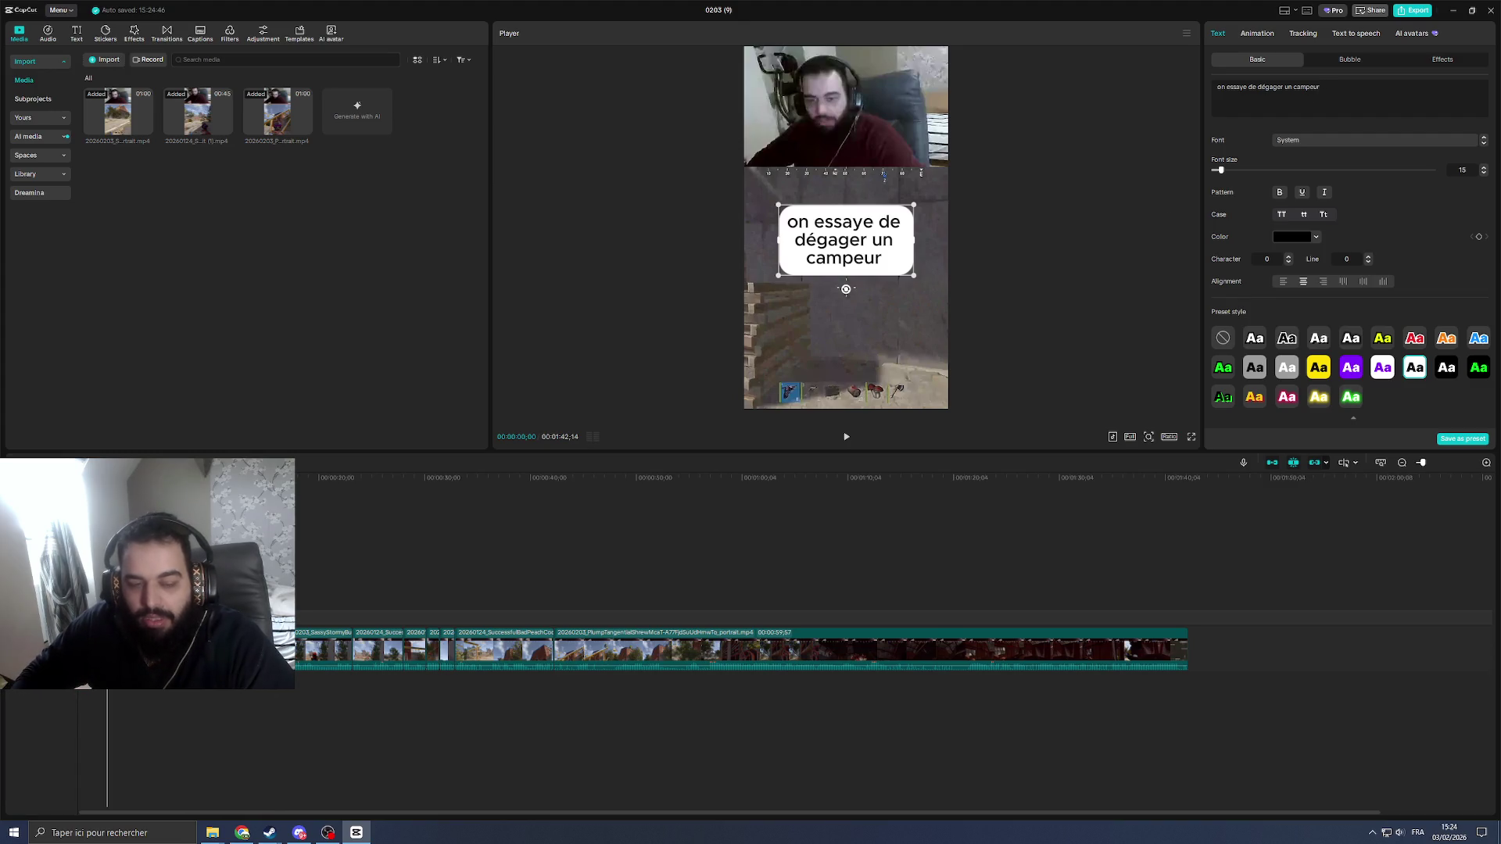
key("space")
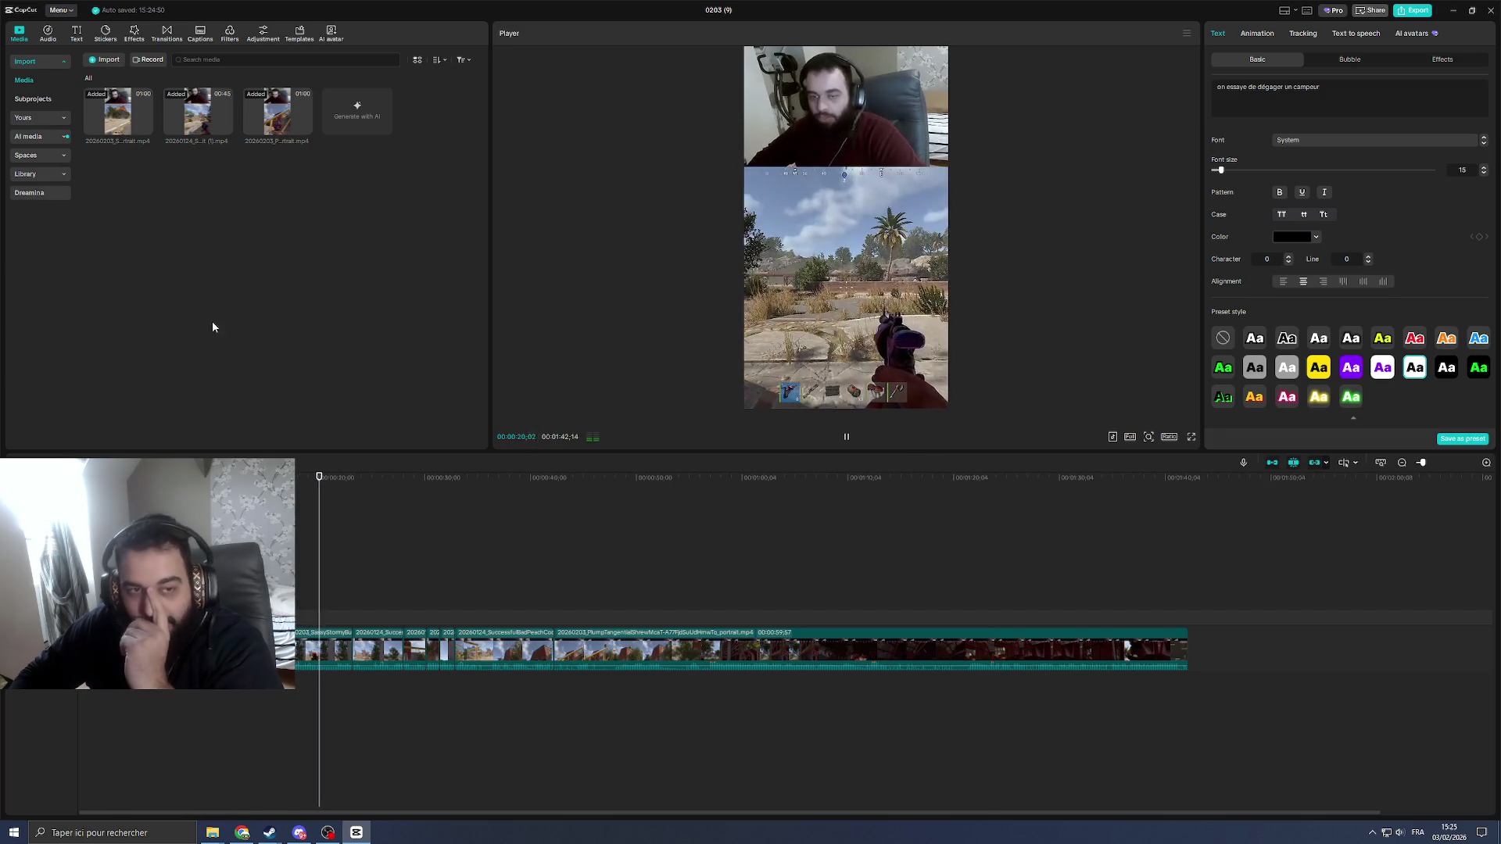
Step: Bring up Text > Auto captions with French spoken language, and rewind to about 18 seconds
left_click(76, 36)
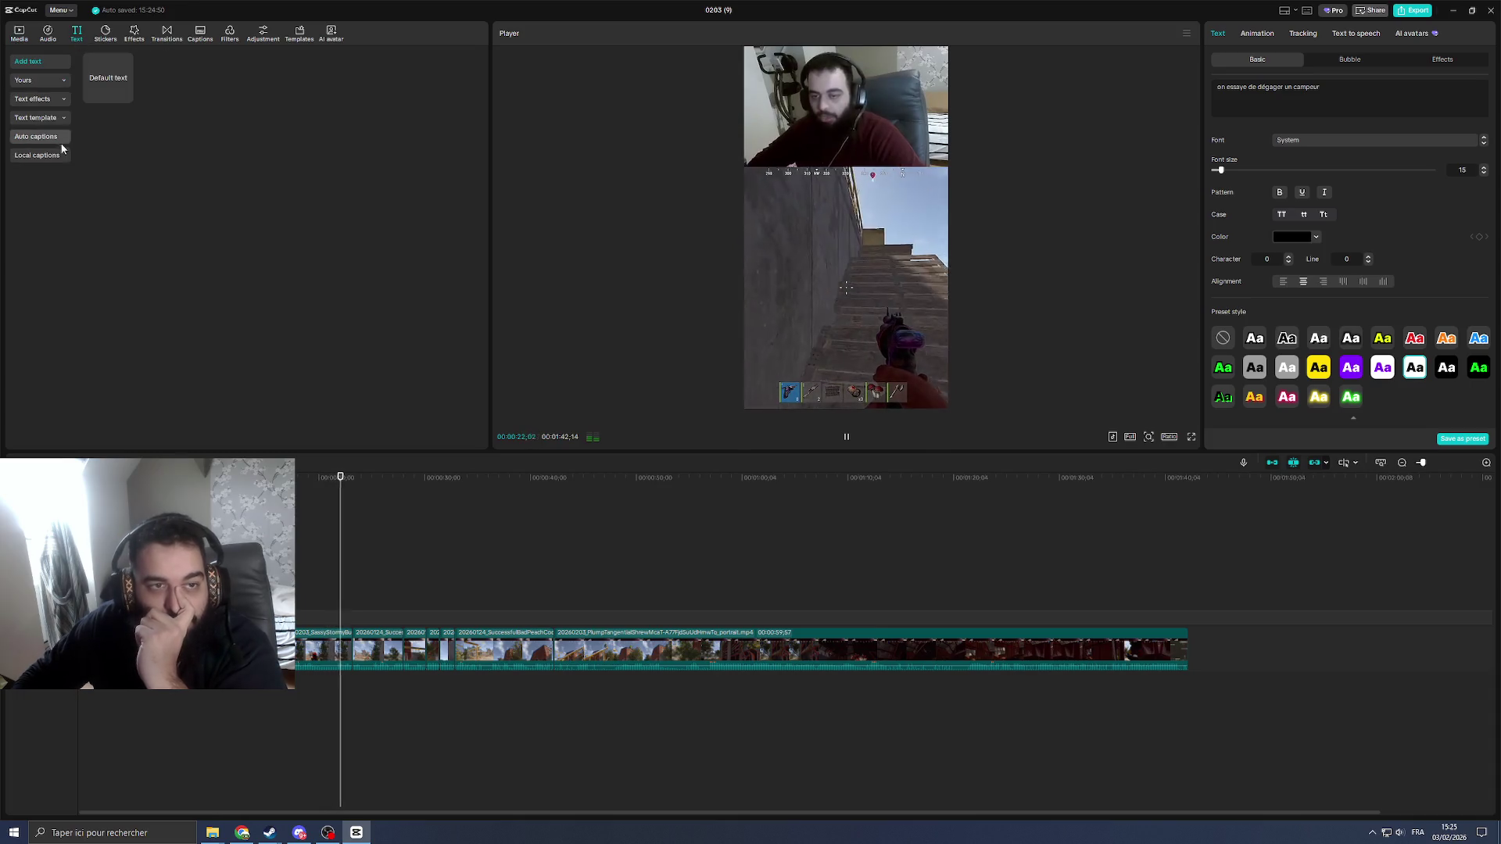
left_click(47, 137)
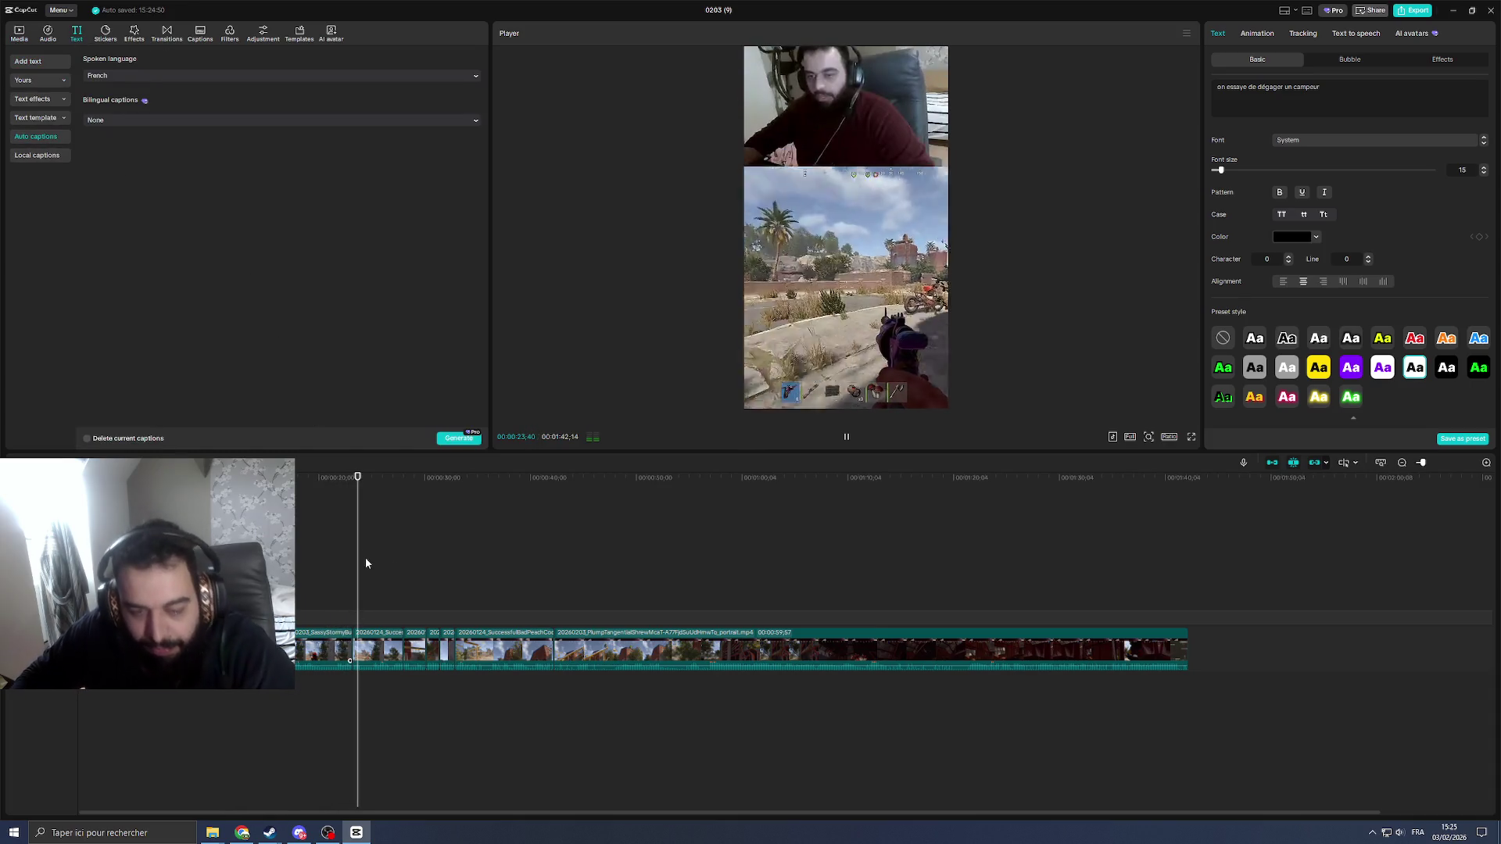
left_click_drag(359, 485, 301, 500)
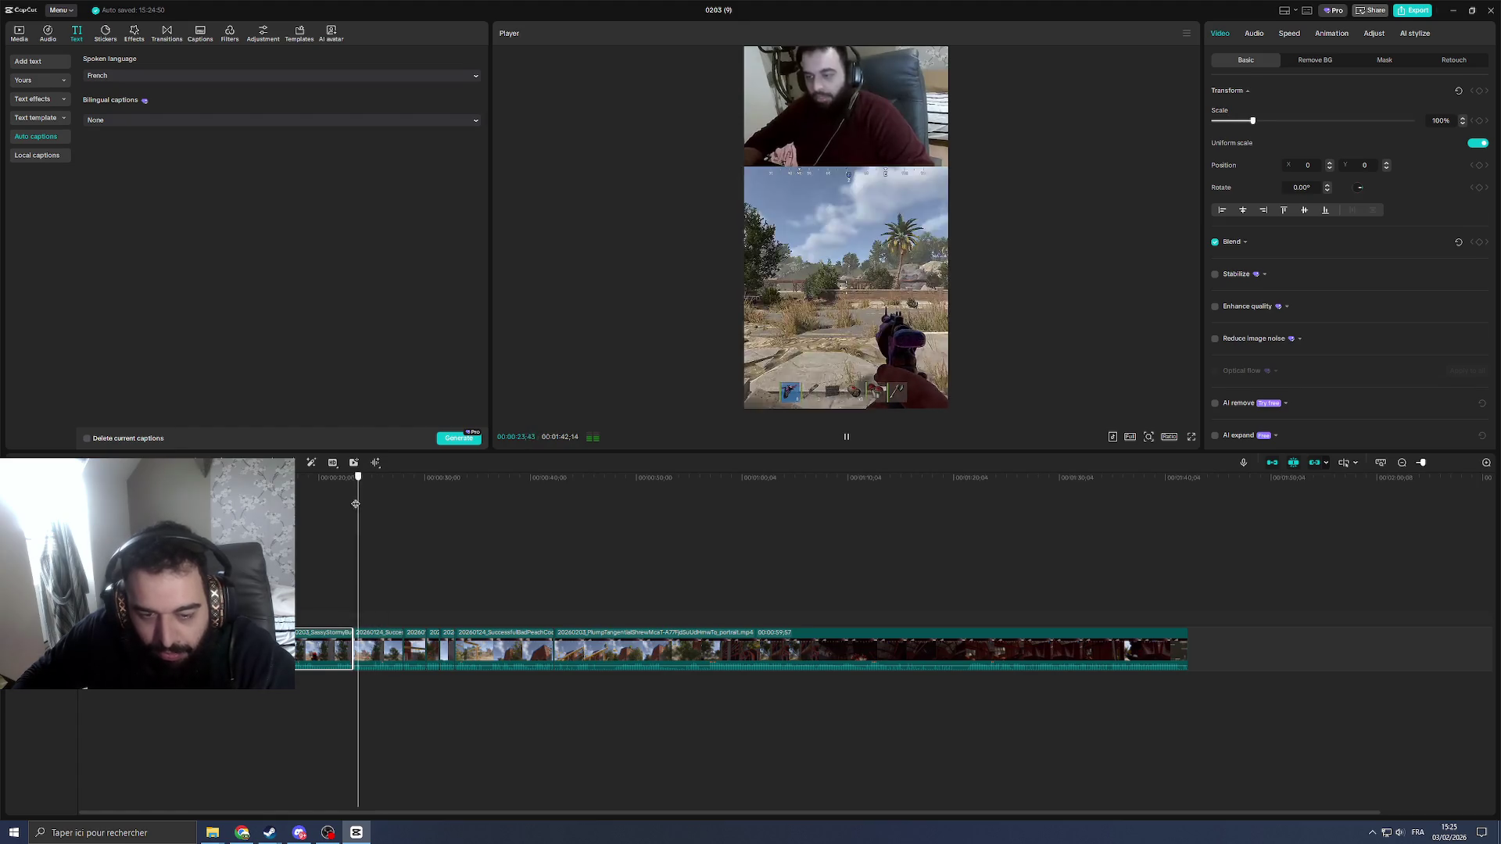
Step: Delete the selected short clip and resume playback
key("space")
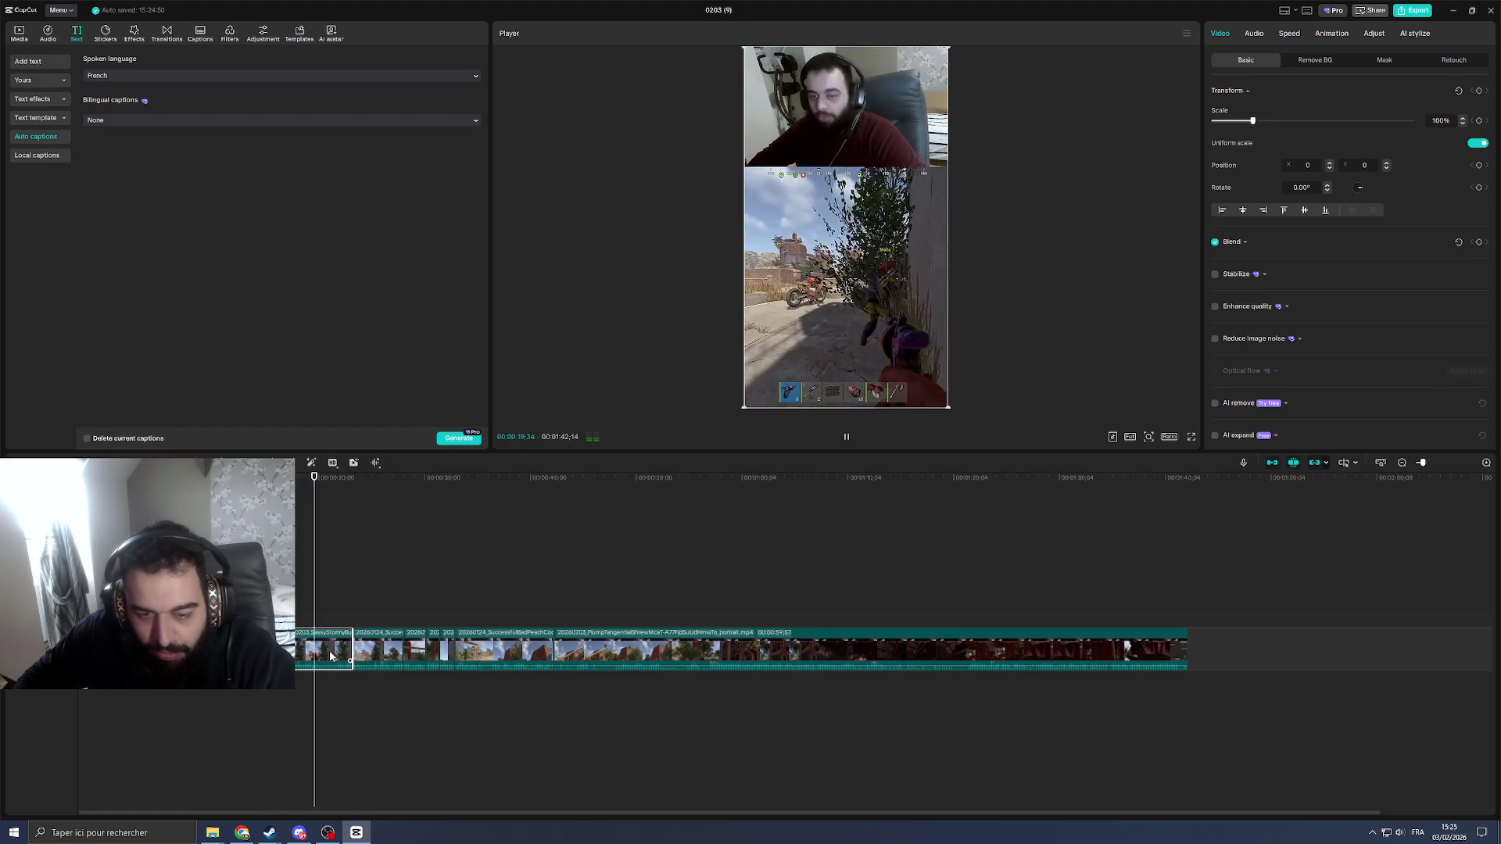
key("Delete")
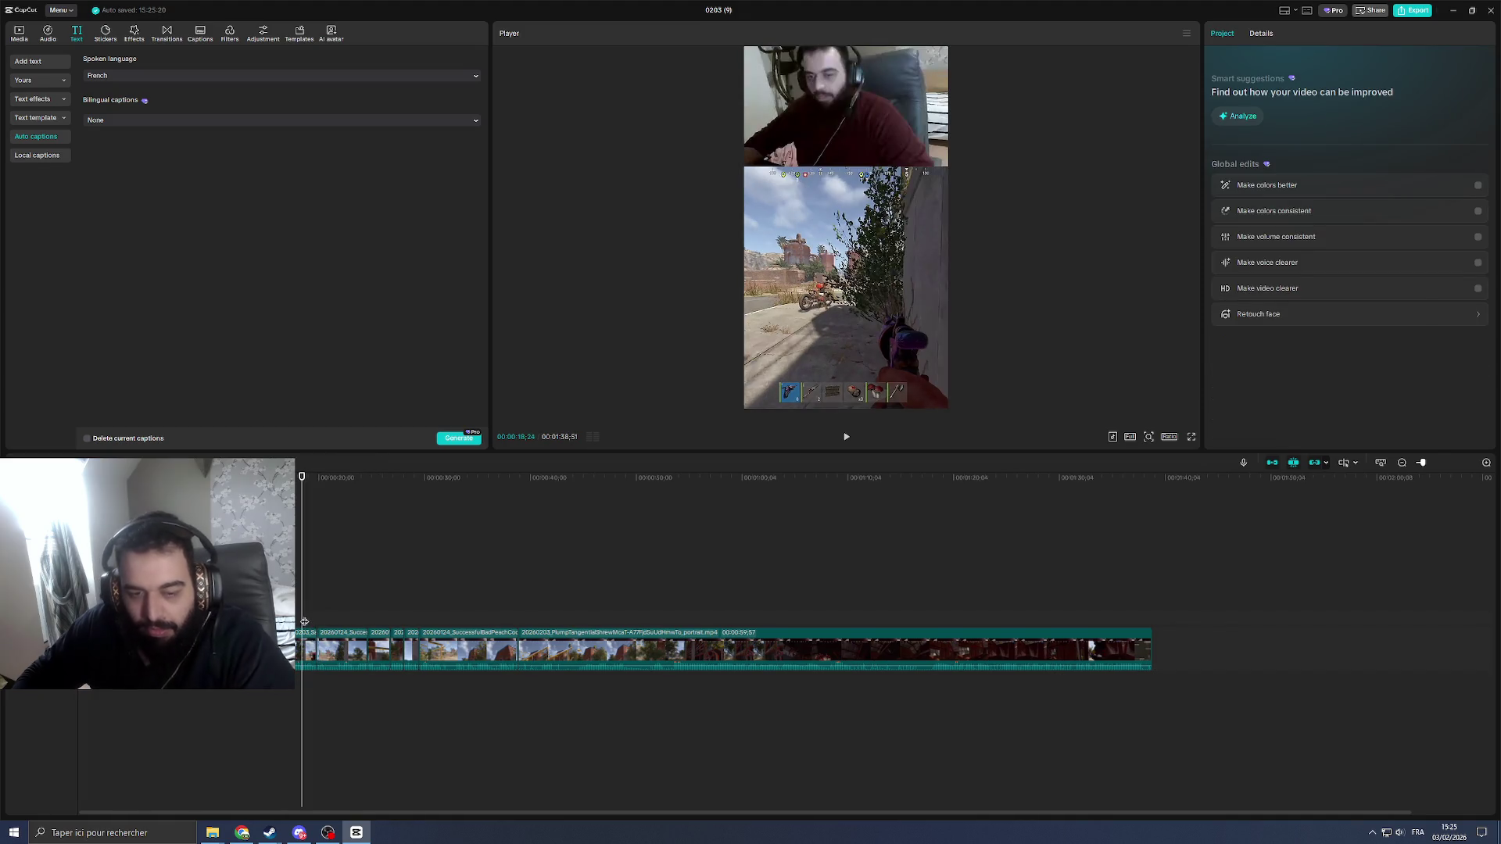
key("space")
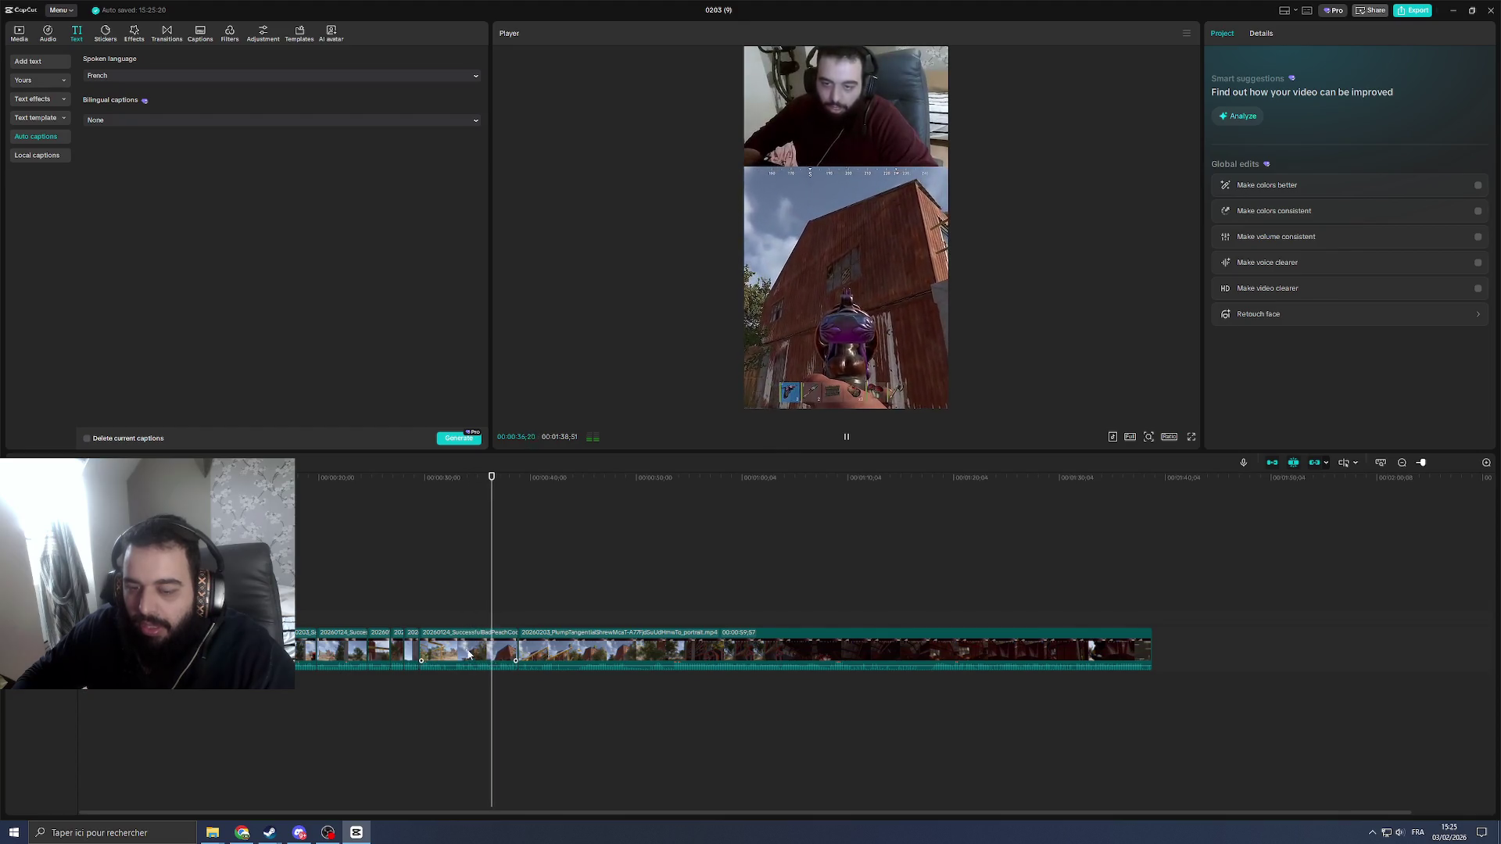
Step: Split the clip at about 32 seconds and delete the unwanted piece
left_click(463, 647)
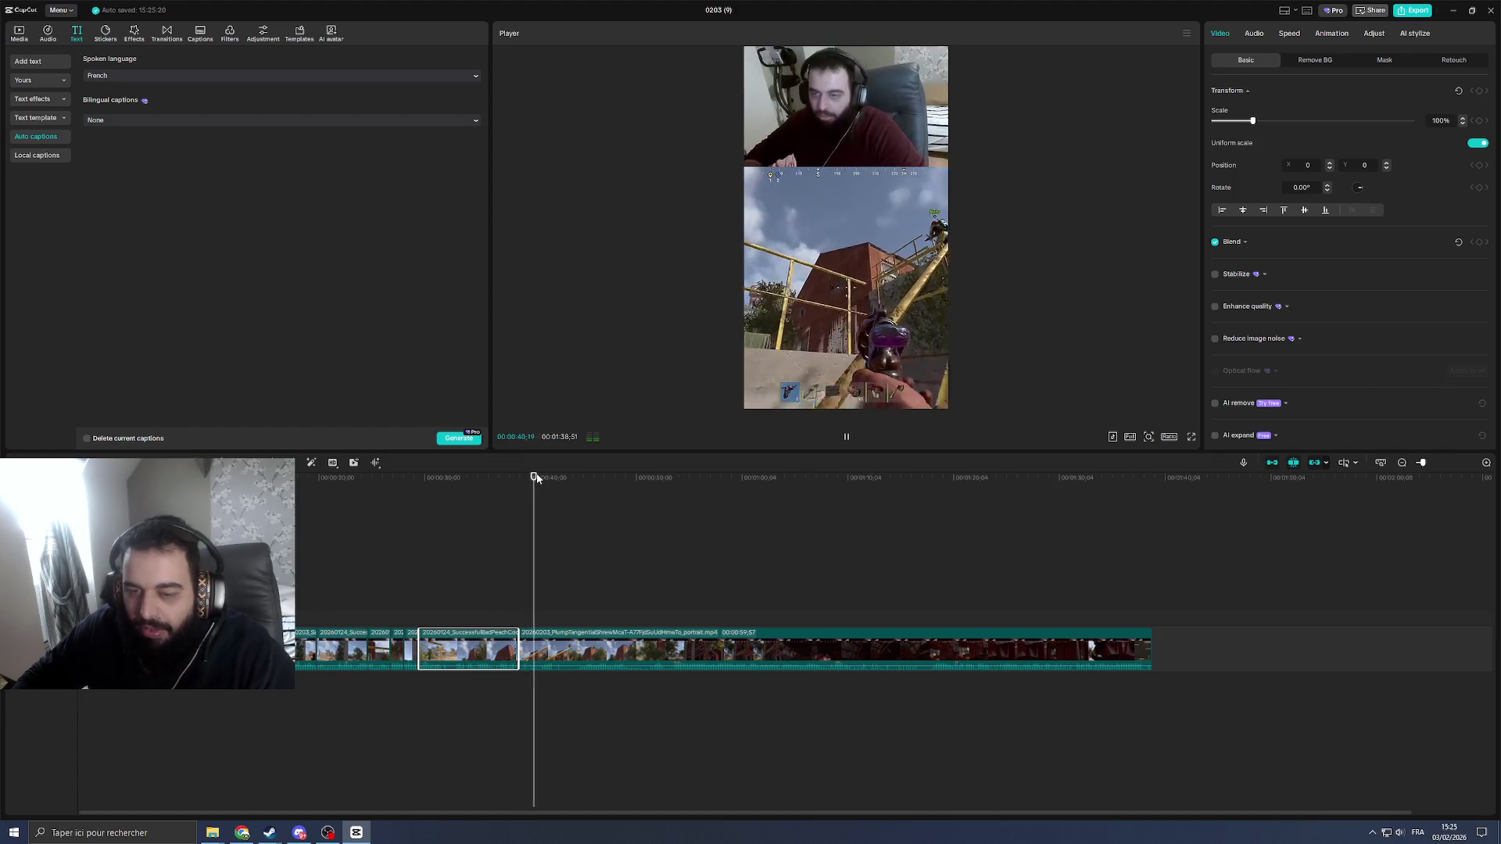
left_click_drag(535, 483, 439, 481)
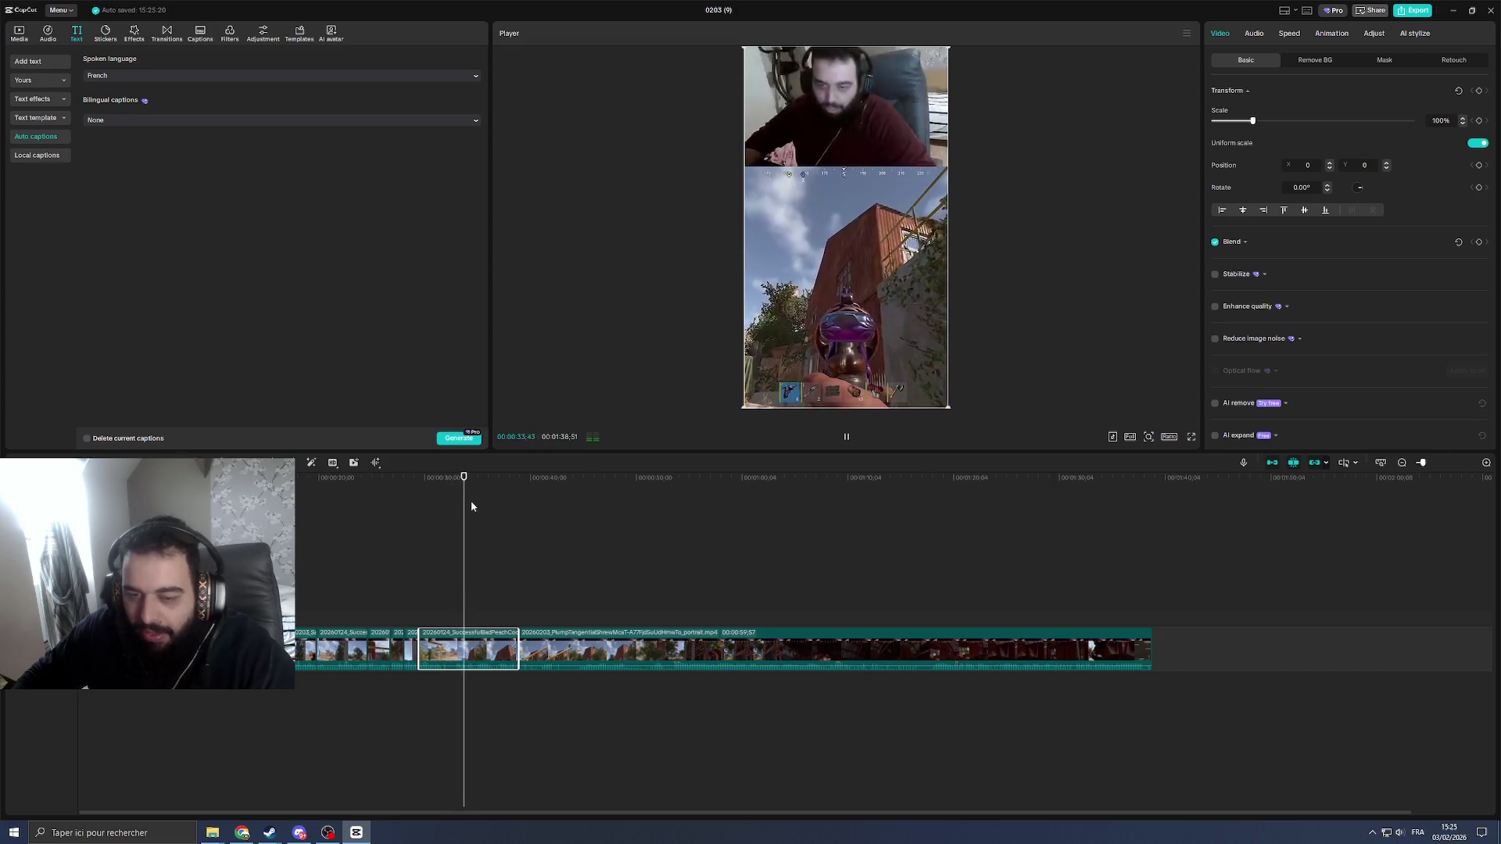
left_click_drag(467, 486, 448, 481)
key("space")
key("ctrl+b")
key("Delete")
key("space")
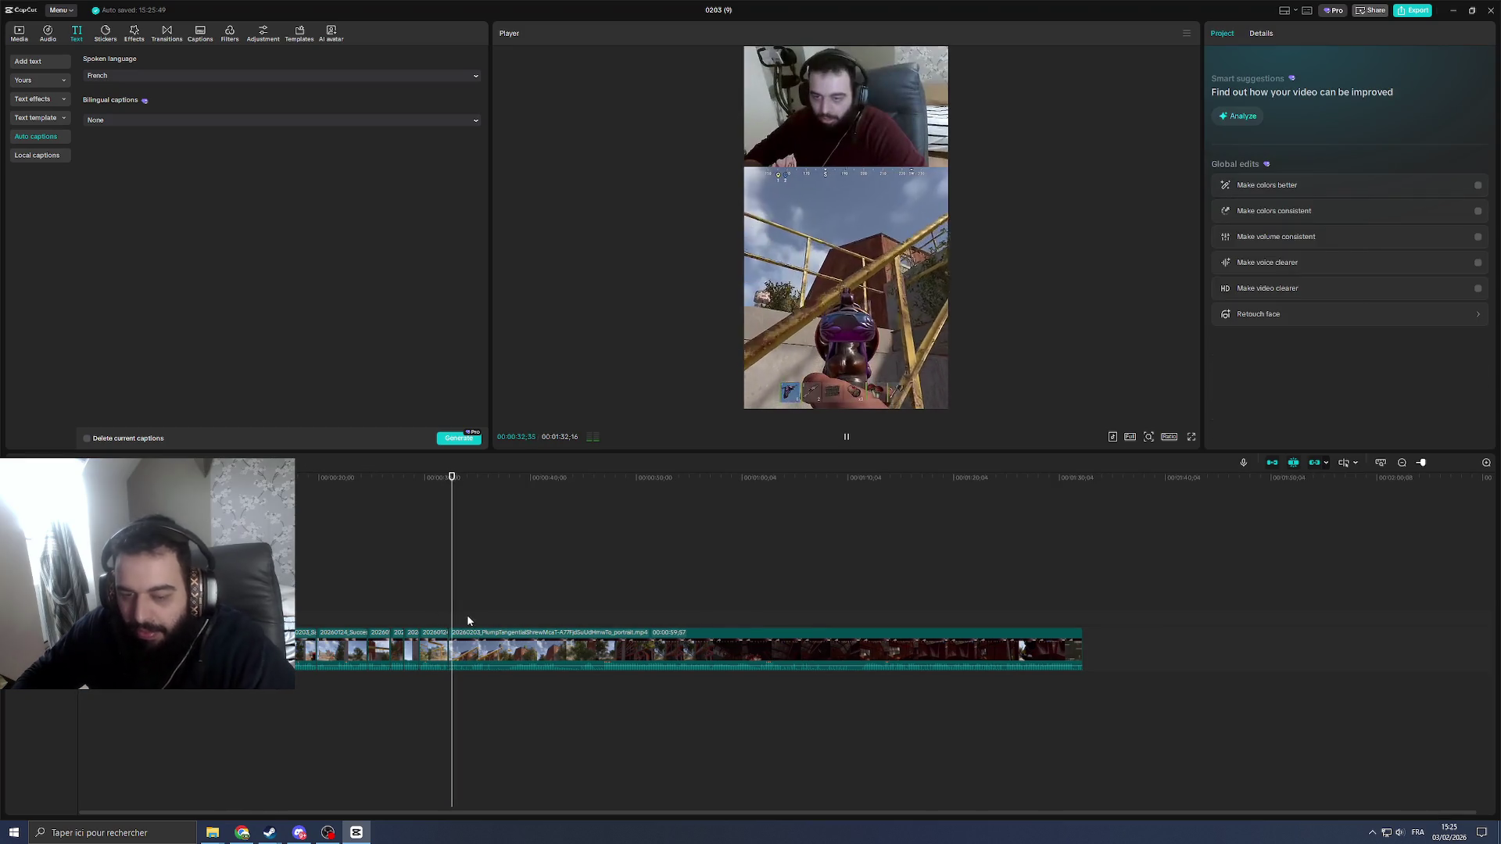
Step: Split the long clip at 37 seconds, delete the unwanted section and replay from 31 seconds
left_click(531, 653)
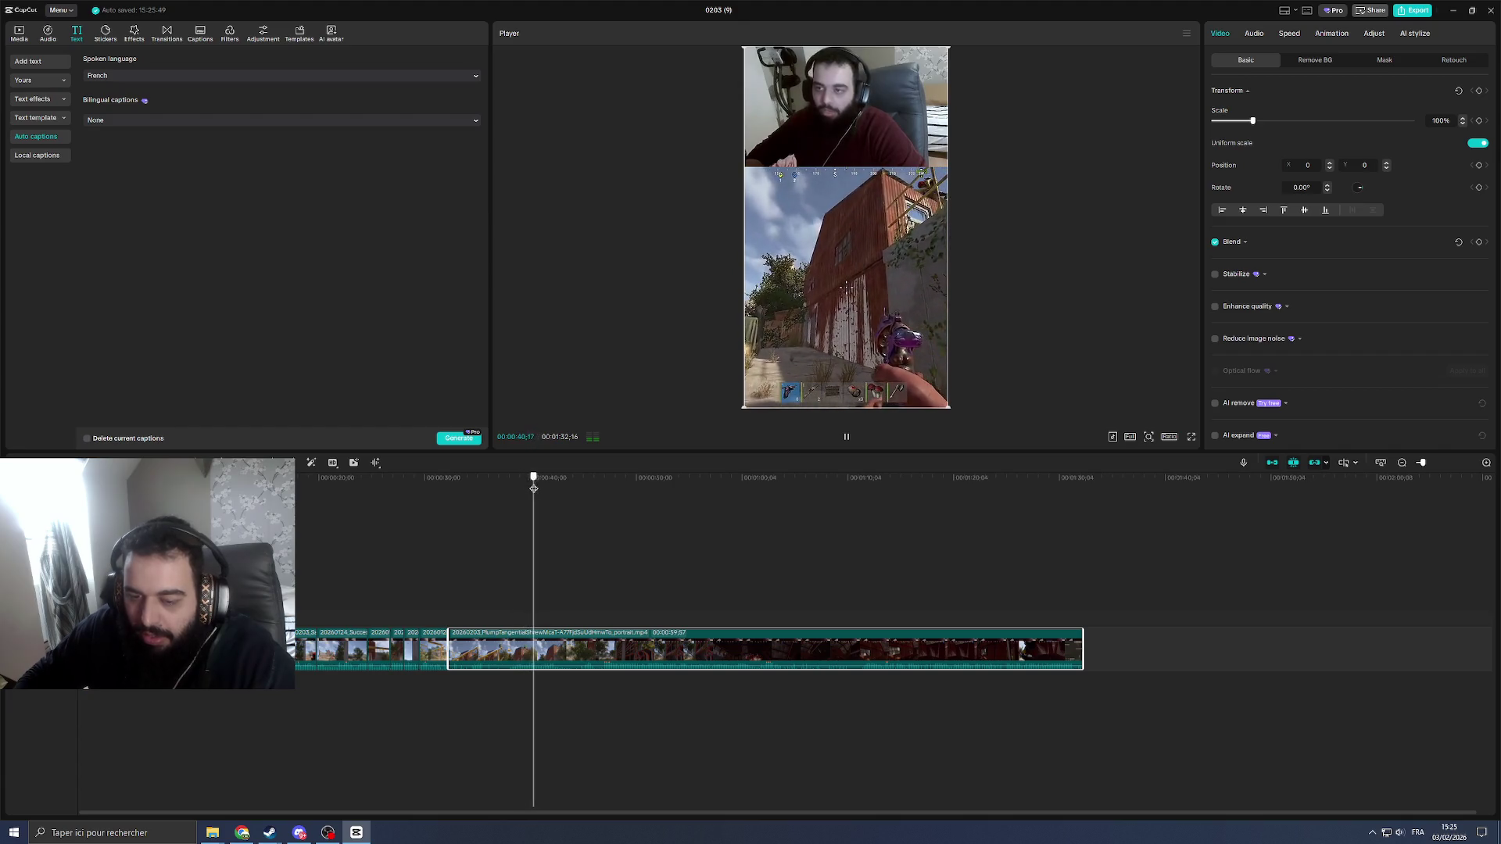
left_click_drag(533, 488, 507, 488)
key("ctrl+b")
left_click(484, 646)
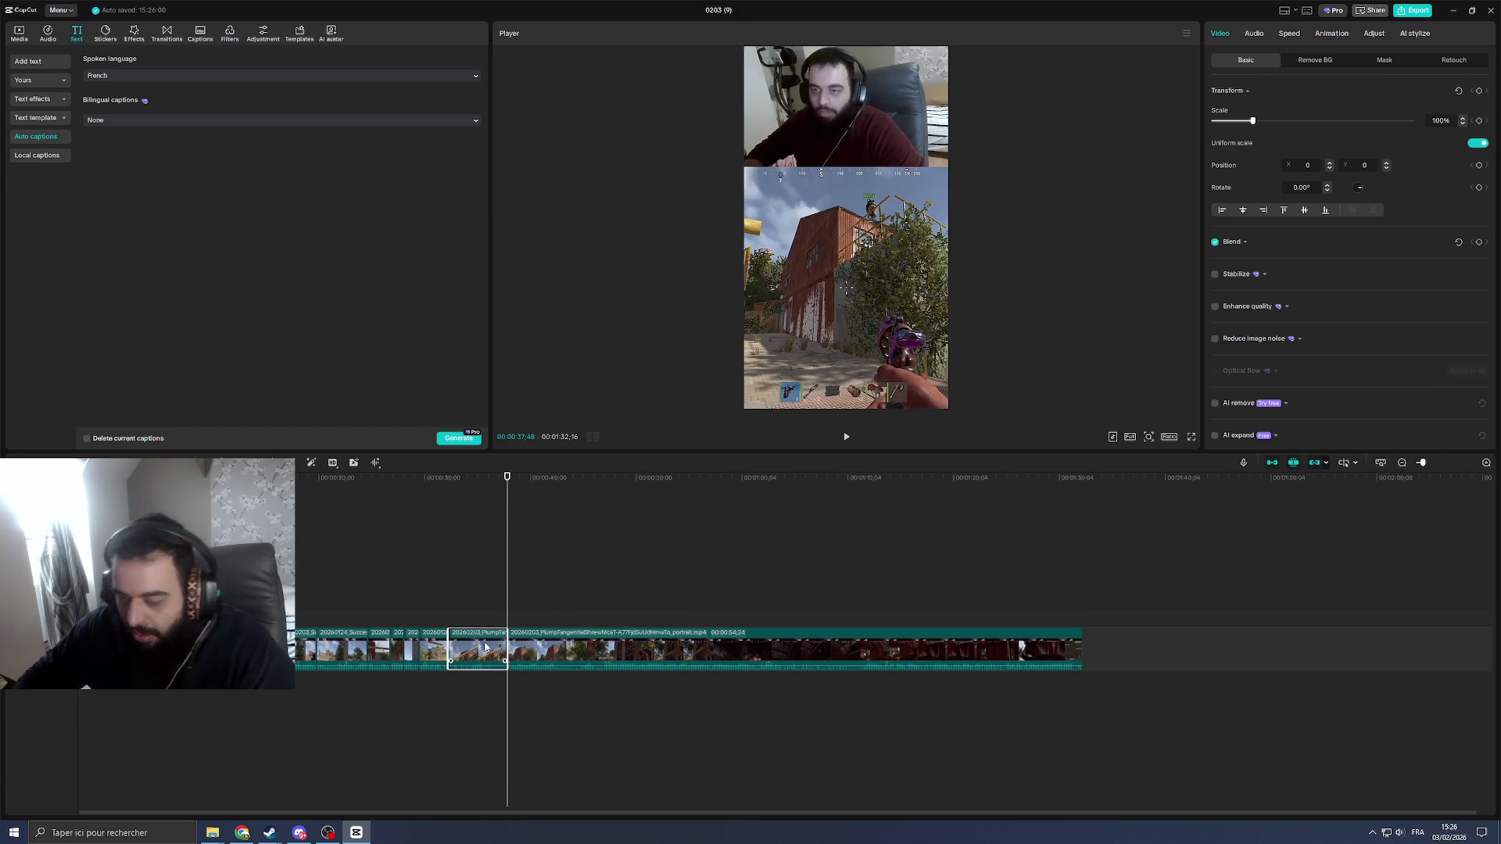
key("Delete")
left_click(442, 612)
key("space")
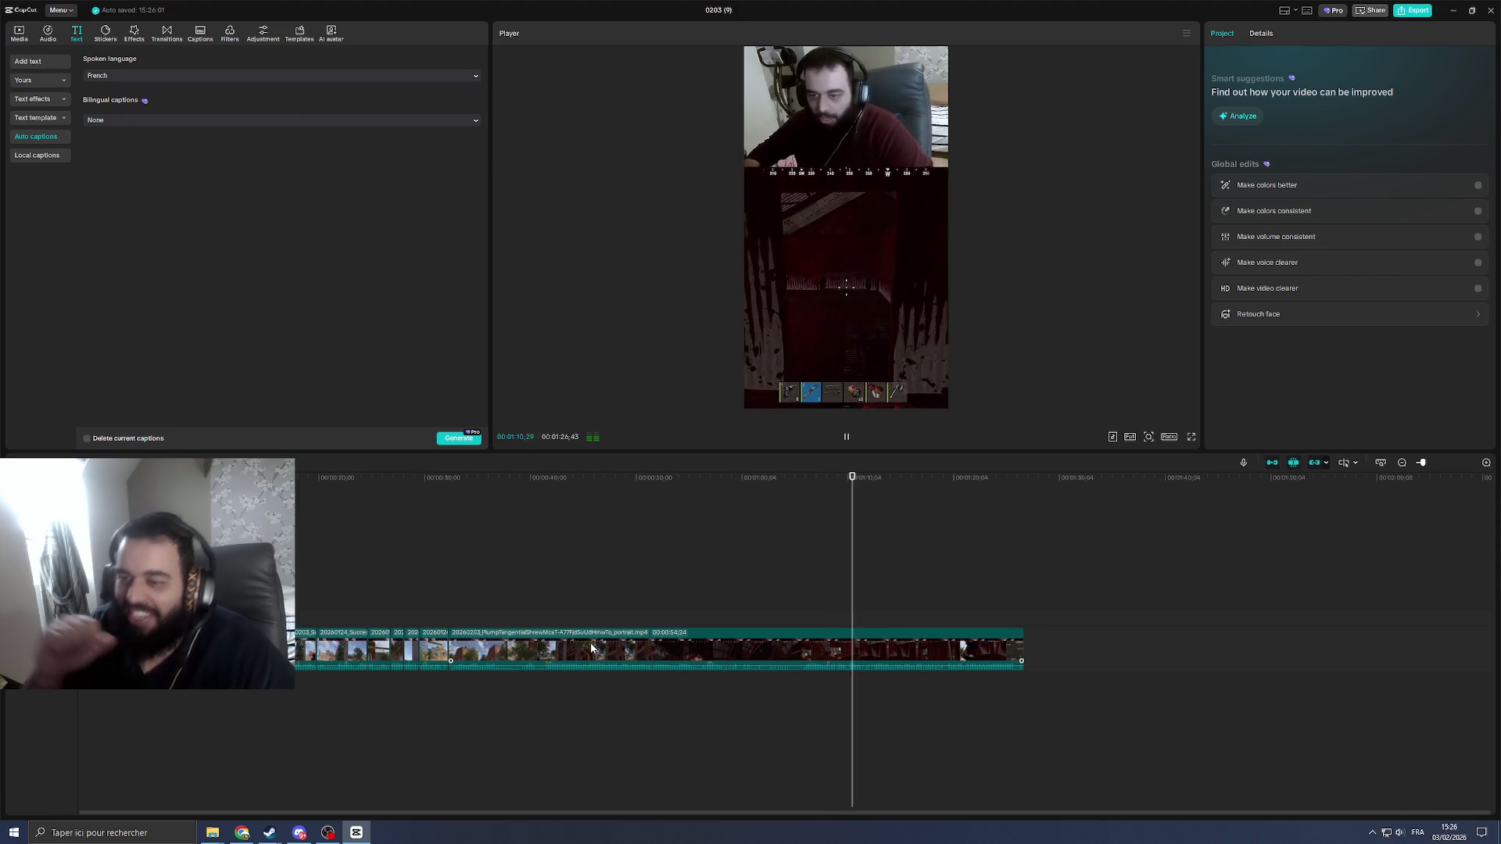
Step: Play the 1:26 edit through to the end, then generate captions from the French speech
key("space")
left_click(899, 644)
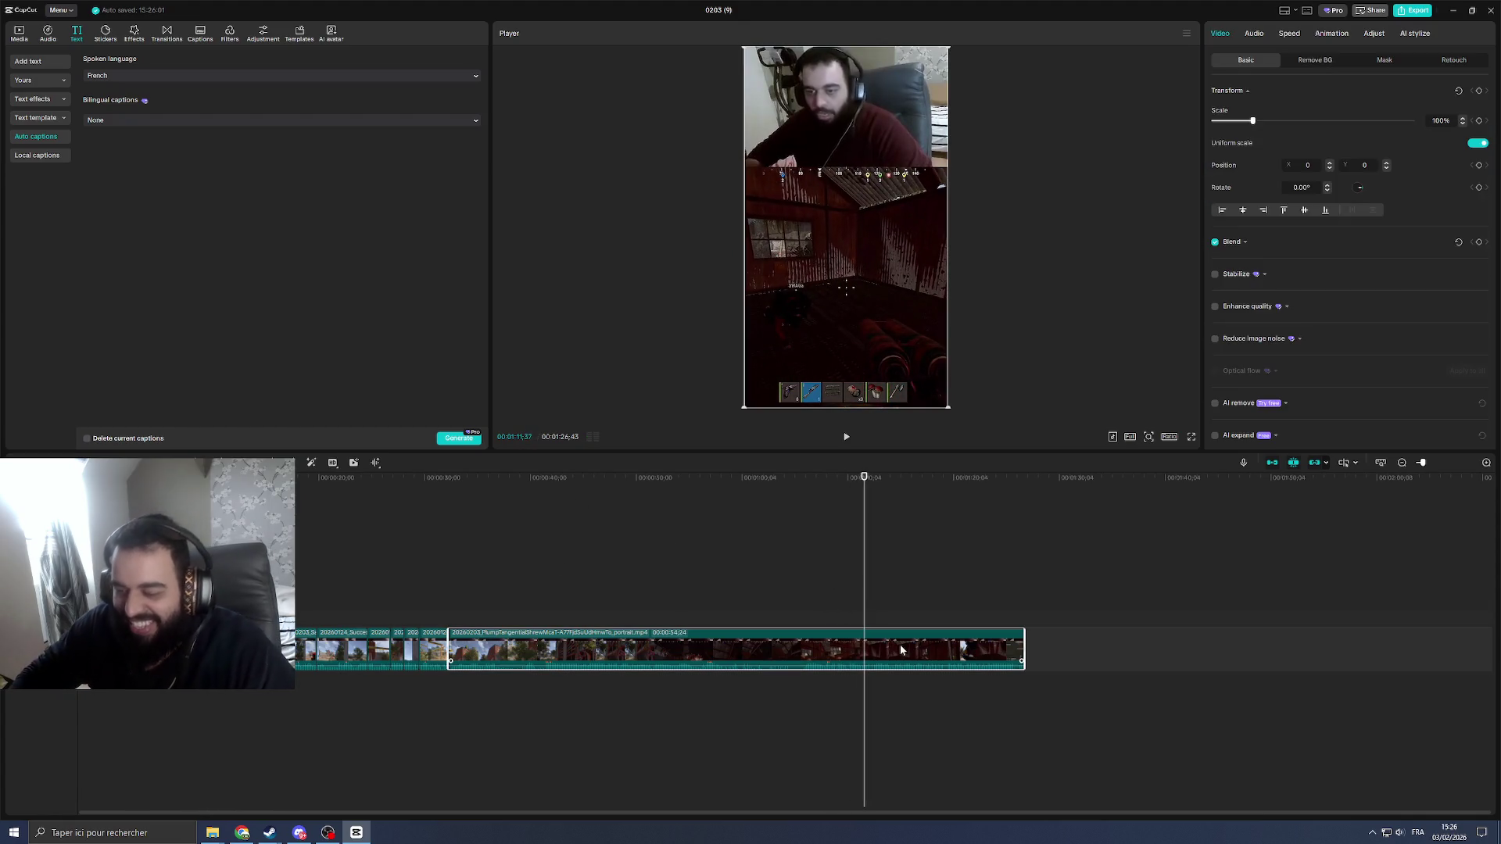
key("space")
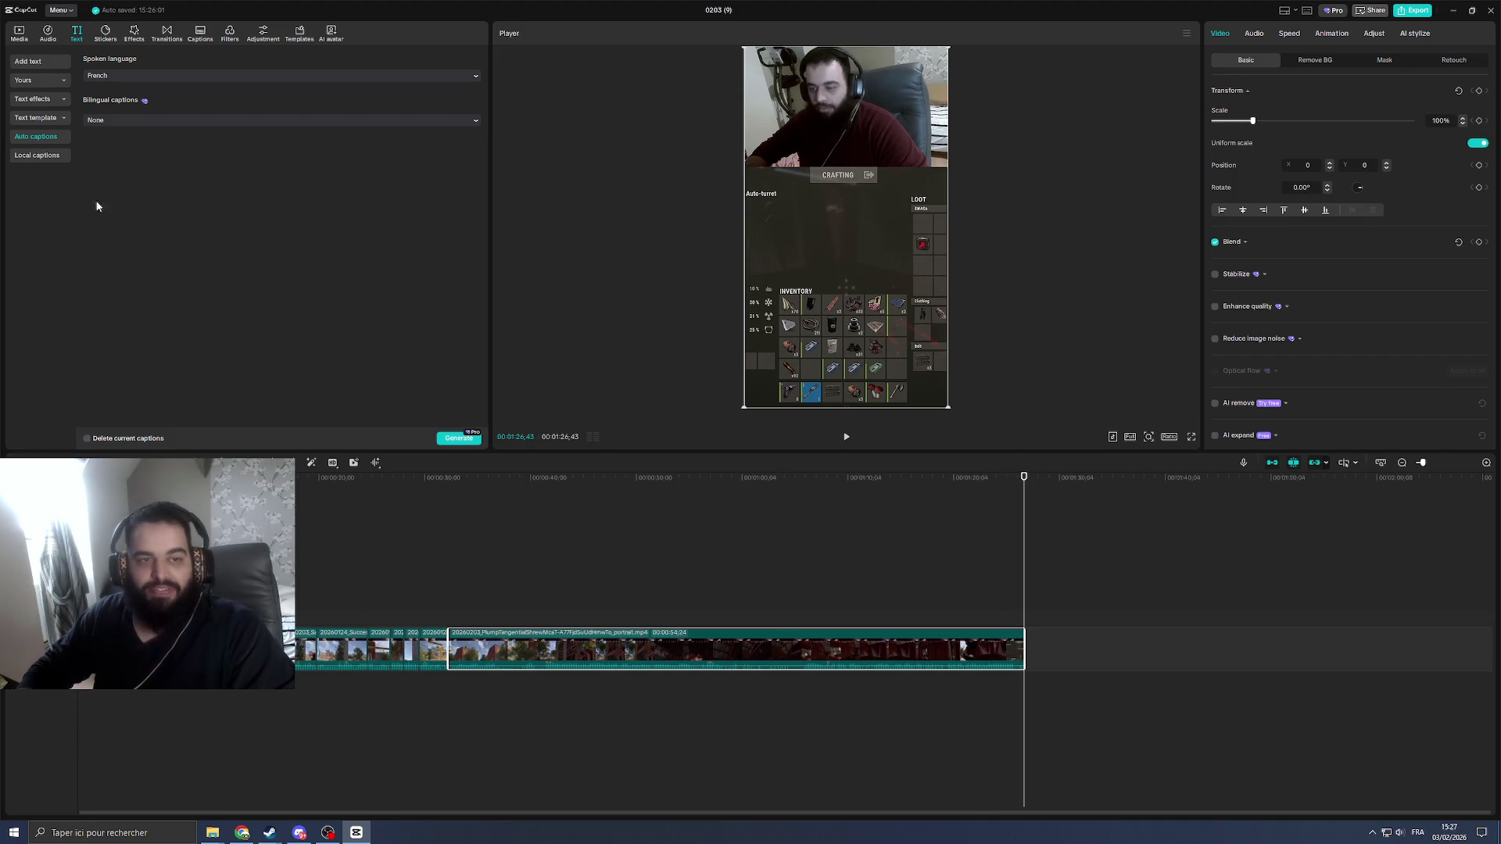
left_click(458, 439)
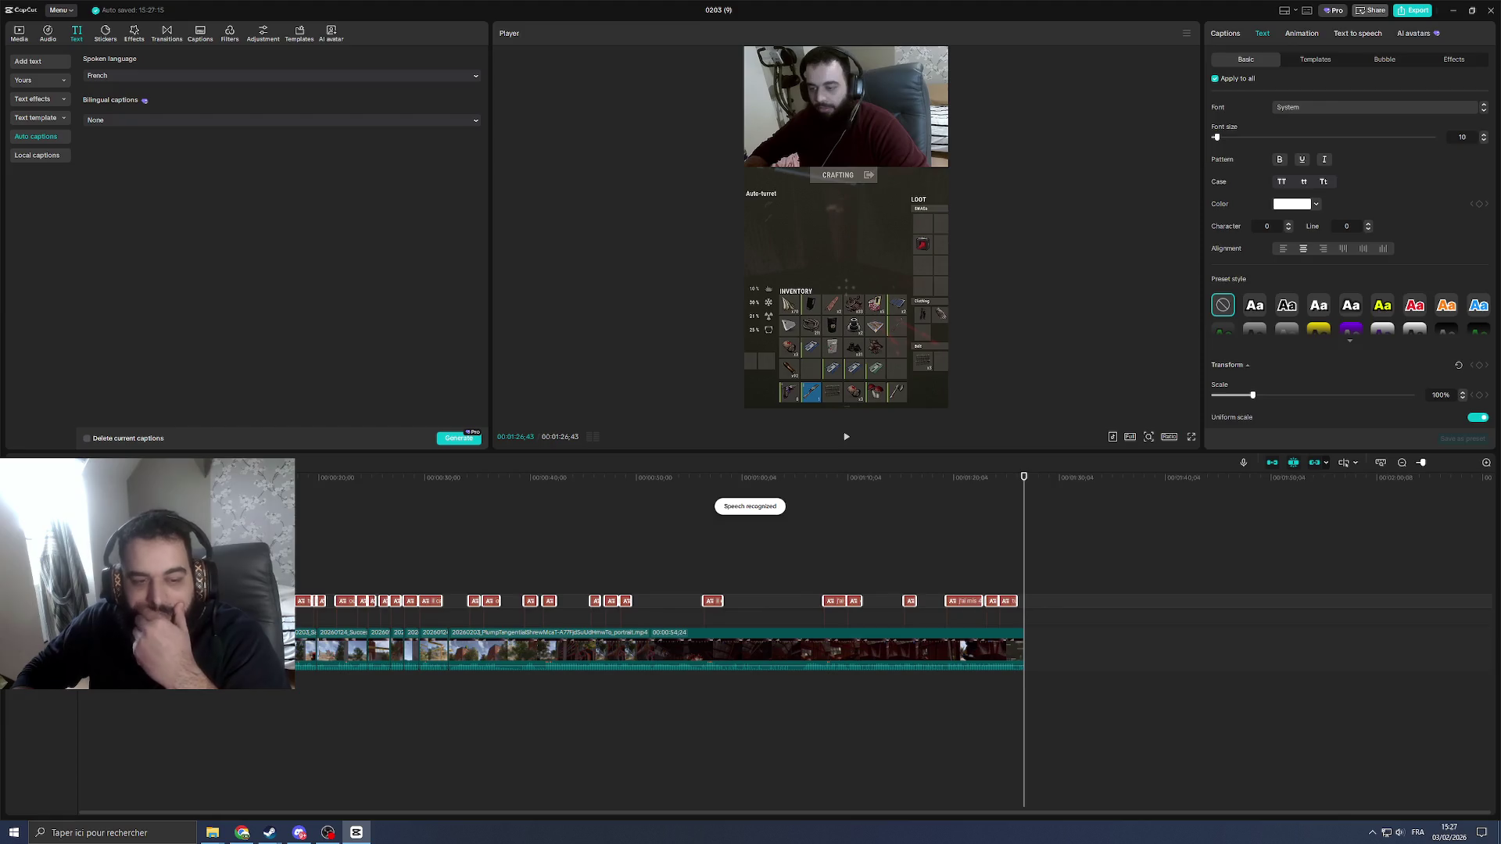
Step: Show the caption text templates for the auto-generated captions
left_click(1331, 60)
Step: Apply the bold yellow-caps THE QUICK template to all auto captions and preview the result
left_click(1320, 140)
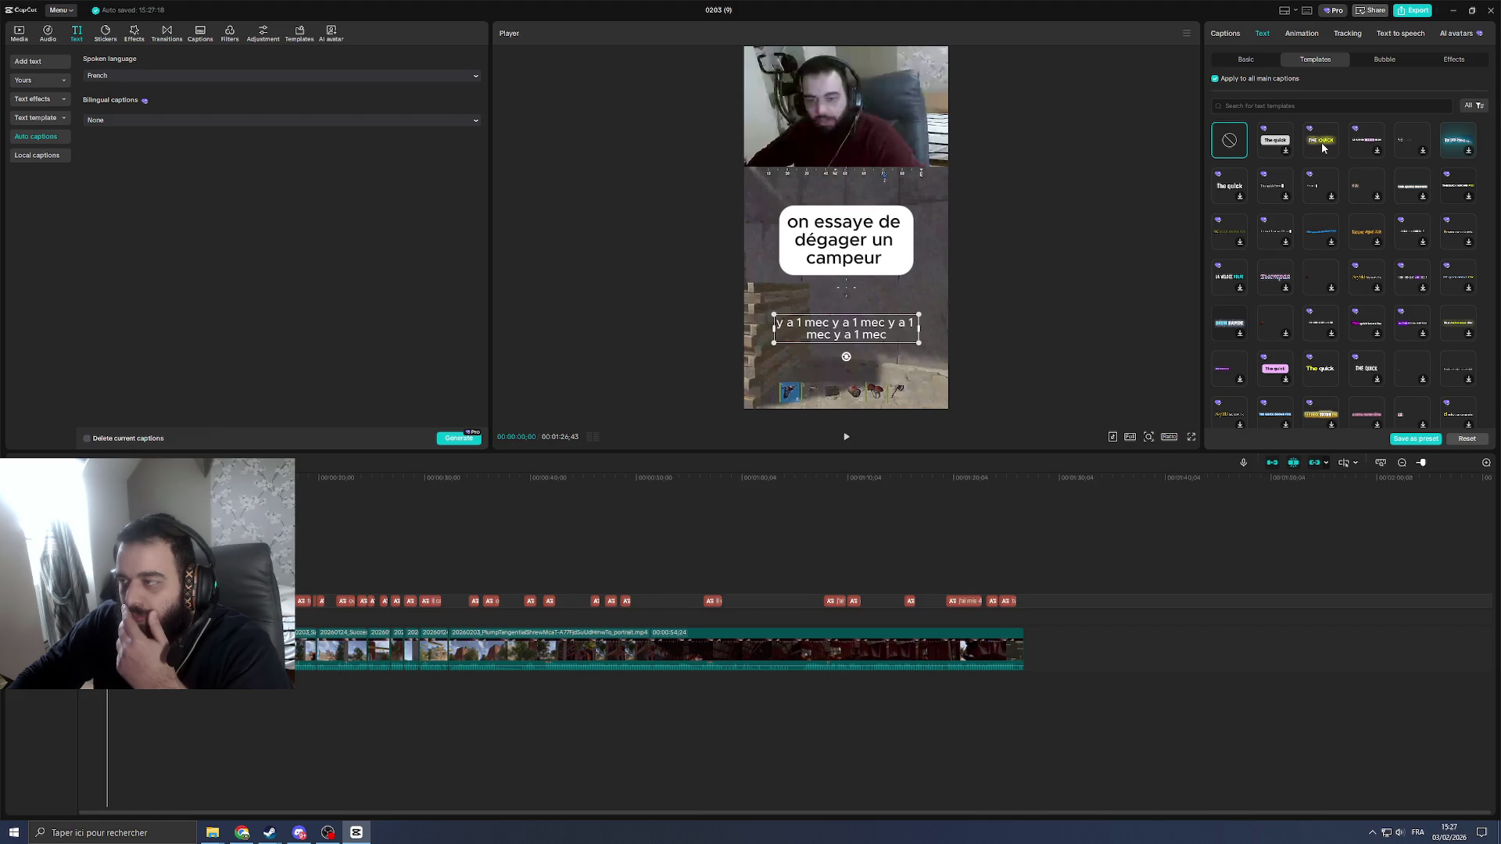
key("space")
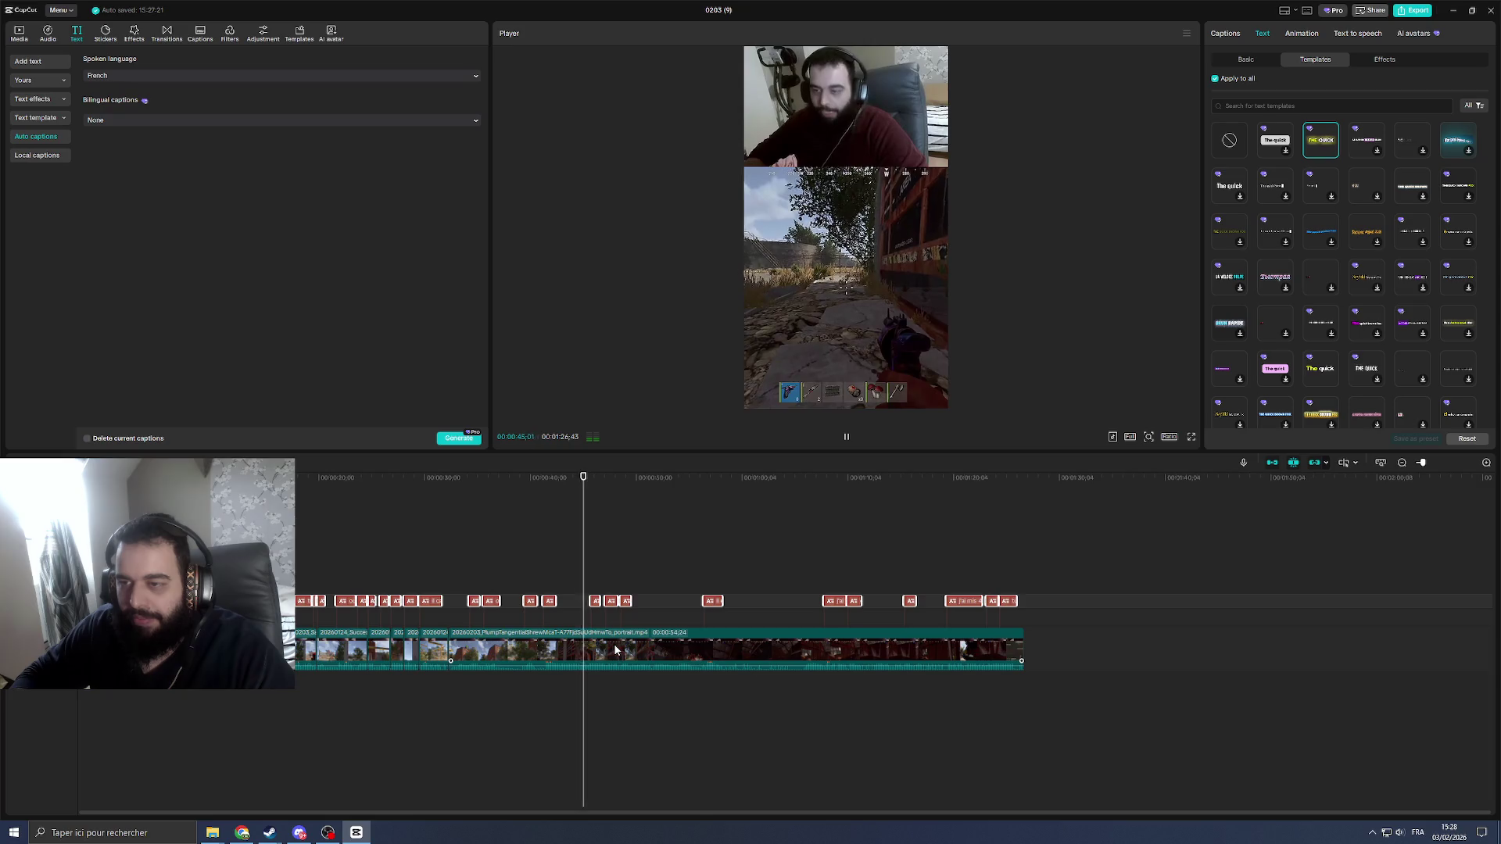
Step: Correct the JE L'AI MIS caption from 'super l'eau' to 'super low' and play back to verify
key("space")
left_click(596, 601)
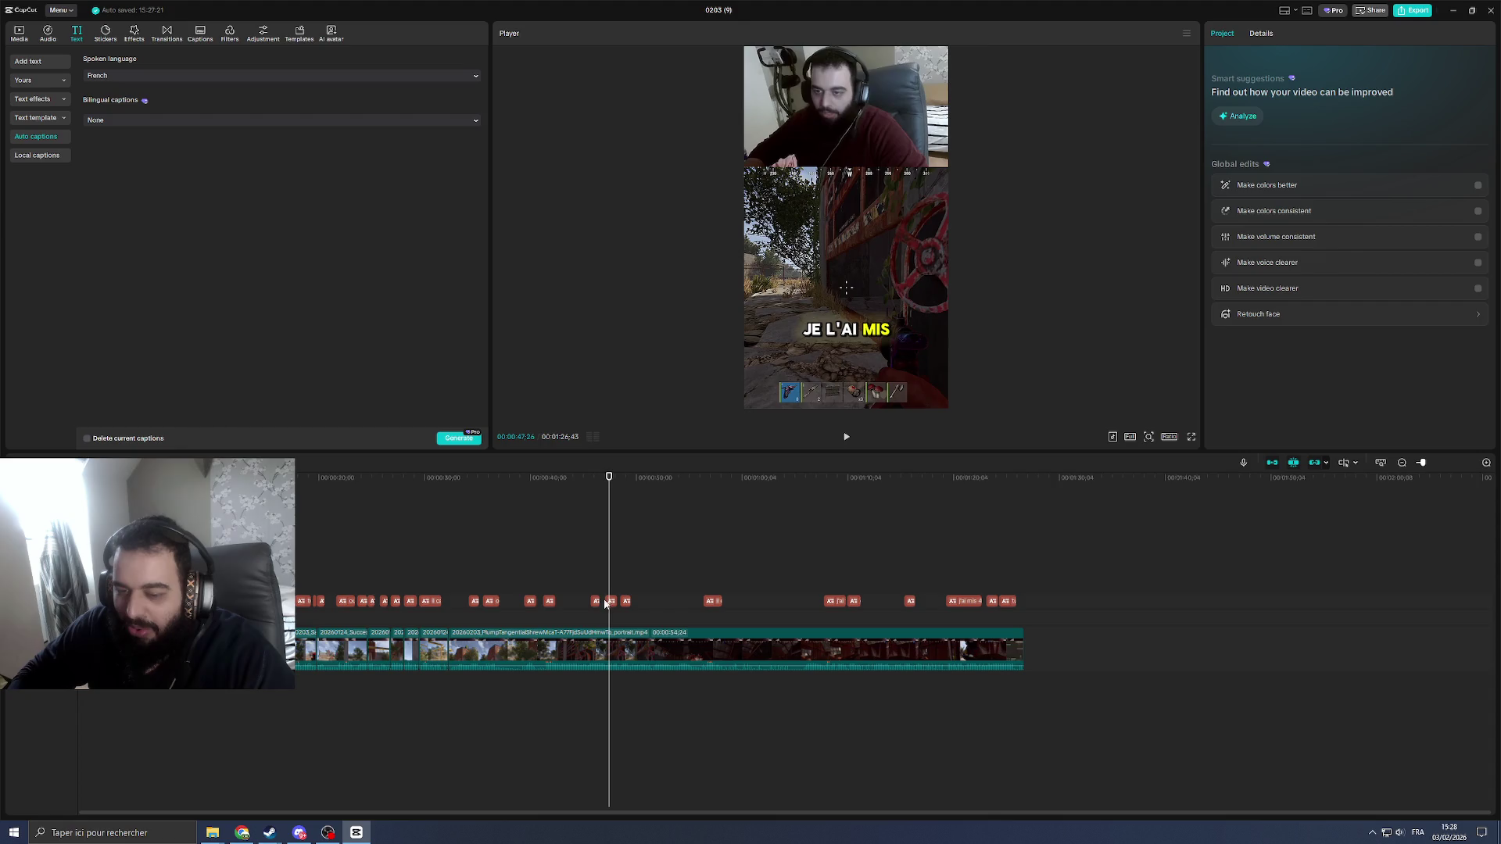
left_click(596, 601)
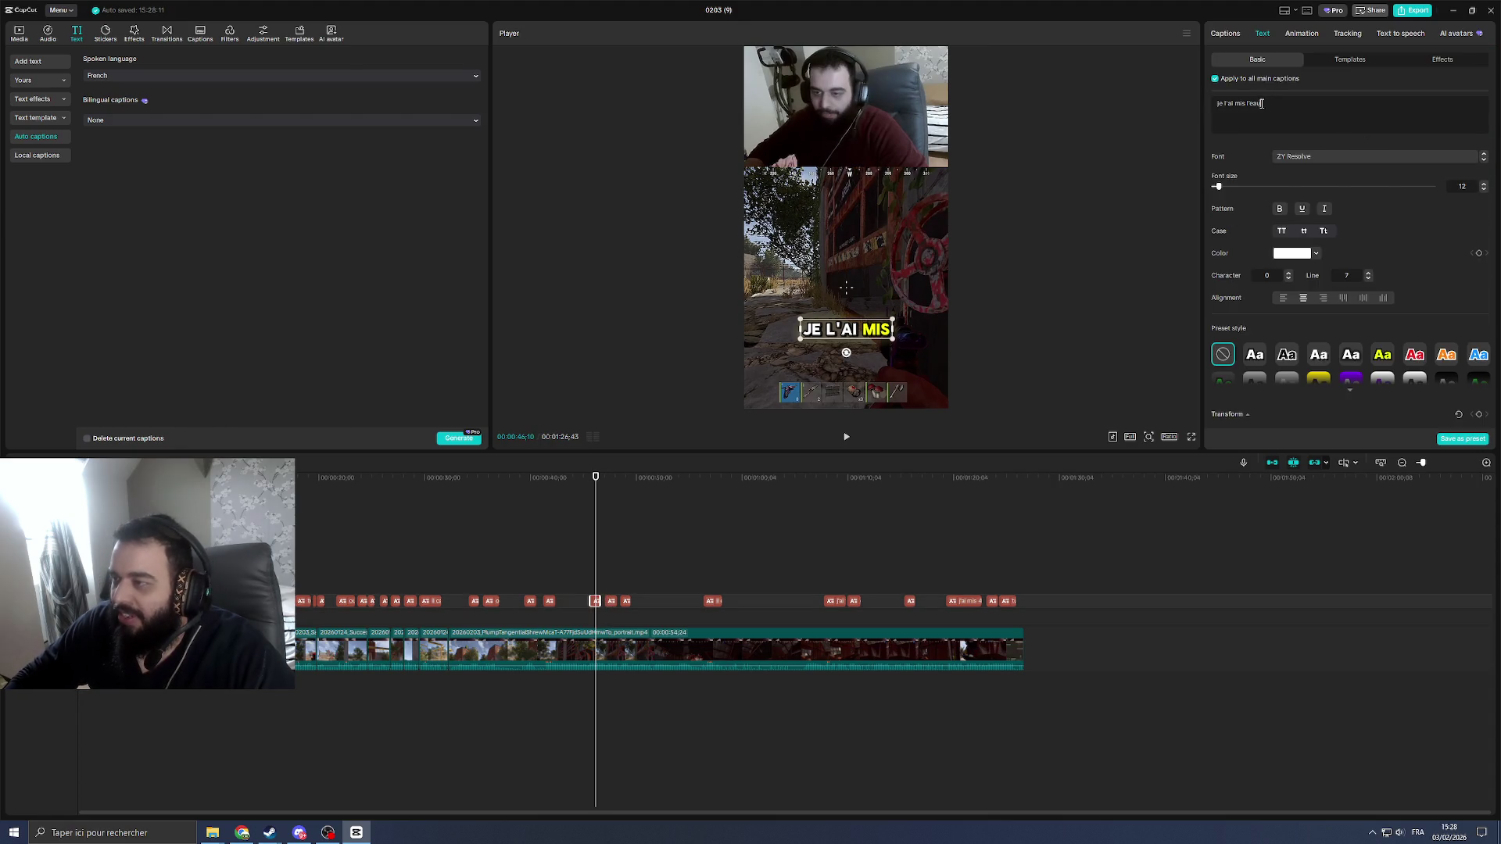
key("BackSpace")
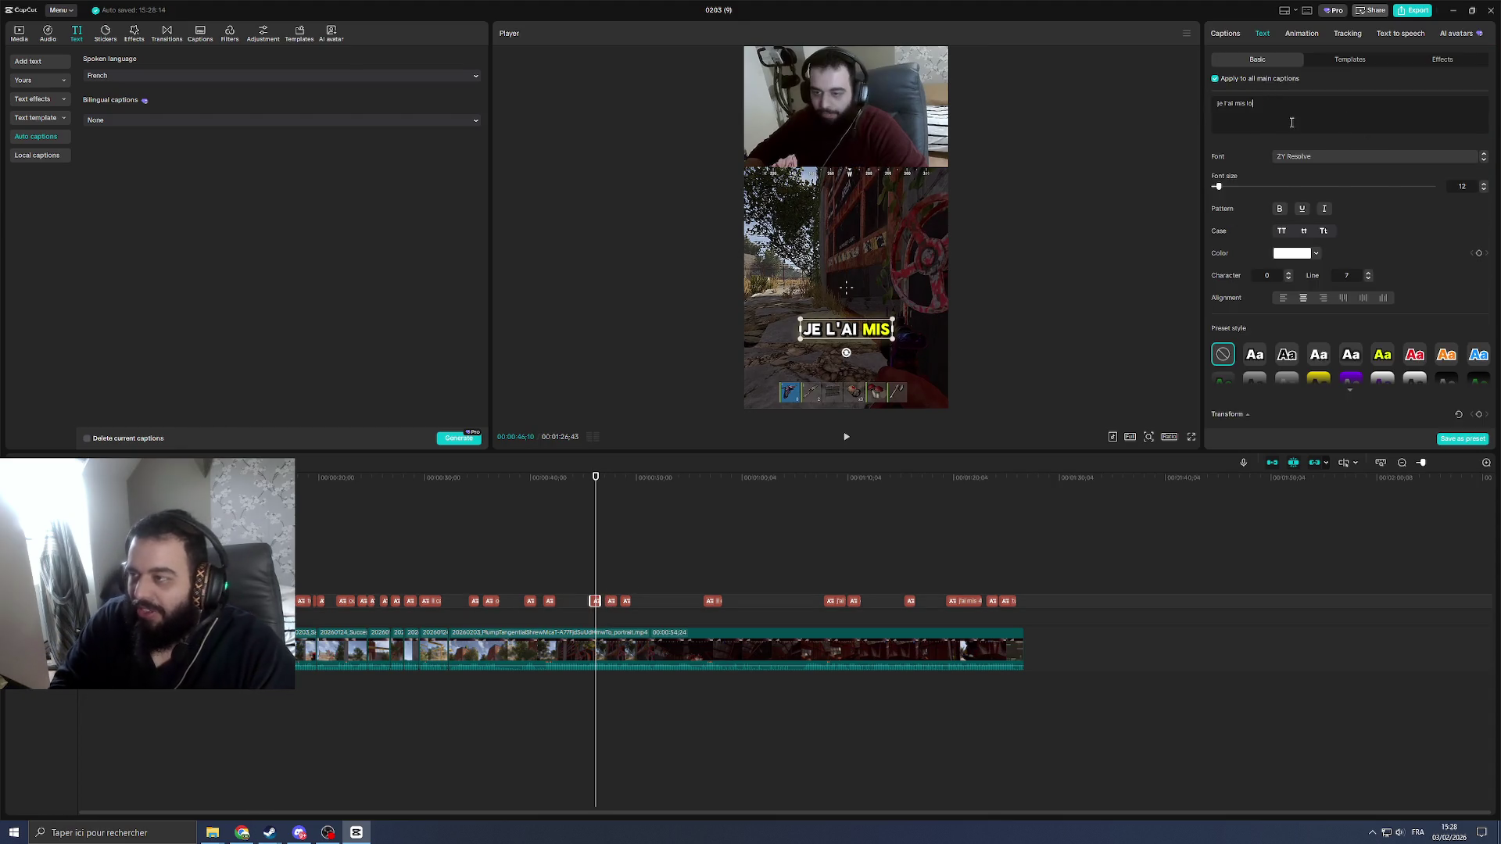
key("space")
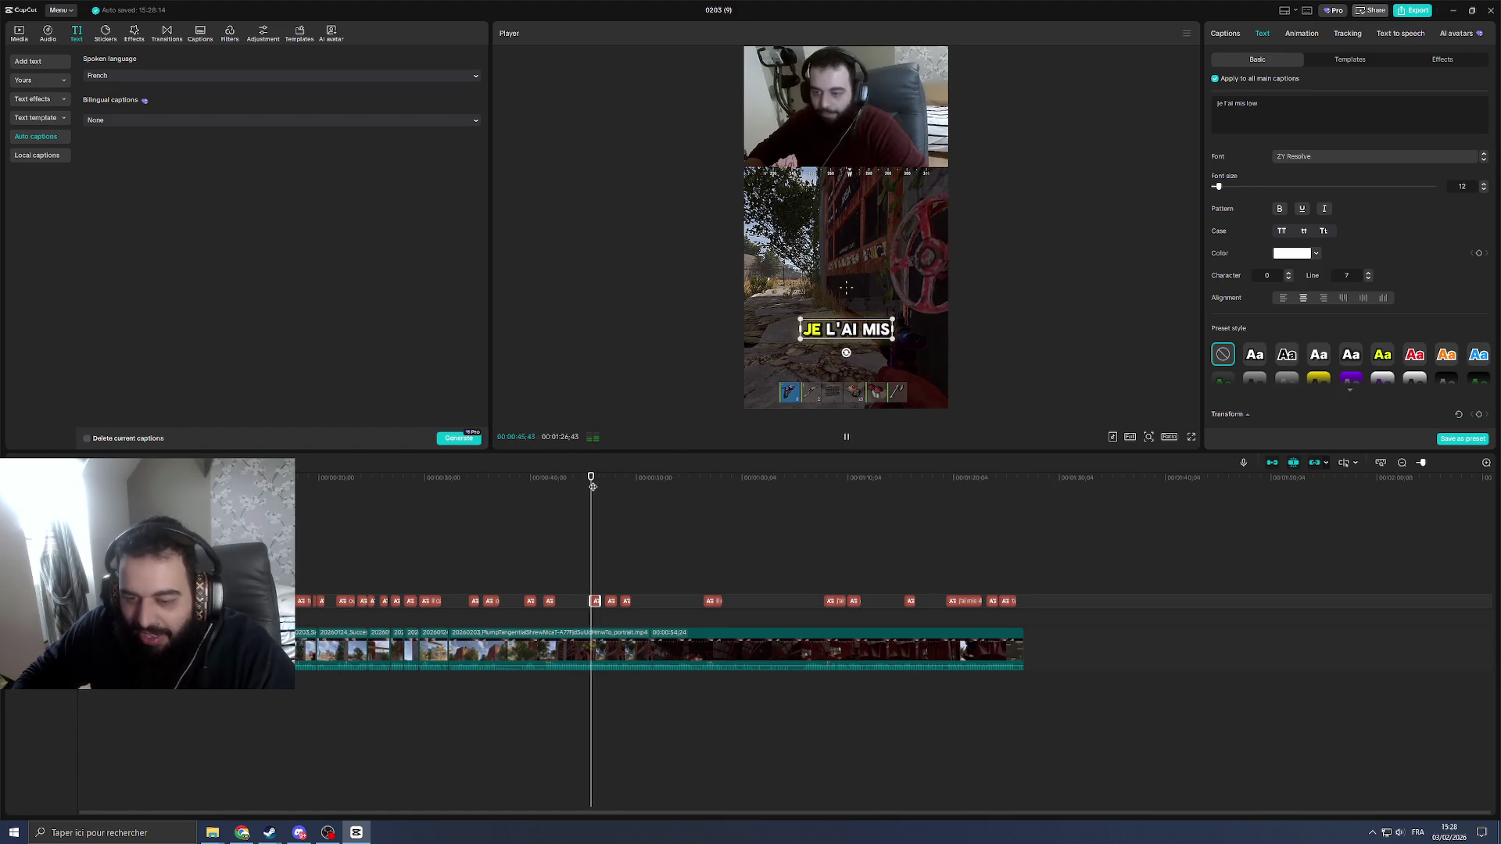
key("space")
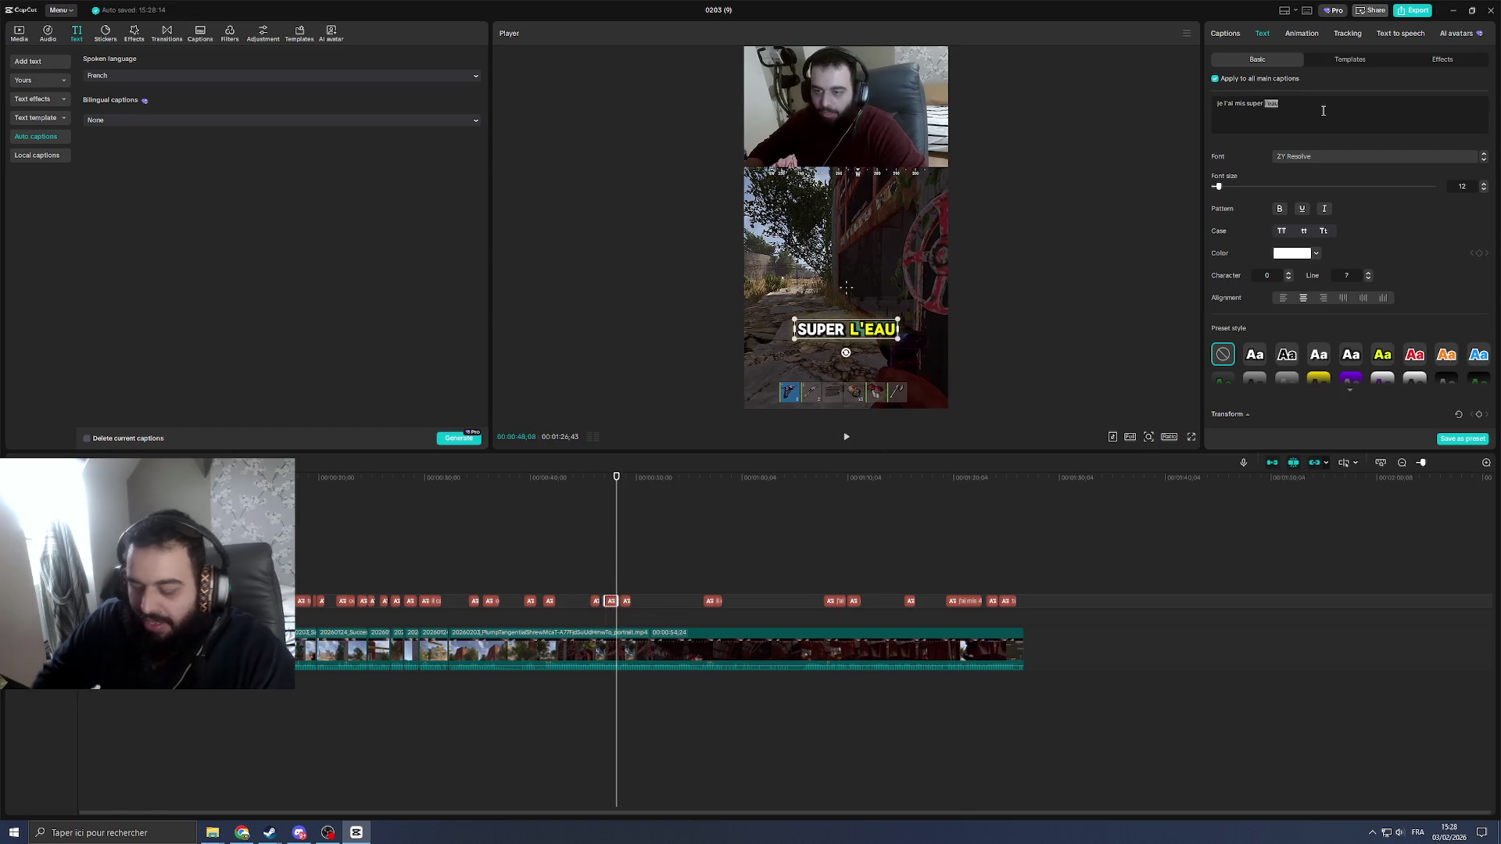
type("low")
key("space")
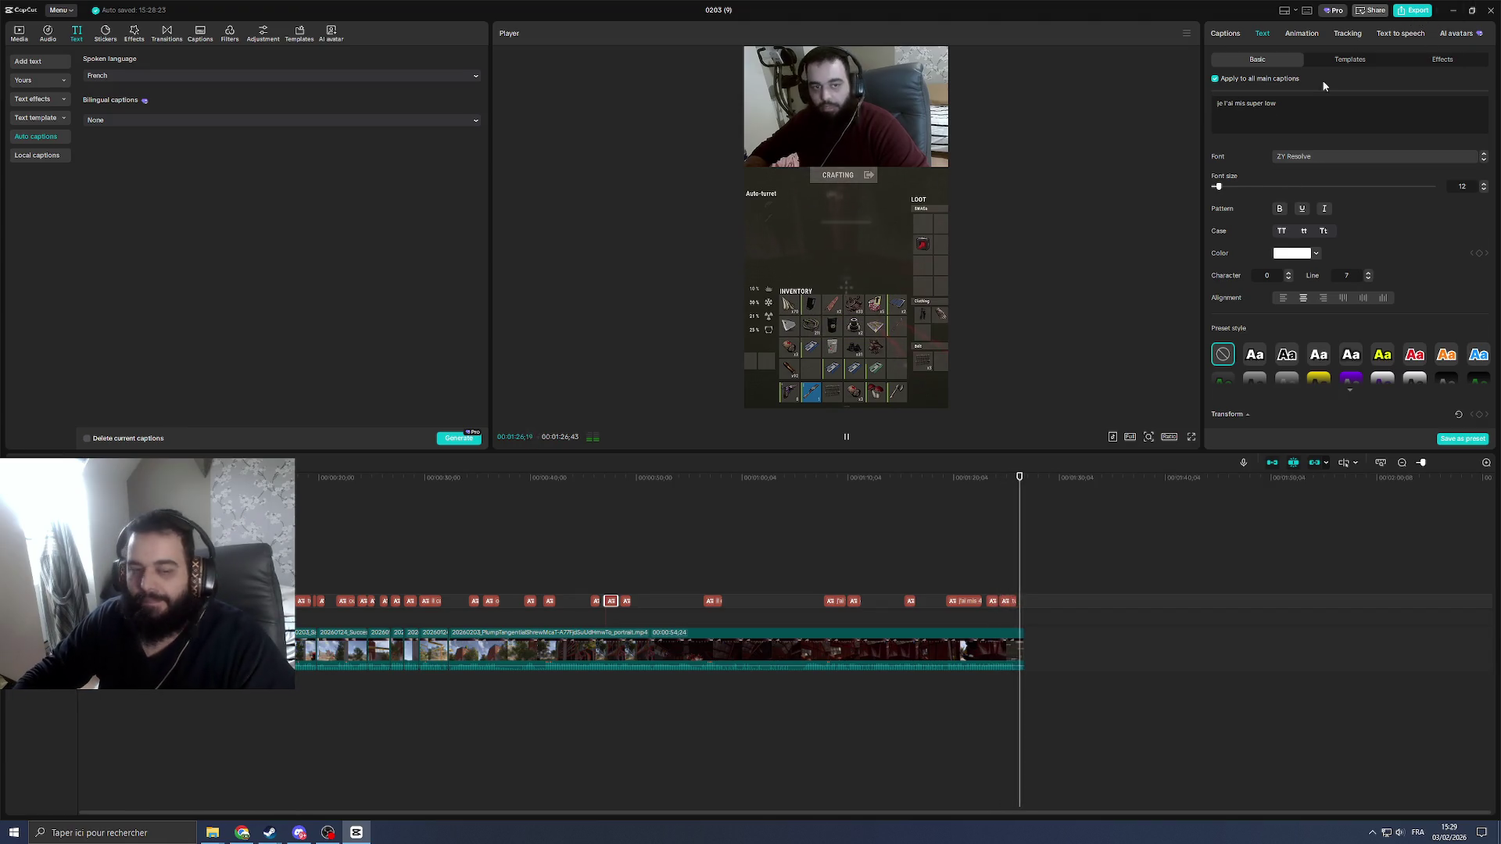
left_click(363, 550)
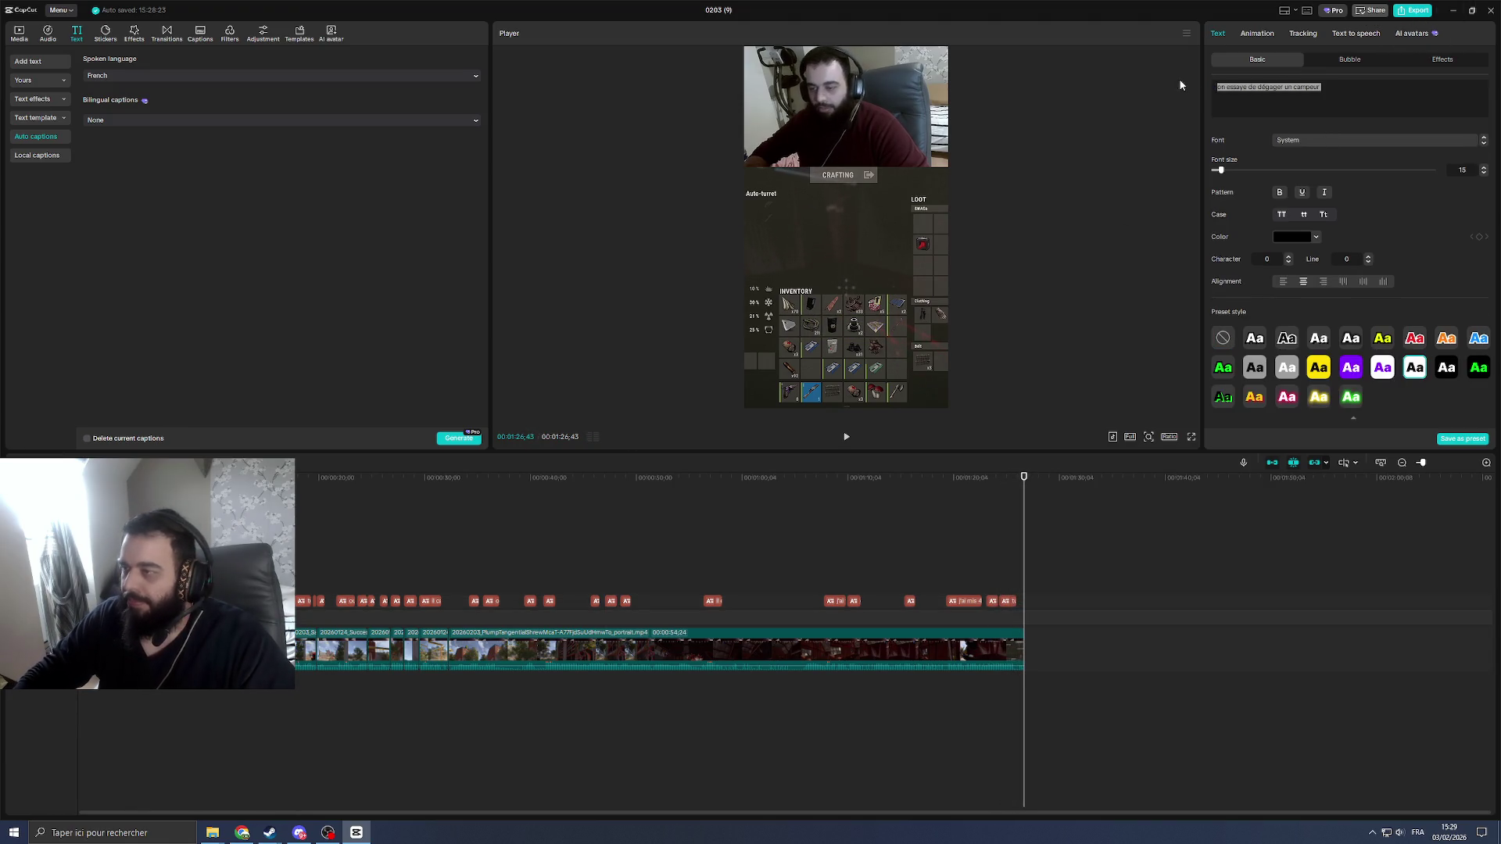
Step: Start the 1080P MP4 export of the captioned short with Ctrl+E, then move over to the browser
key("ctrl+e")
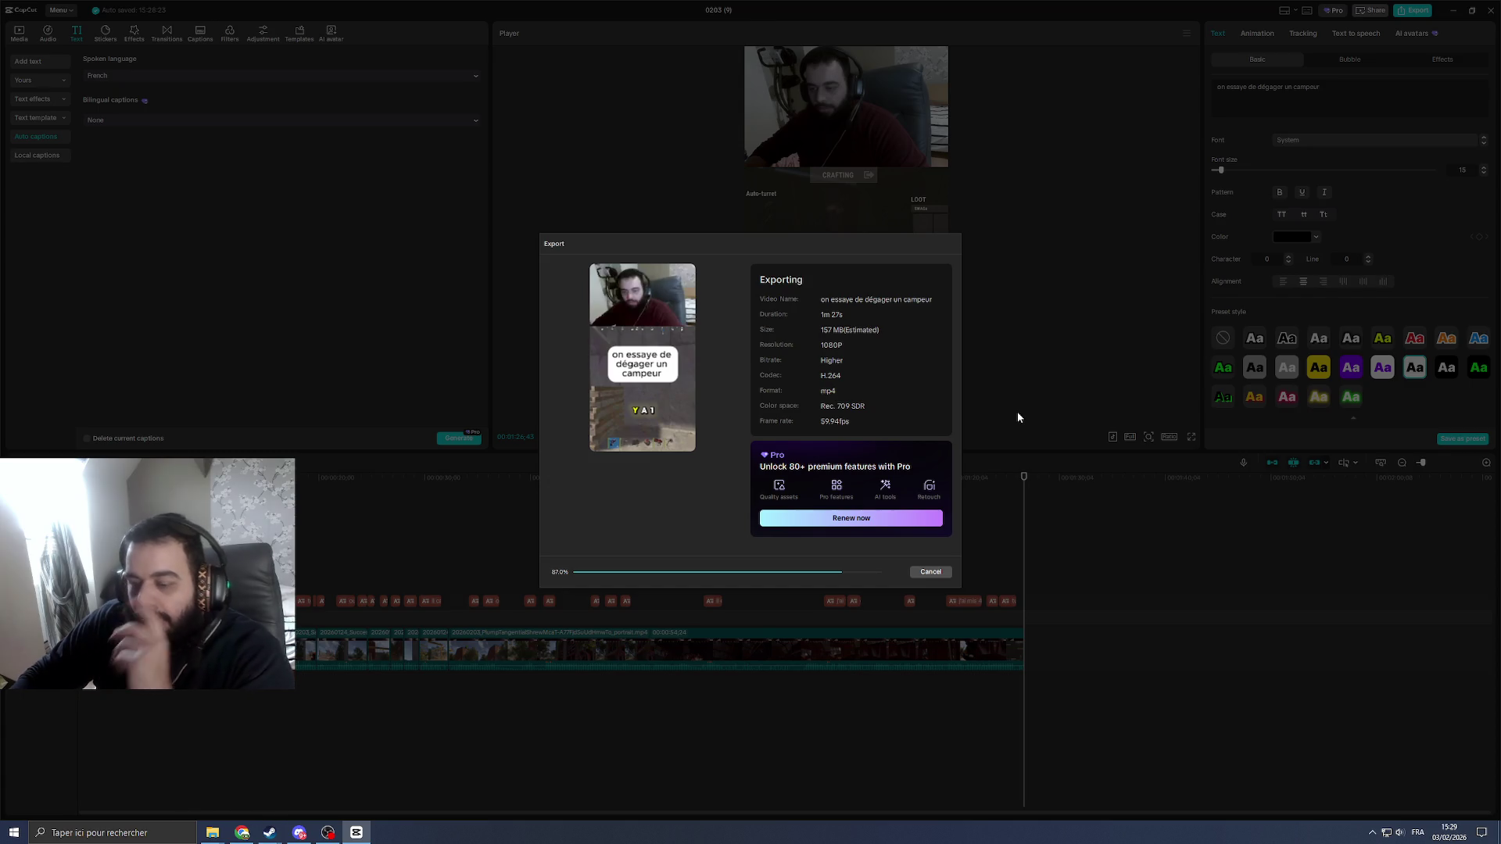
left_click(242, 832)
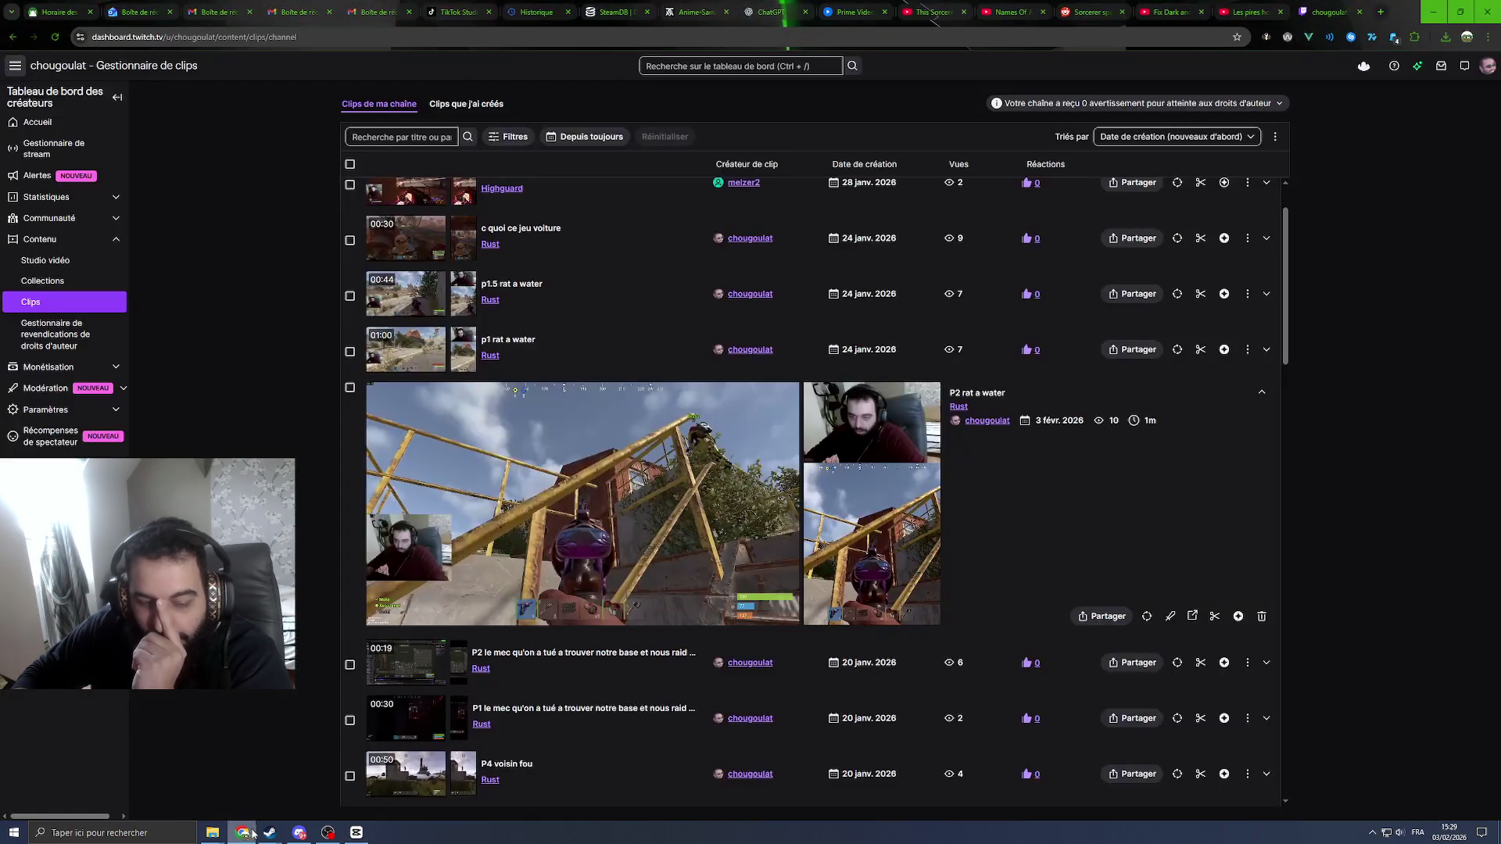
Step: Check the prayer-times tab in Chrome, then return to CapCut and close the finished Export window
left_click(59, 12)
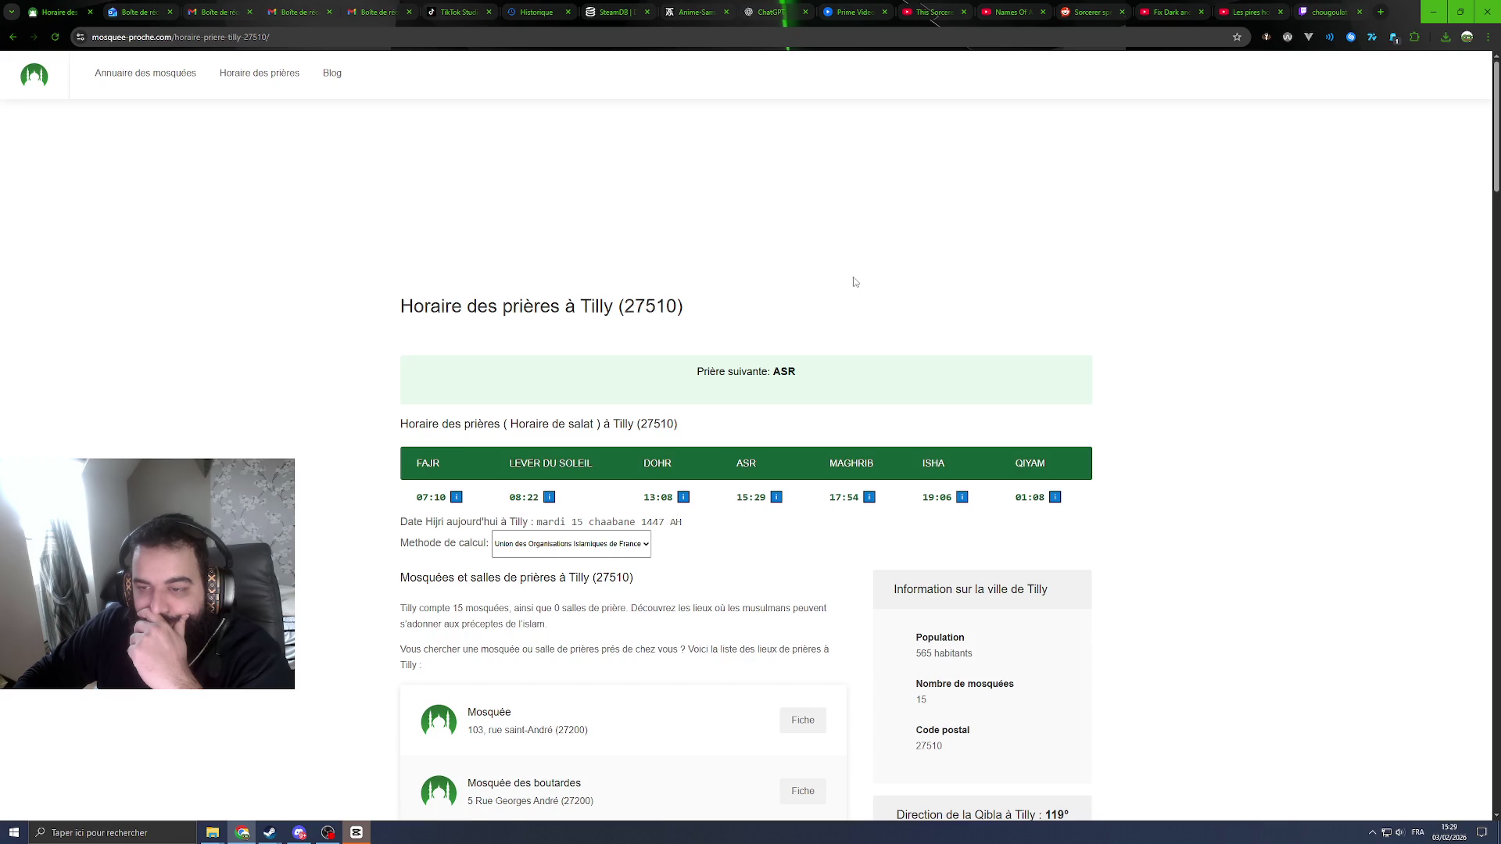
left_click(1430, 11)
left_click(932, 606)
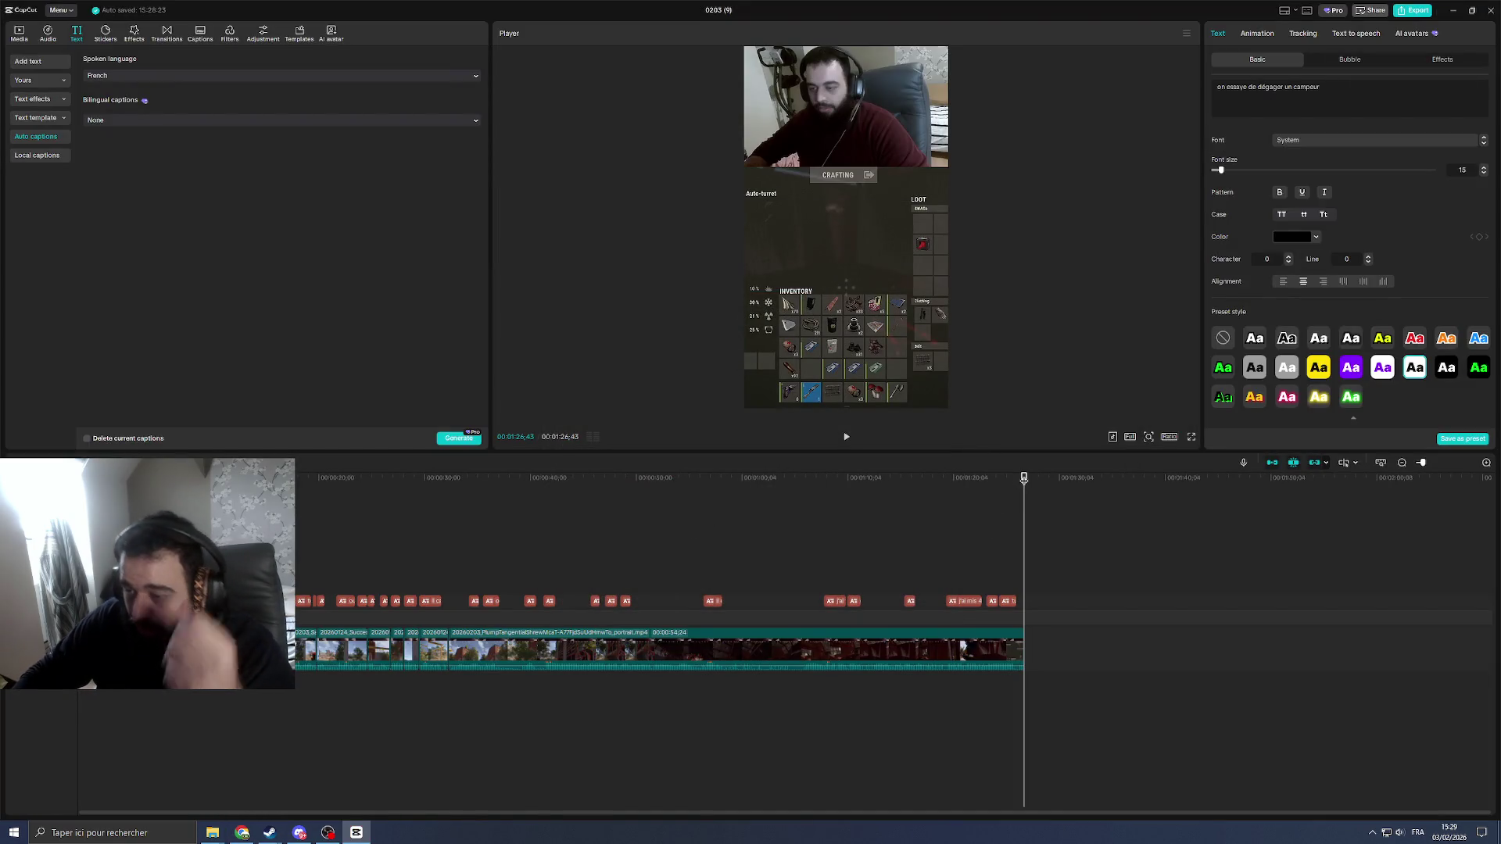
left_click(935, 508)
key("Home")
key("space")
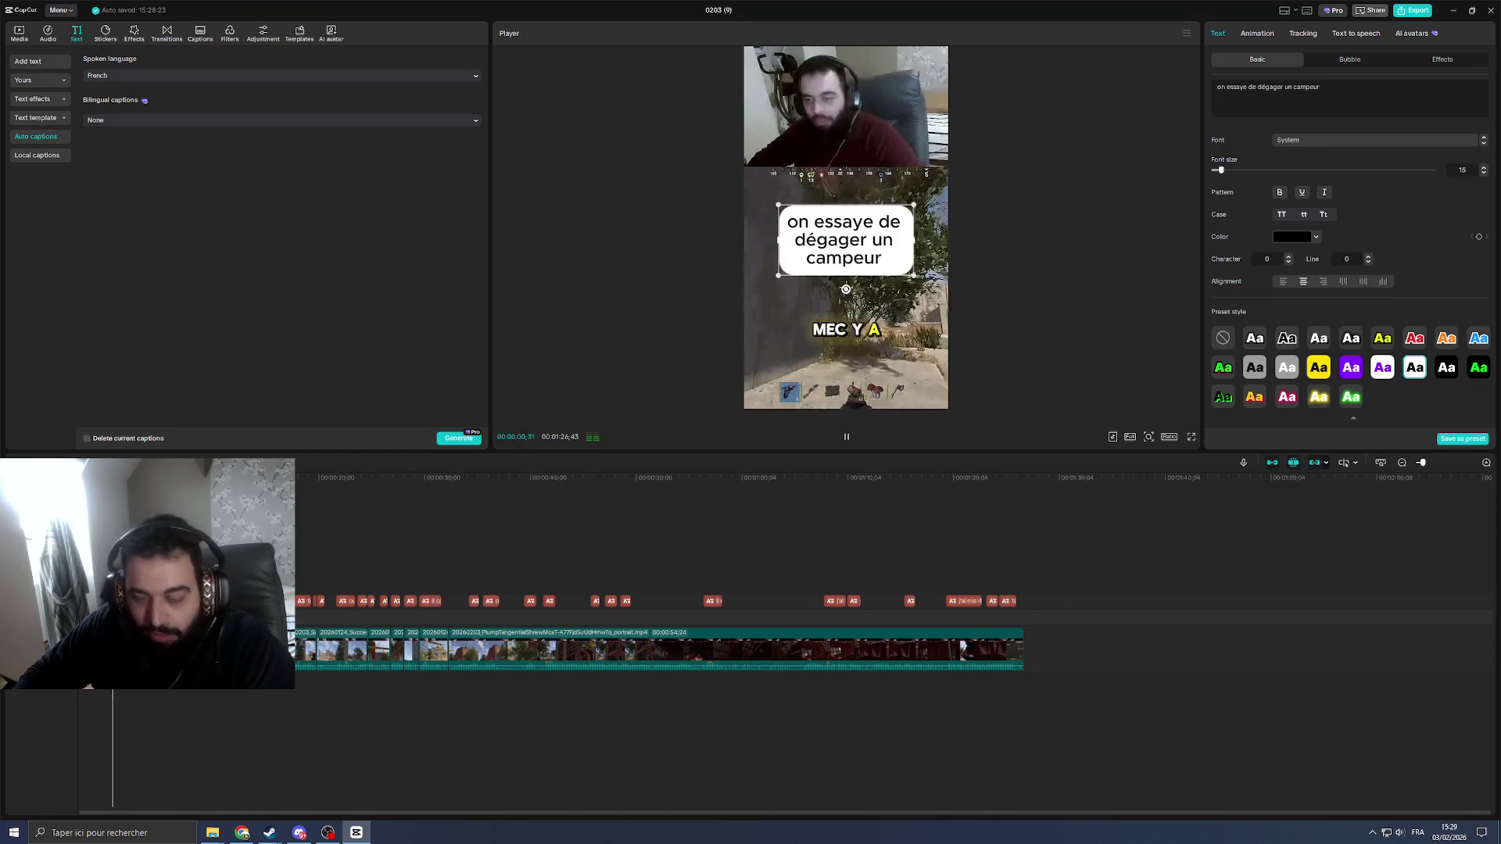
key("space")
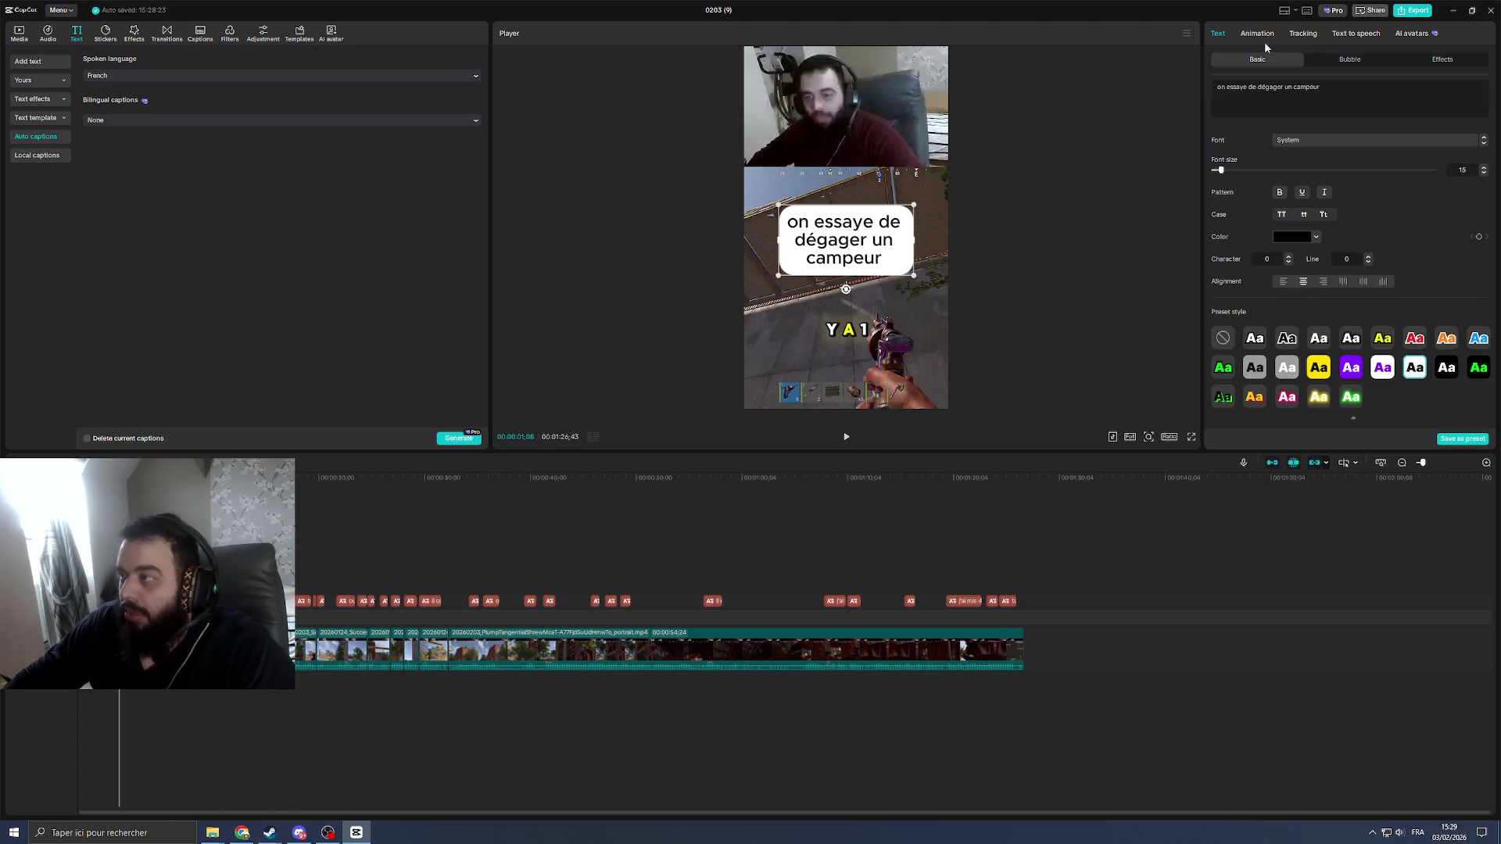
key("space")
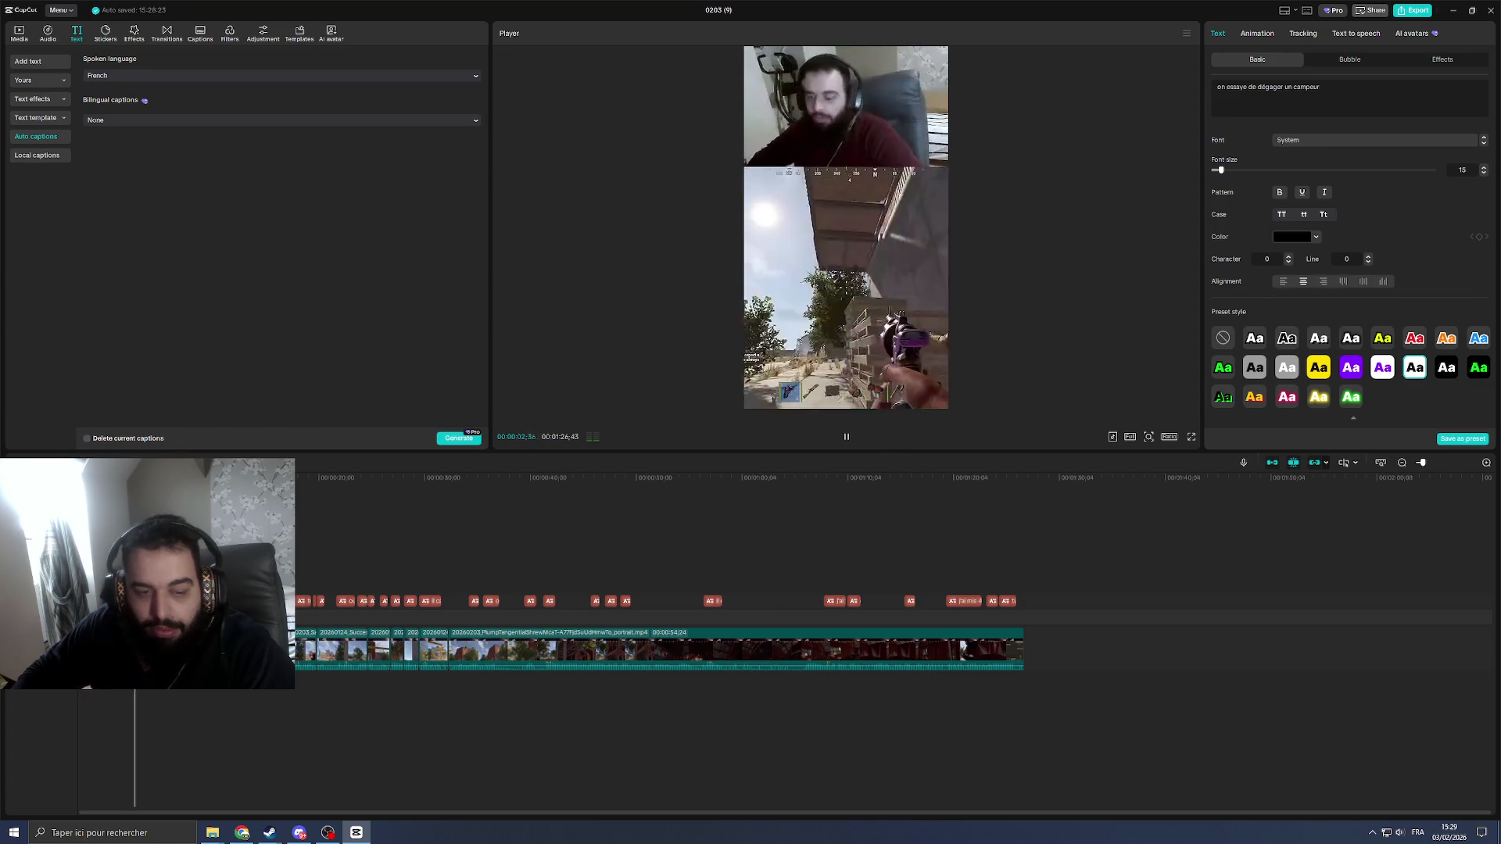
key("space")
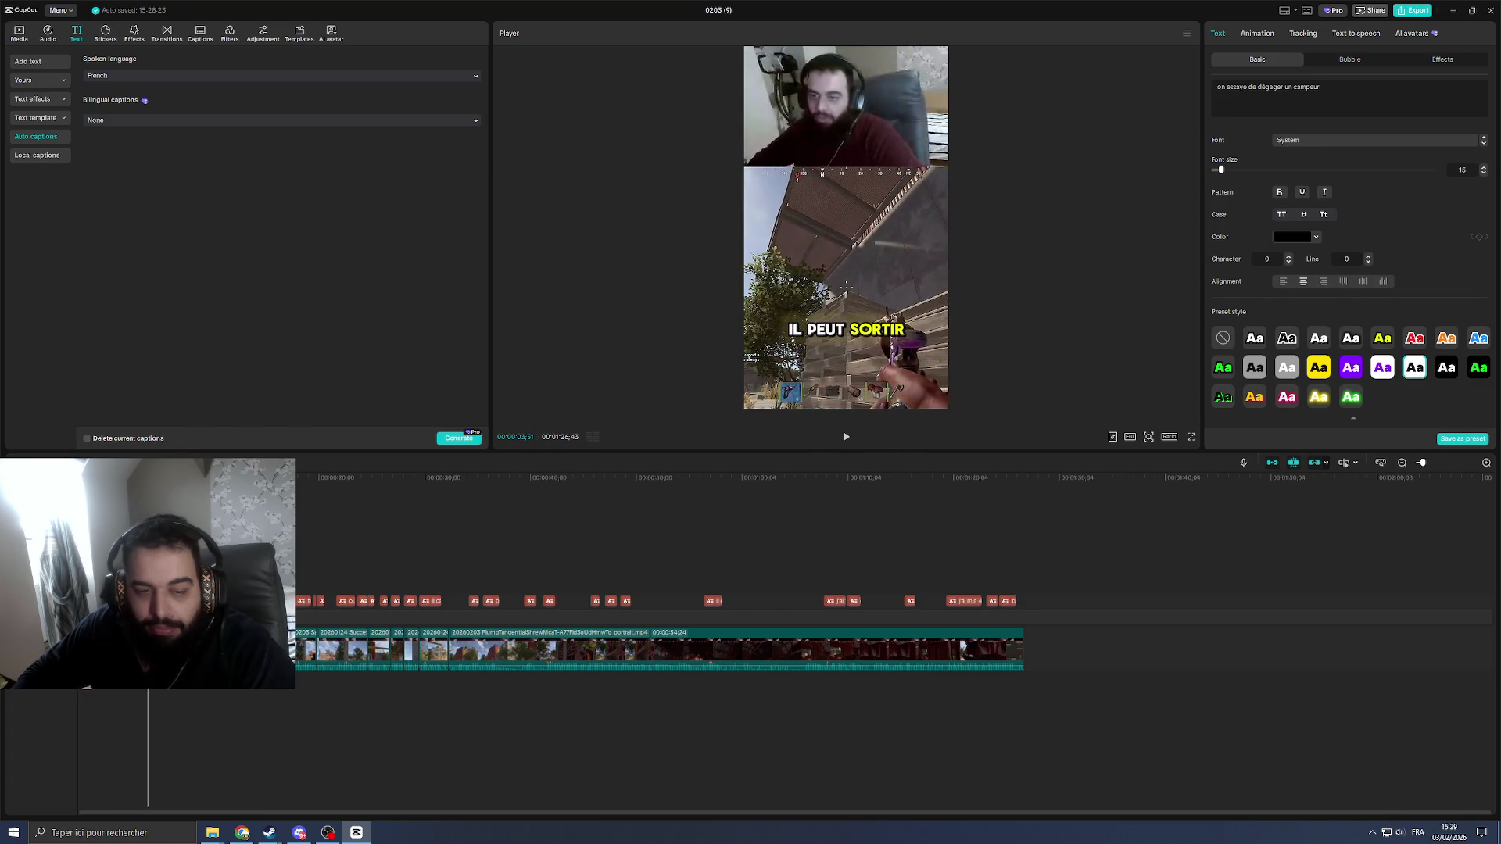
key("space")
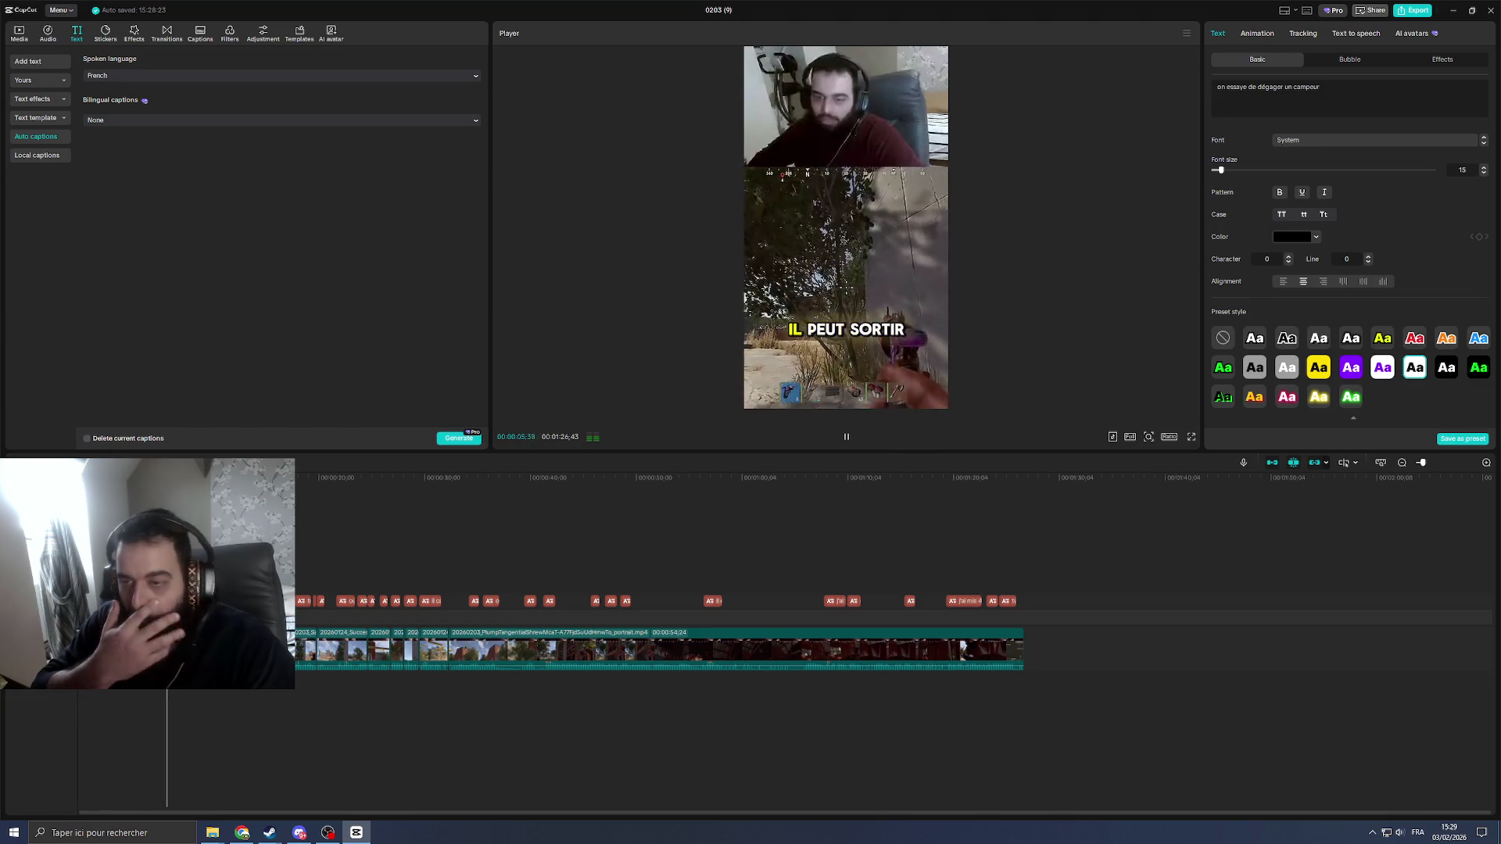
key("space")
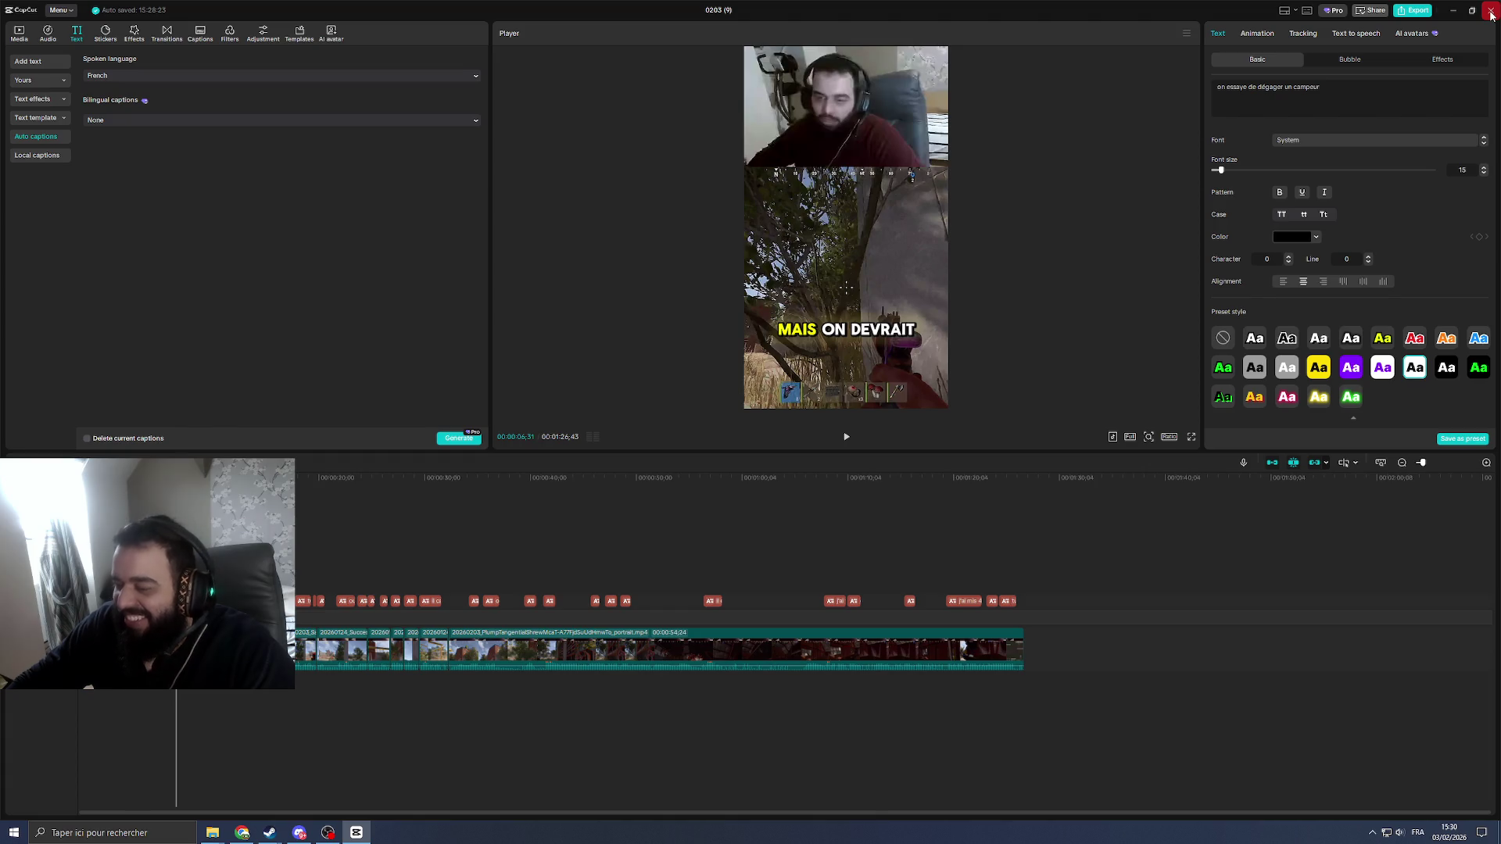
key("space")
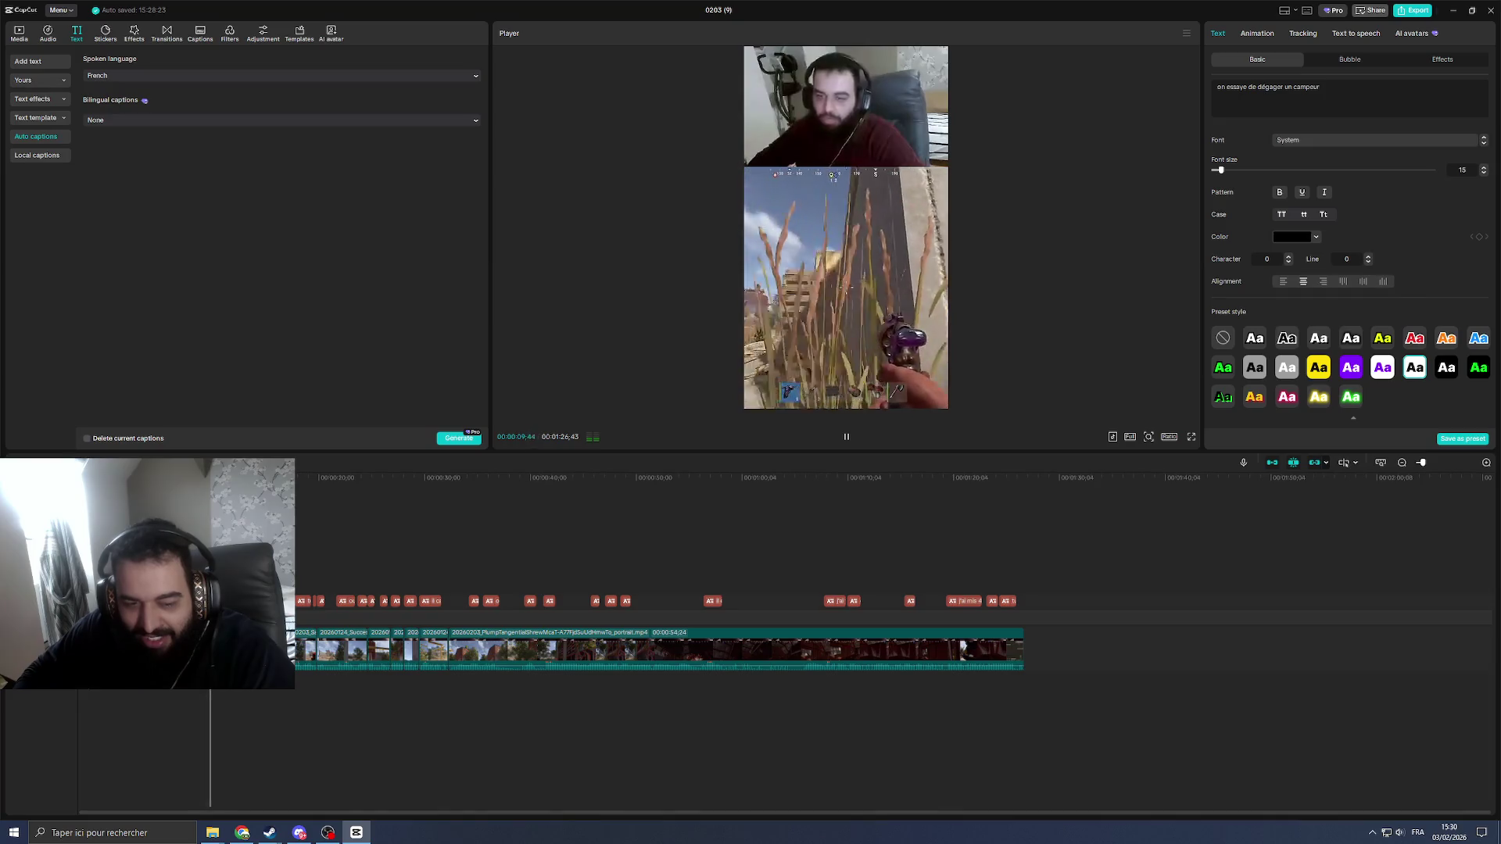
key("space")
key("space")
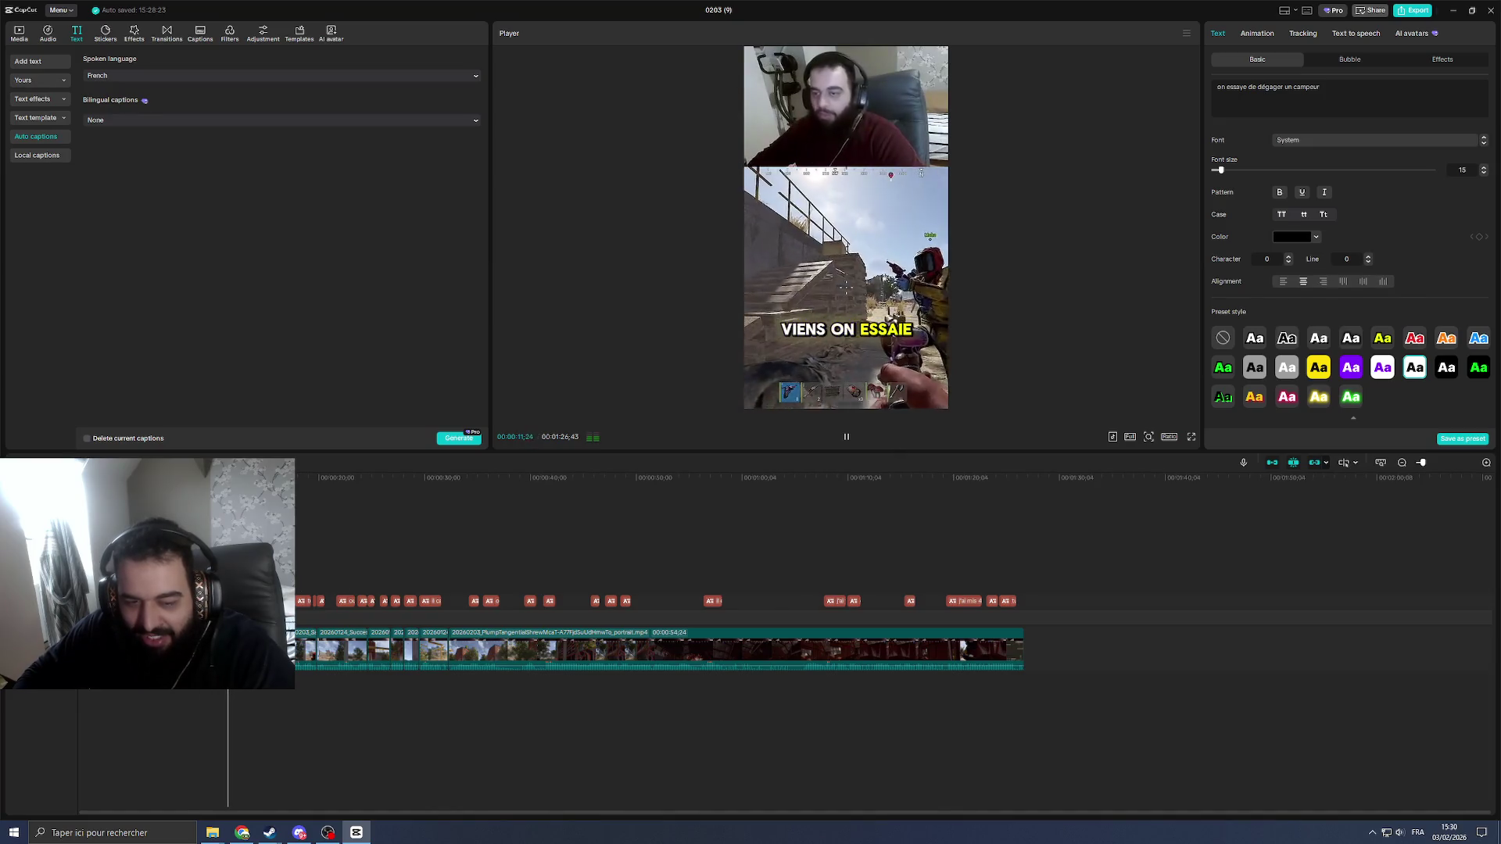
key("space")
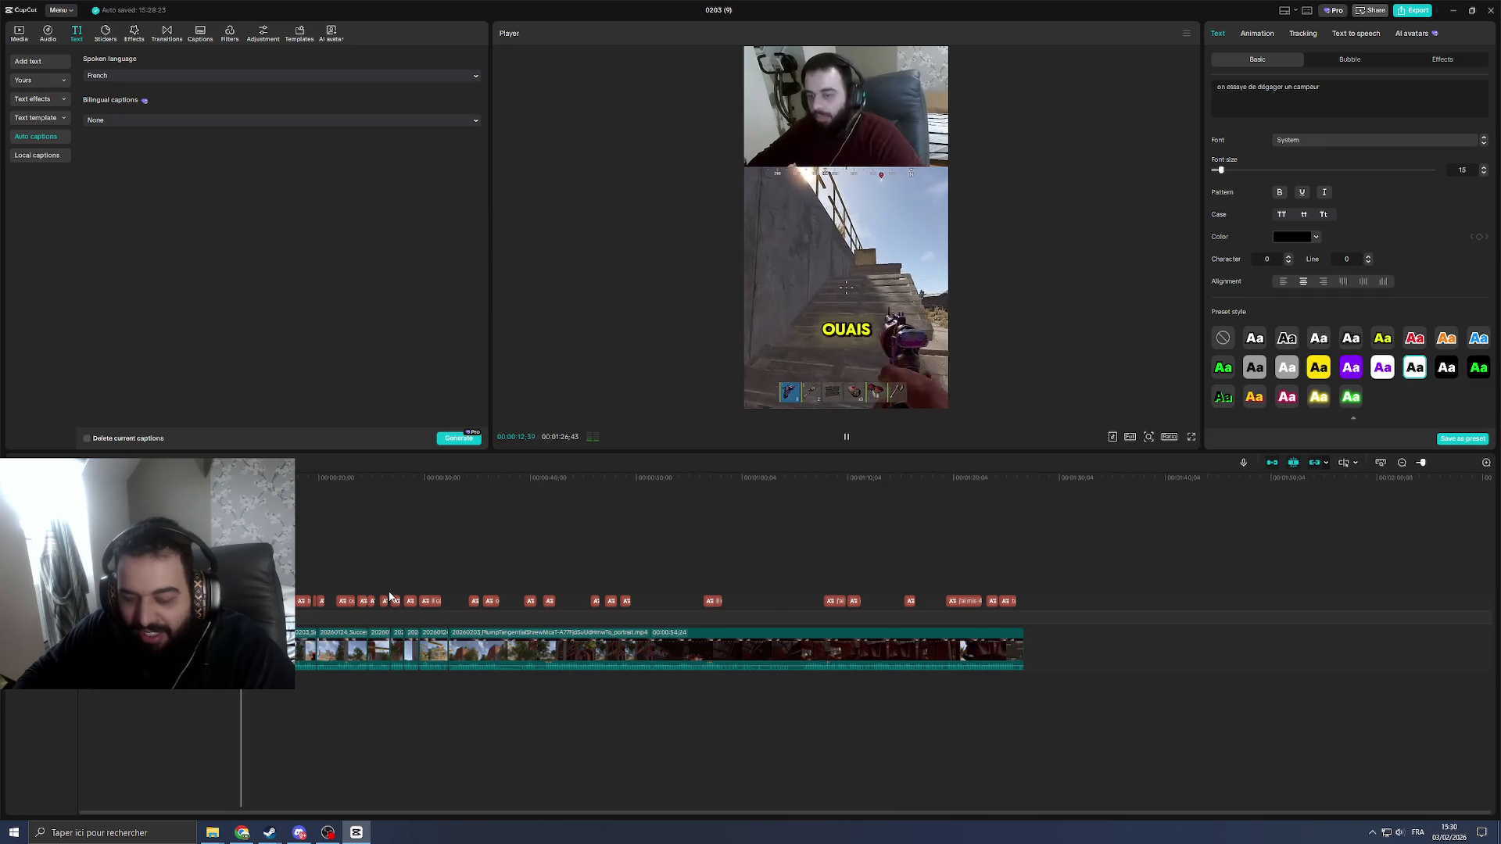
key("space")
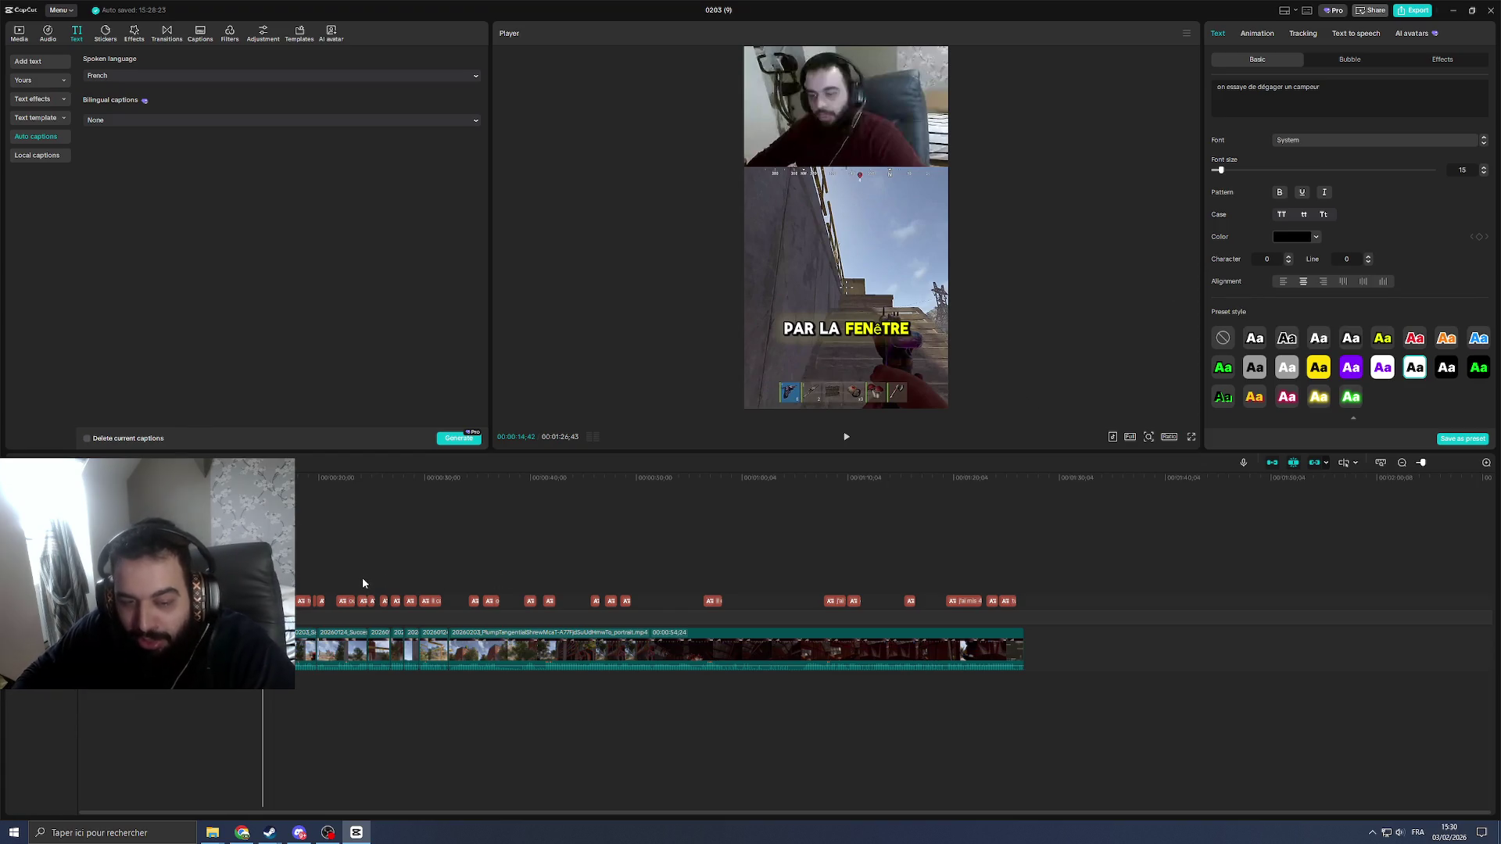
key("space")
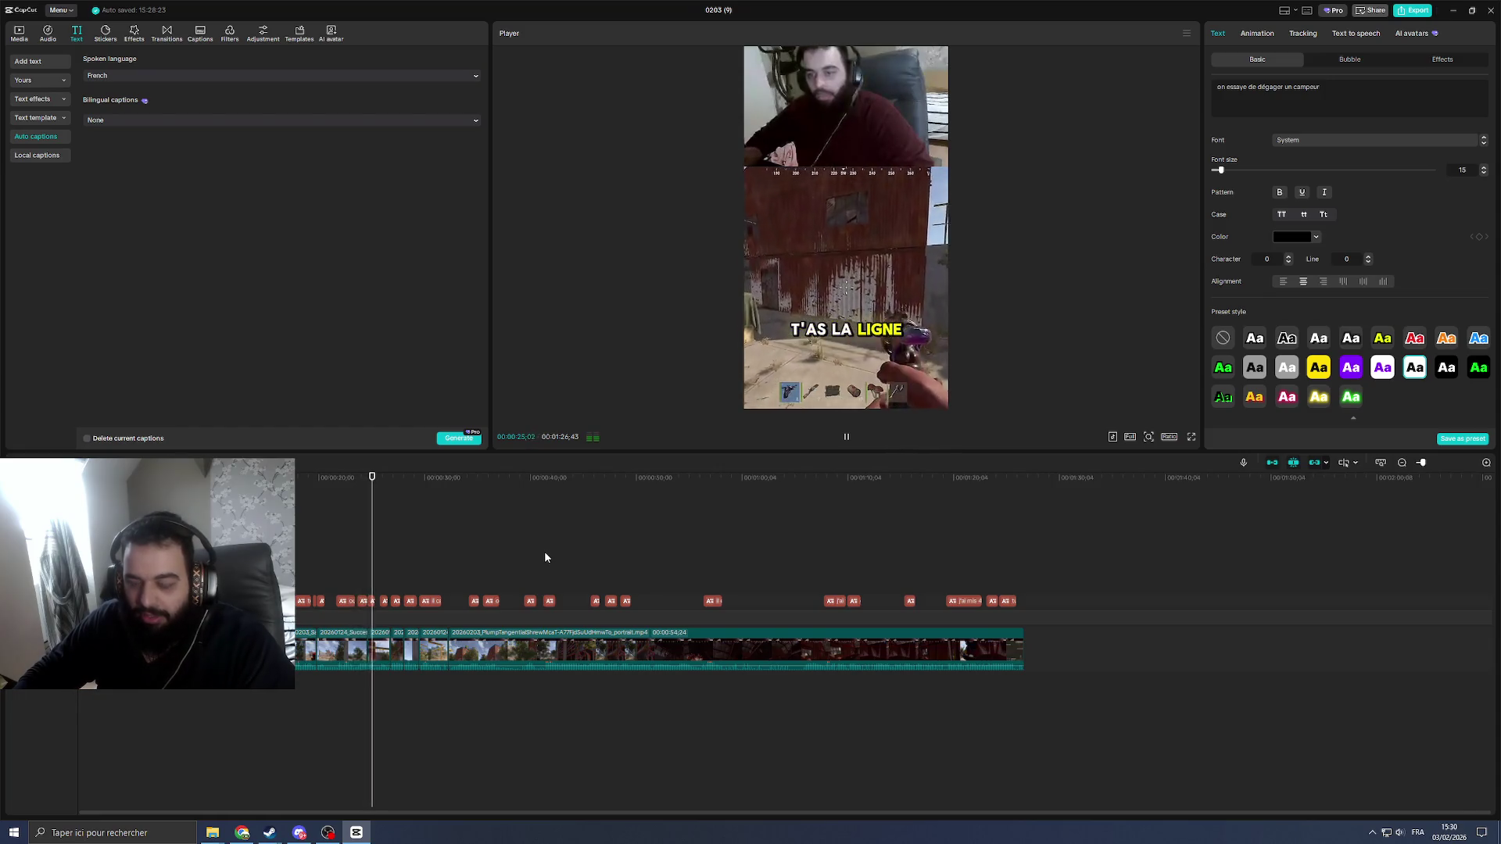
key("space")
left_click(1484, 16)
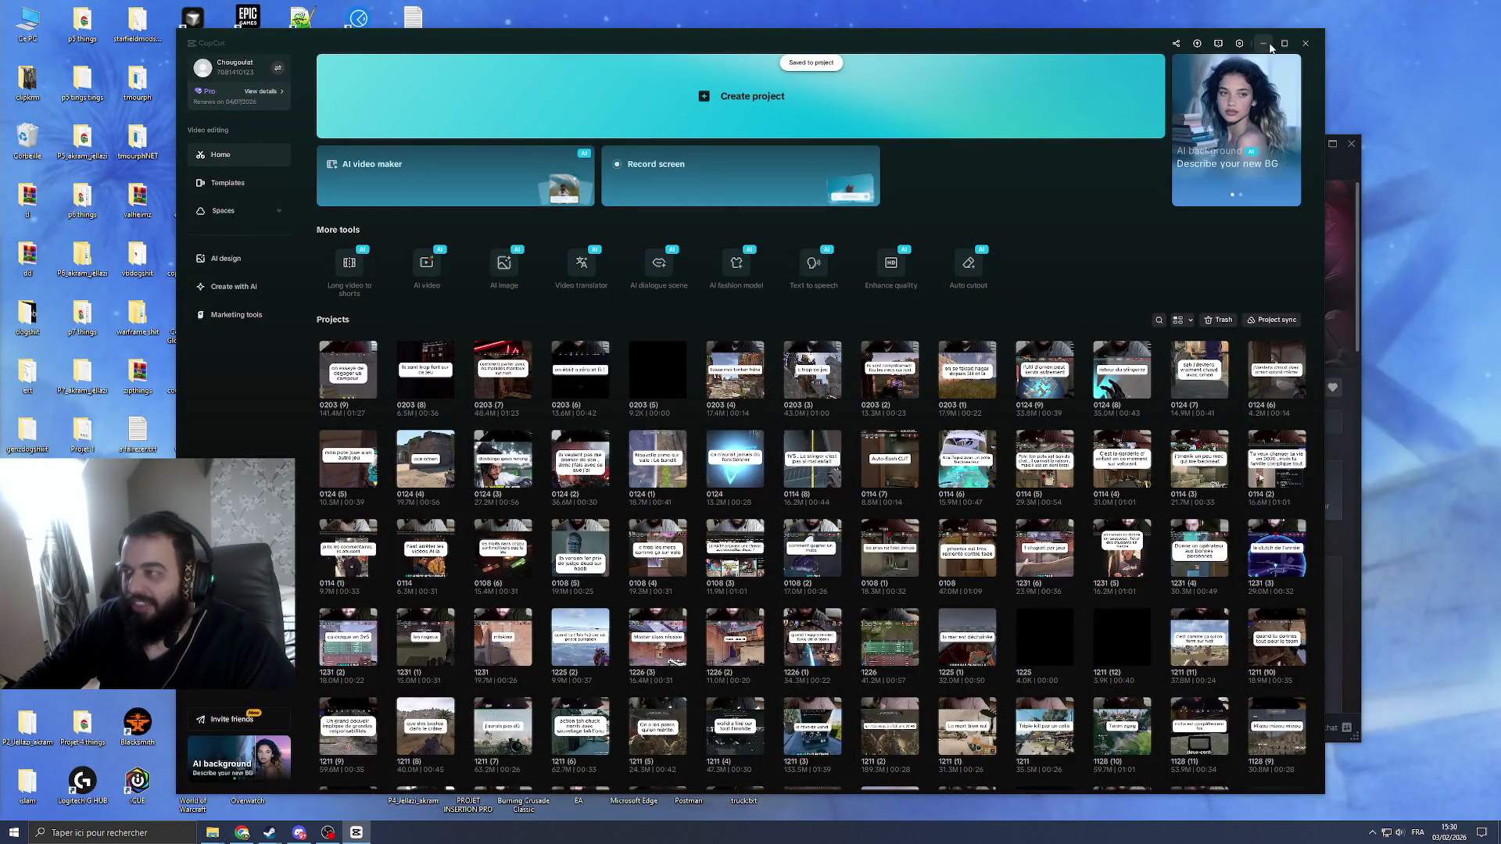
Step: Minimize CapCut, toggling it from the taskbar a few times, then Alt+Tab to Chrome's Tilly prayer-times page
left_click(1266, 45)
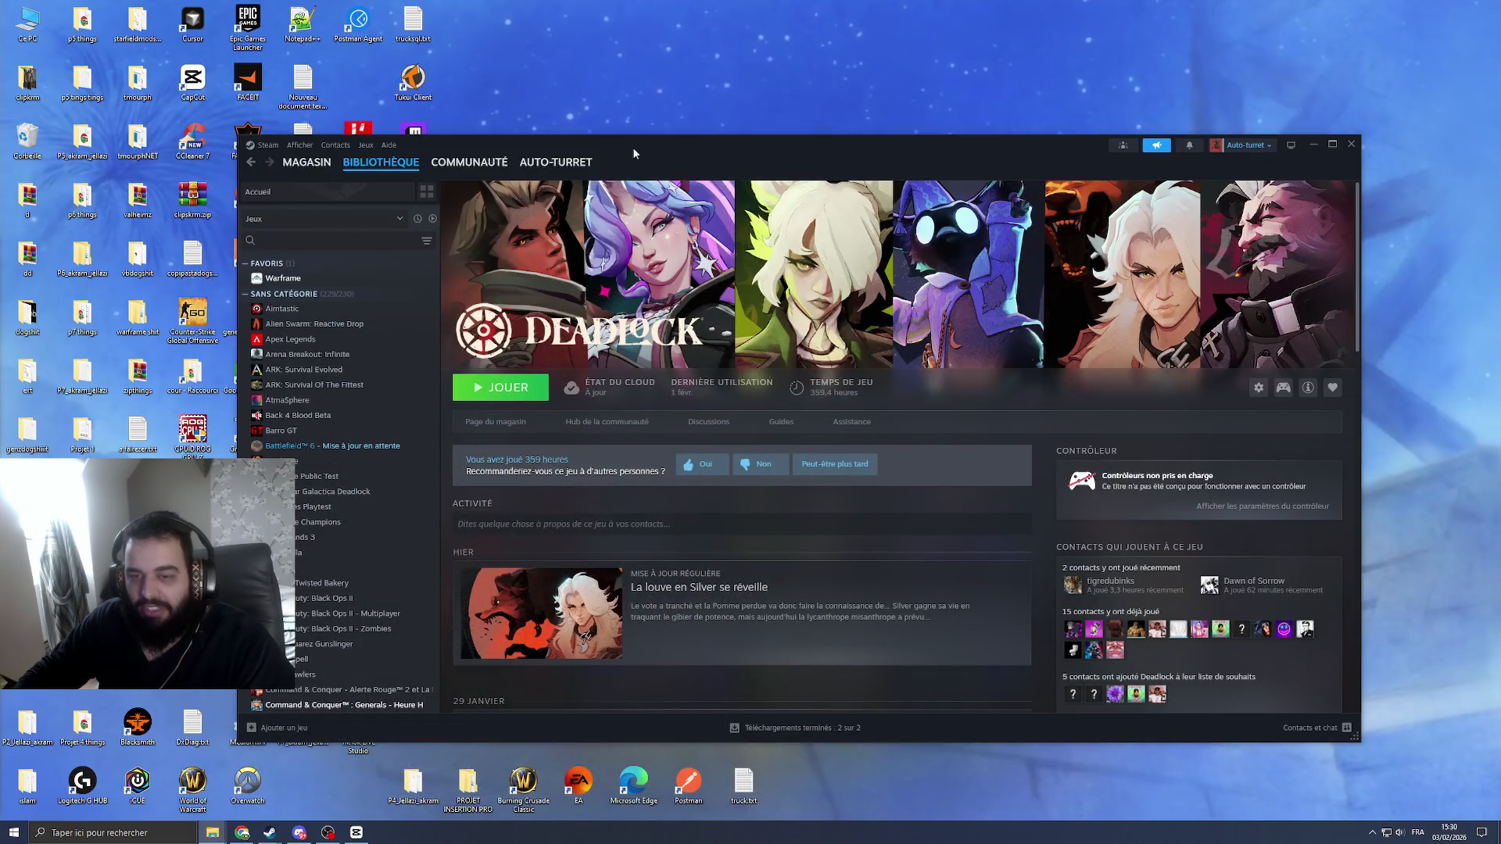
left_click(357, 833)
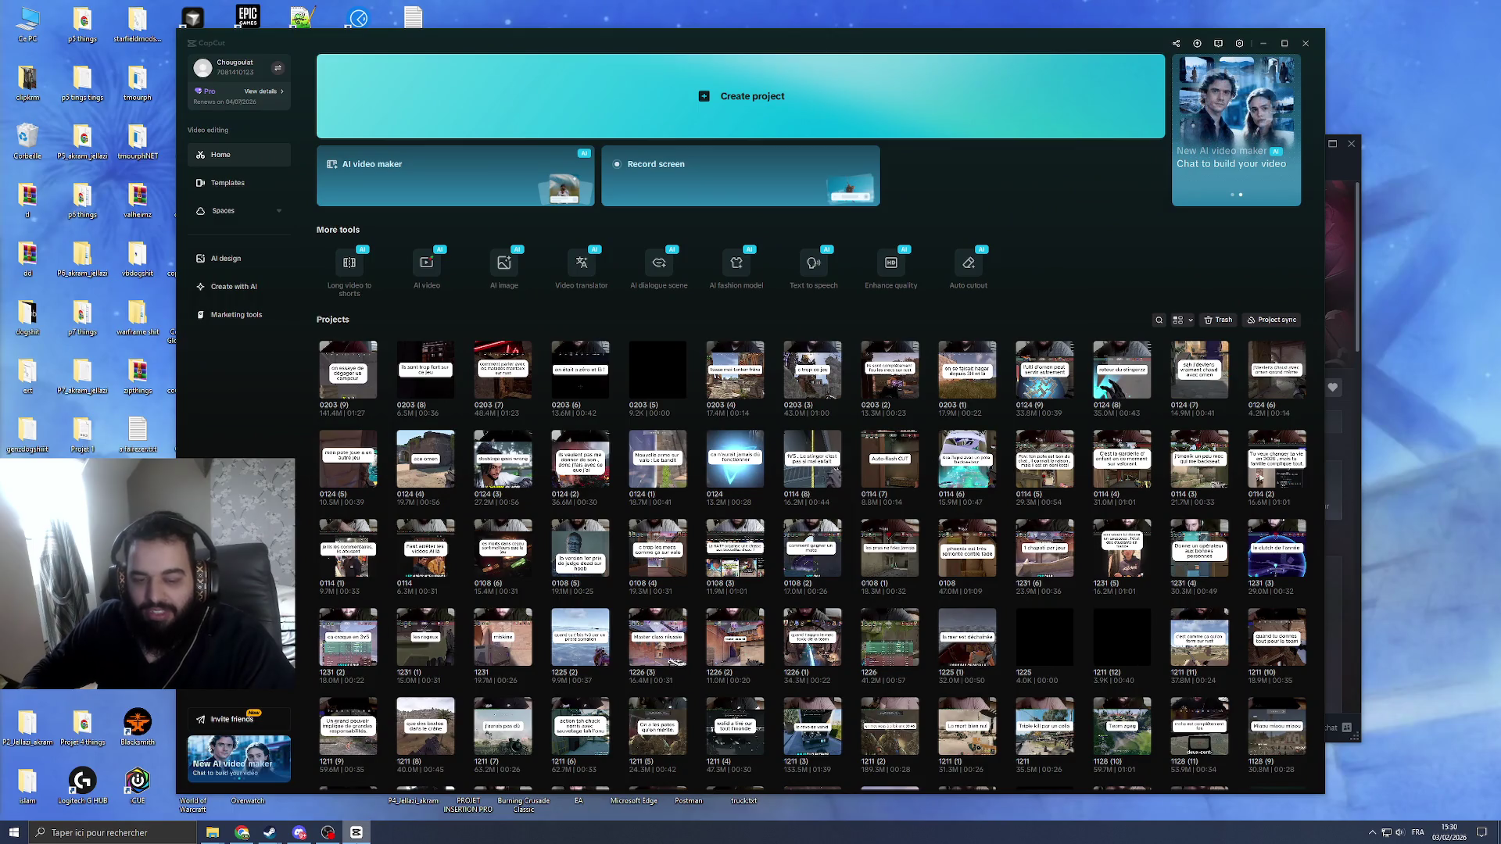
left_click(357, 833)
left_click(356, 833)
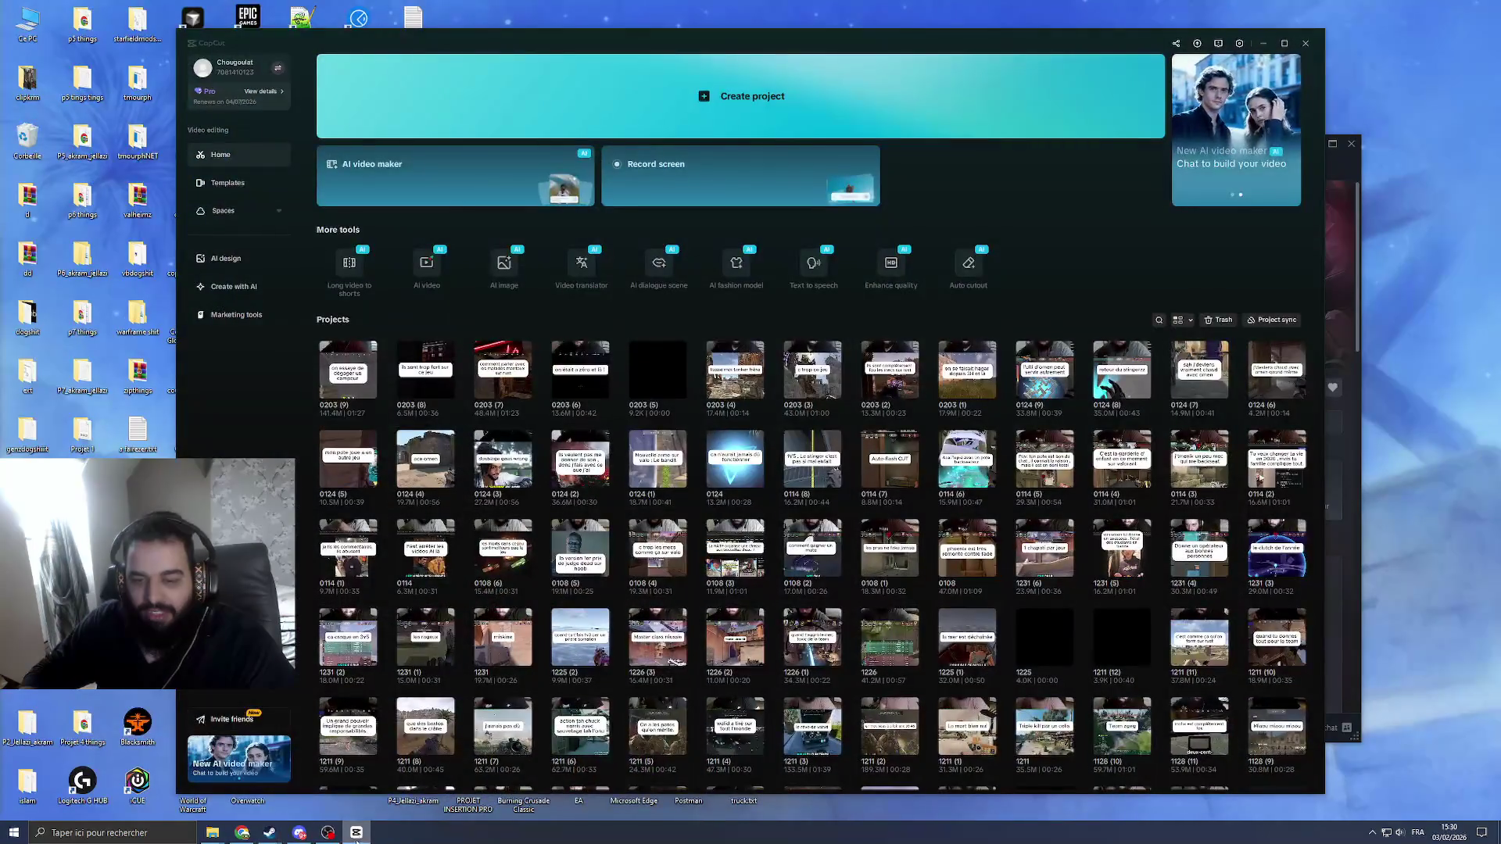
left_click(357, 833)
left_click(356, 833)
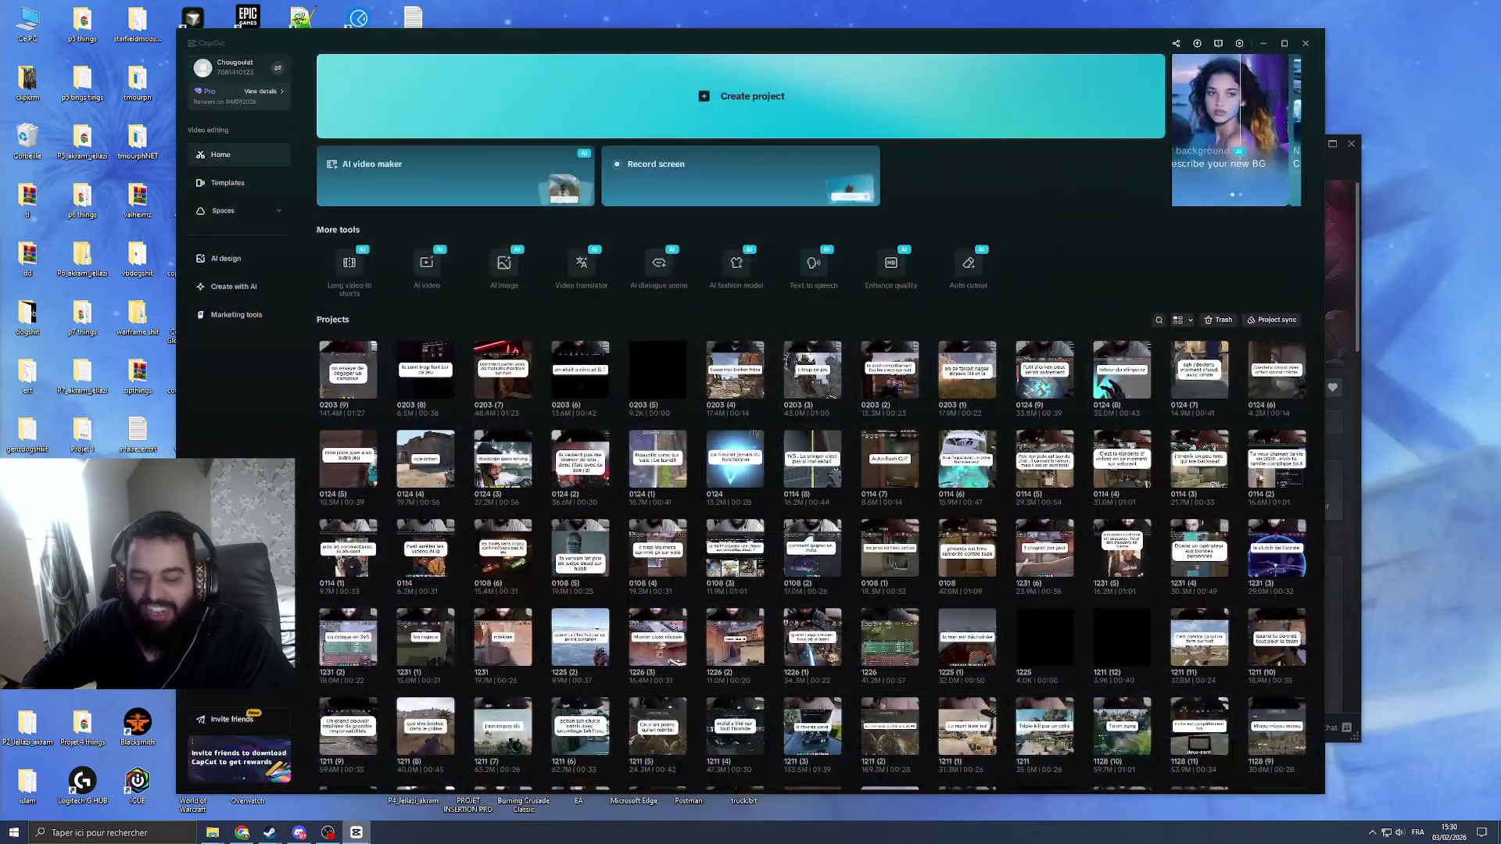
left_click(356, 833)
mouse_move(212, 832)
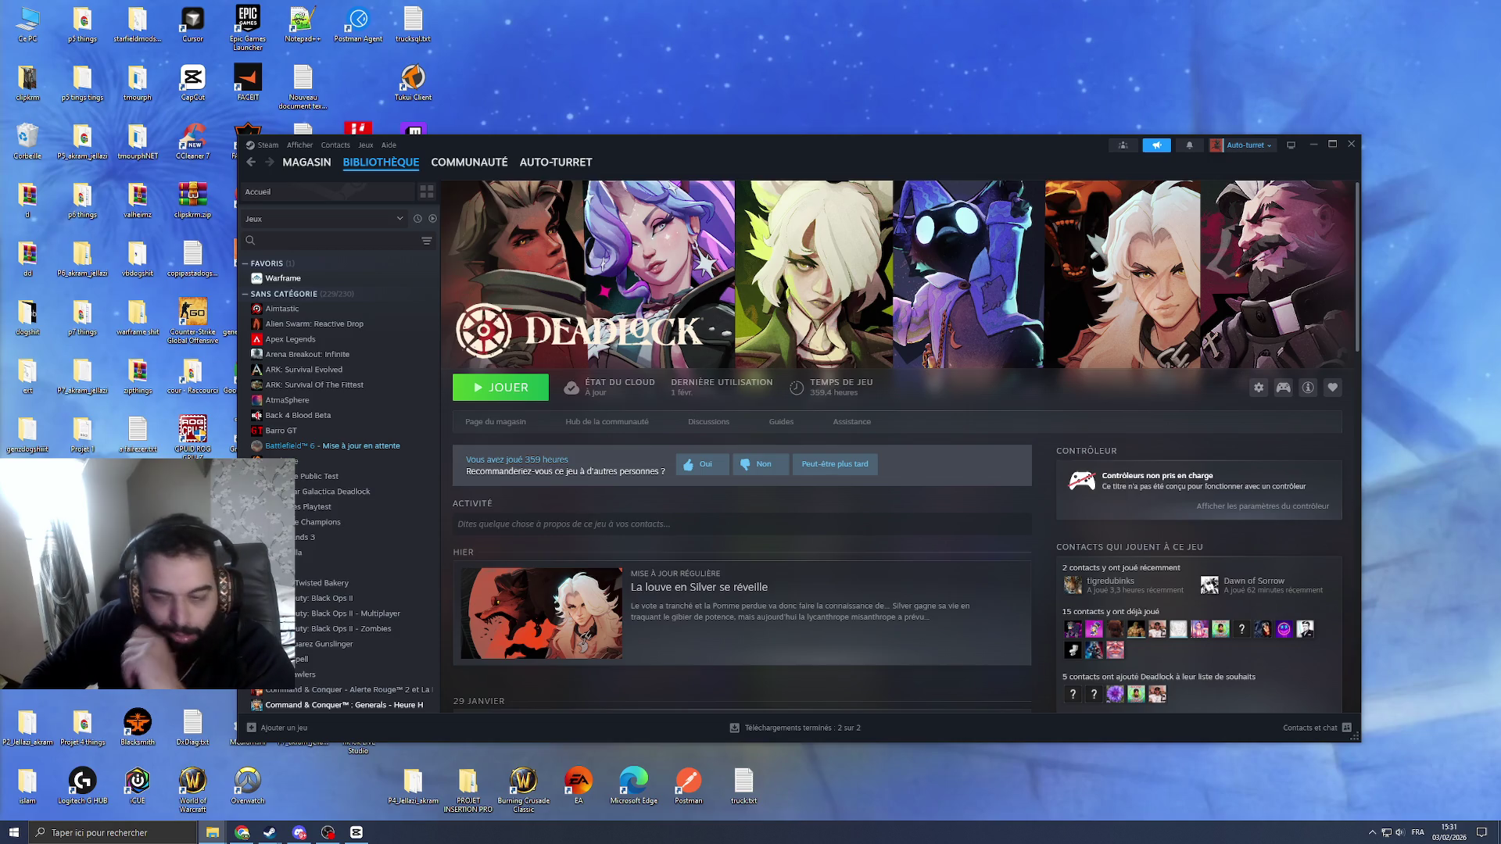
key("alt+Tab")
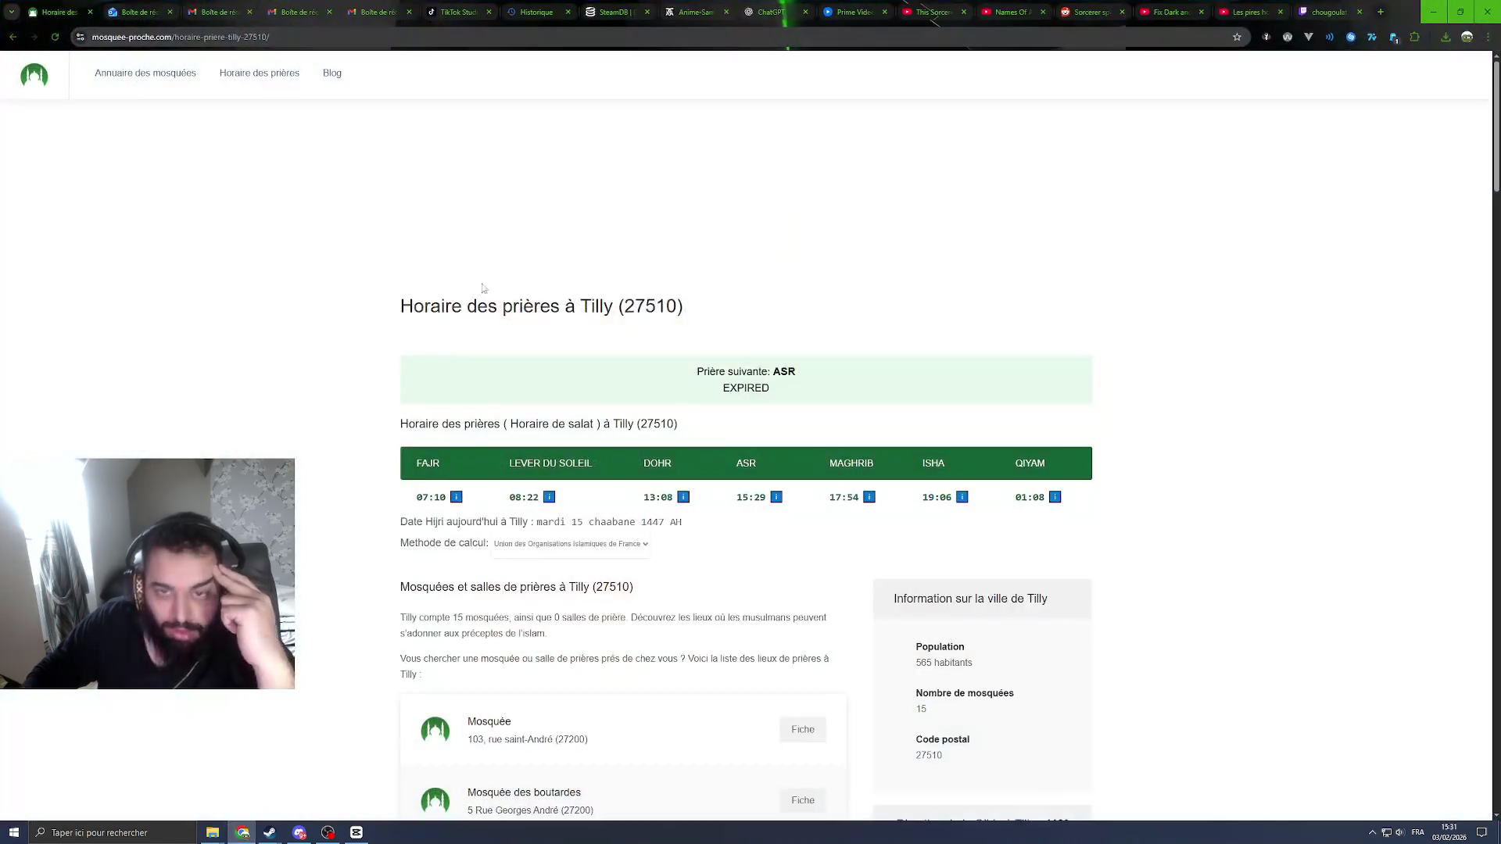
Step: Start a new TikTok Studio upload and drop 'on se faisait hagar depuis 3H et là.mp4' from File Explorer
left_click(455, 12)
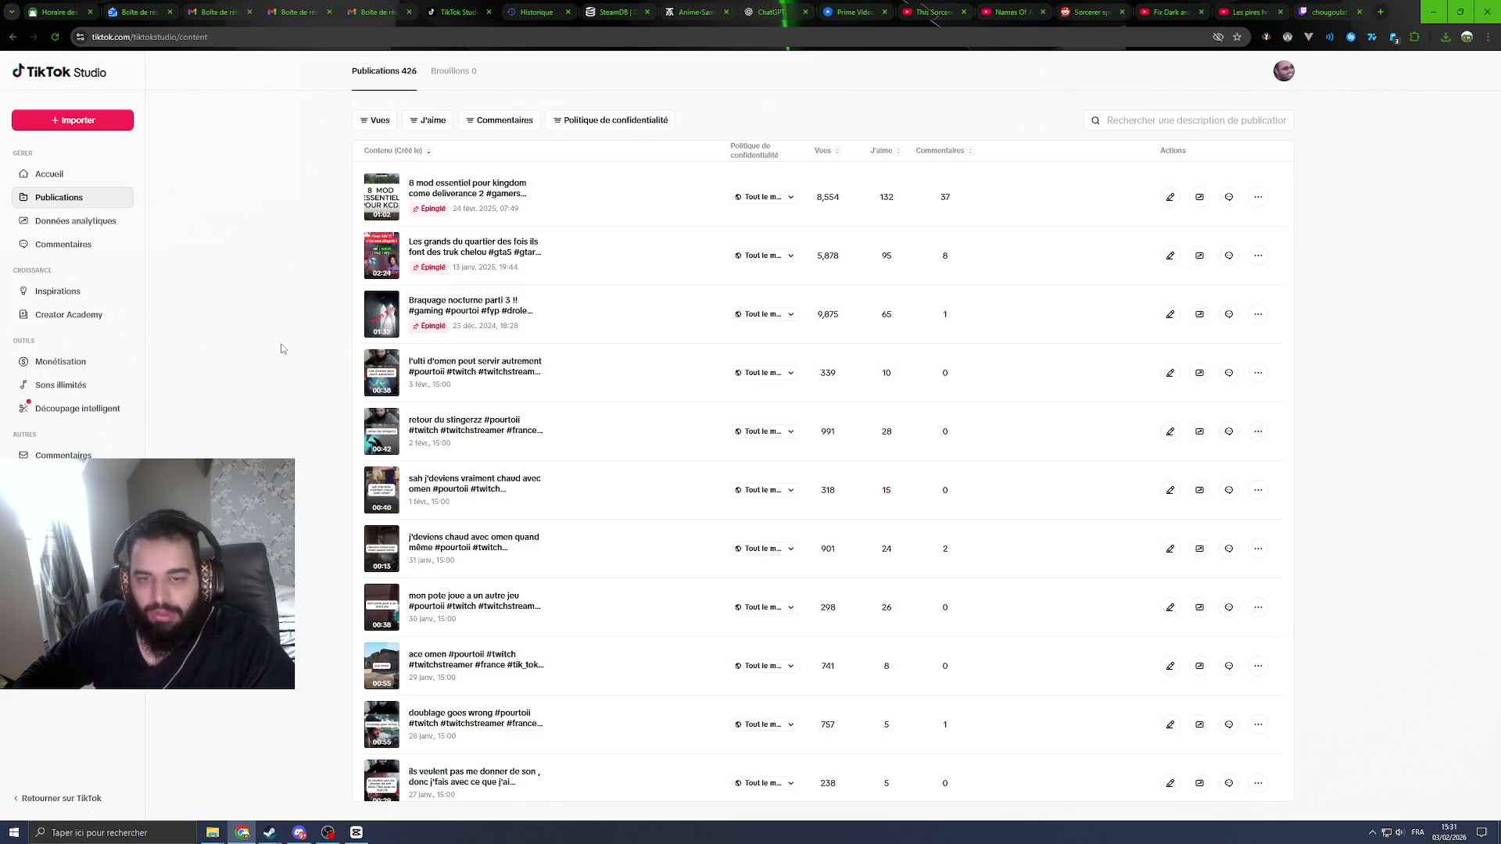
left_click(87, 125)
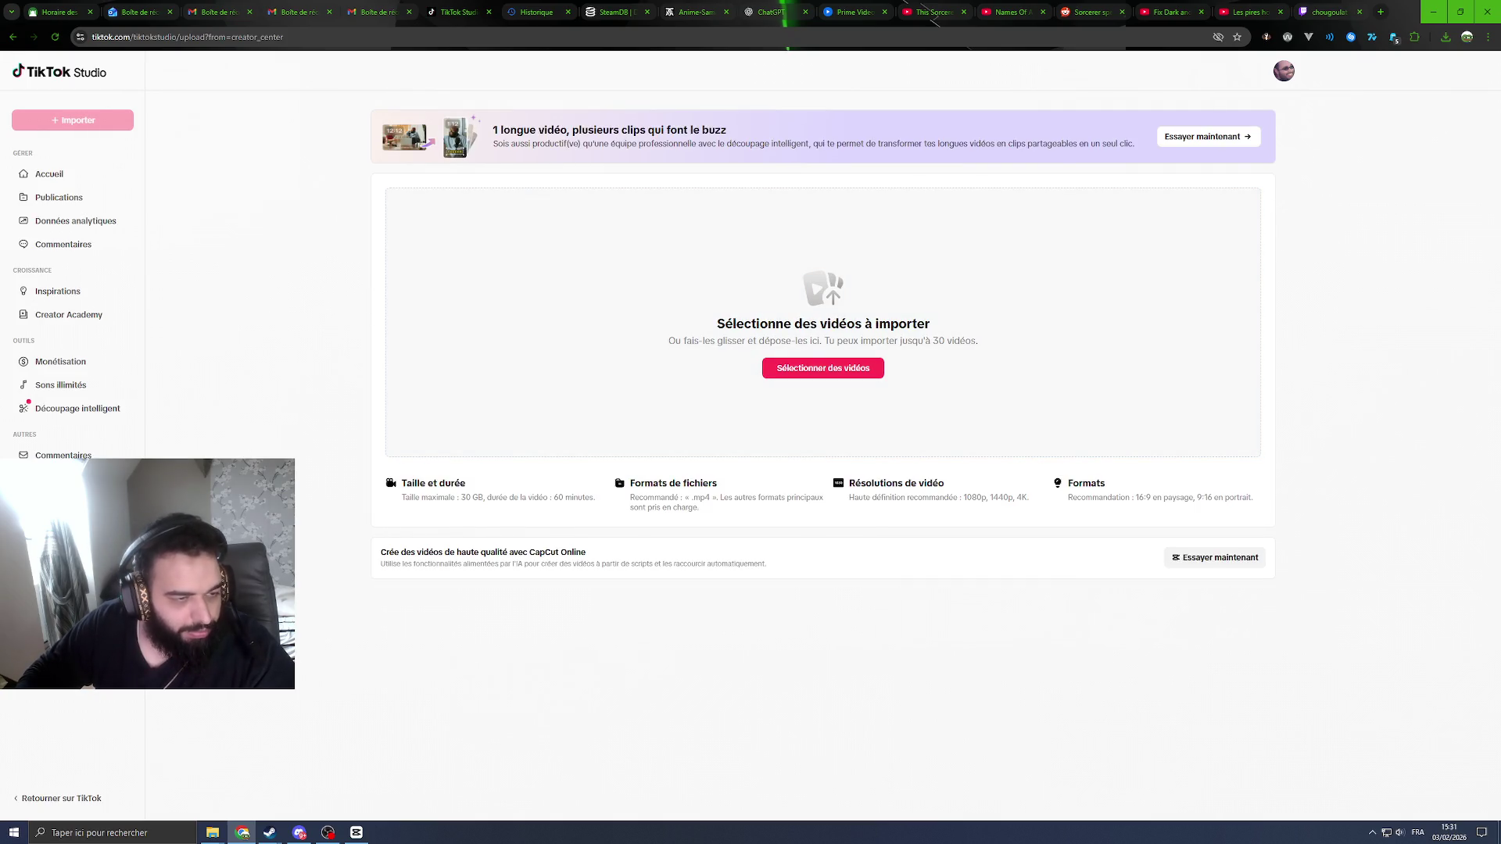
key("super+e")
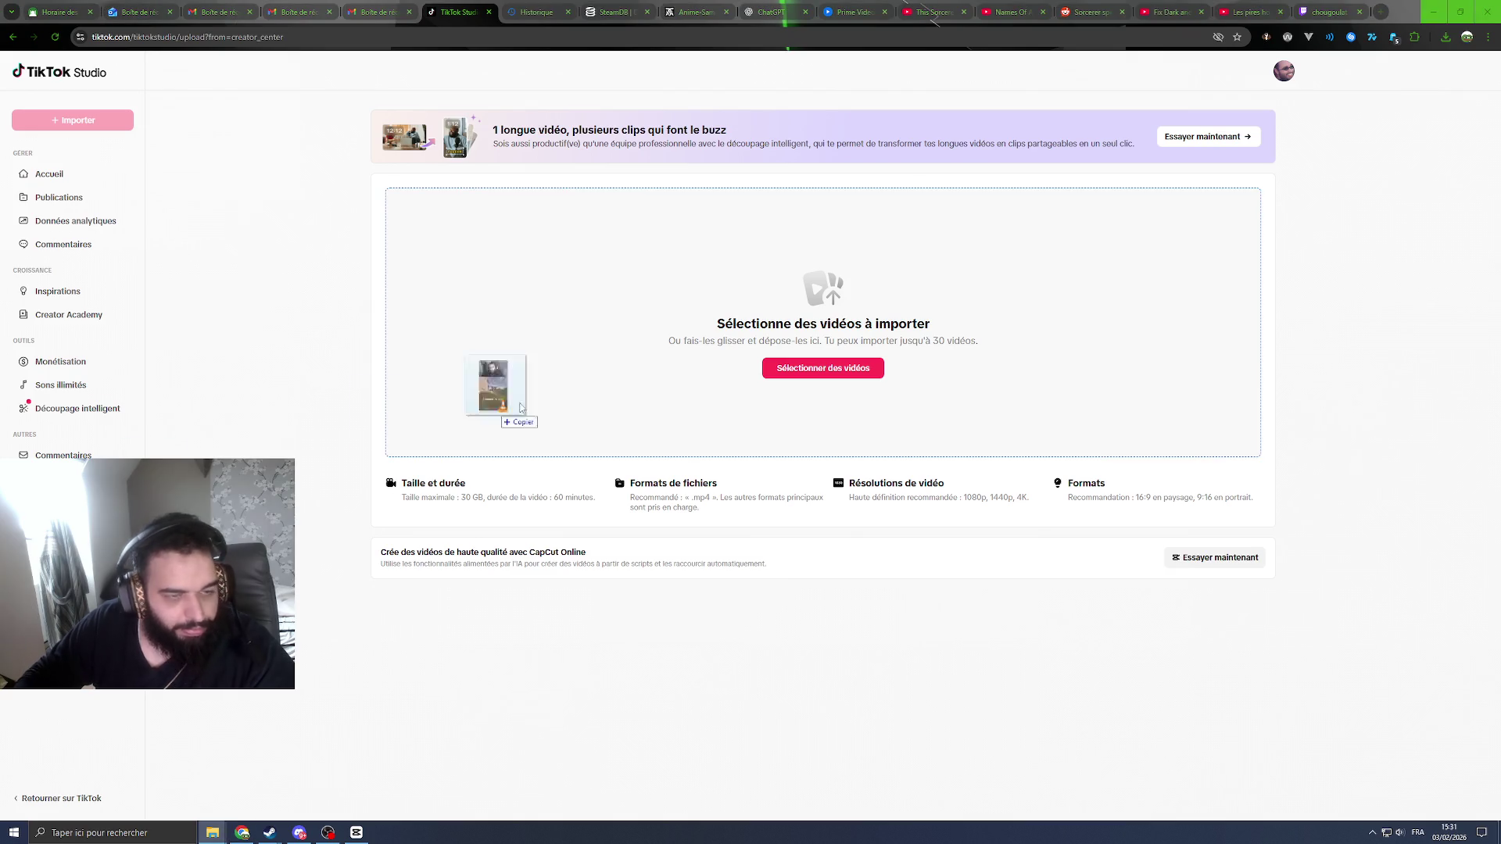
left_click_drag(425, 402, 821, 313)
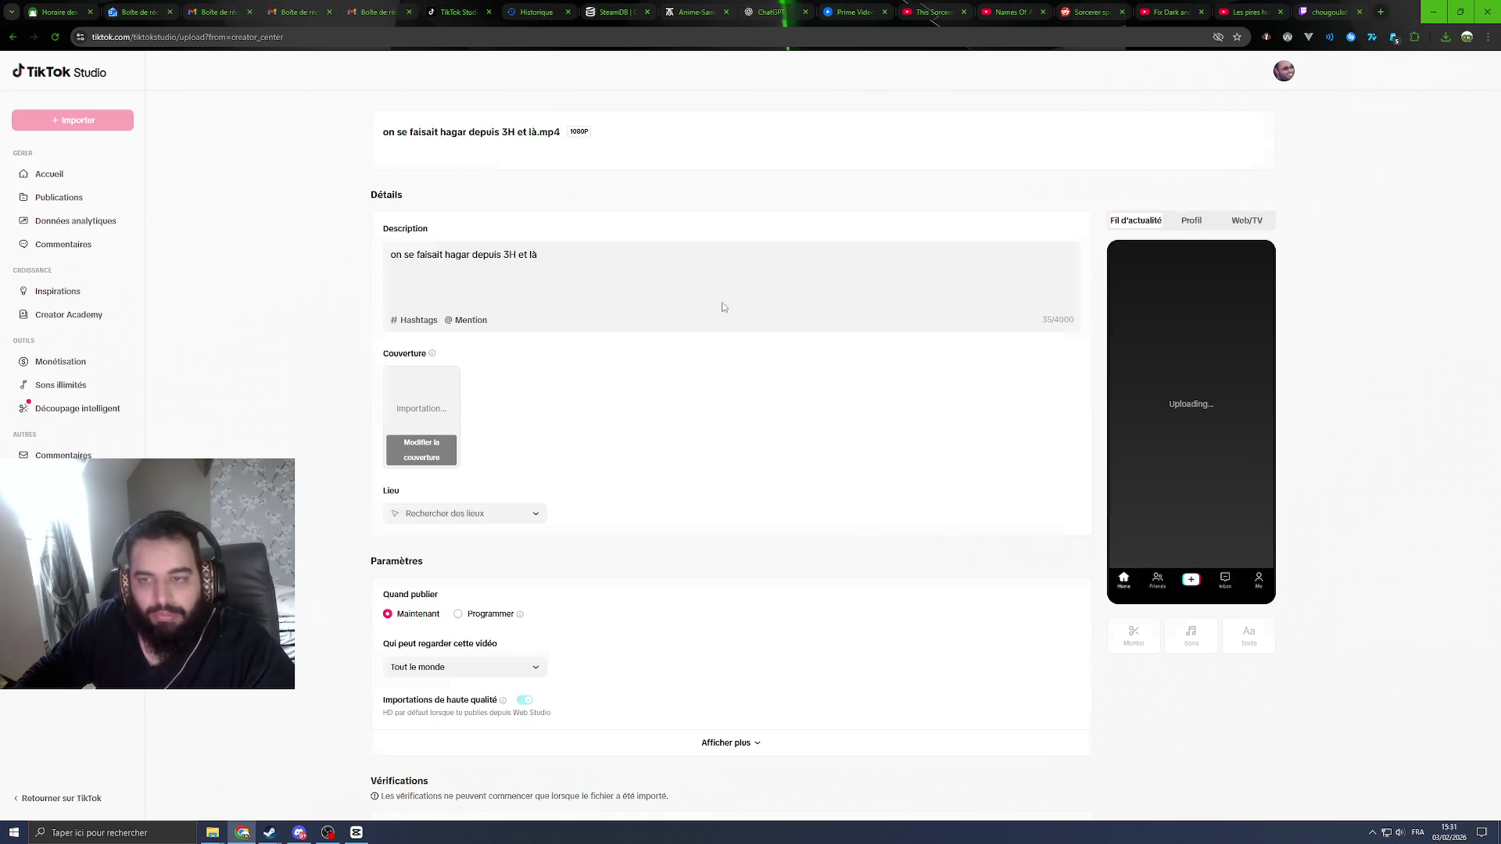
Step: Append the suggested hashtags, from #pourtoii through #étudiants, plus #rust to the description
left_click(568, 272)
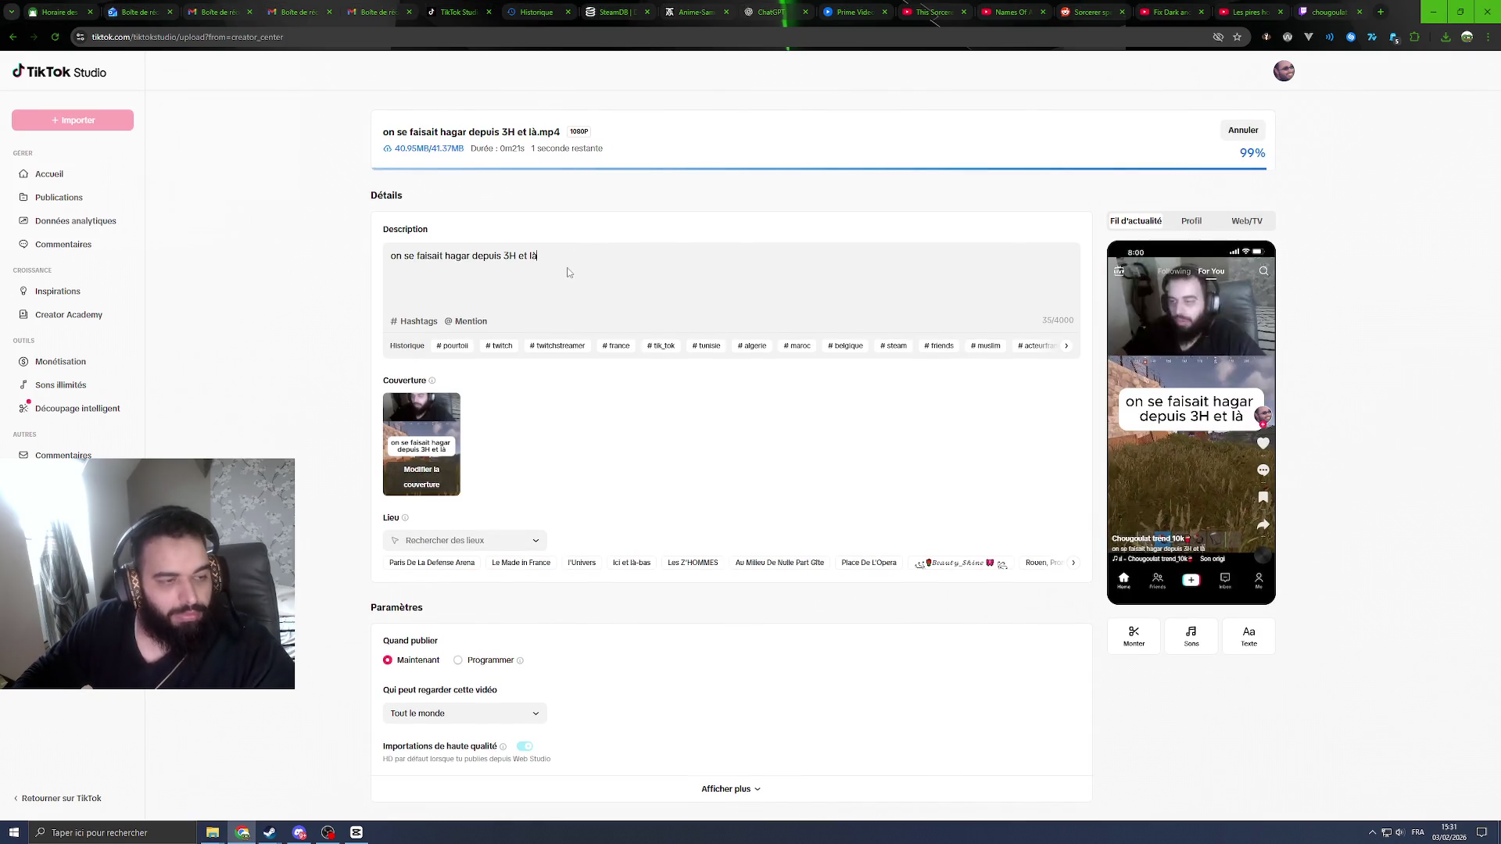
left_click(451, 346)
left_click(451, 346)
left_click(451, 346)
left_click(451, 346)
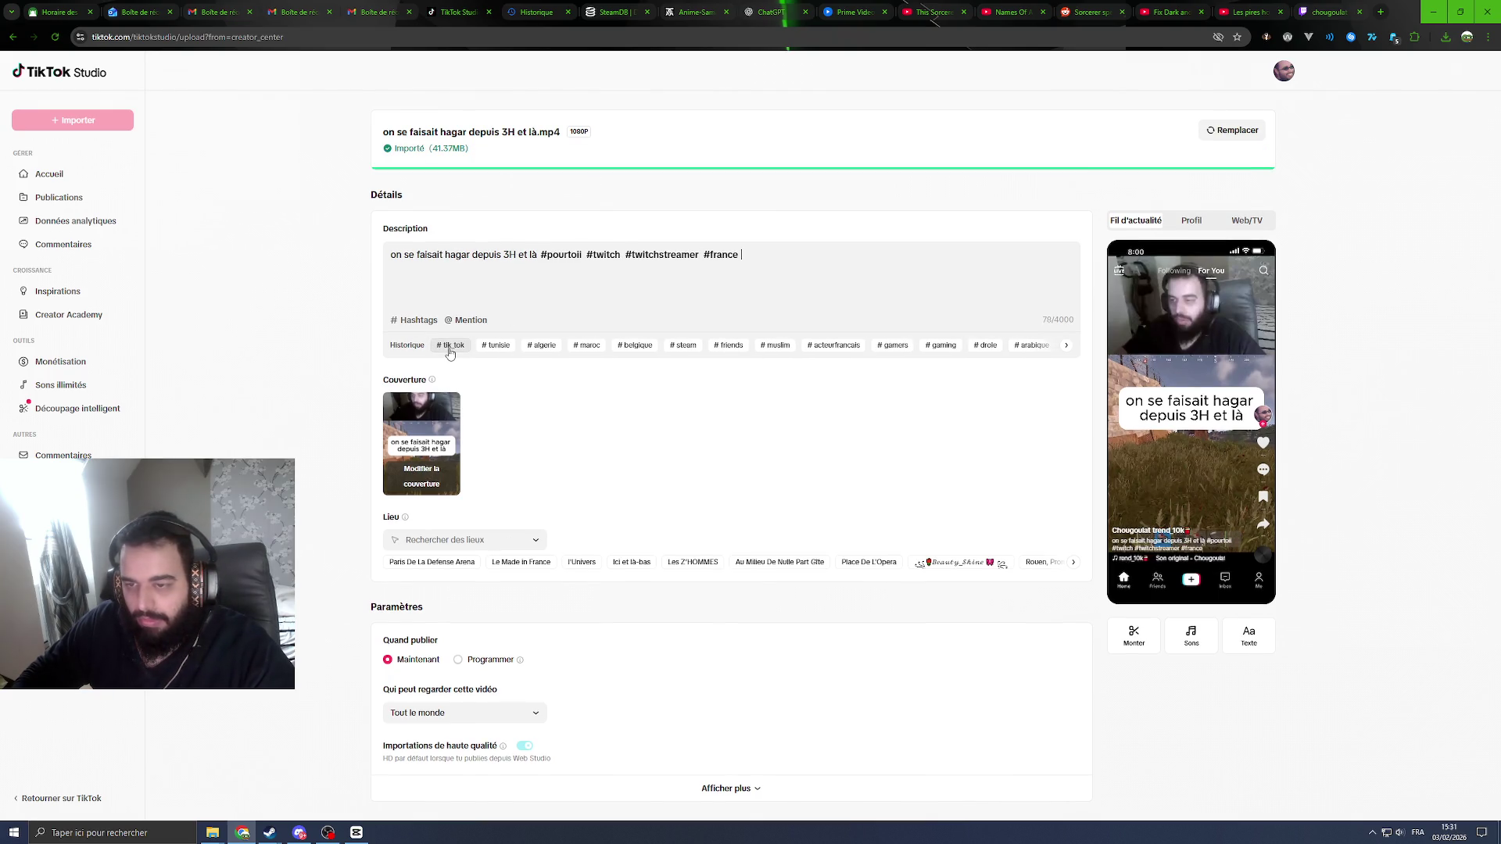
left_click(451, 346)
left_click(451, 347)
left_click(451, 346)
left_click(451, 346)
left_click(451, 347)
left_click(451, 346)
left_click(451, 346)
left_click(451, 346)
left_click(451, 346)
left_click(451, 346)
left_click(451, 347)
left_click(451, 347)
left_click(451, 346)
left_click(451, 347)
type("#rus")
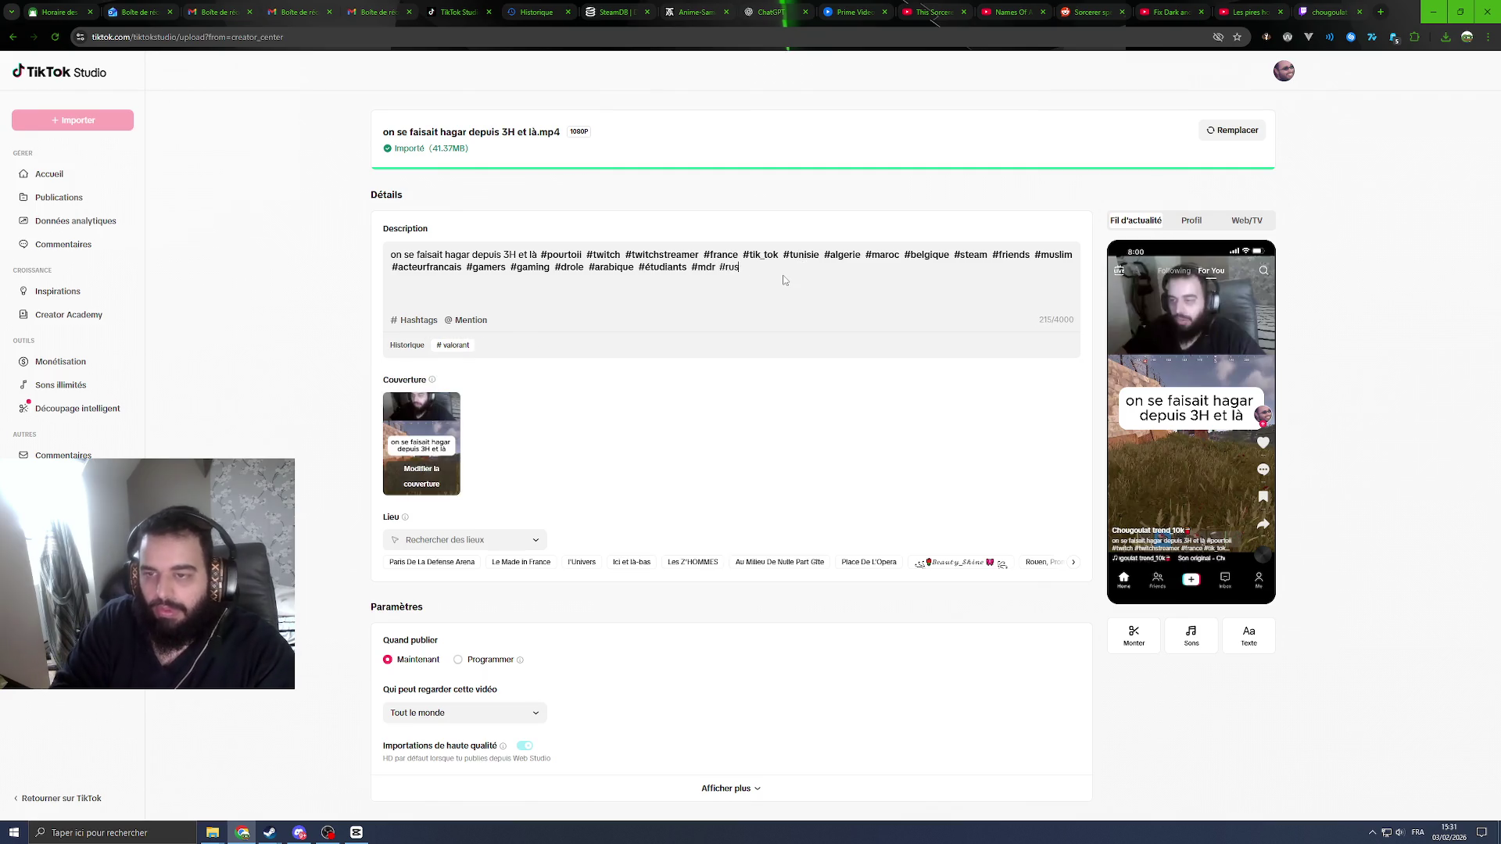
type("t")
left_click(672, 387)
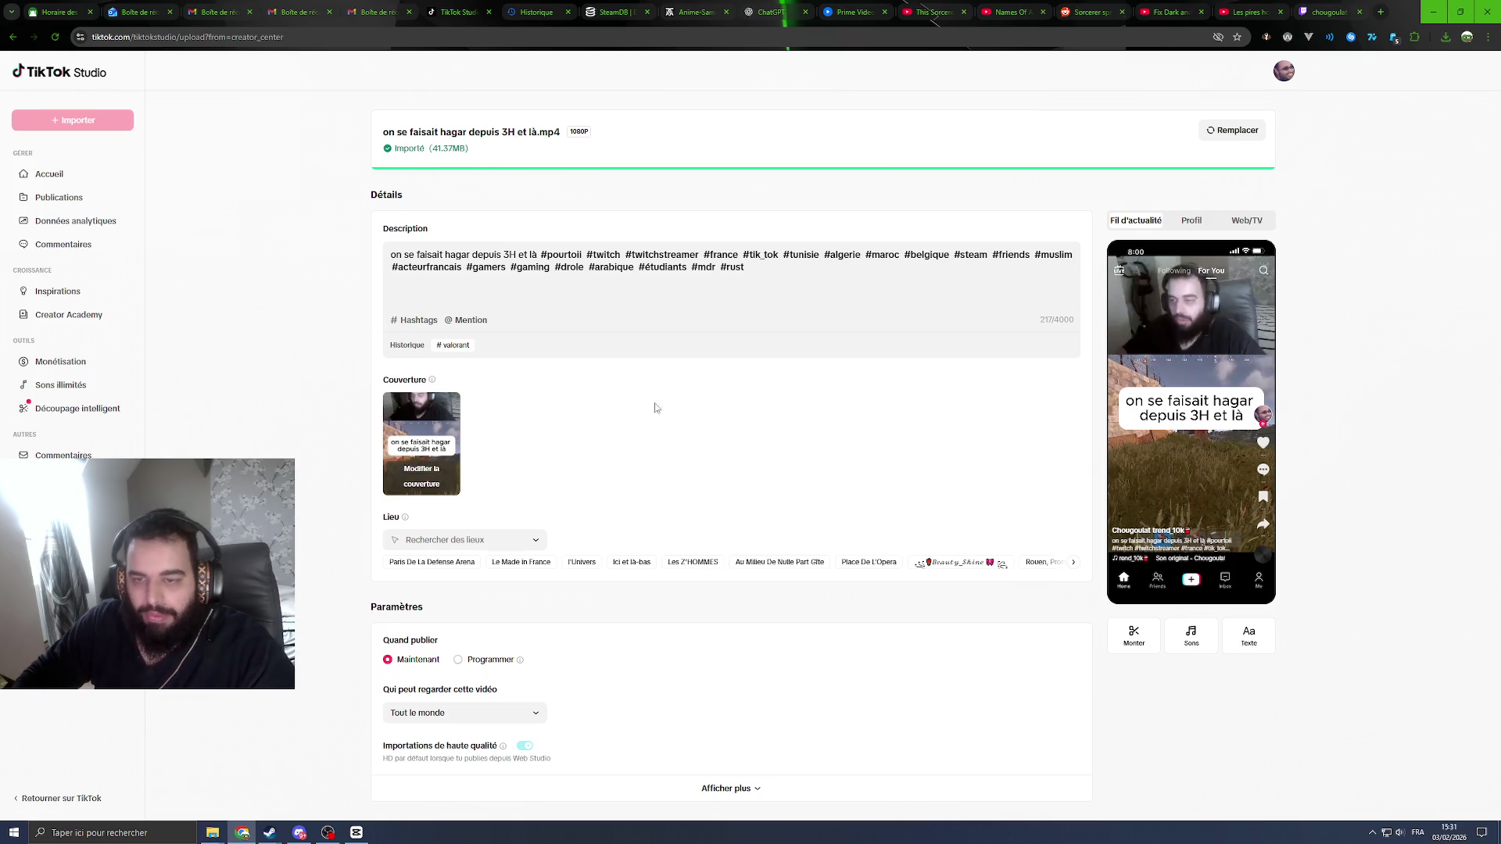
left_click(431, 561)
scroll(454, 547, "down", 2)
left_click(469, 492)
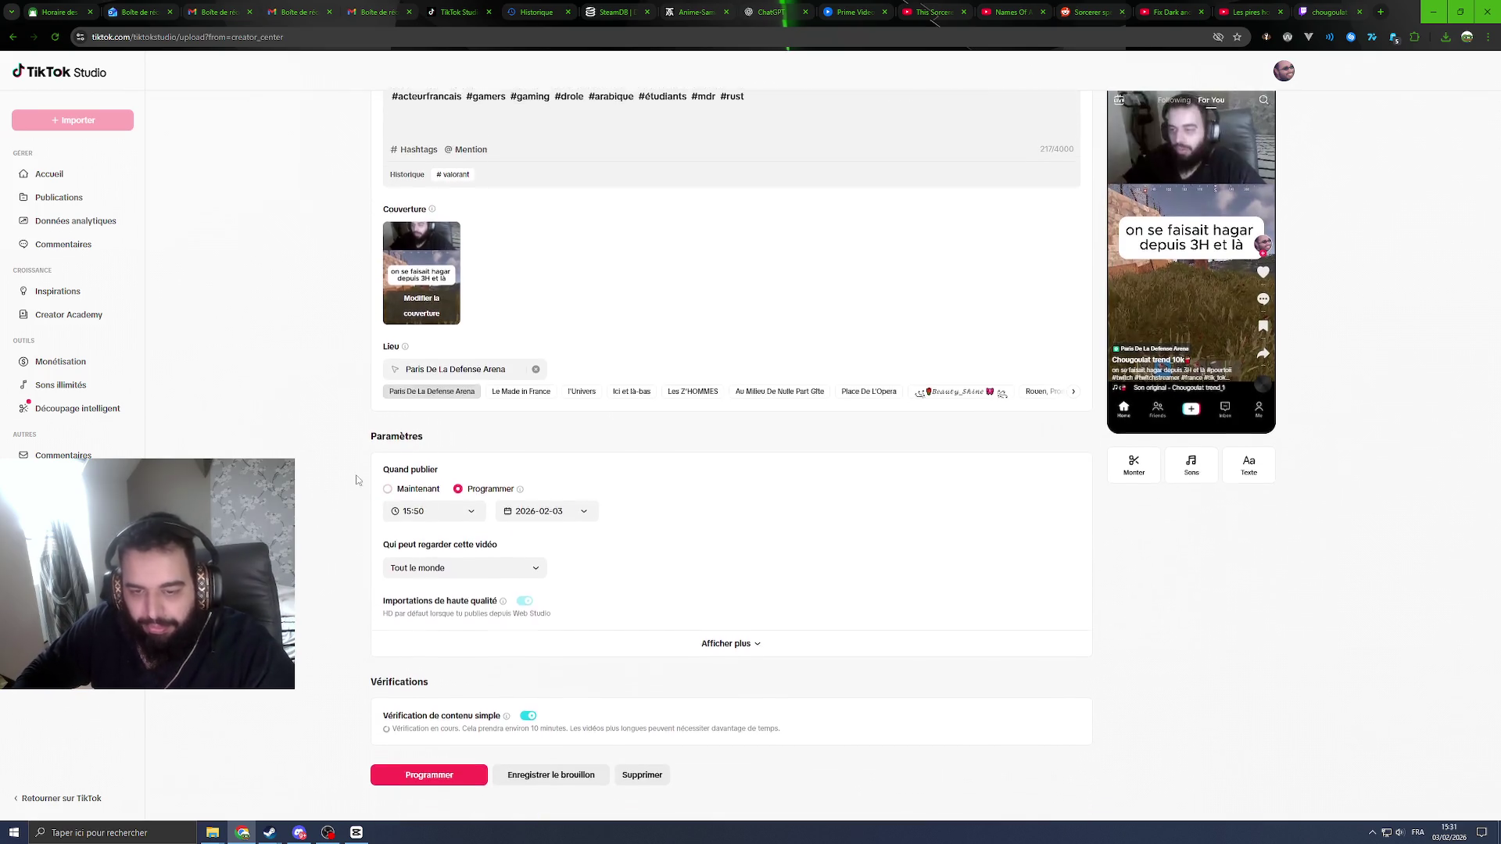
left_click(579, 504)
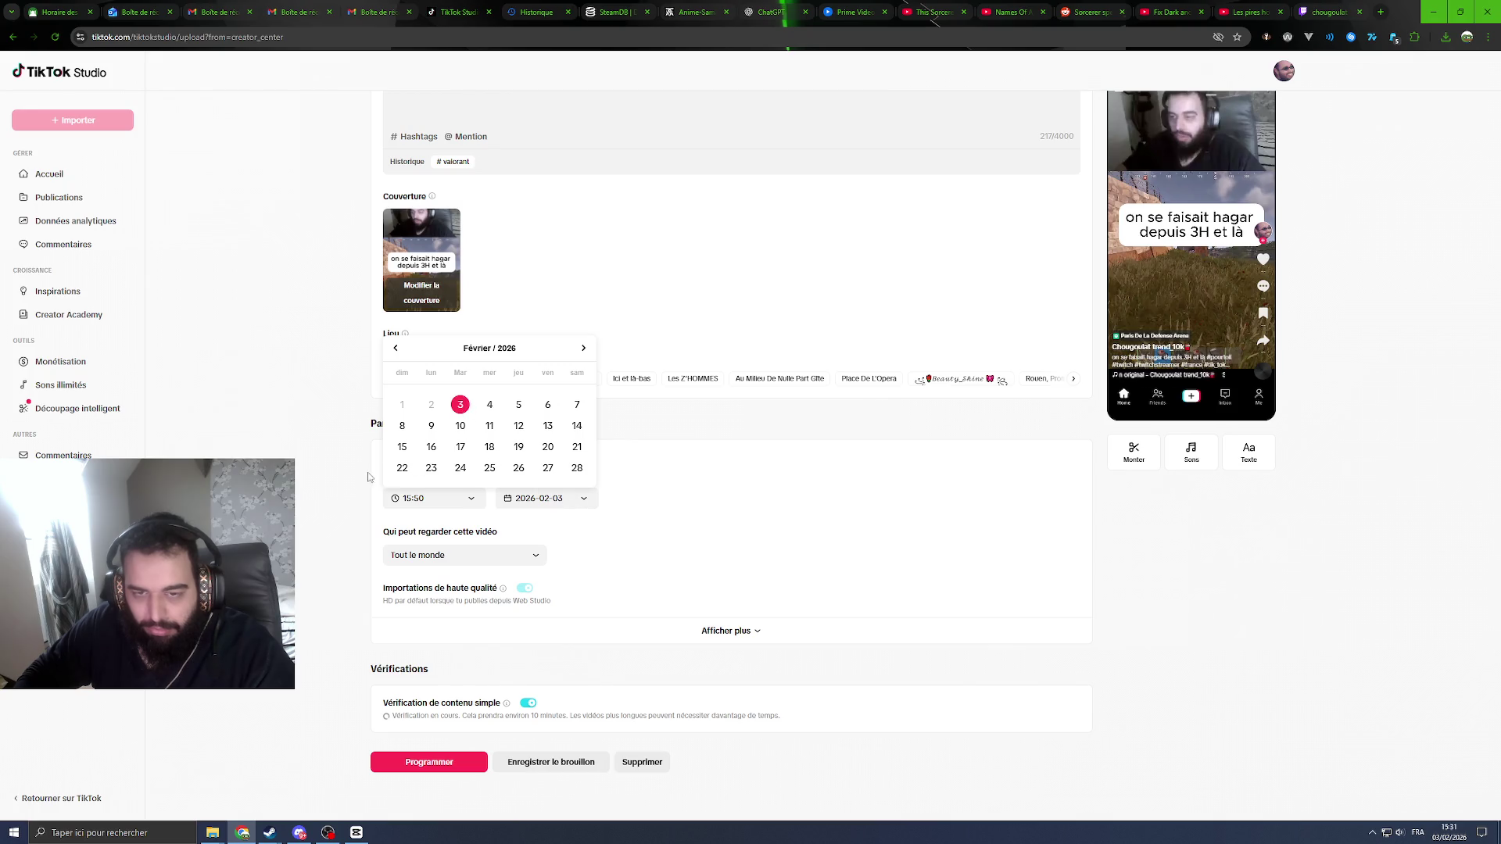
left_click(490, 404)
left_click(426, 498)
left_click(462, 415)
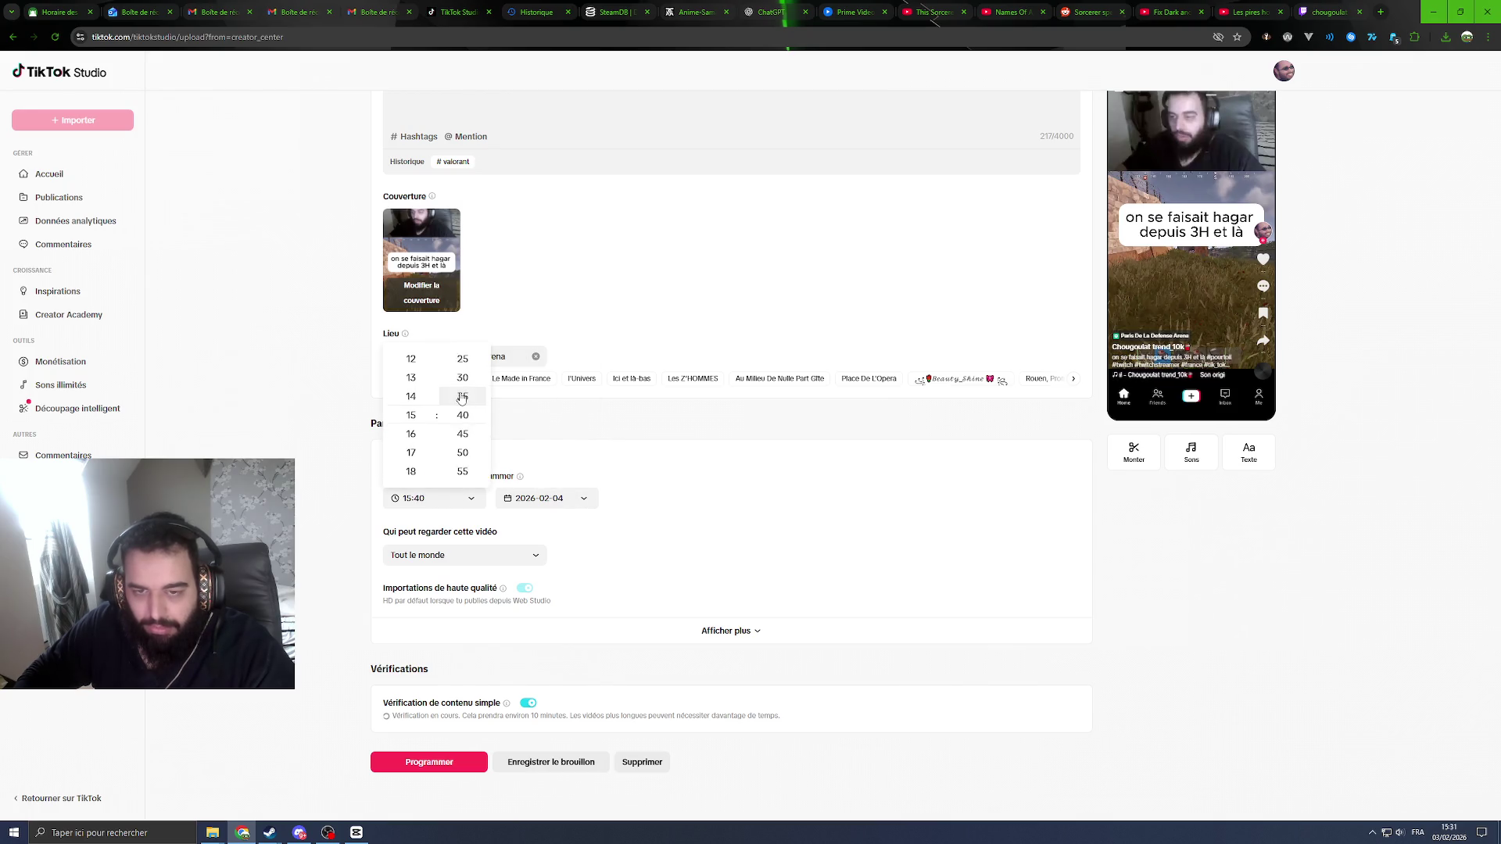
left_click(462, 358)
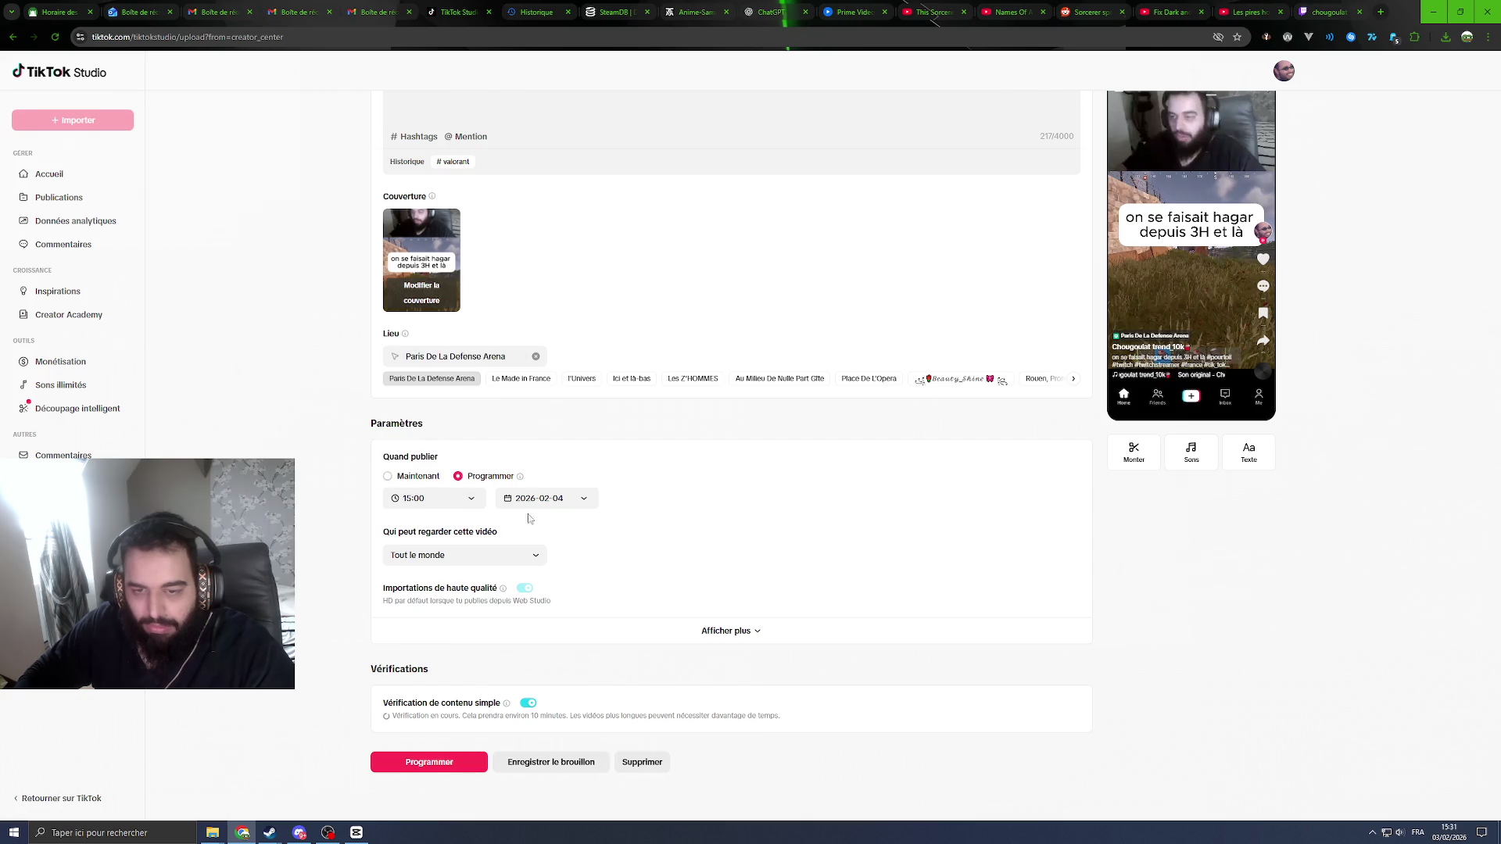
left_click(415, 769)
left_click(840, 480)
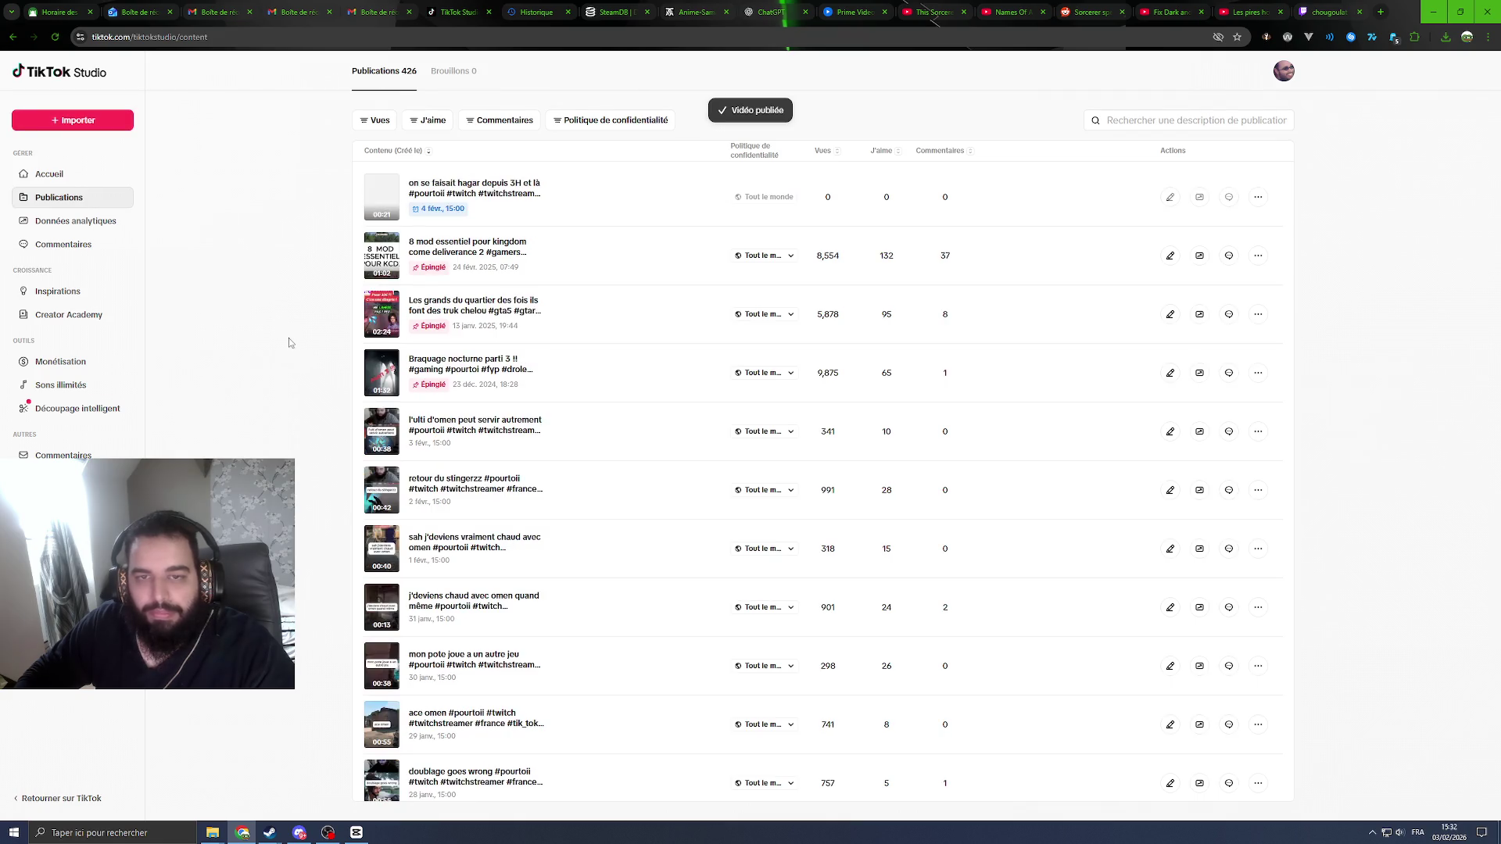
left_click(102, 124)
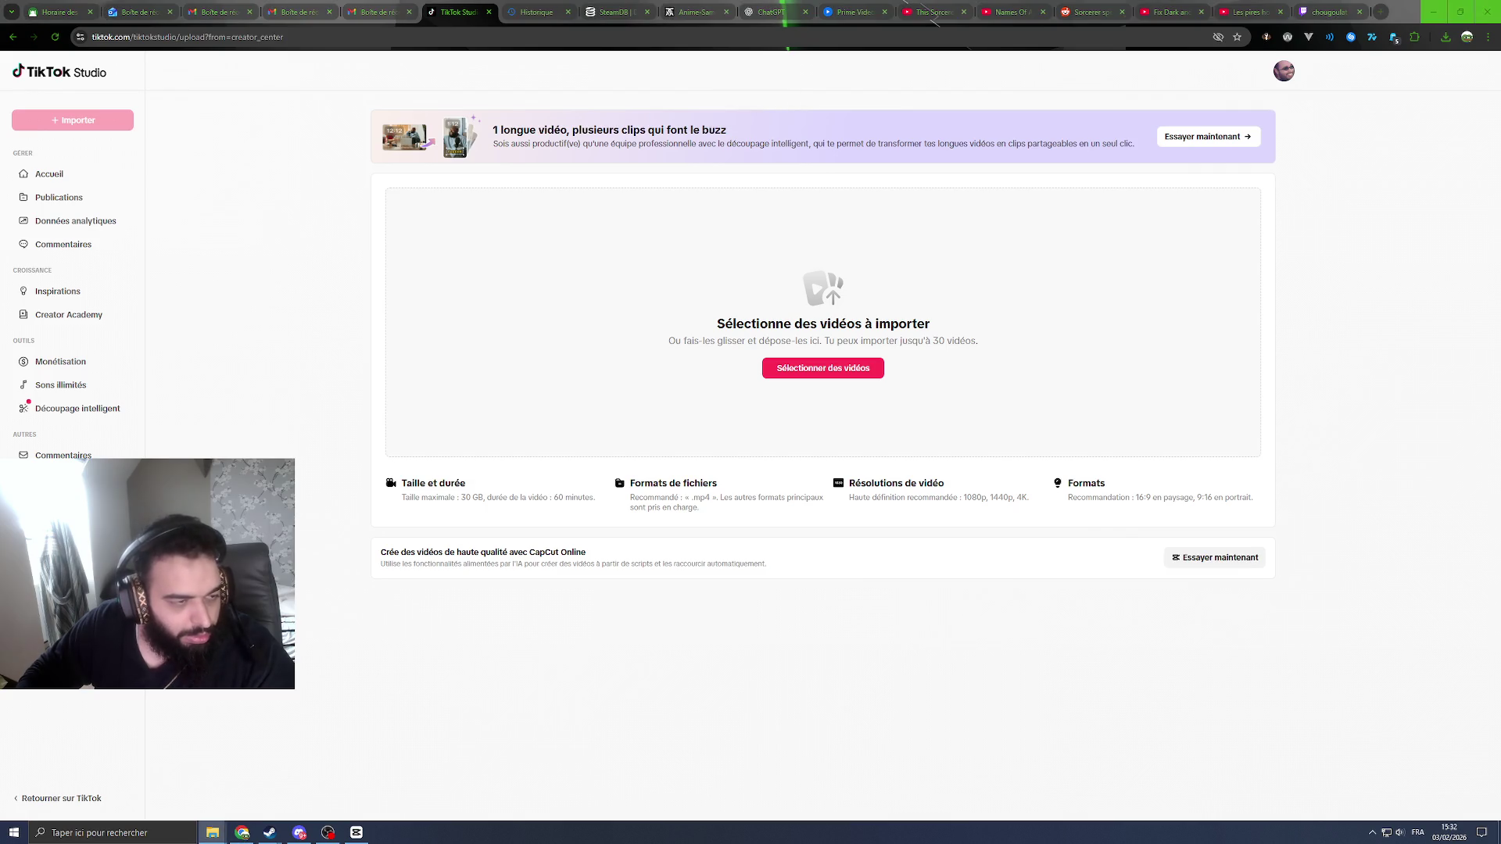
Step: Upload the Rust clip and append the suggested hashtags from #pourtoii through #mdr
left_click_drag(1500, 353, 827, 353)
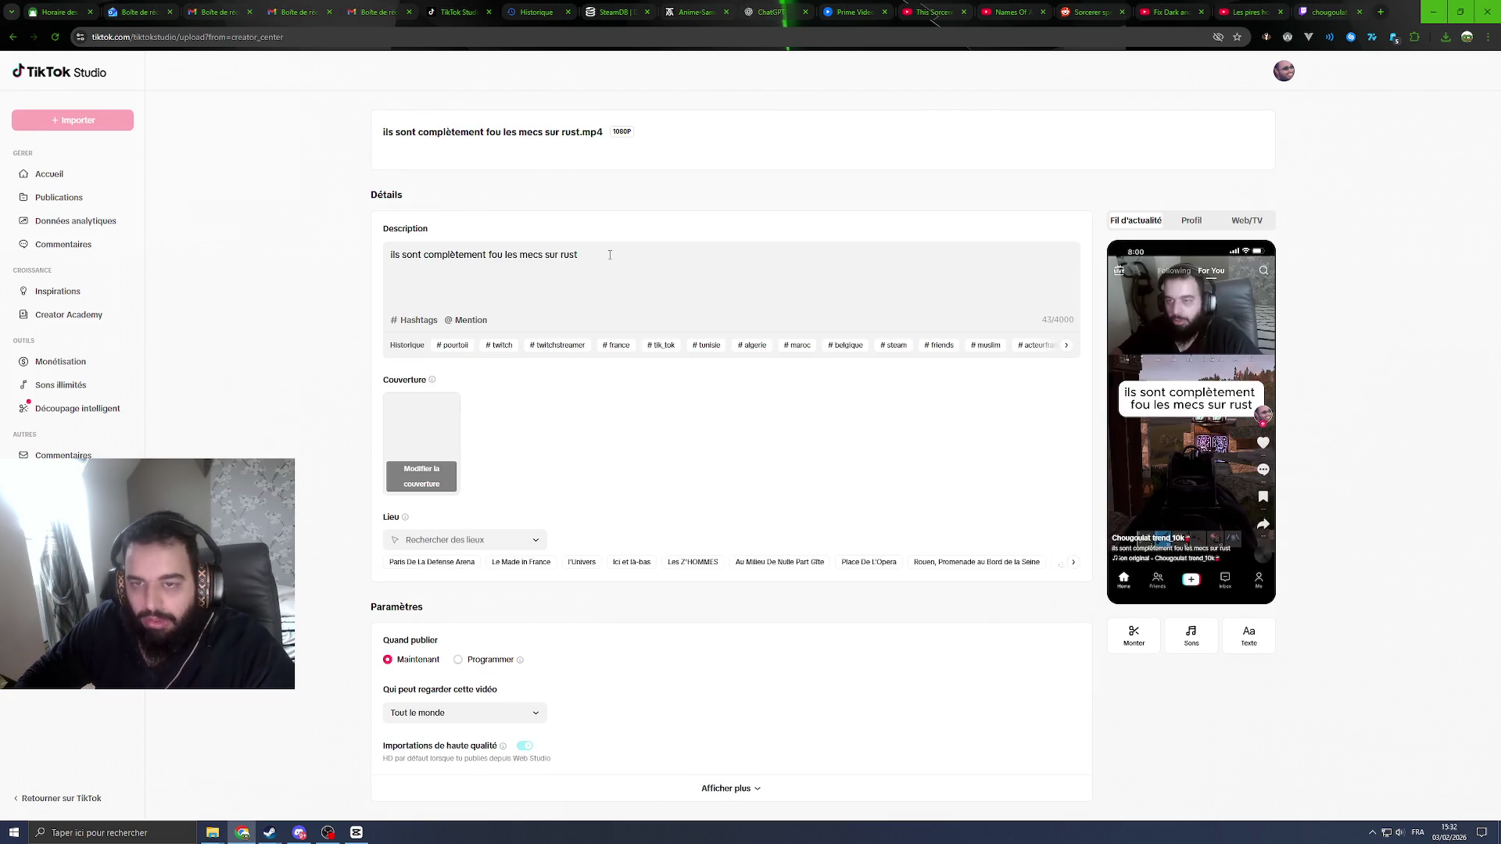
left_click(455, 345)
left_click(455, 345)
left_click(455, 345)
left_click(455, 345)
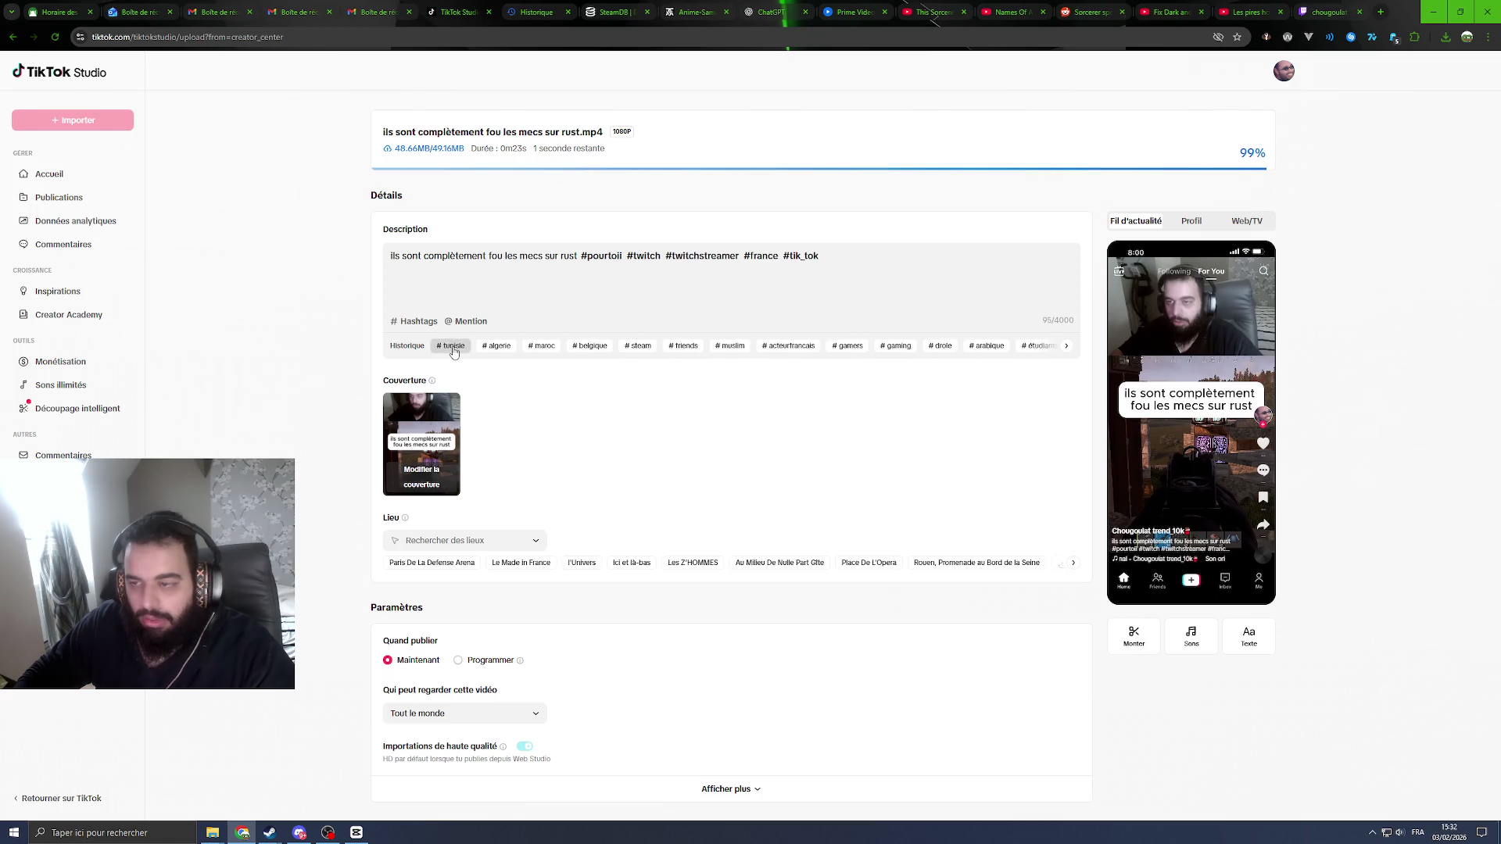
left_click(454, 345)
left_click(455, 346)
left_click(453, 345)
left_click(453, 346)
left_click(453, 346)
left_click(453, 345)
left_click(453, 346)
left_click(453, 345)
left_click(454, 346)
left_click(432, 562)
scroll(493, 511, "down", 2)
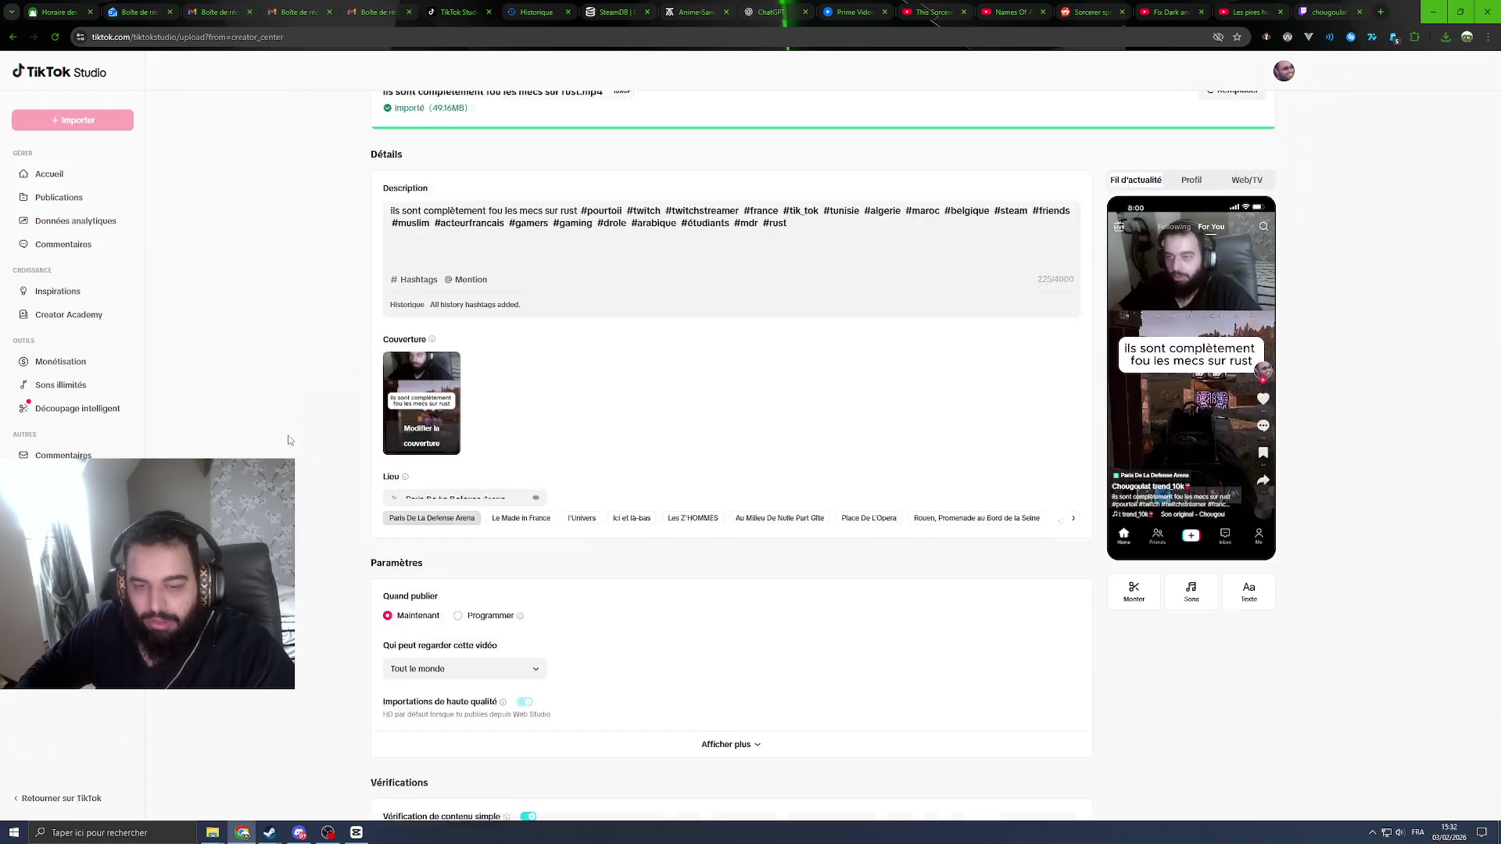
left_click(491, 503)
scroll(501, 508, "down", 1)
left_click(539, 498)
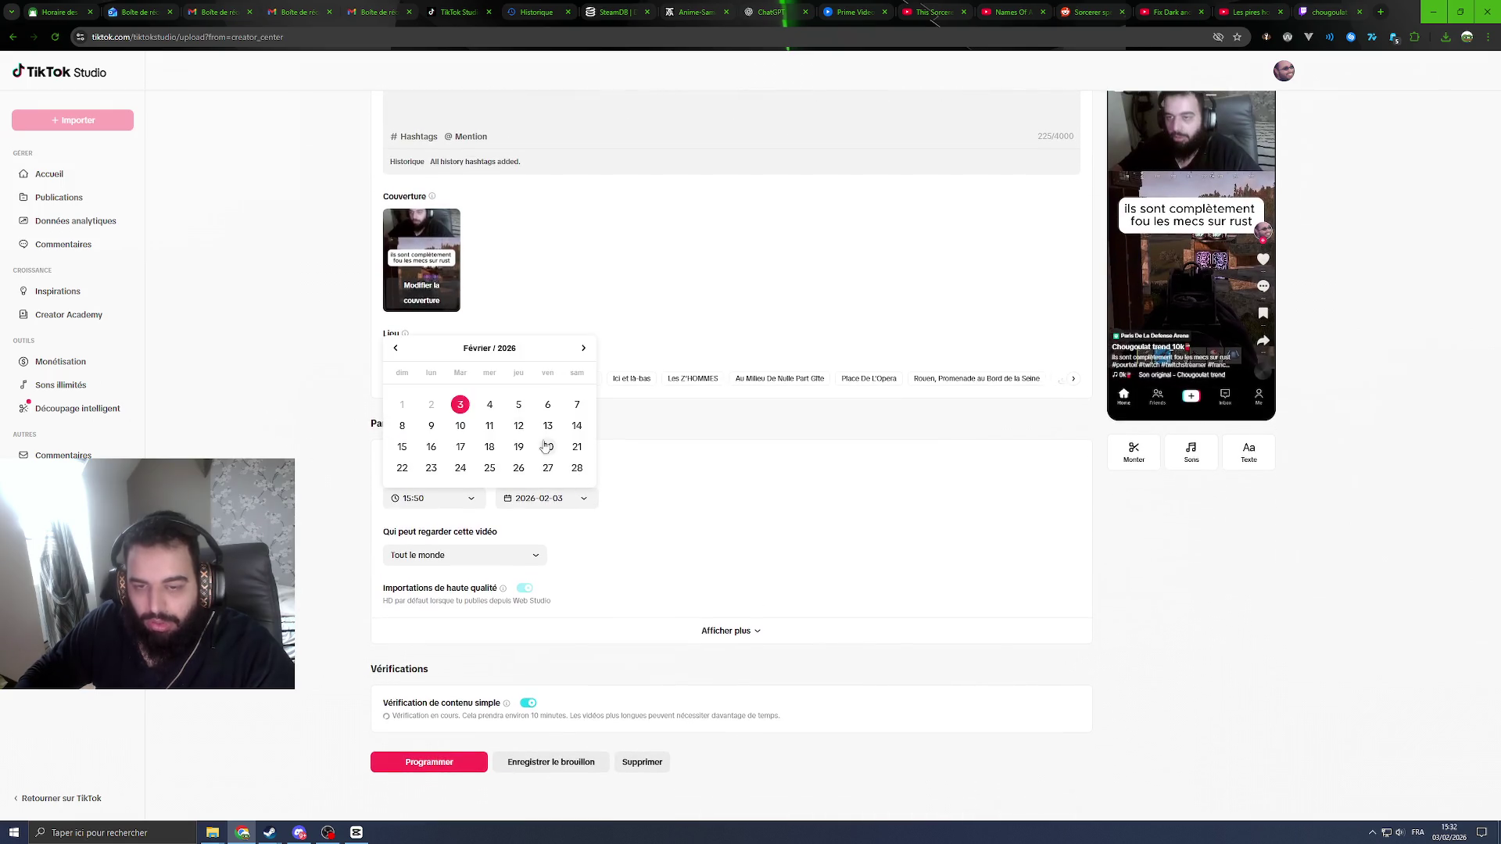
left_click(518, 405)
left_click(433, 498)
left_click(465, 413)
scroll(465, 410, "up", 2)
left_click(463, 377)
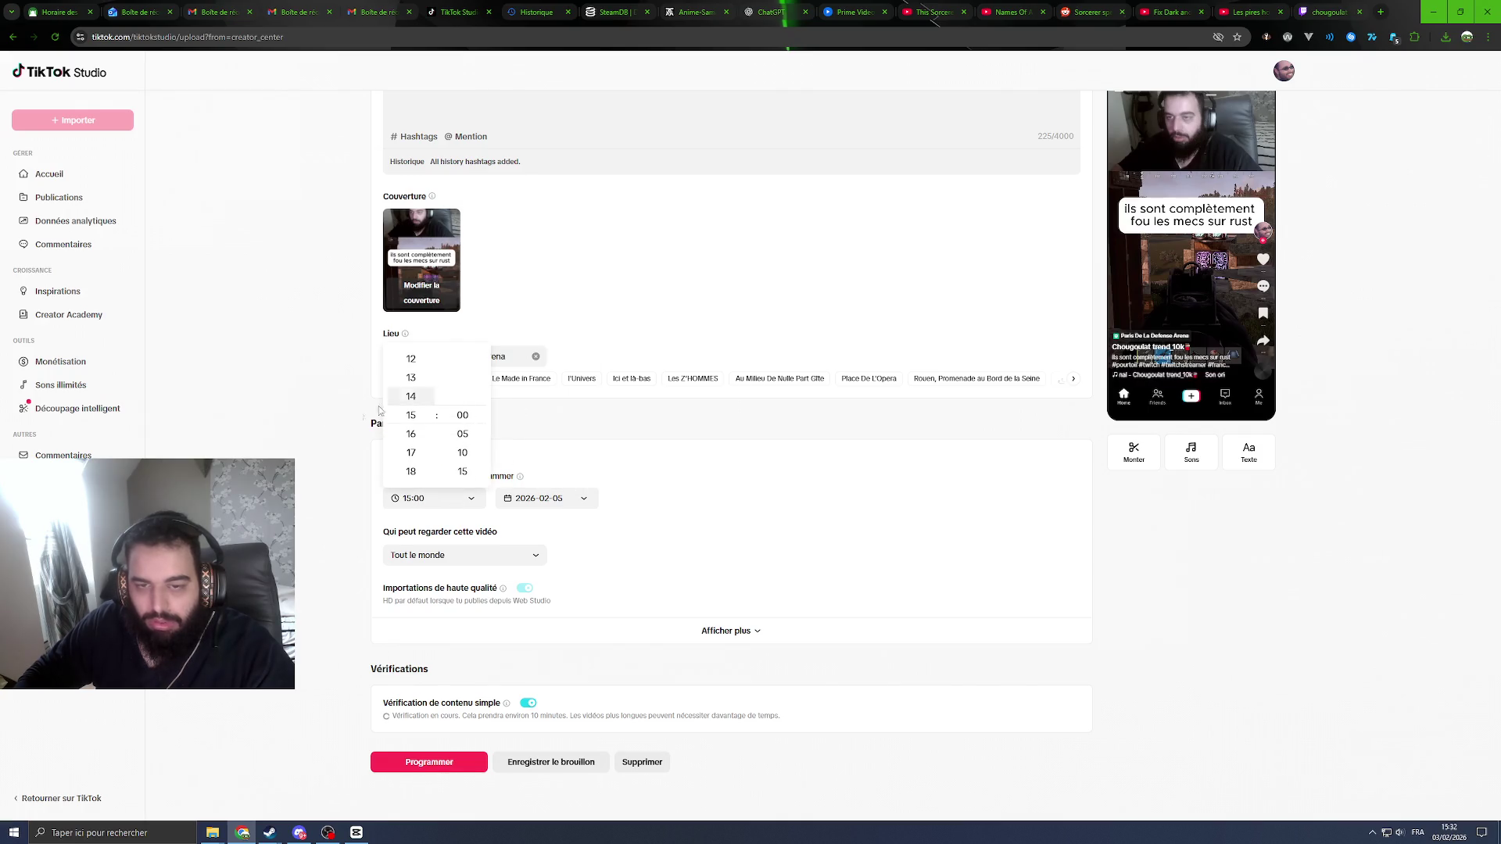
left_click(372, 422)
left_click(441, 763)
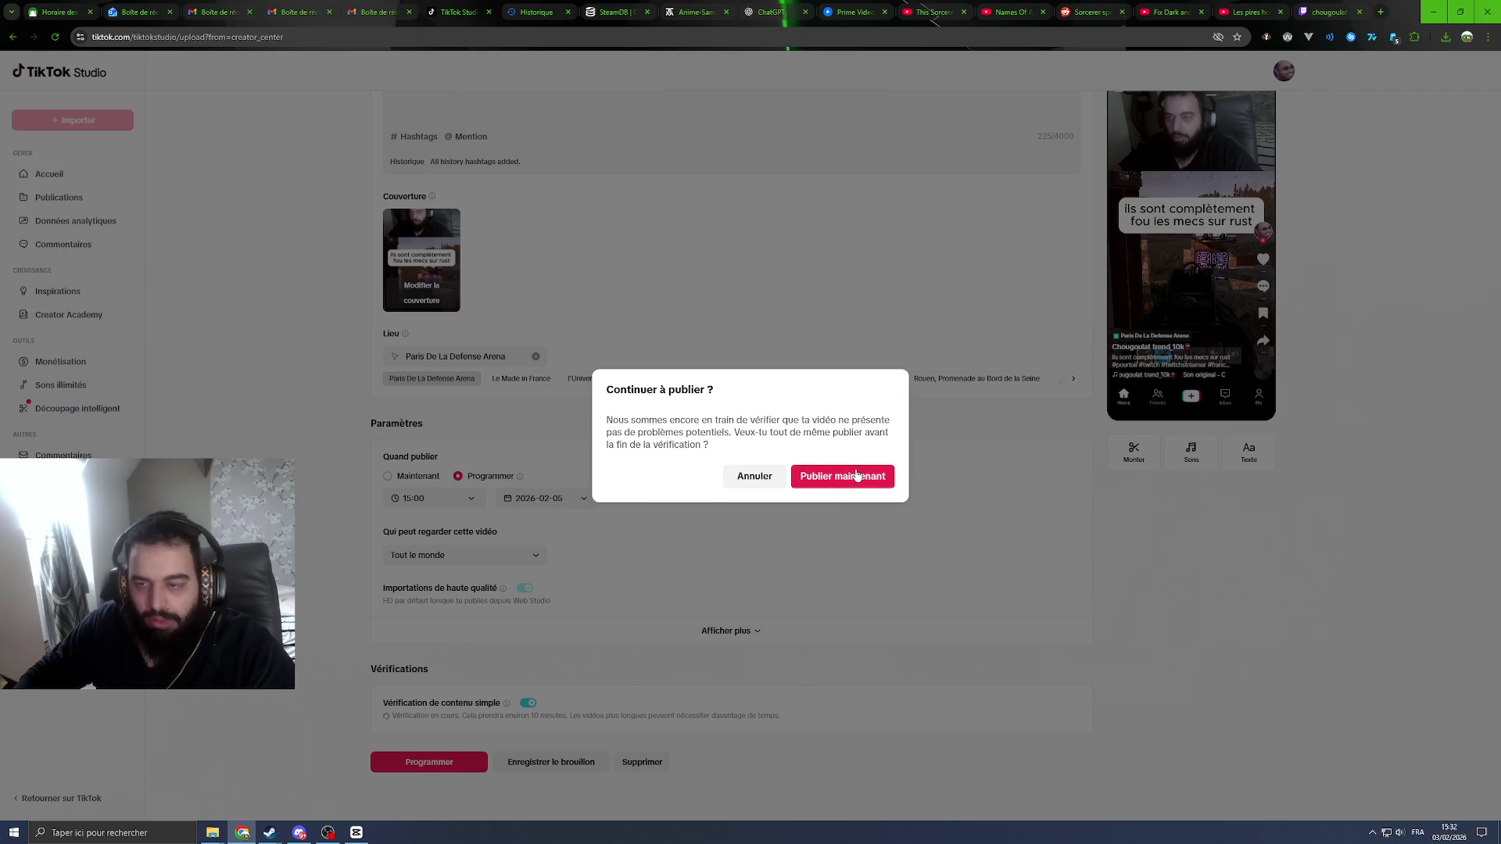
left_click(860, 476)
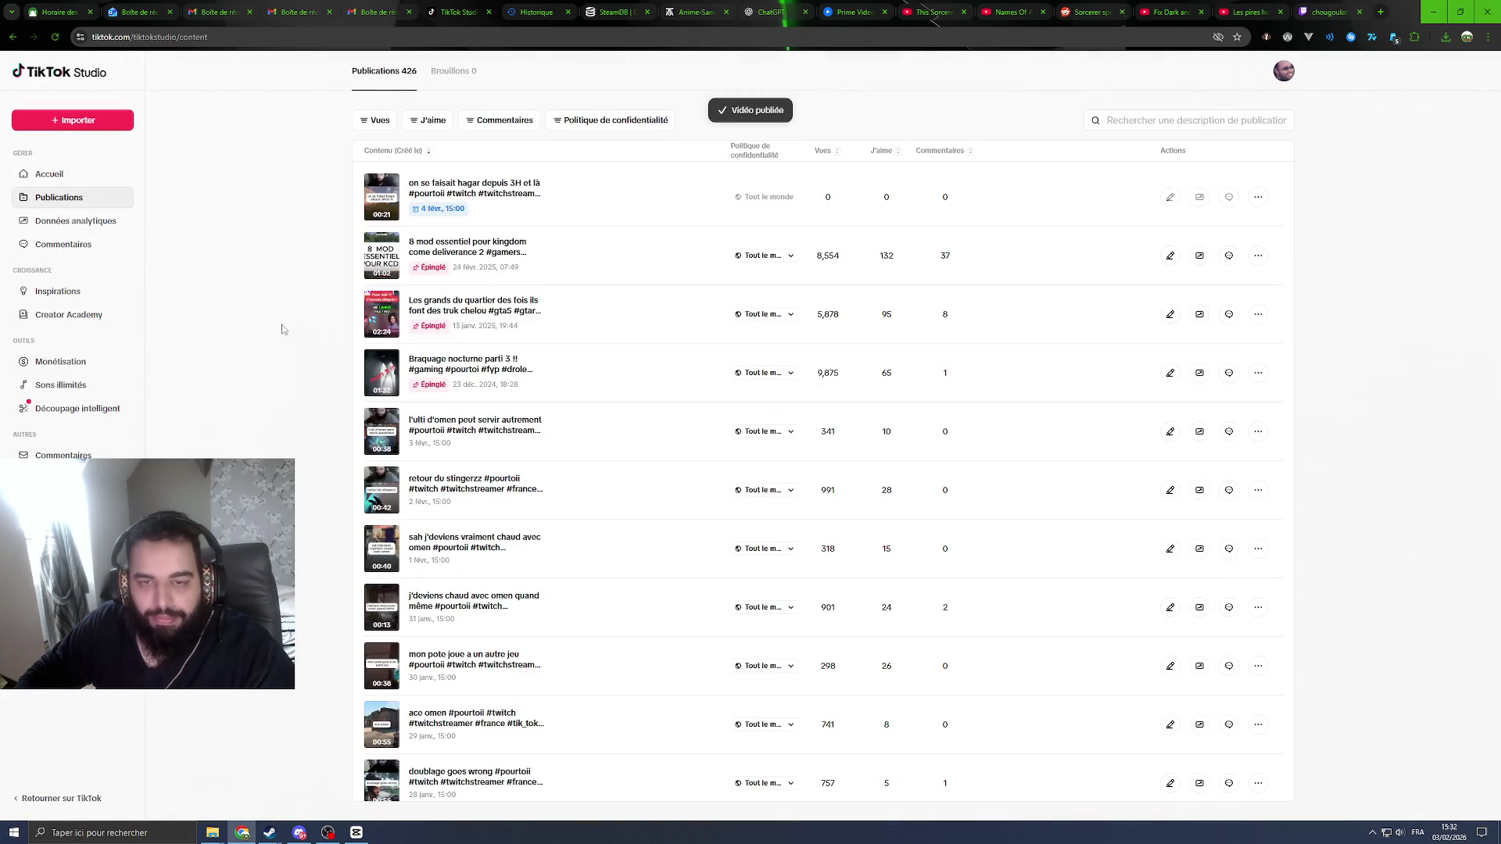
left_click(91, 119)
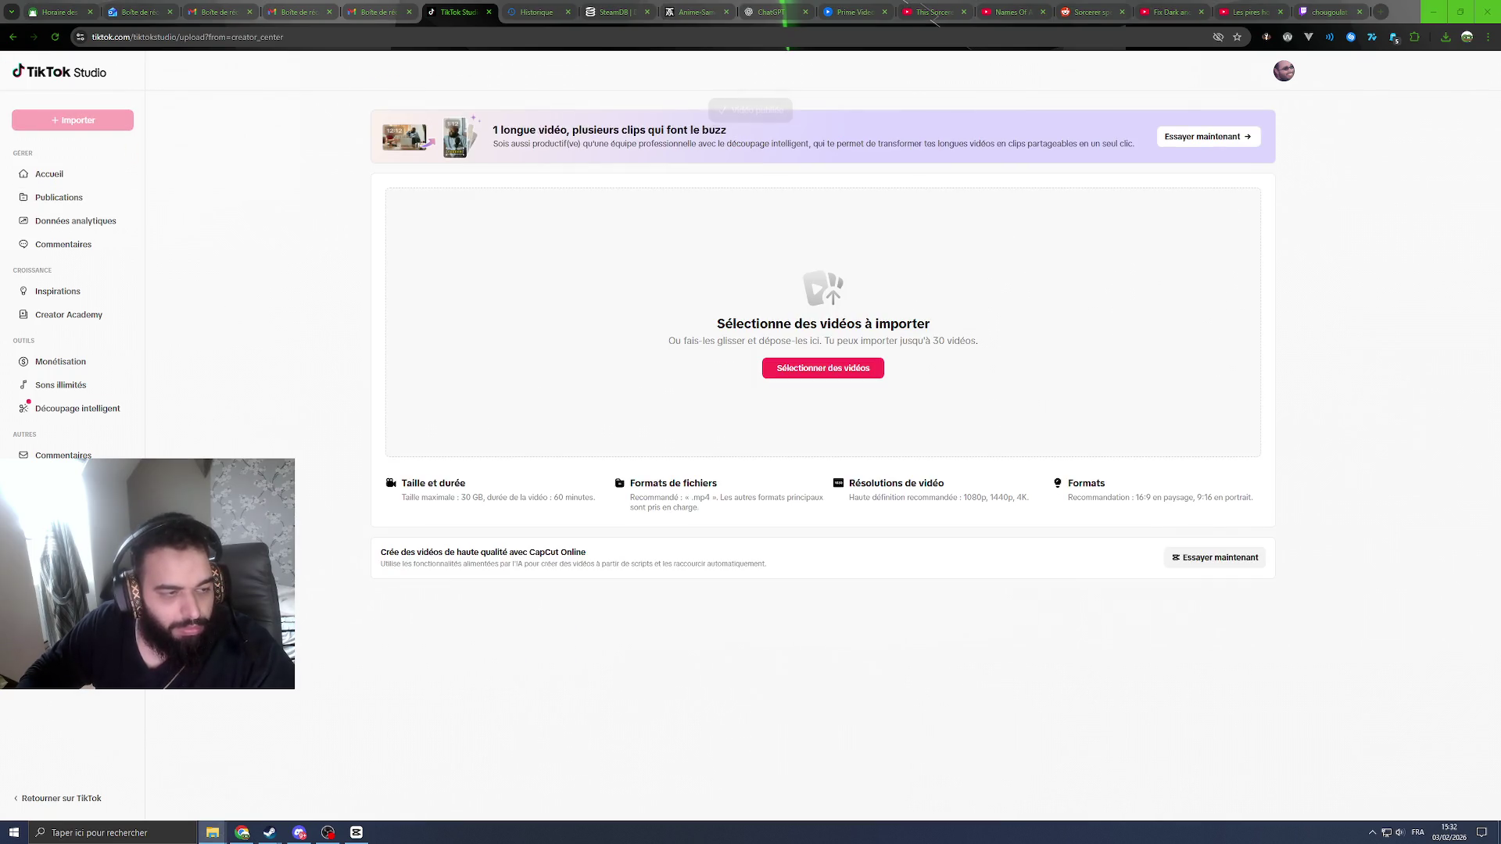
Step: Upload the 'c trop ce jeu' video and add six saved hashtags to its description
left_click_drag(686, 335, 630, 358)
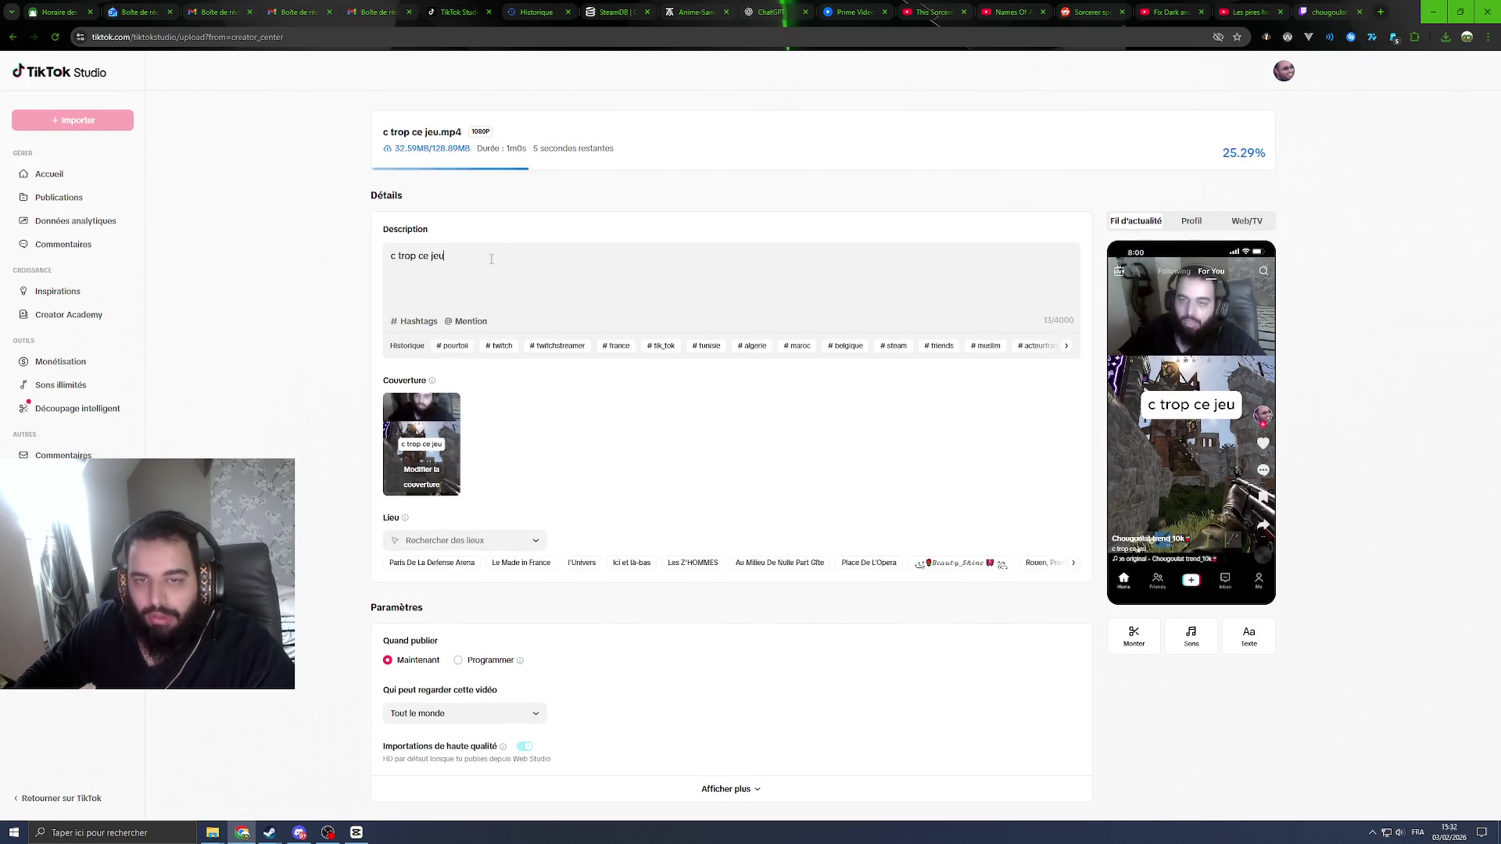
left_click(448, 345)
left_click(449, 346)
left_click(449, 346)
left_click(448, 345)
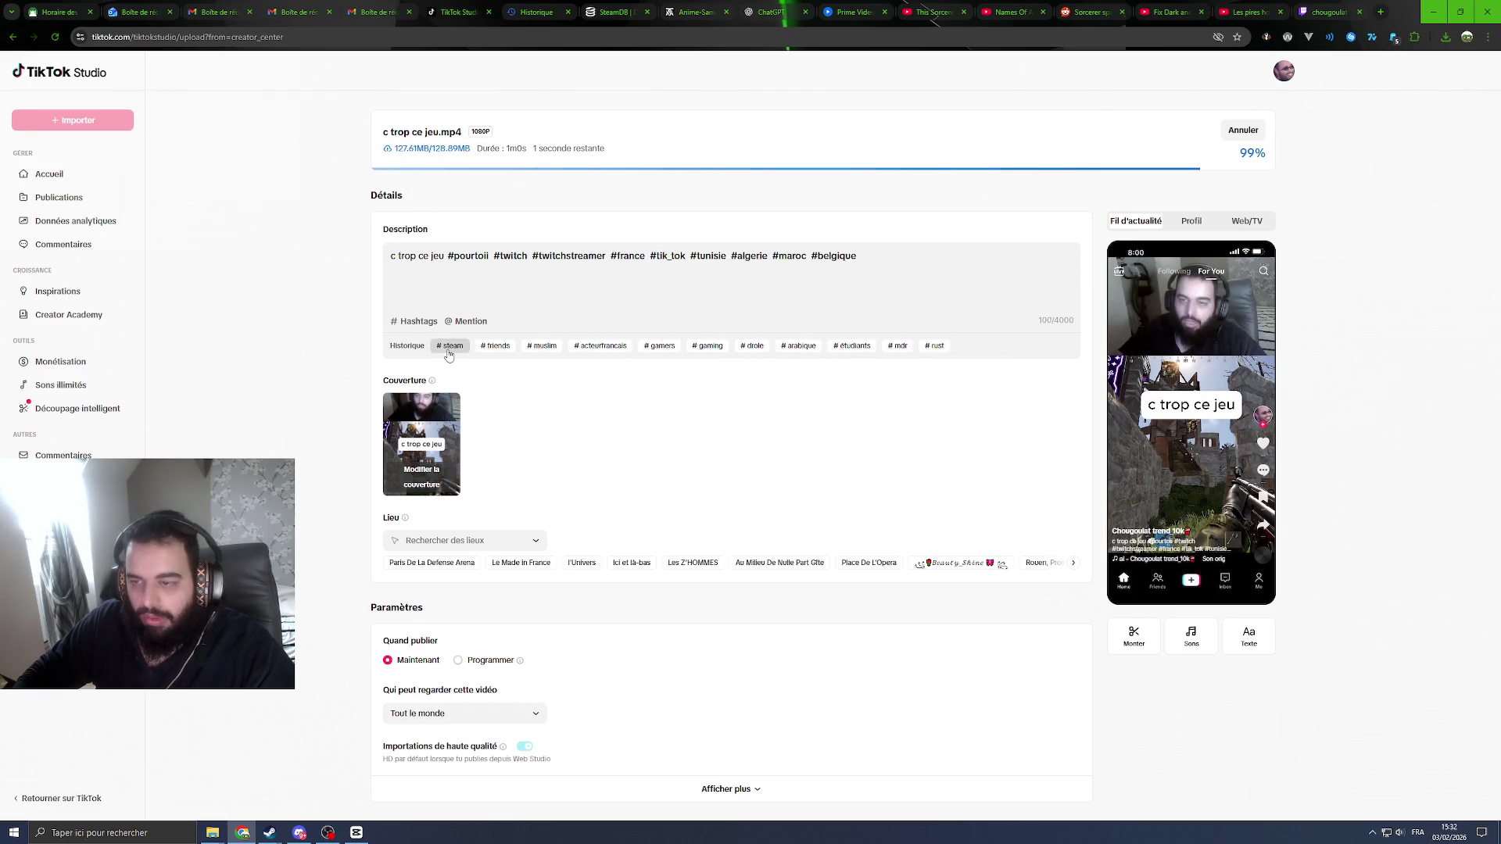
left_click(449, 345)
left_click(448, 345)
left_click(449, 345)
left_click(449, 345)
left_click(448, 346)
left_click(449, 345)
left_click(449, 345)
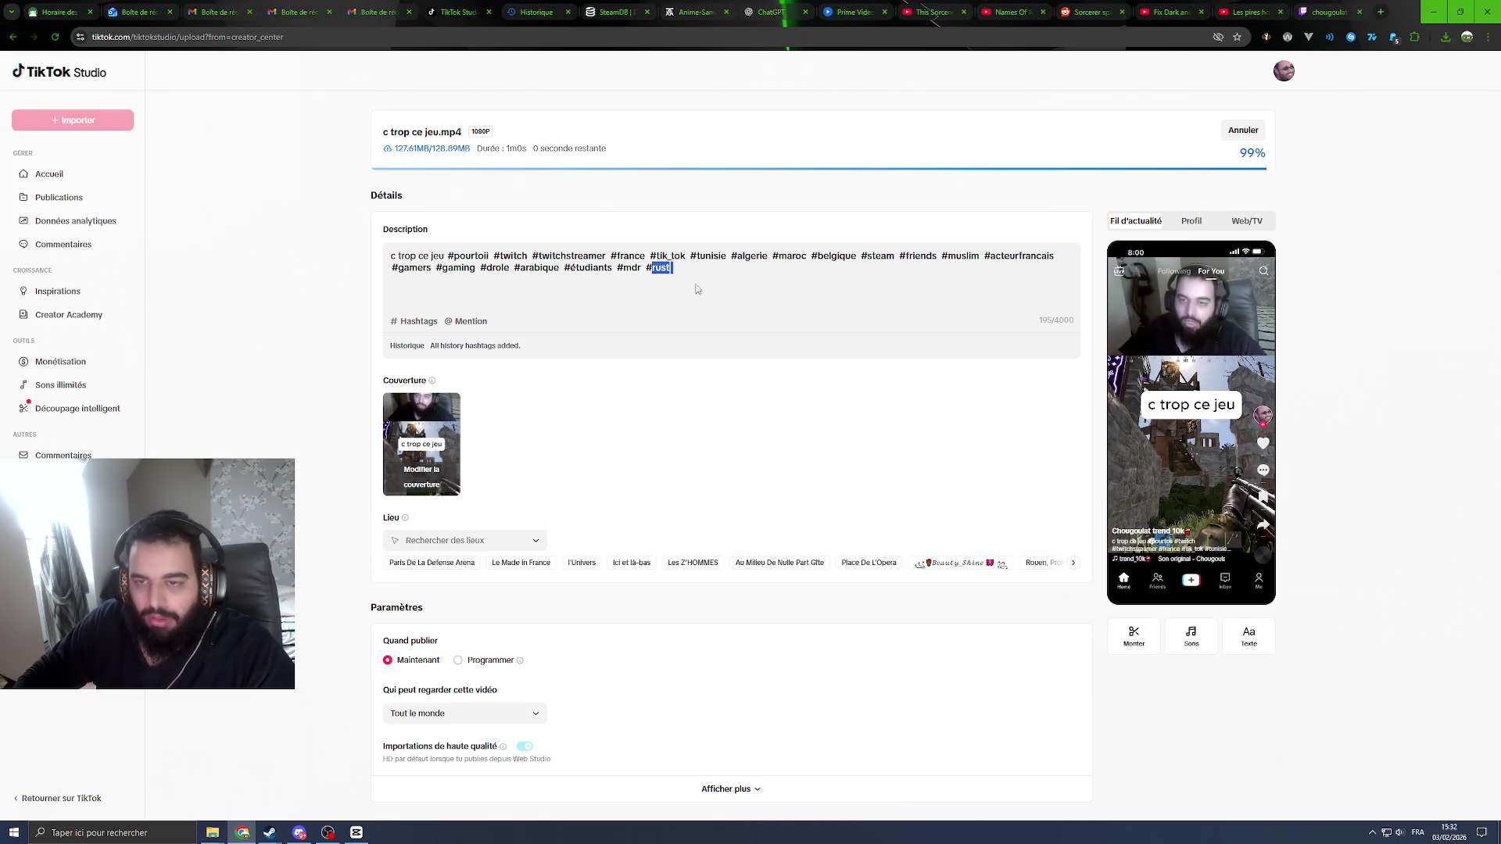
left_click(432, 444)
scroll(305, 430, "down", 1)
left_click(459, 502)
left_click(539, 524)
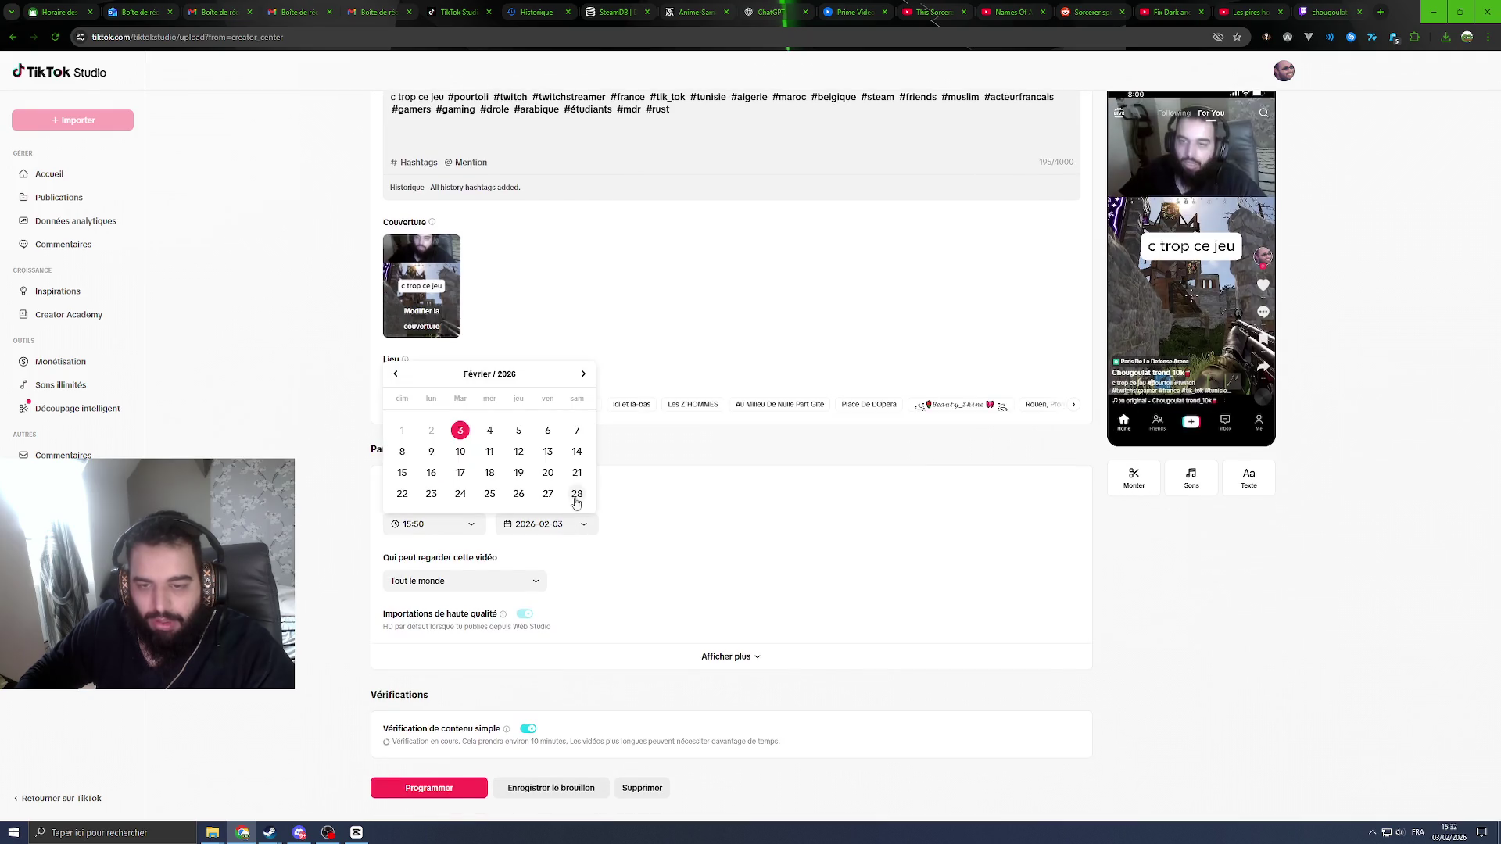
left_click(548, 431)
left_click(432, 523)
left_click(462, 441)
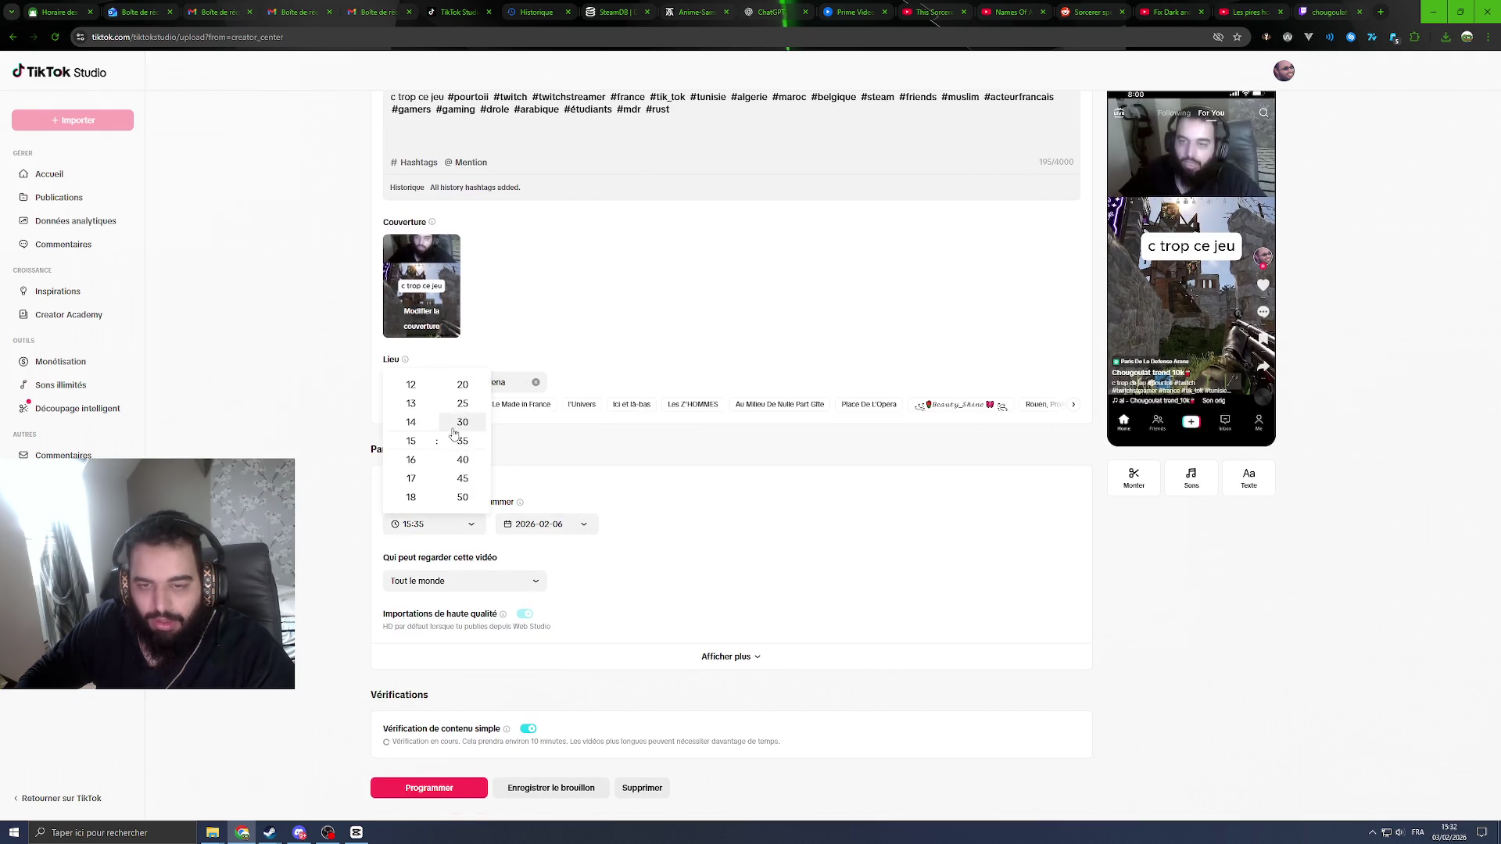
left_click(462, 385)
scroll(469, 547, "down", 1)
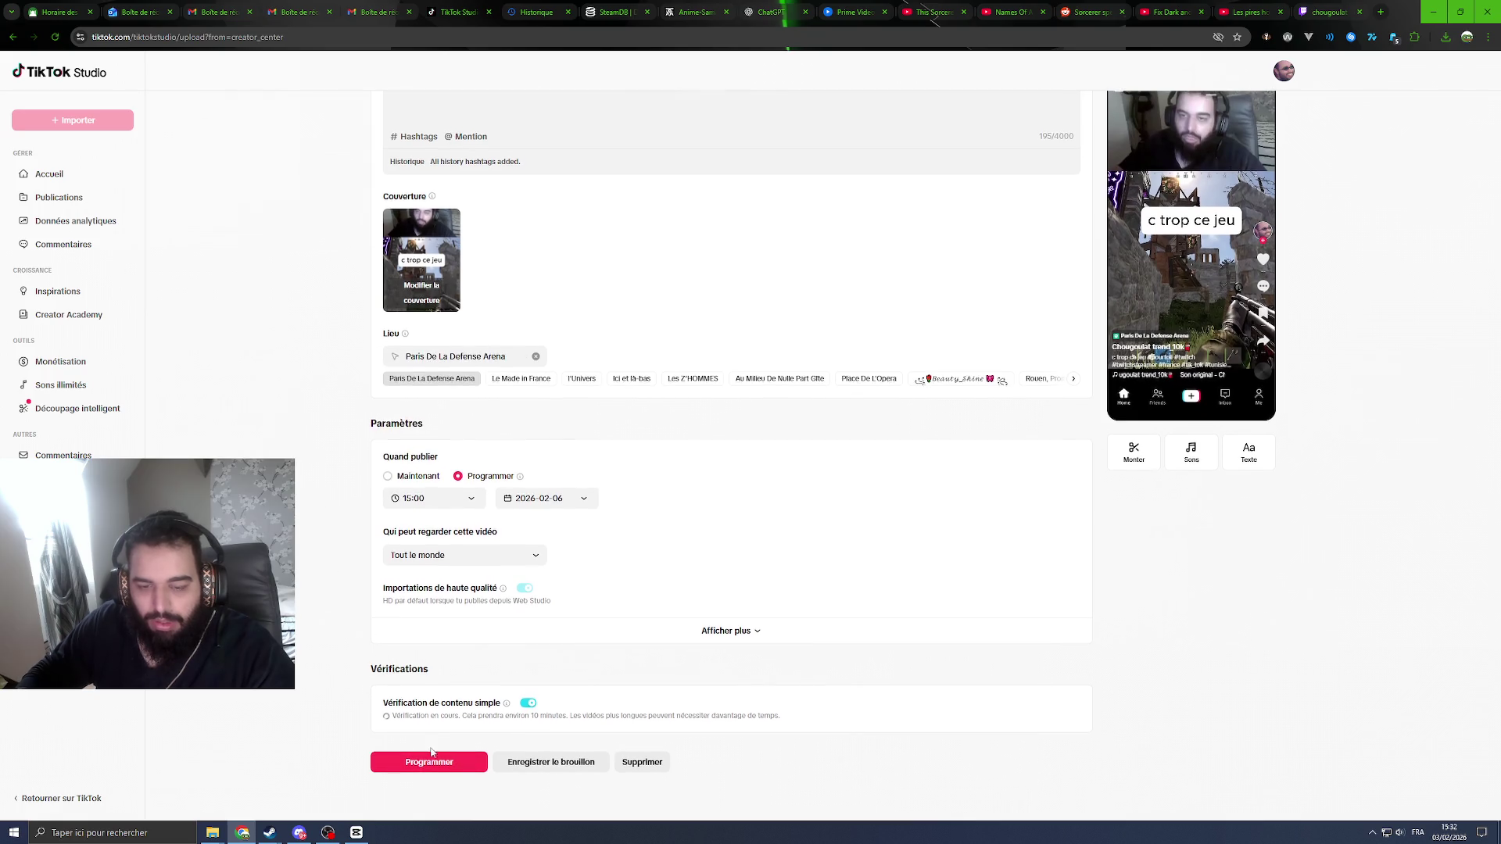
left_click(429, 762)
left_click(852, 476)
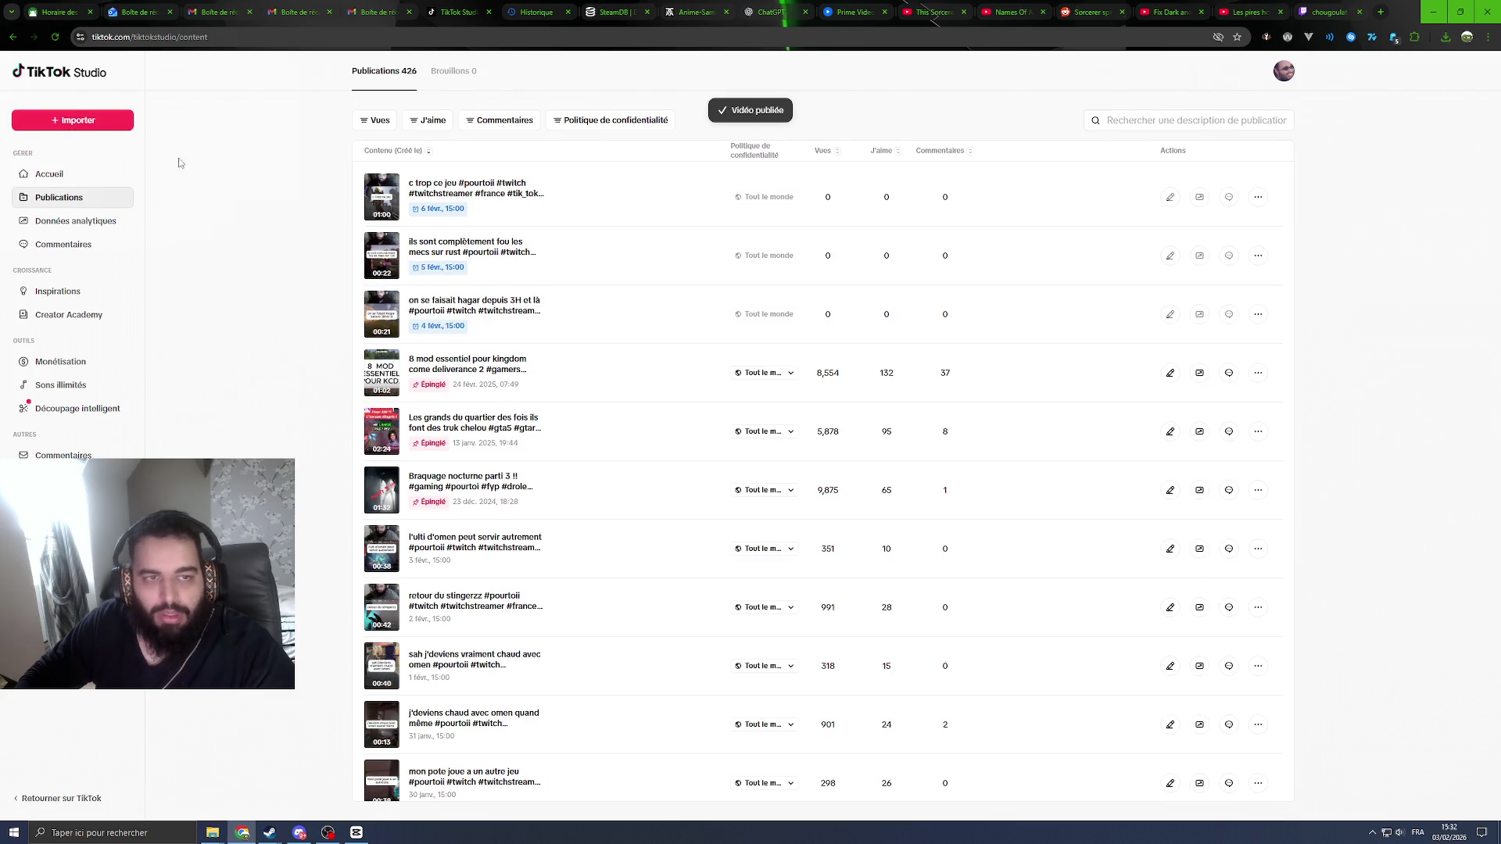
left_click(117, 123)
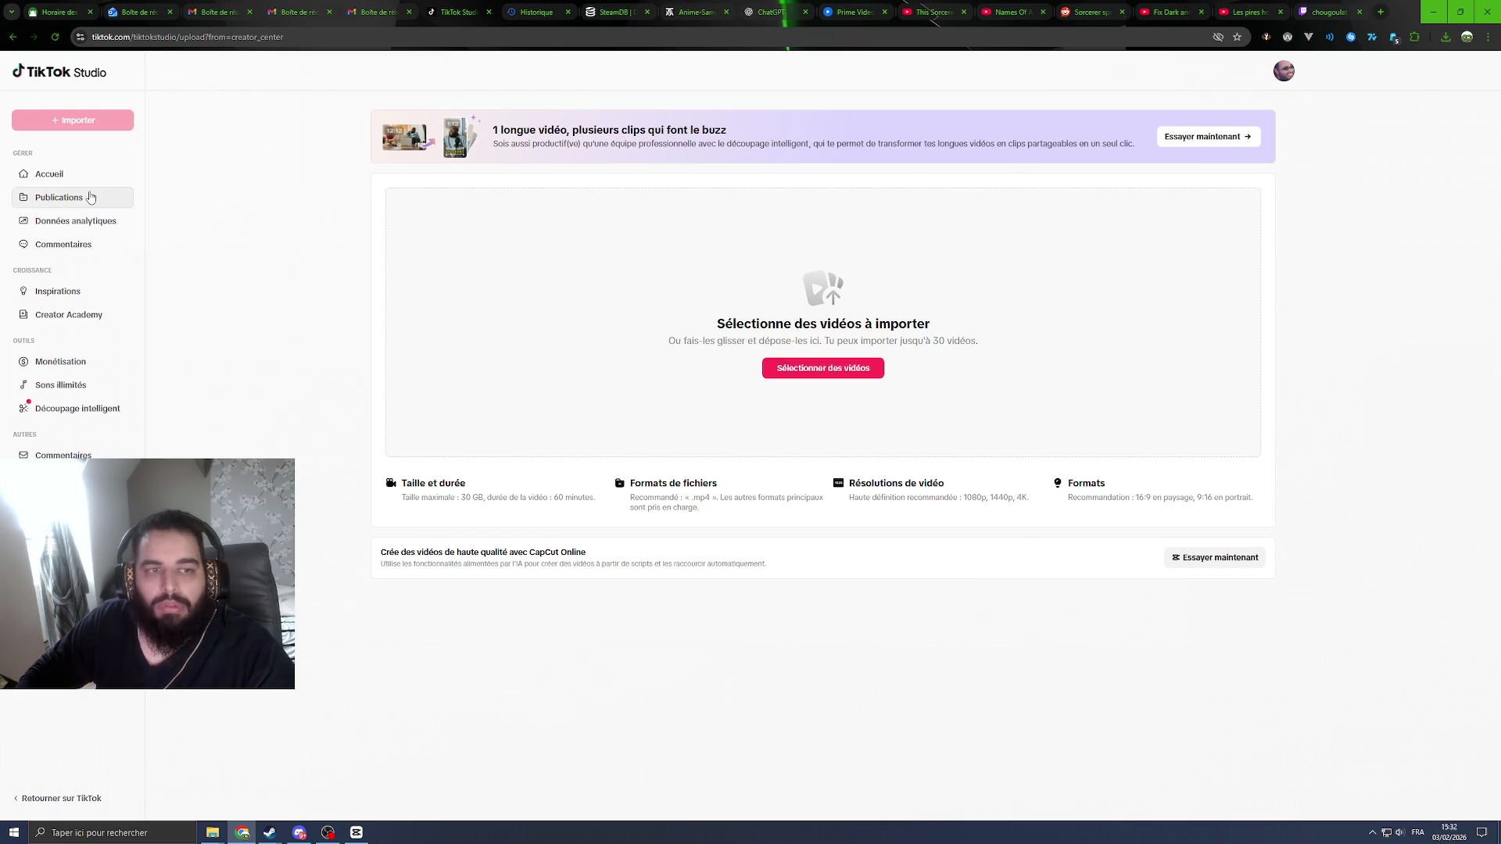
Step: Open a second TikTok Studio tab beside Historique and show its Publications list
left_click(1381, 12)
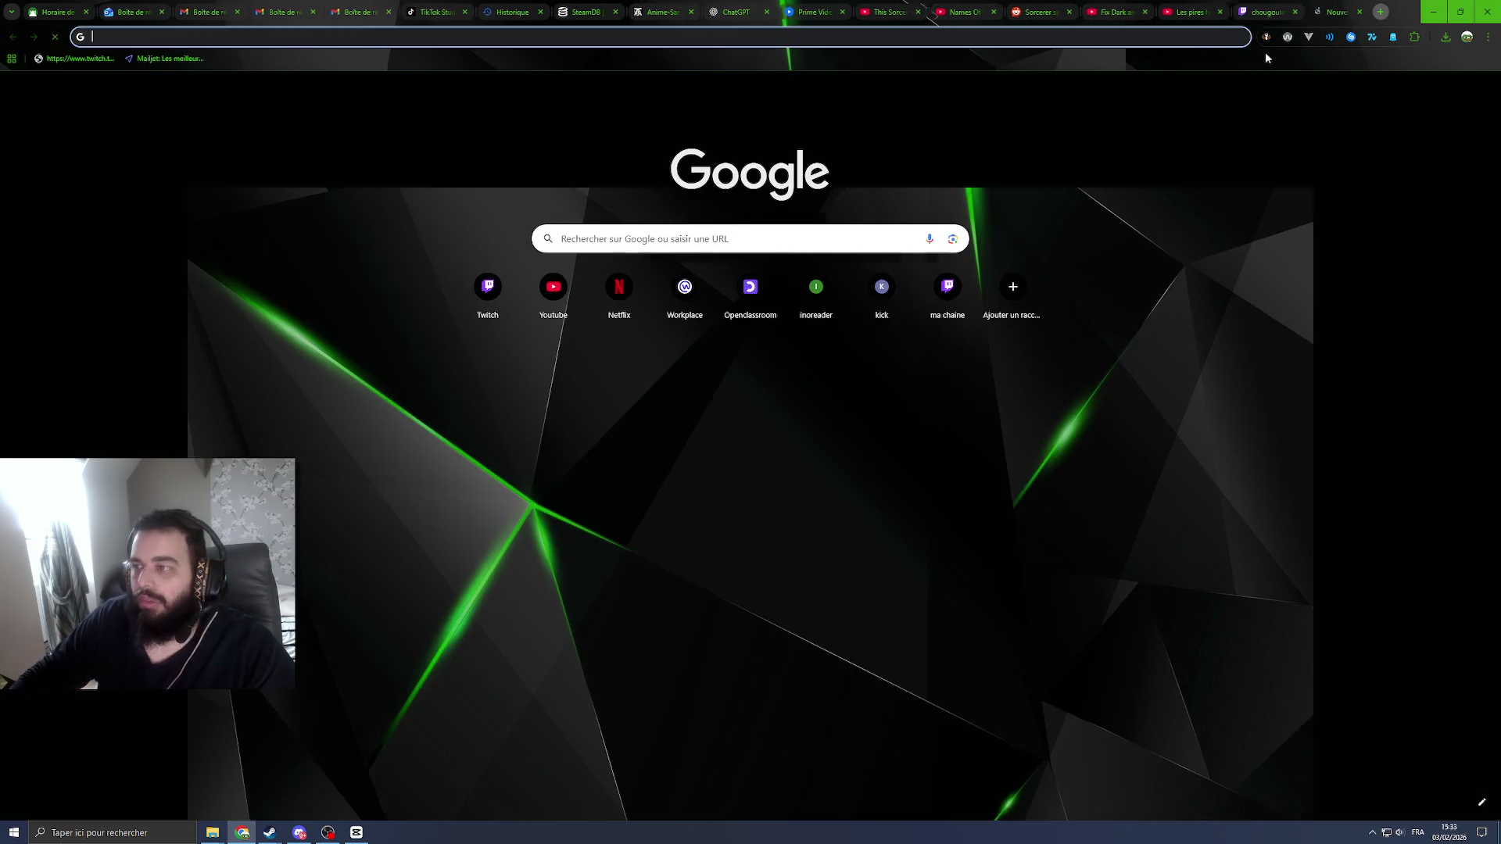
left_click(430, 12)
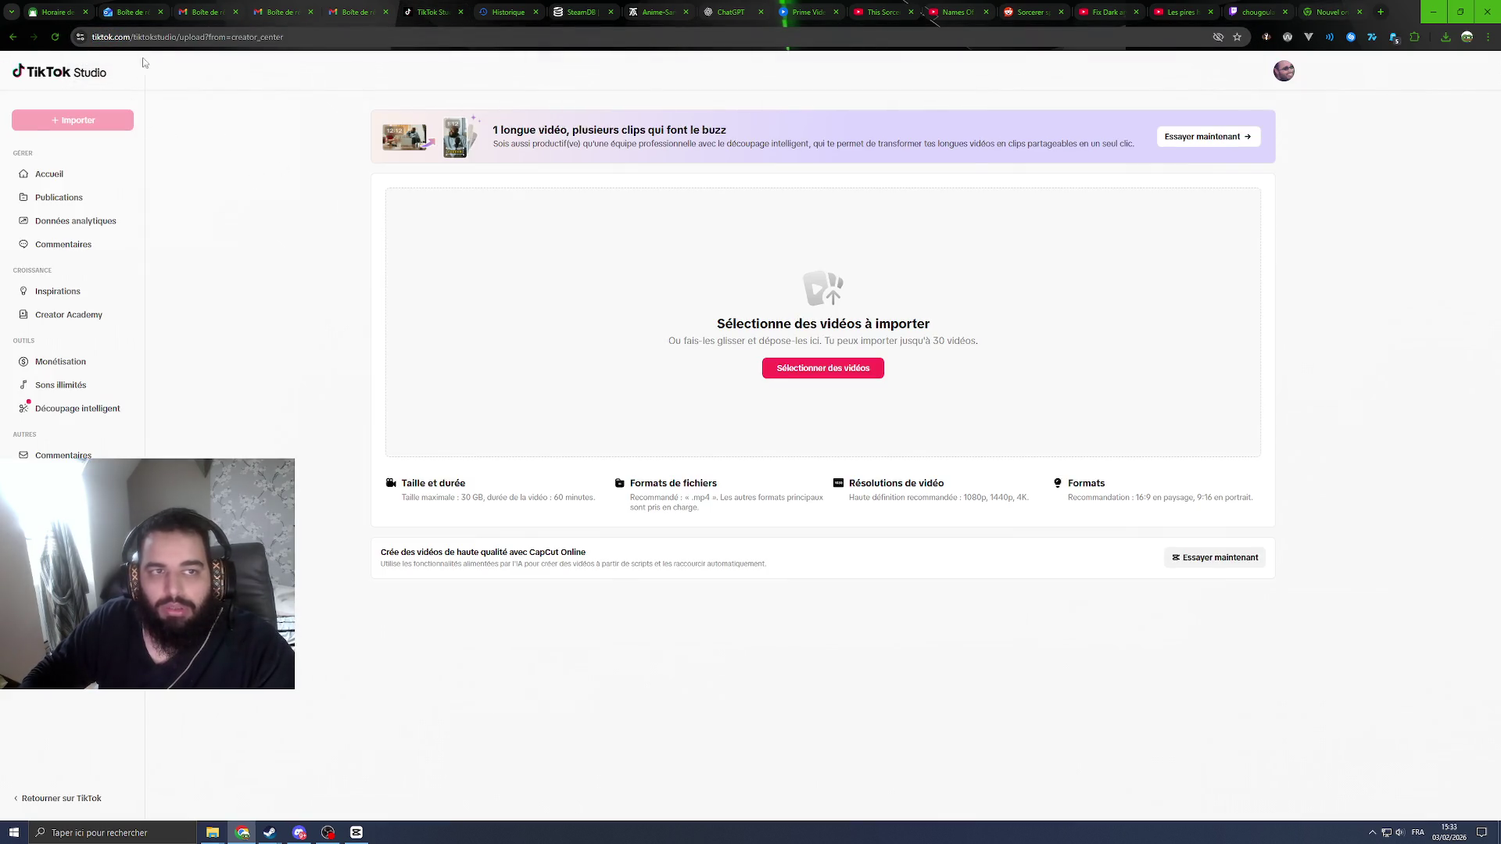
key("ctrl+9")
left_click(772, 37)
type("https://www.tiktok.com/tiktokstudio/upload?from=creator_center")
key("Return")
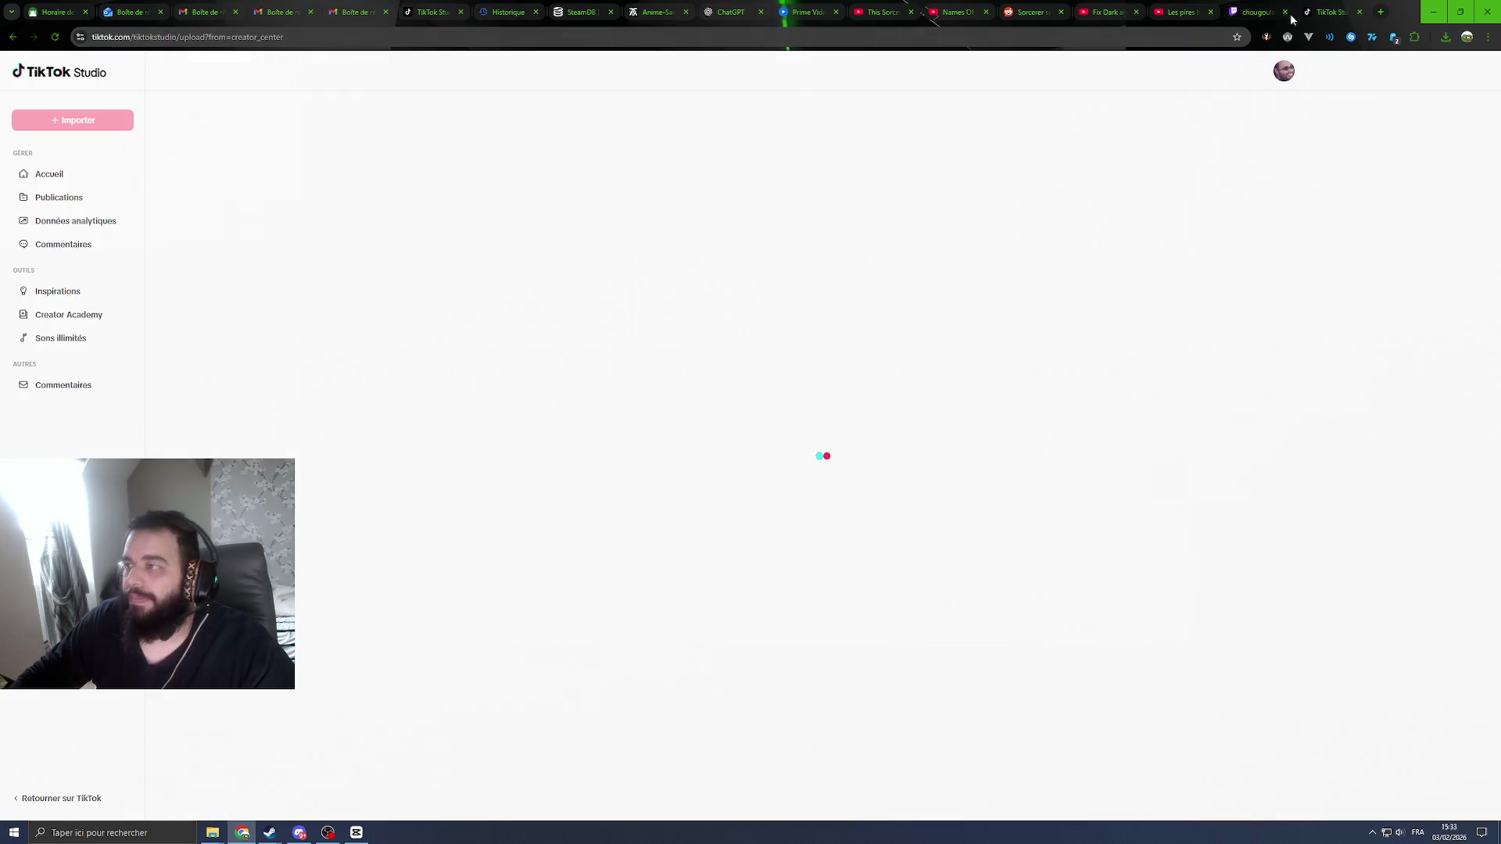
left_click_drag(1329, 12, 548, 11)
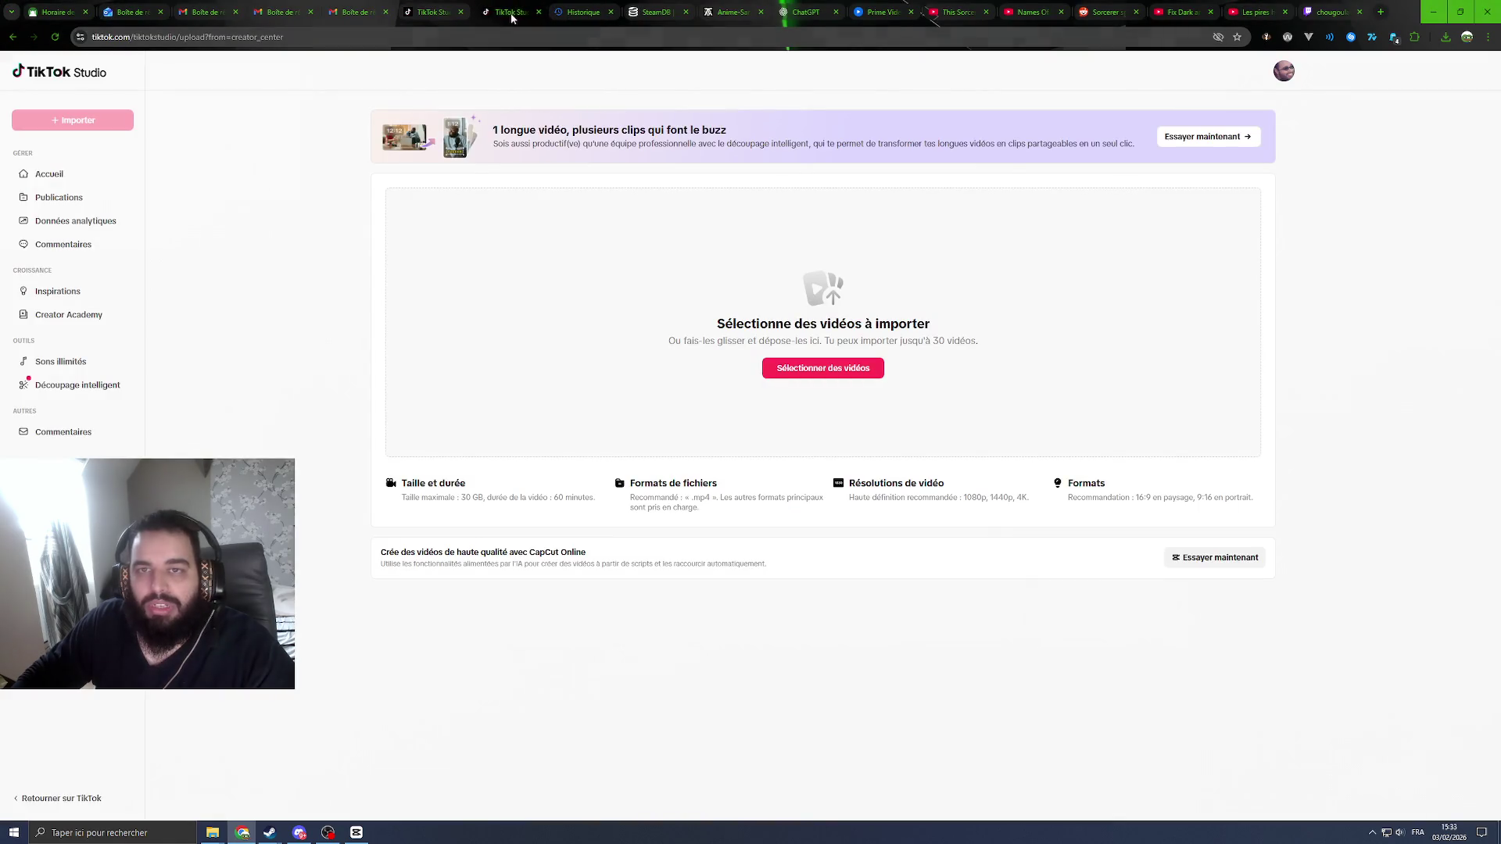
left_click(58, 197)
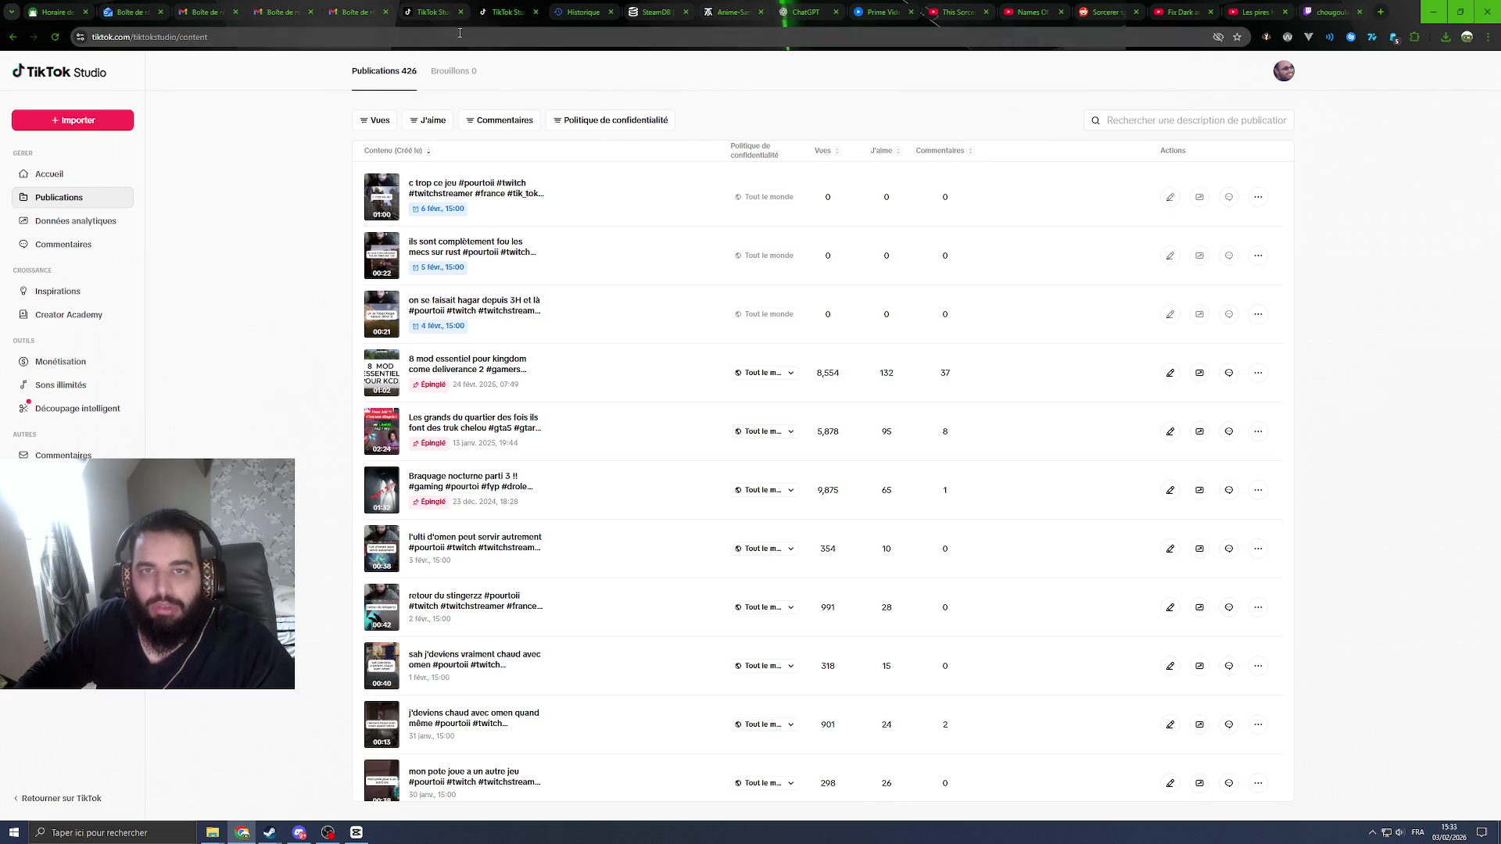
Step: Compare the upload page and Publications list, then upload 'laisse moi tanker fréro.mp4' from File Explorer
left_click(492, 13)
left_click(504, 10)
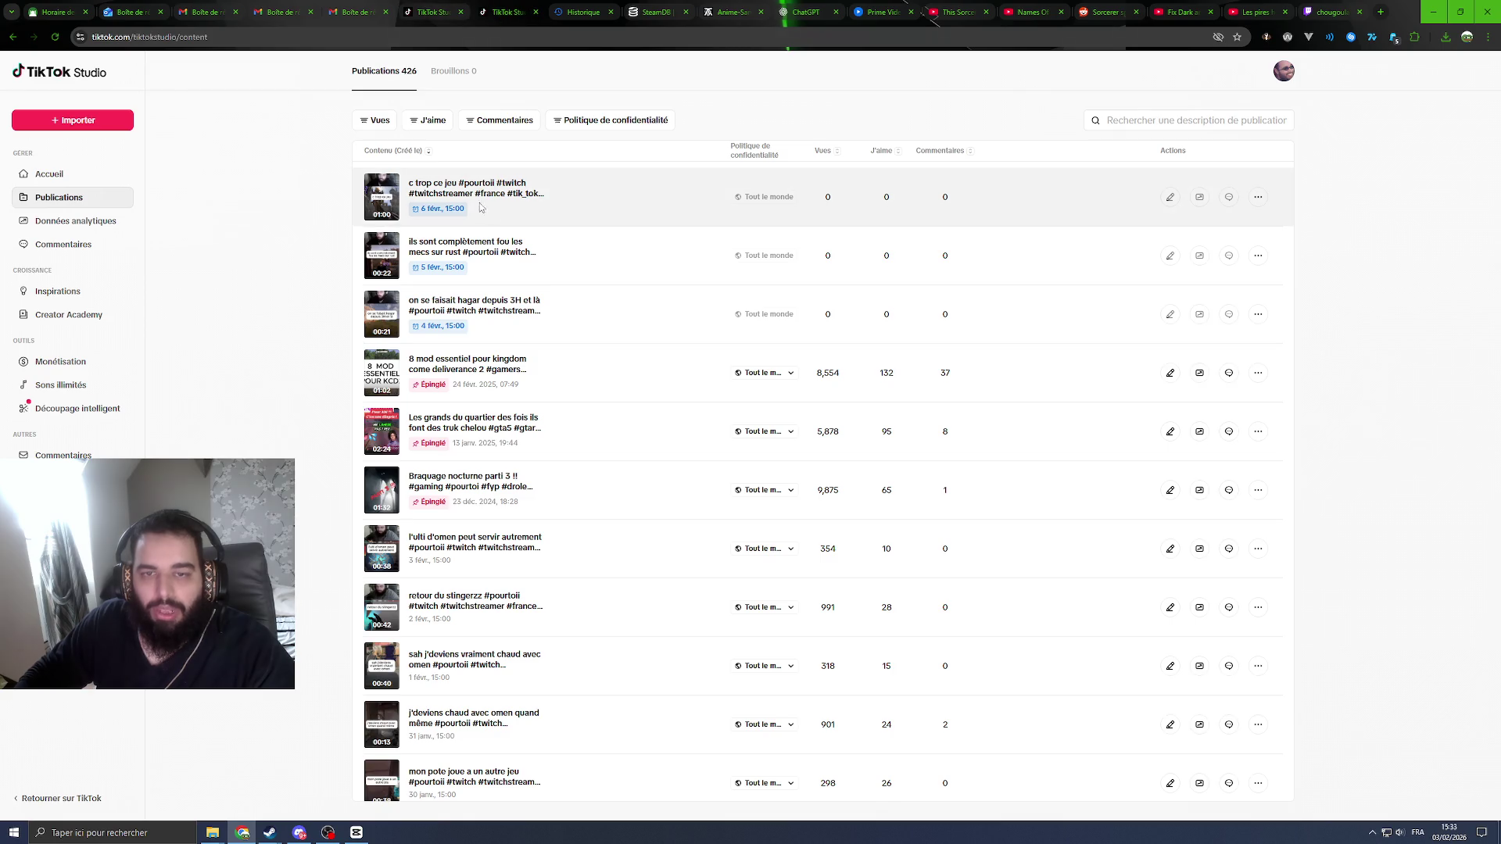
left_click(497, 11)
left_click(502, 9)
left_click(502, 10)
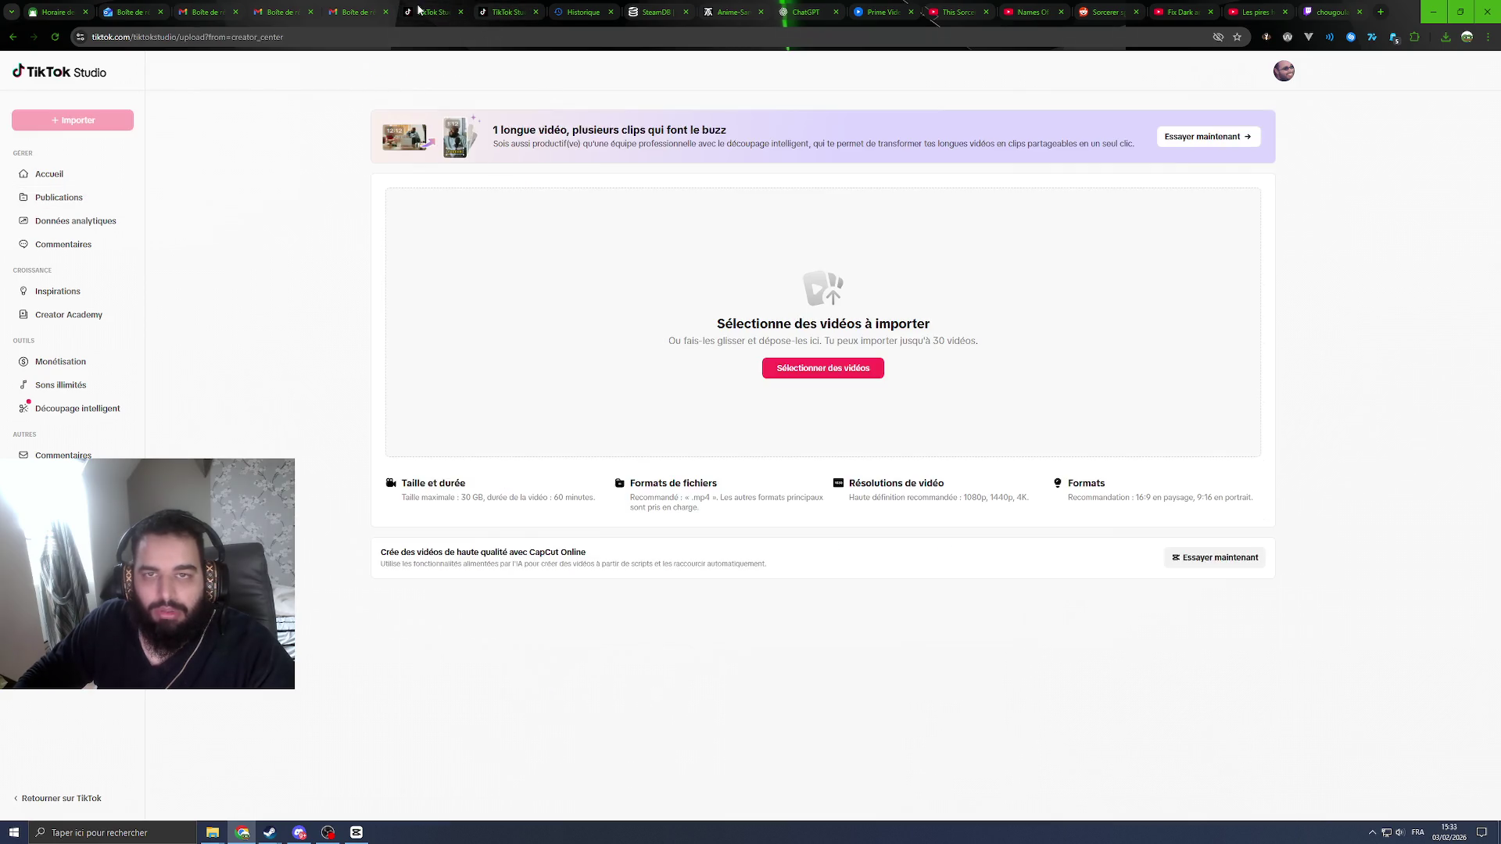
left_click(453, 12)
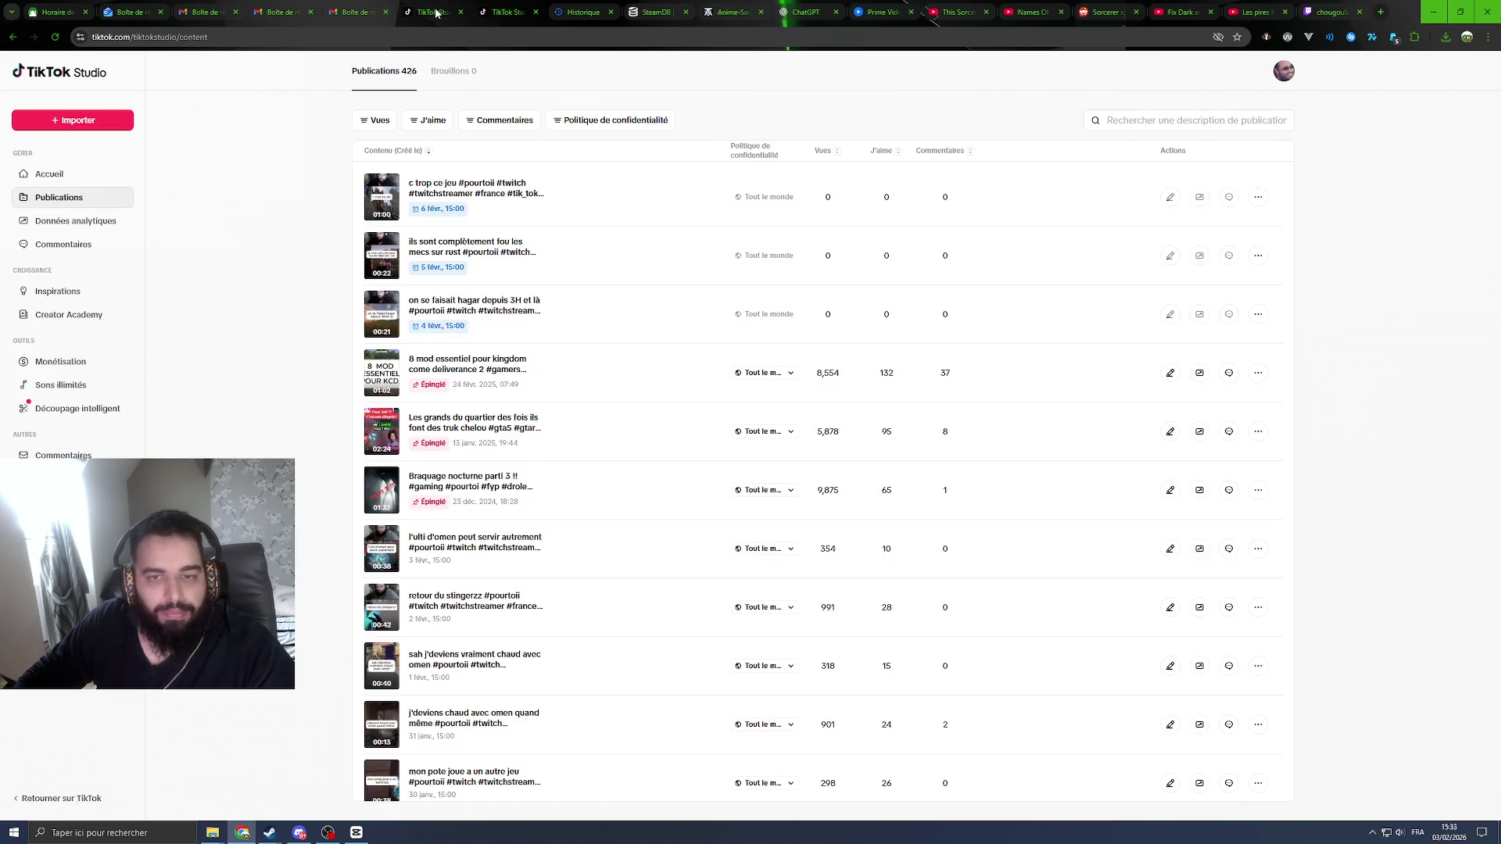
left_click(438, 11)
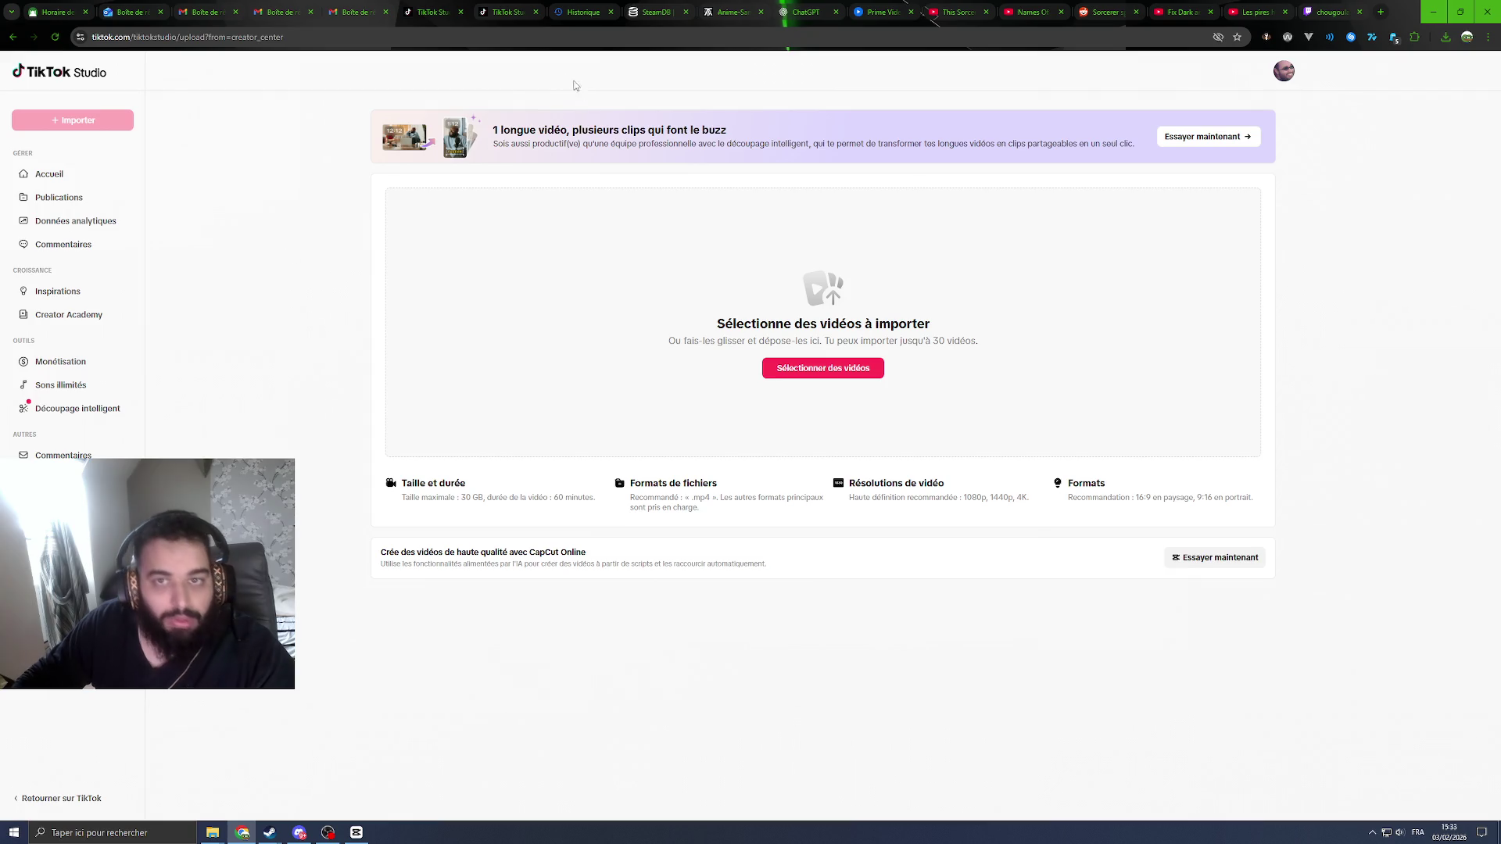
left_click(497, 11)
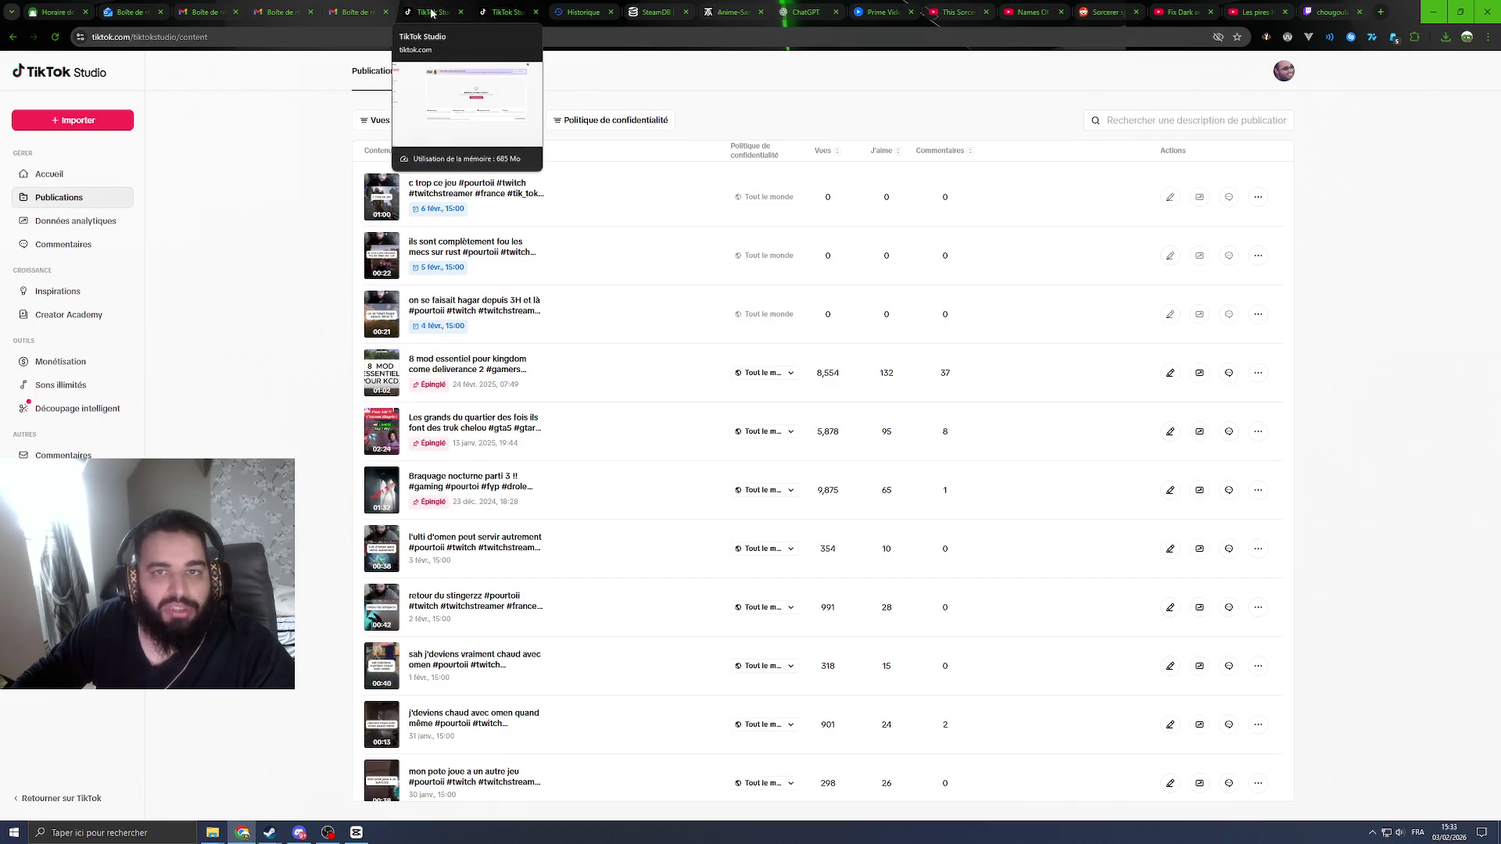
left_click(431, 11)
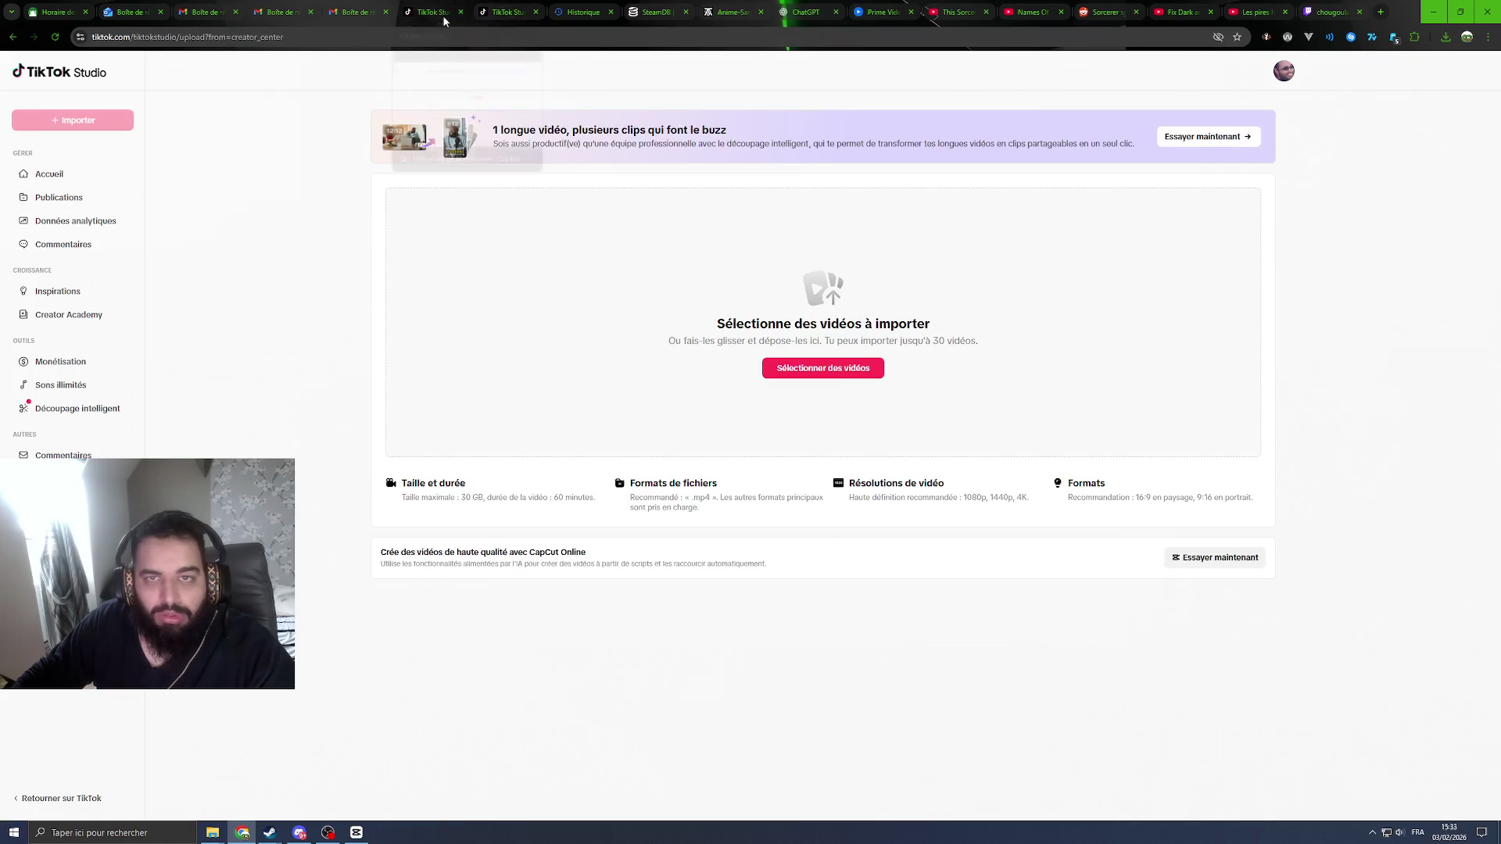
left_click(507, 12)
left_click(438, 14)
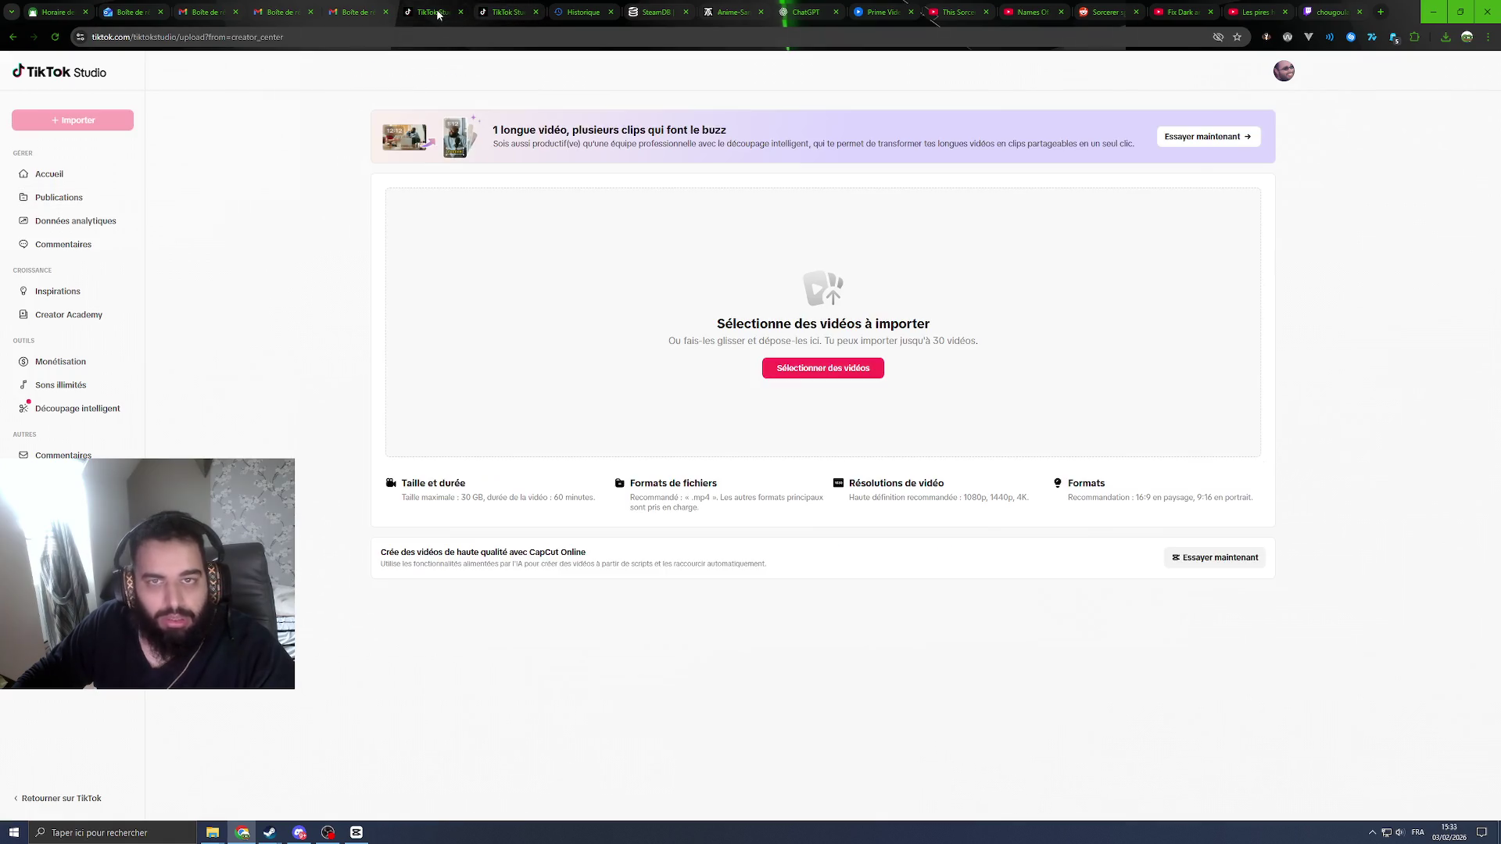
left_click(212, 832)
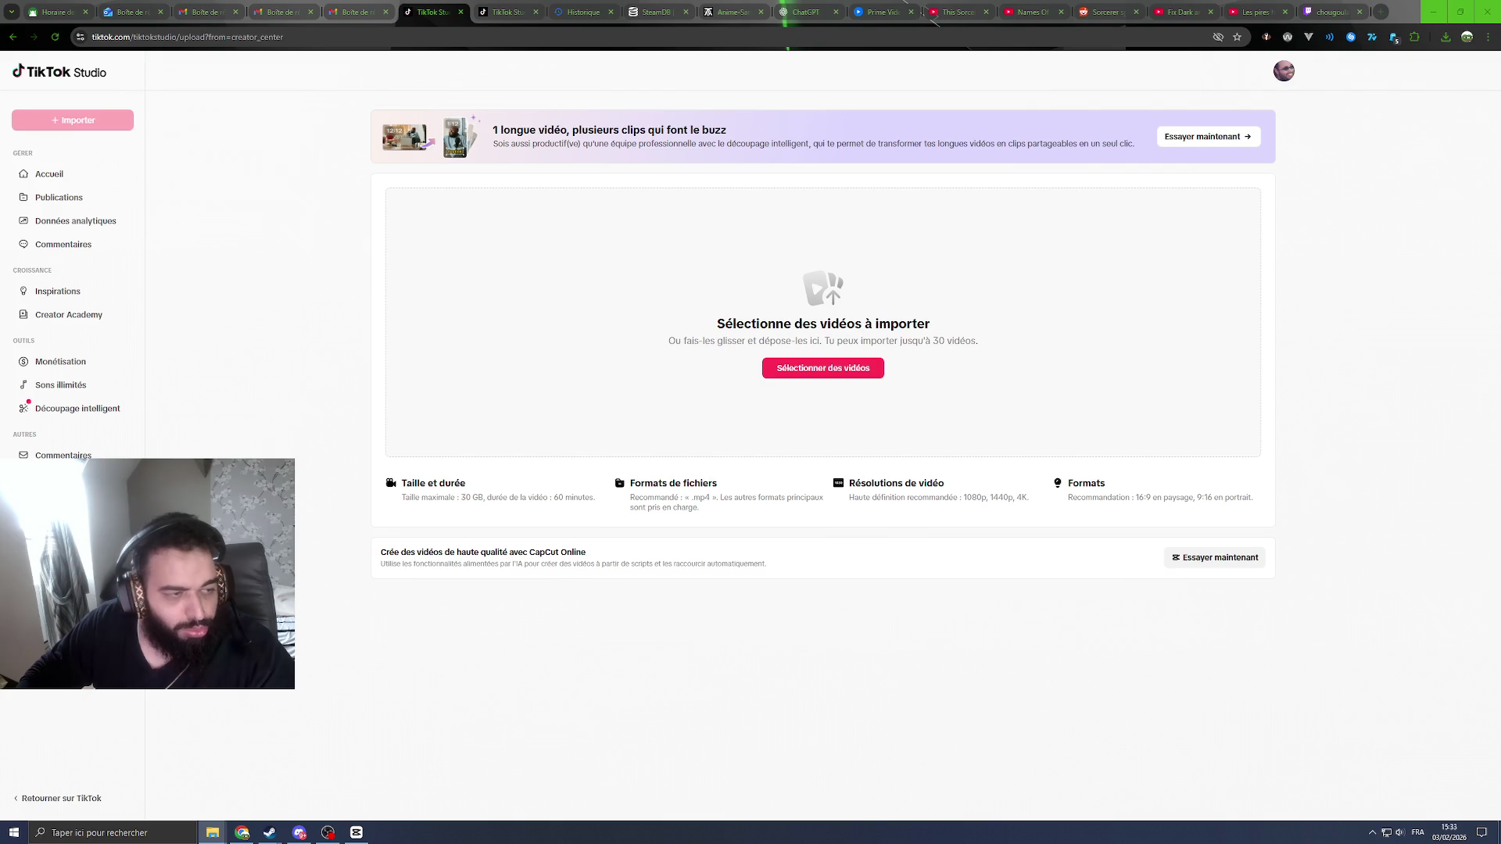
left_click_drag(303, 429, 690, 305)
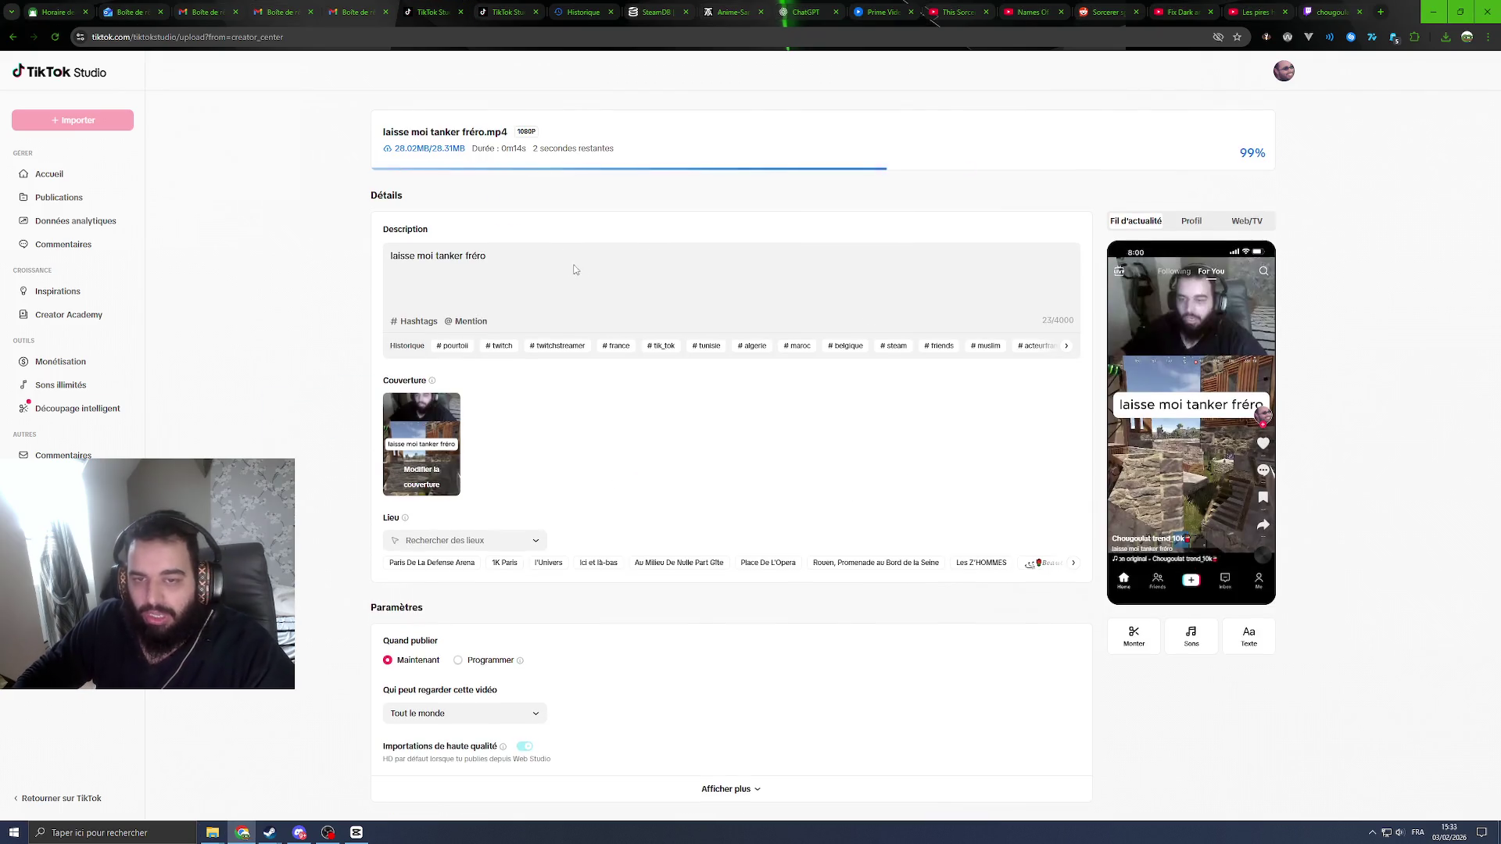
Step: Add the saved hashtags to the description of 'laisse moi tanker fréro'
left_click(452, 346)
left_click(452, 347)
left_click(452, 347)
left_click(452, 347)
triple_click(453, 347)
triple_click(453, 347)
triple_click(453, 347)
triple_click(453, 347)
triple_click(453, 347)
left_click(453, 347)
Step: Set the location to Paris De La Defense Arena and schedule the post for 7 February
scroll(430, 514, "down", 1)
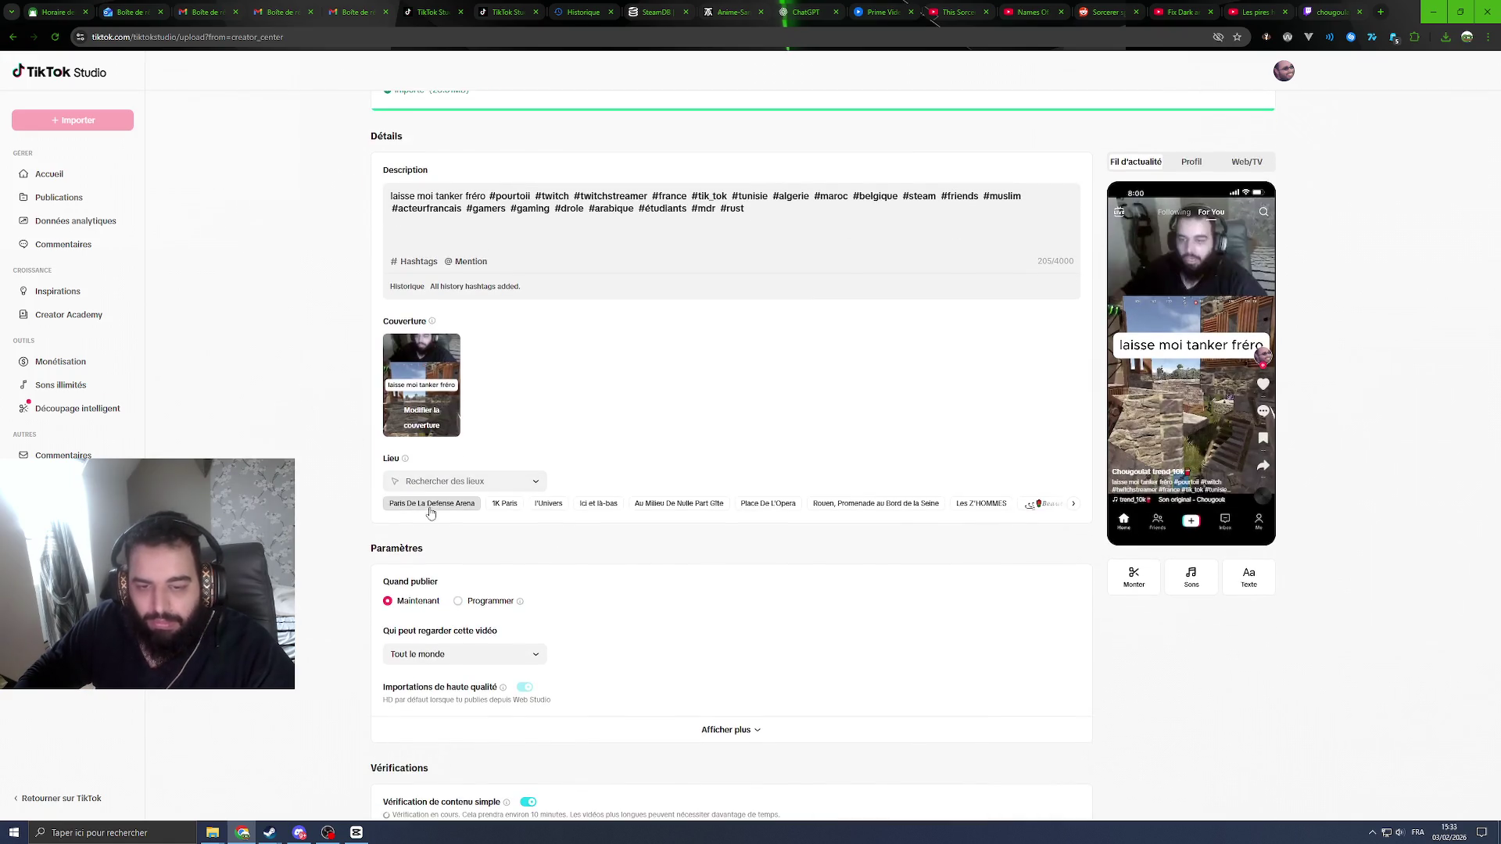
left_click(430, 504)
scroll(430, 508, "down", 2)
left_click(458, 498)
scroll(547, 500, "down", 1)
left_click(581, 500)
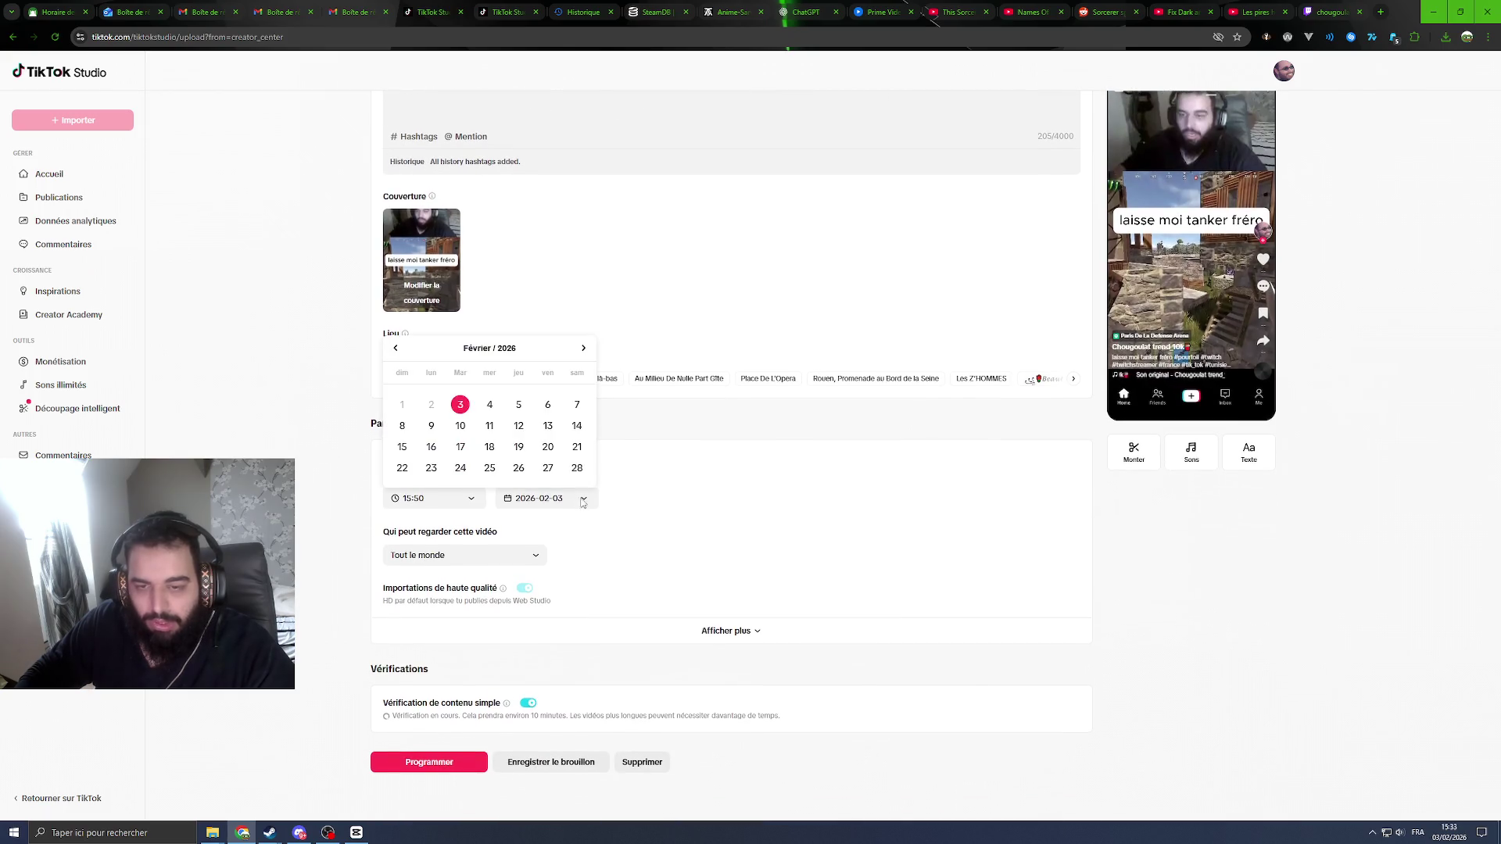
left_click(576, 406)
Step: Set the publish time to 15:00 and confirm scheduling the video
left_click(472, 14)
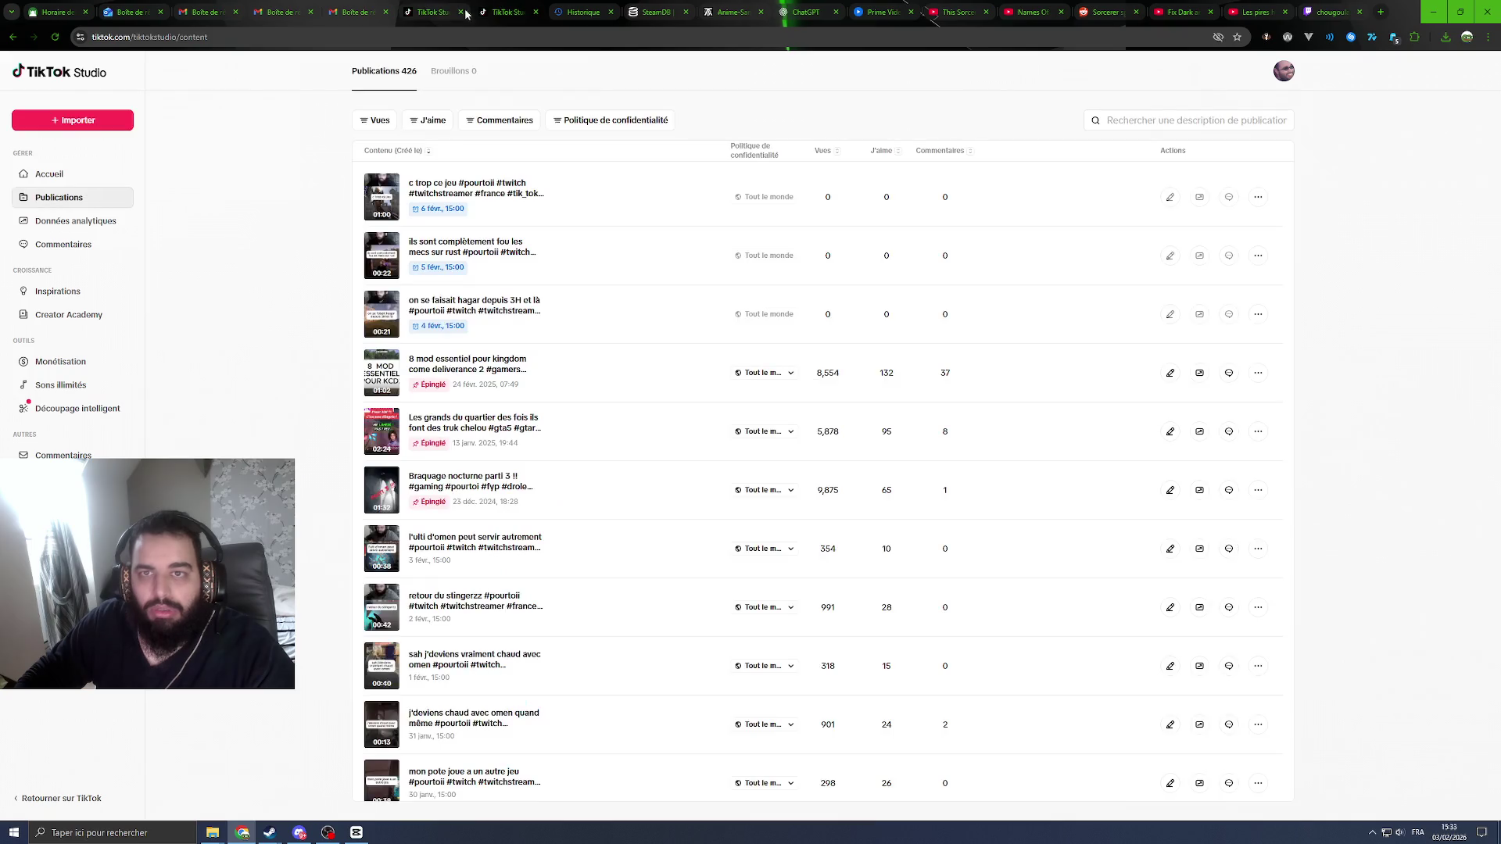
left_click(421, 9)
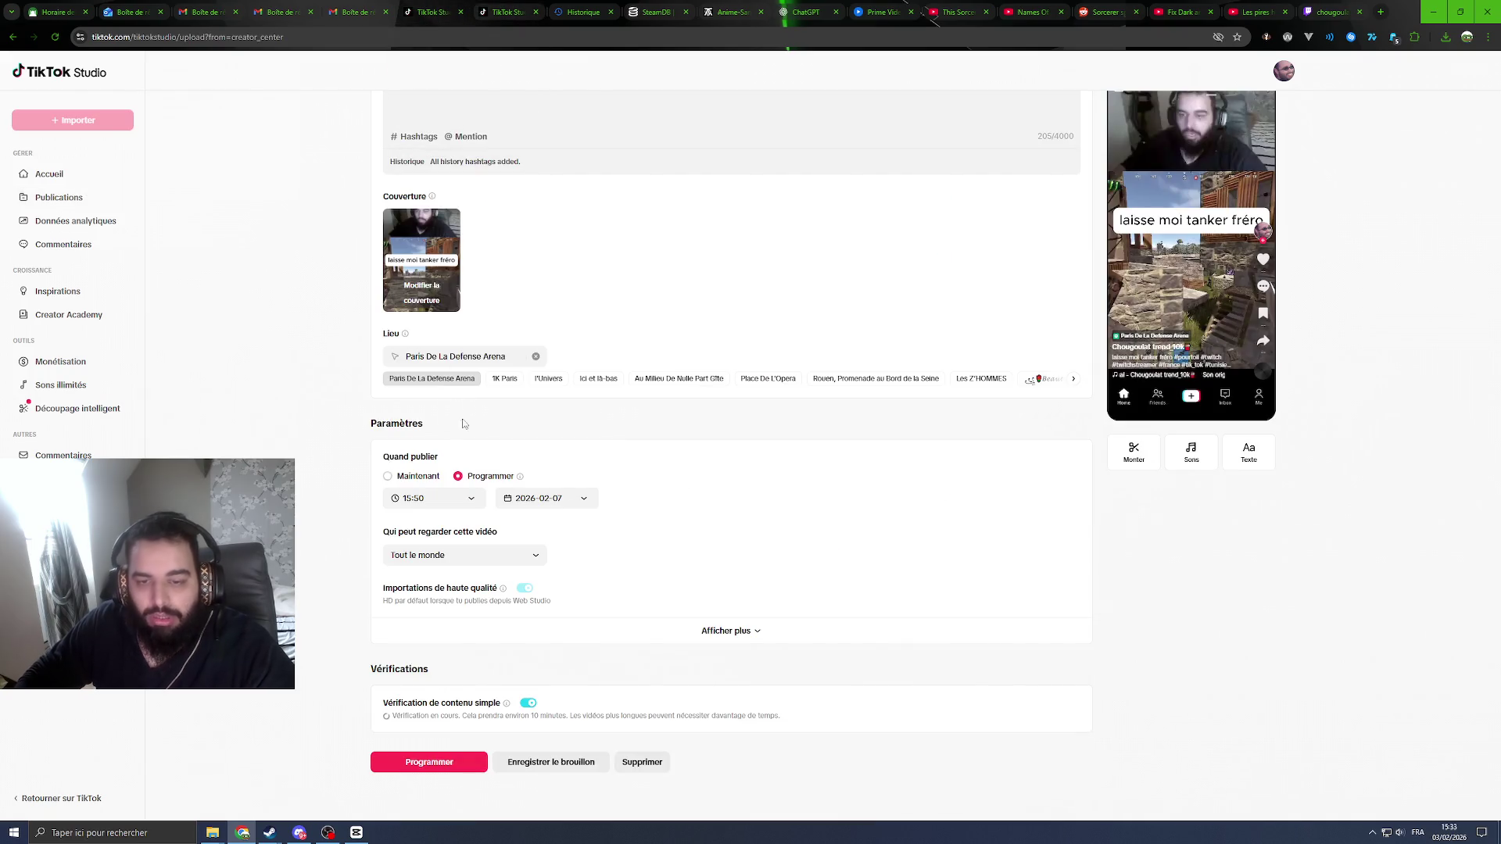
left_click(457, 501)
scroll(473, 406, "up", 3)
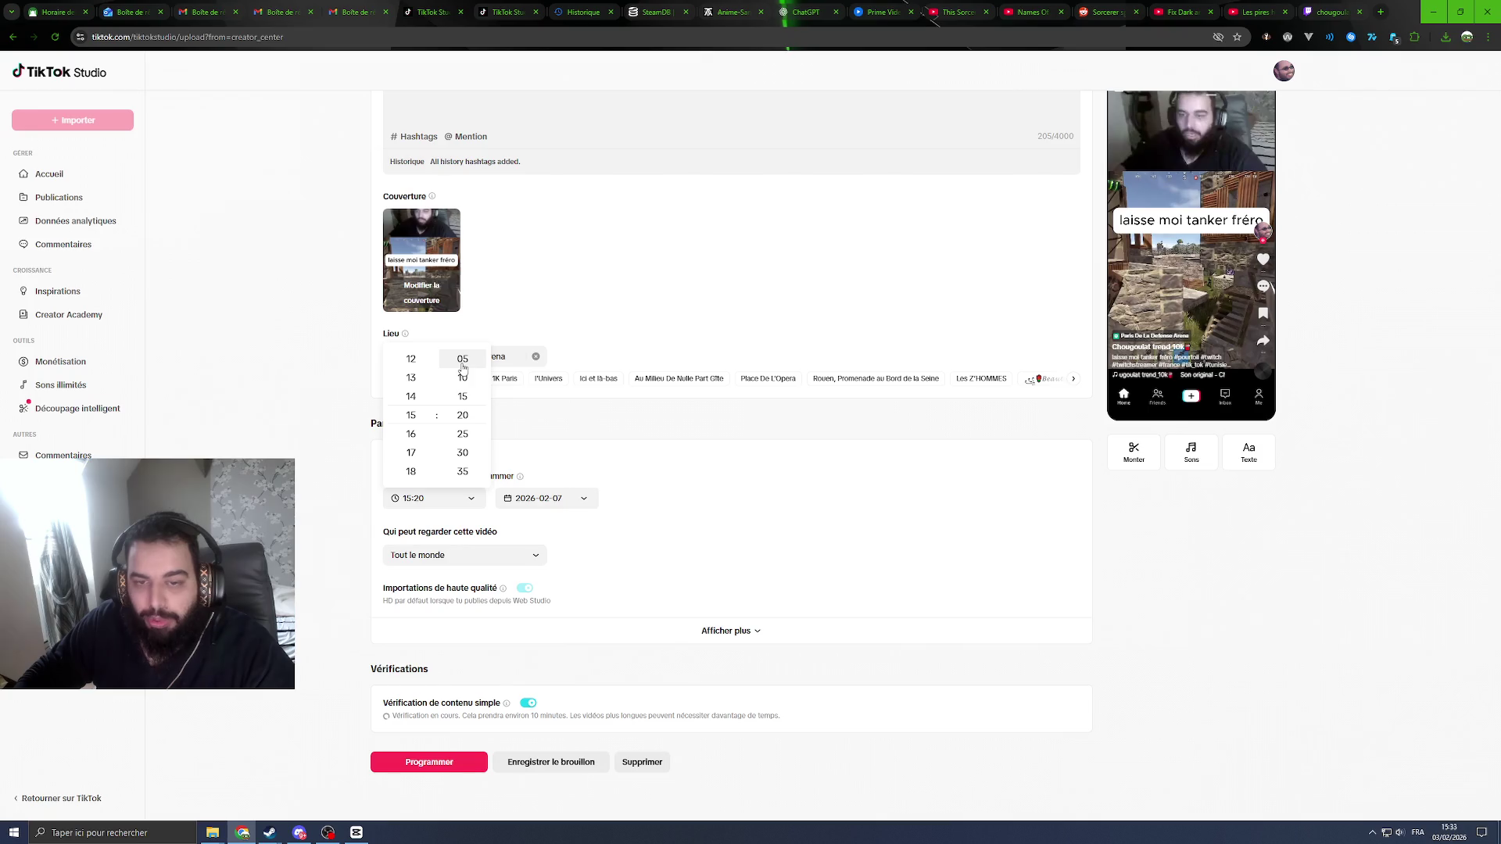
left_click(463, 359)
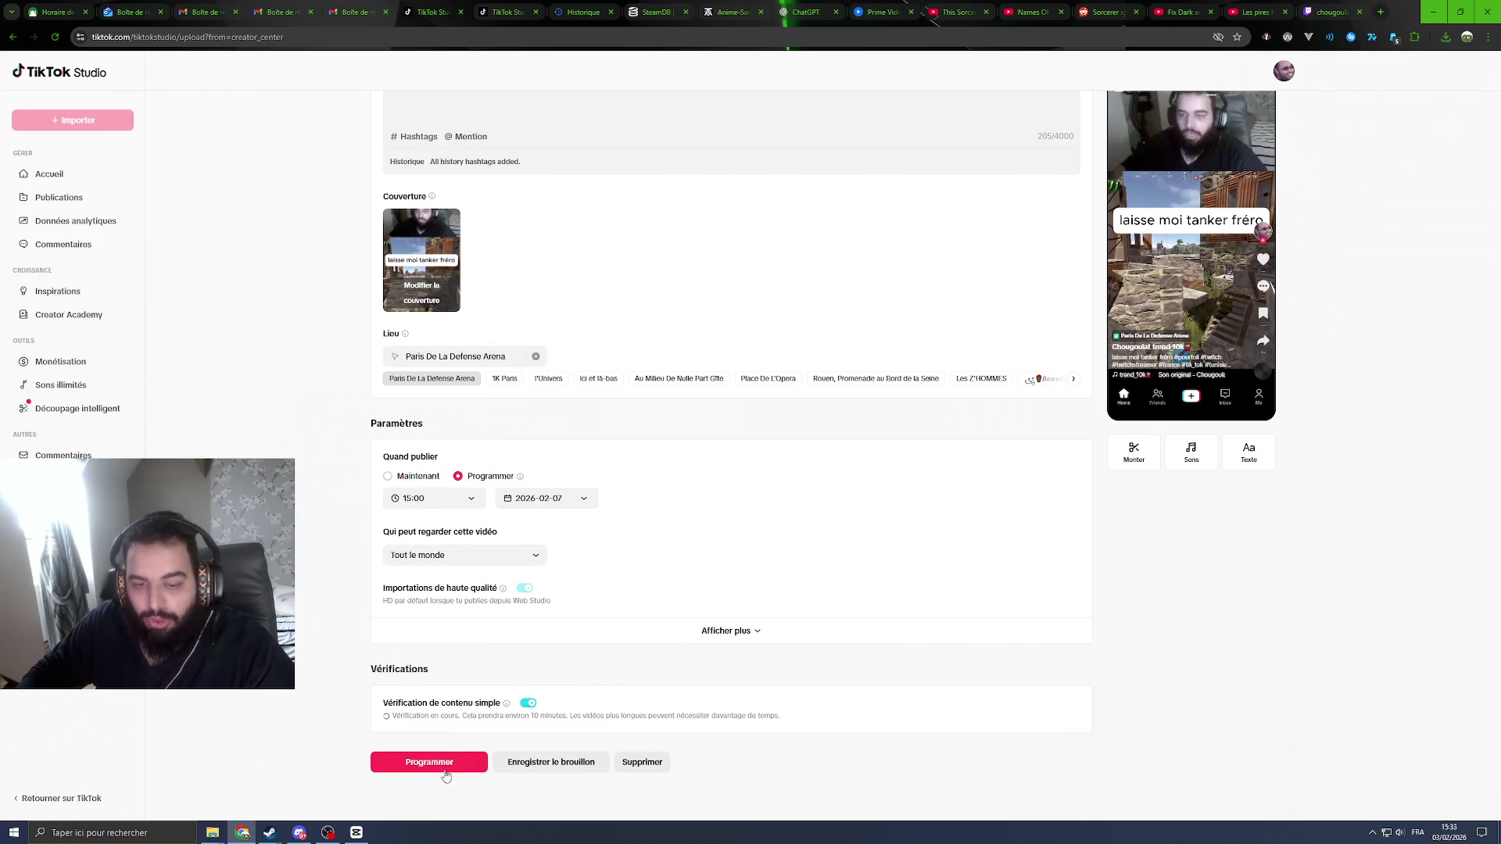
left_click(446, 772)
left_click(889, 478)
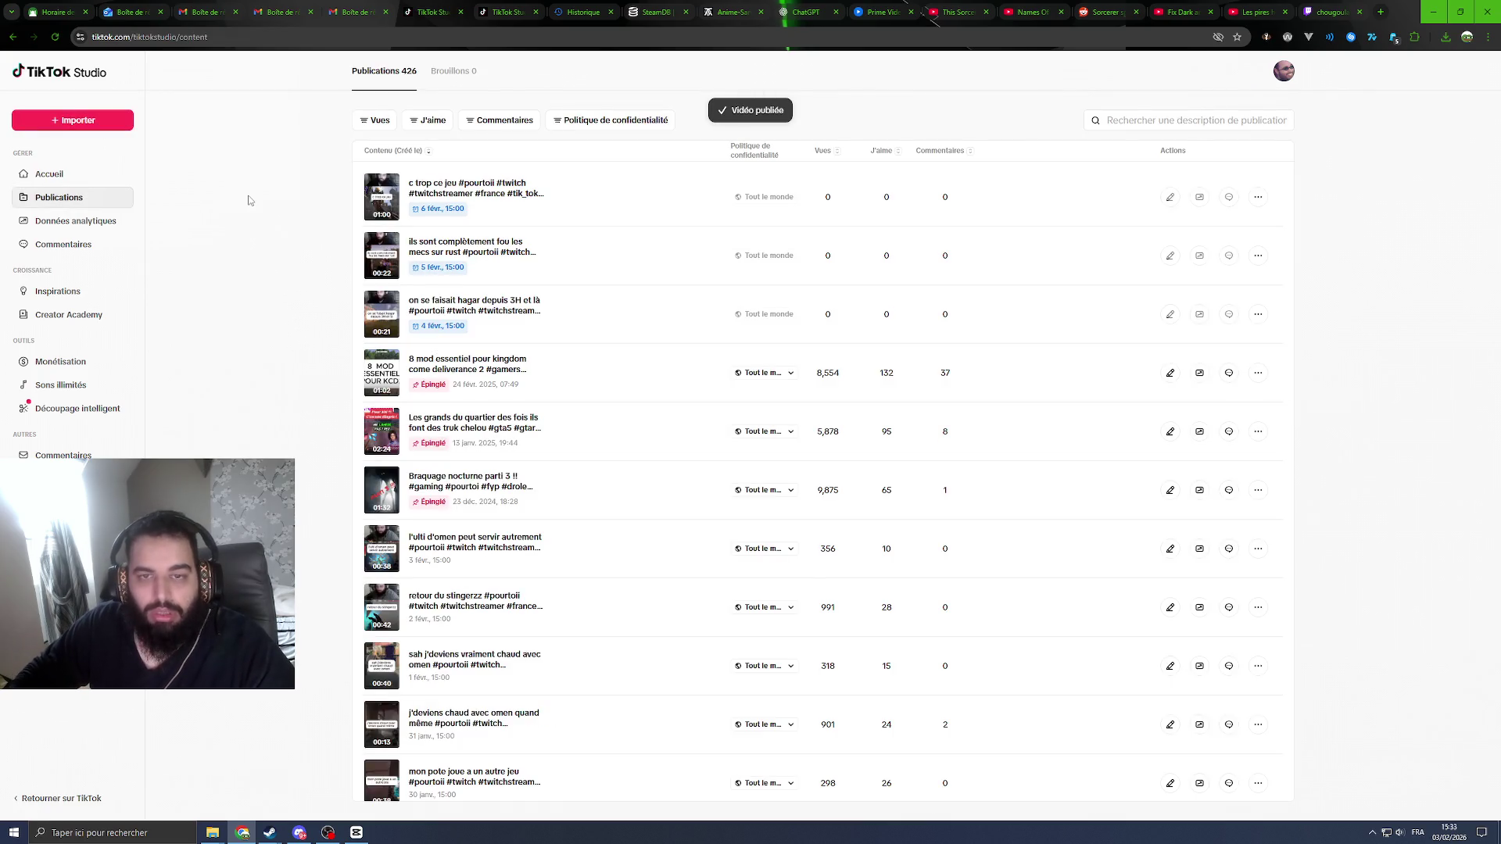
Step: Reload the publications list and start uploading 'on était a zéro et là !.mp4'
right_click(289, 147)
left_click(308, 200)
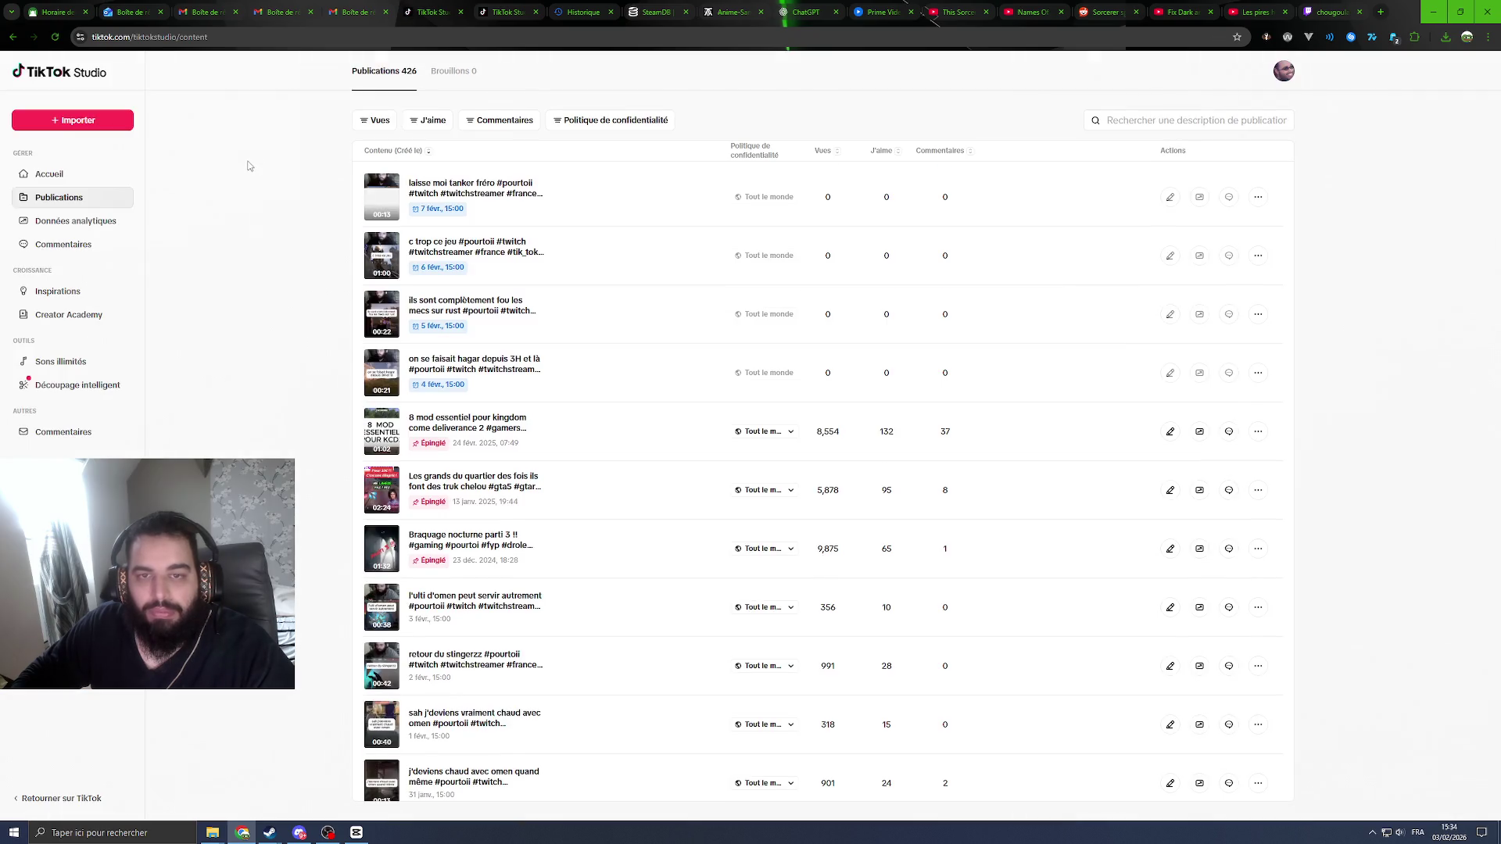
left_click(107, 122)
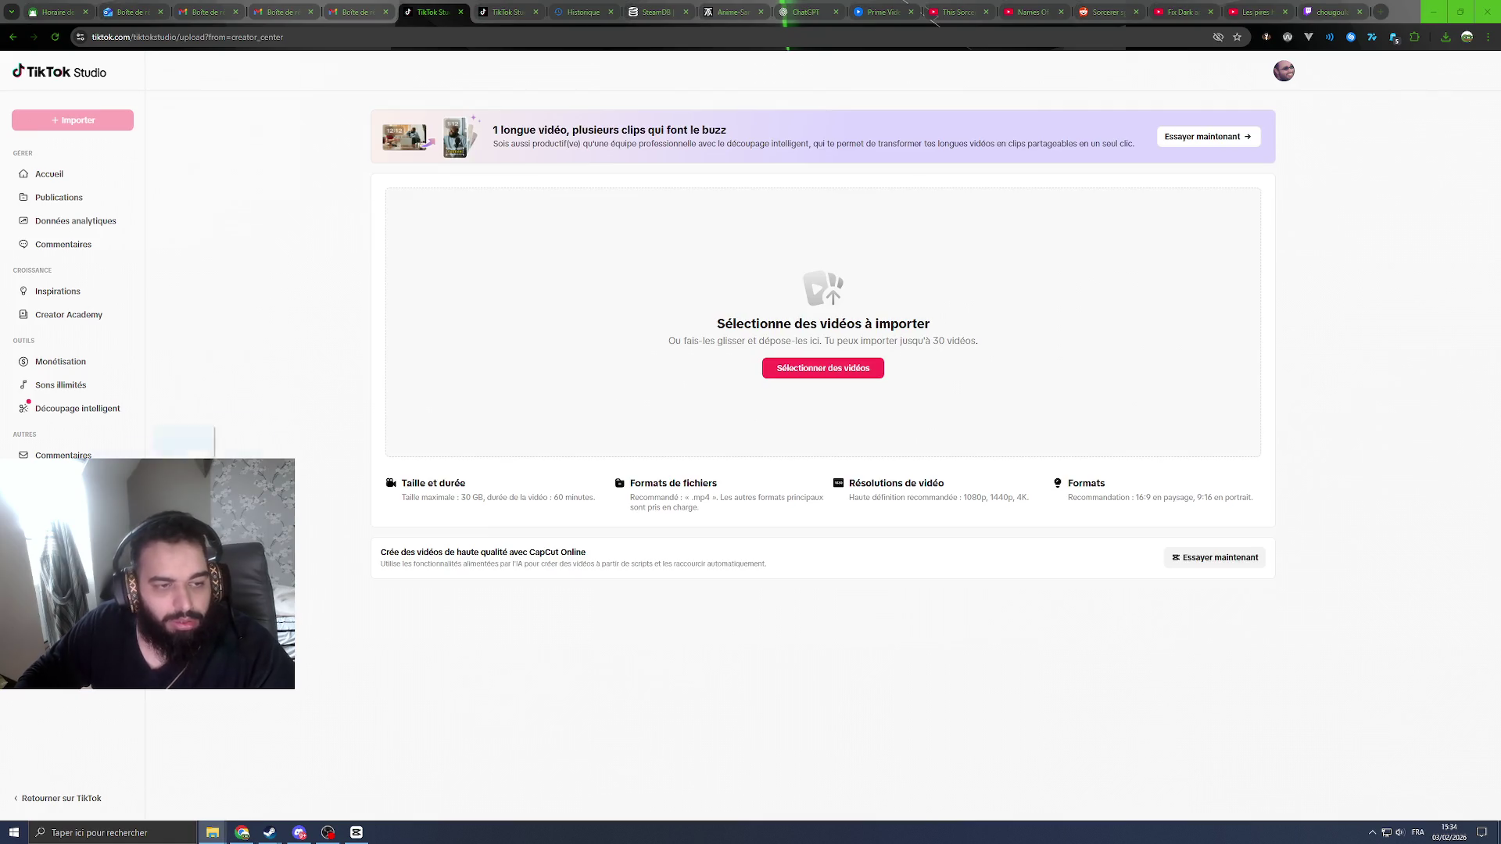
left_click_drag(0, 312, 715, 312)
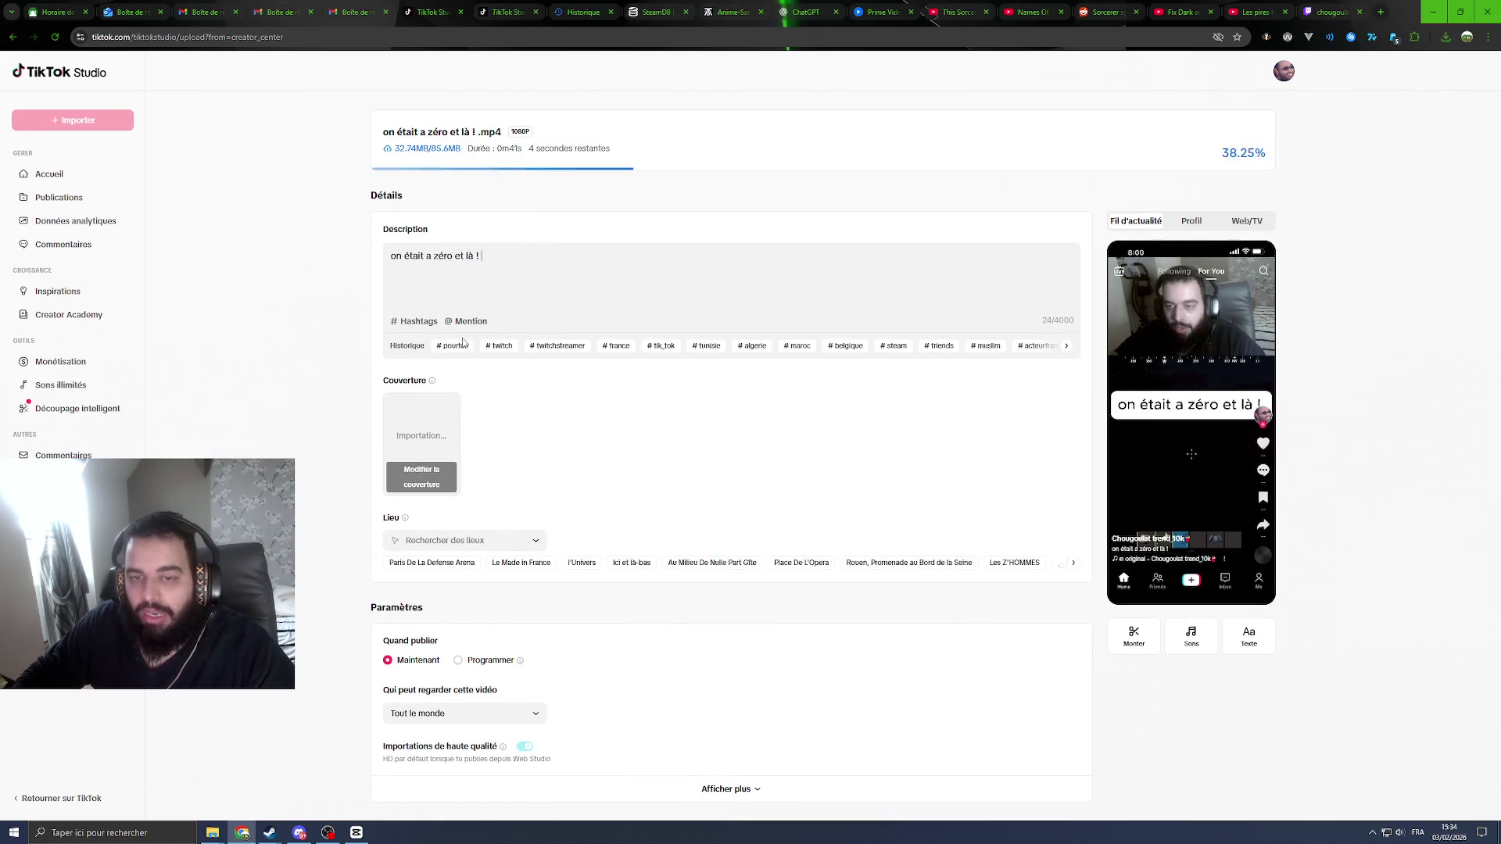
Step: Add the suggested hashtags, ending with #rust, to the description
left_click(450, 345)
left_click(450, 346)
left_click(450, 346)
left_click(447, 347)
left_click(447, 348)
left_click(445, 348)
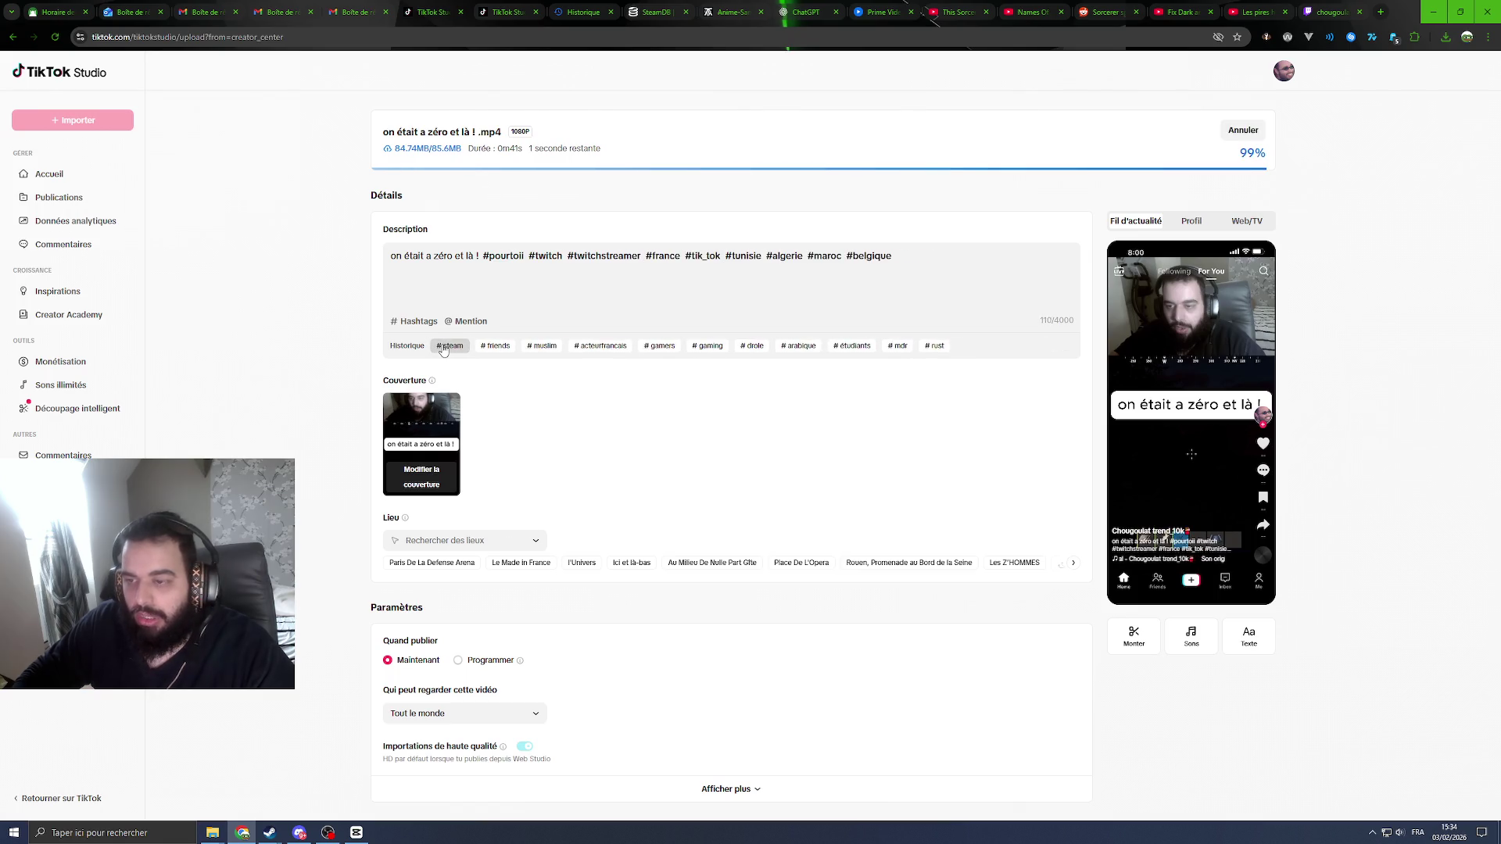
left_click(444, 347)
left_click(443, 347)
left_click(444, 347)
left_click(445, 347)
left_click(445, 347)
left_click(446, 347)
left_click(445, 347)
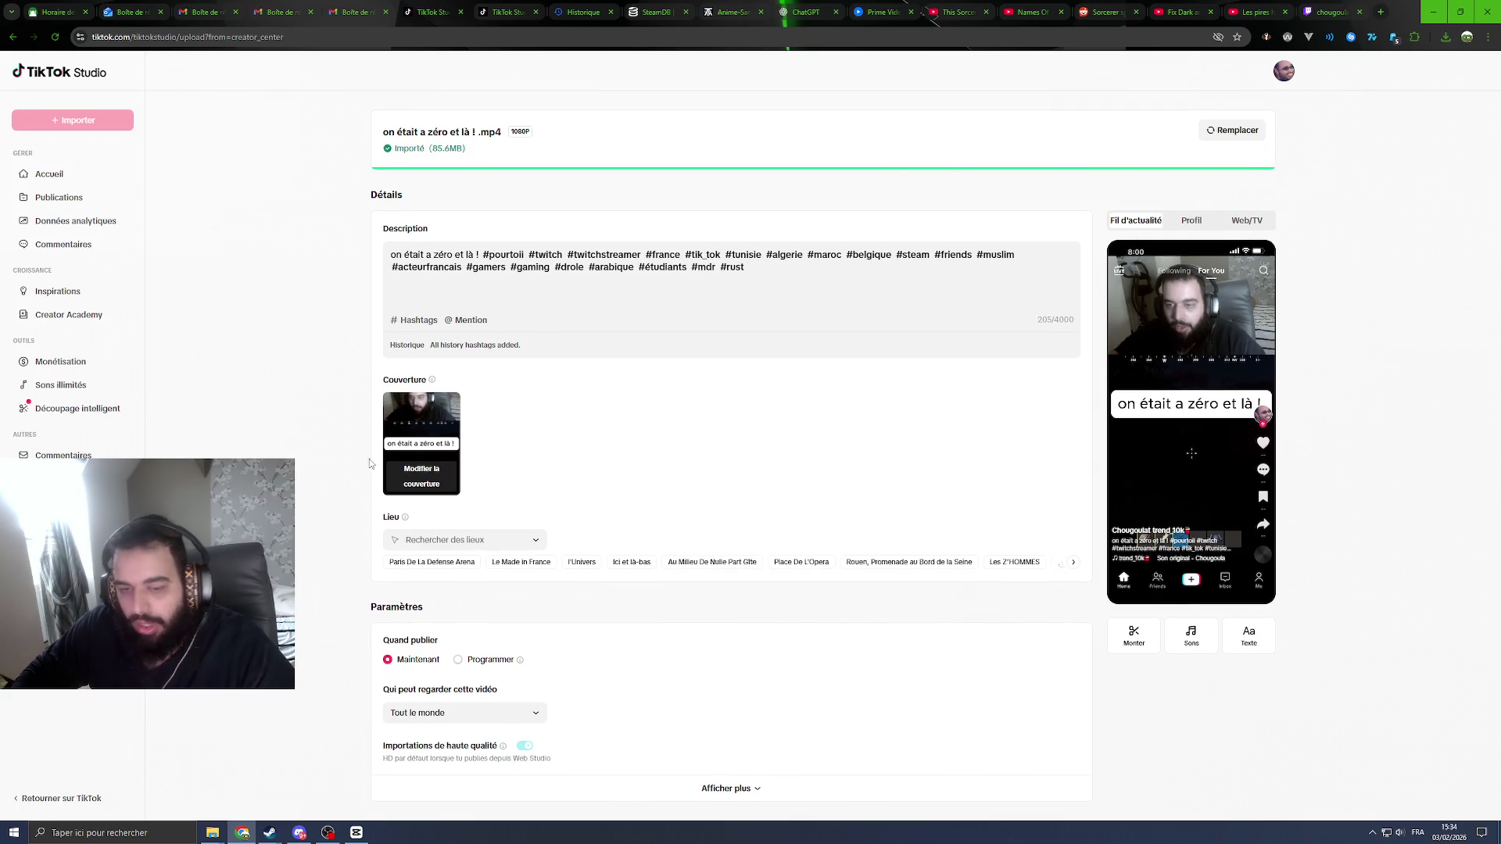
Step: Set Paris De La Defense Arena as location and schedule for 8 February at 15:00
left_click(431, 562)
scroll(433, 551, "down", 2)
left_click(458, 541)
scroll(455, 515, "down", 1)
left_click(547, 501)
left_click(402, 427)
left_click(433, 497)
scroll(462, 438, "up", 3)
left_click(462, 359)
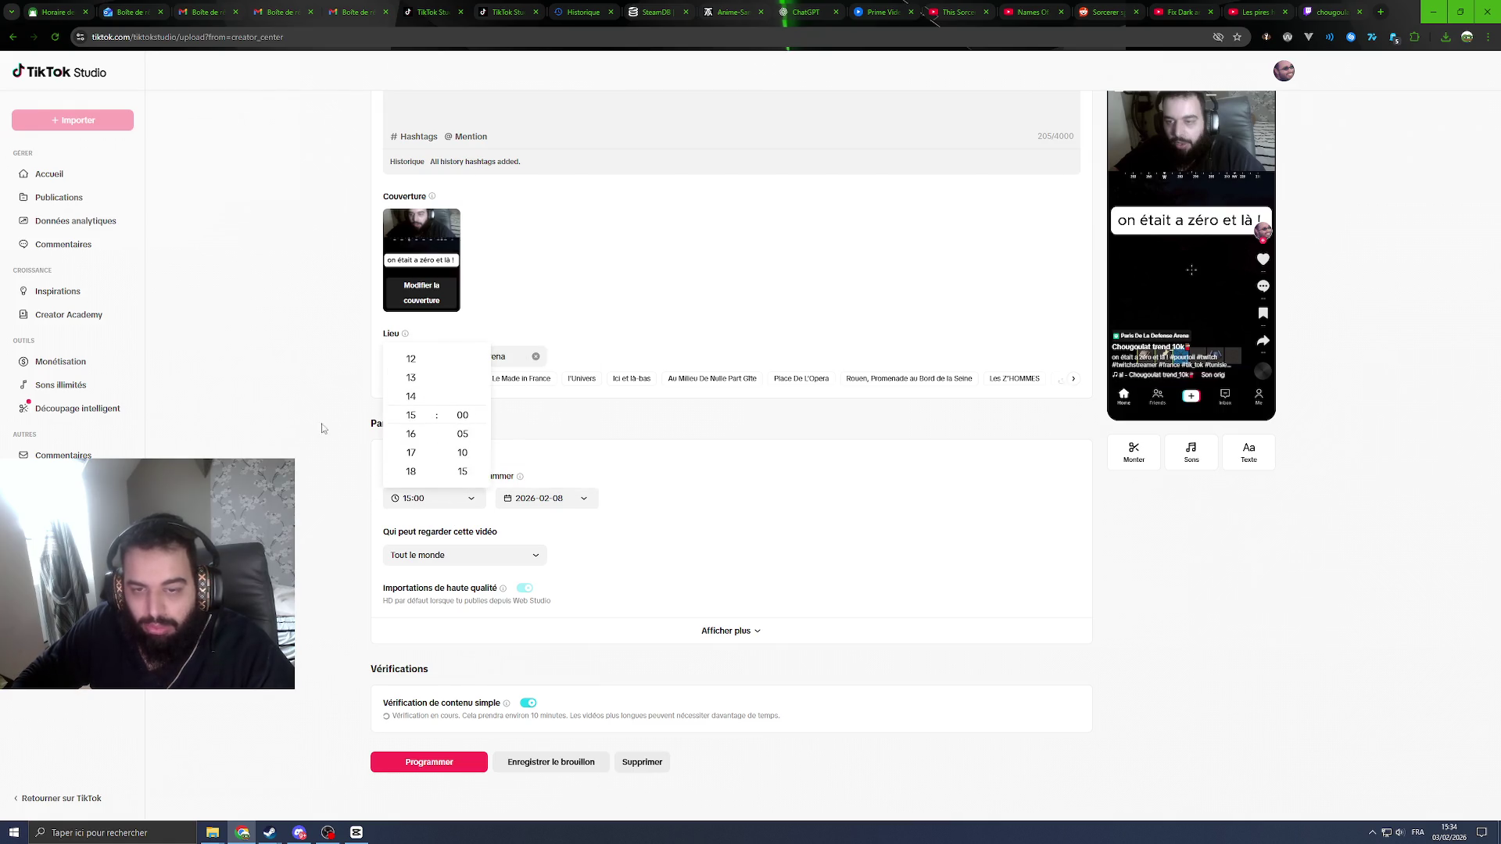
left_click(333, 422)
left_click(427, 761)
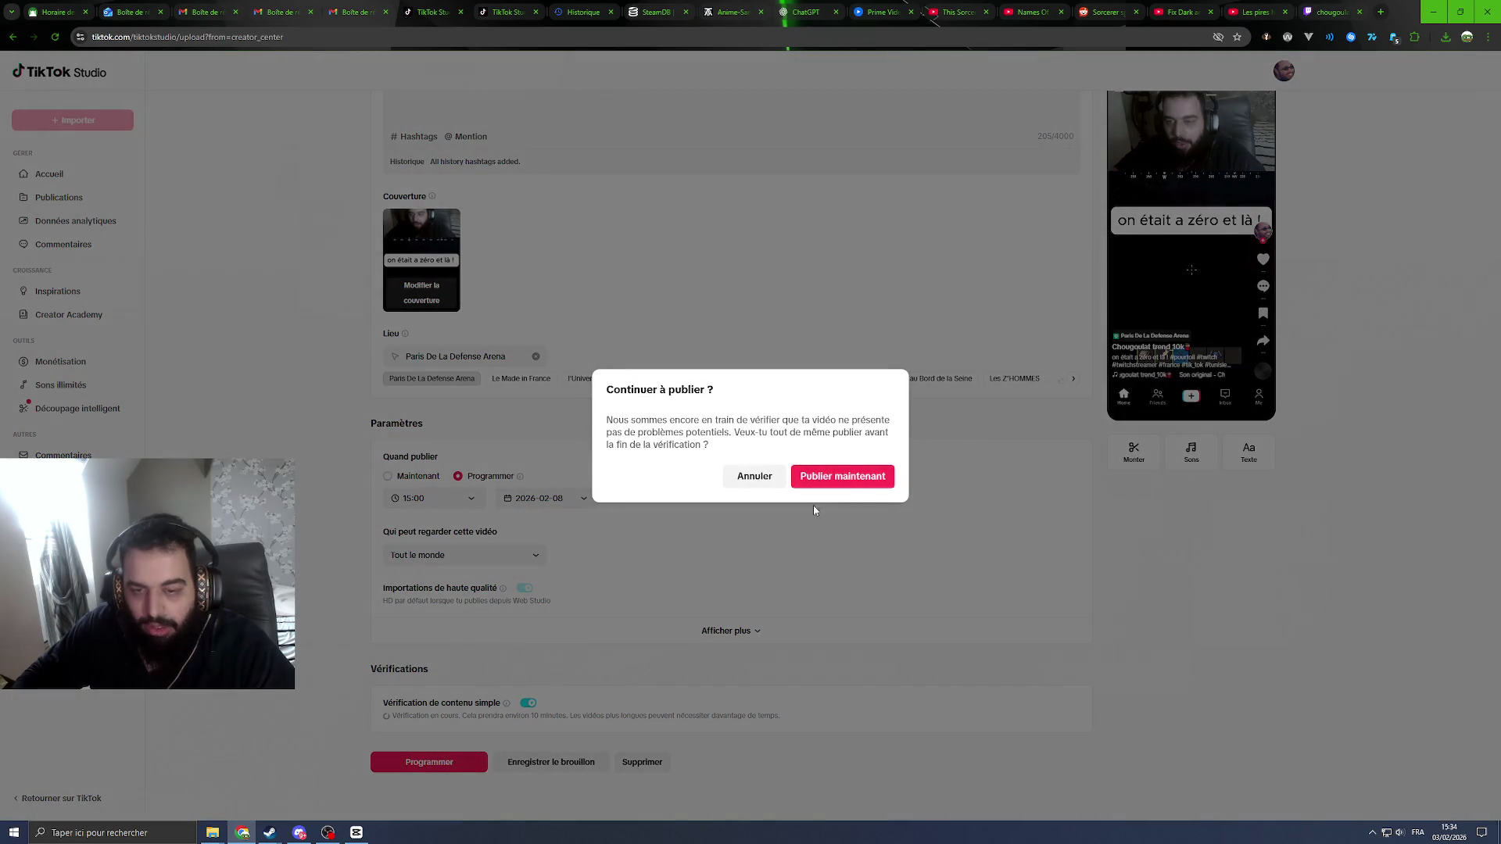
left_click(838, 478)
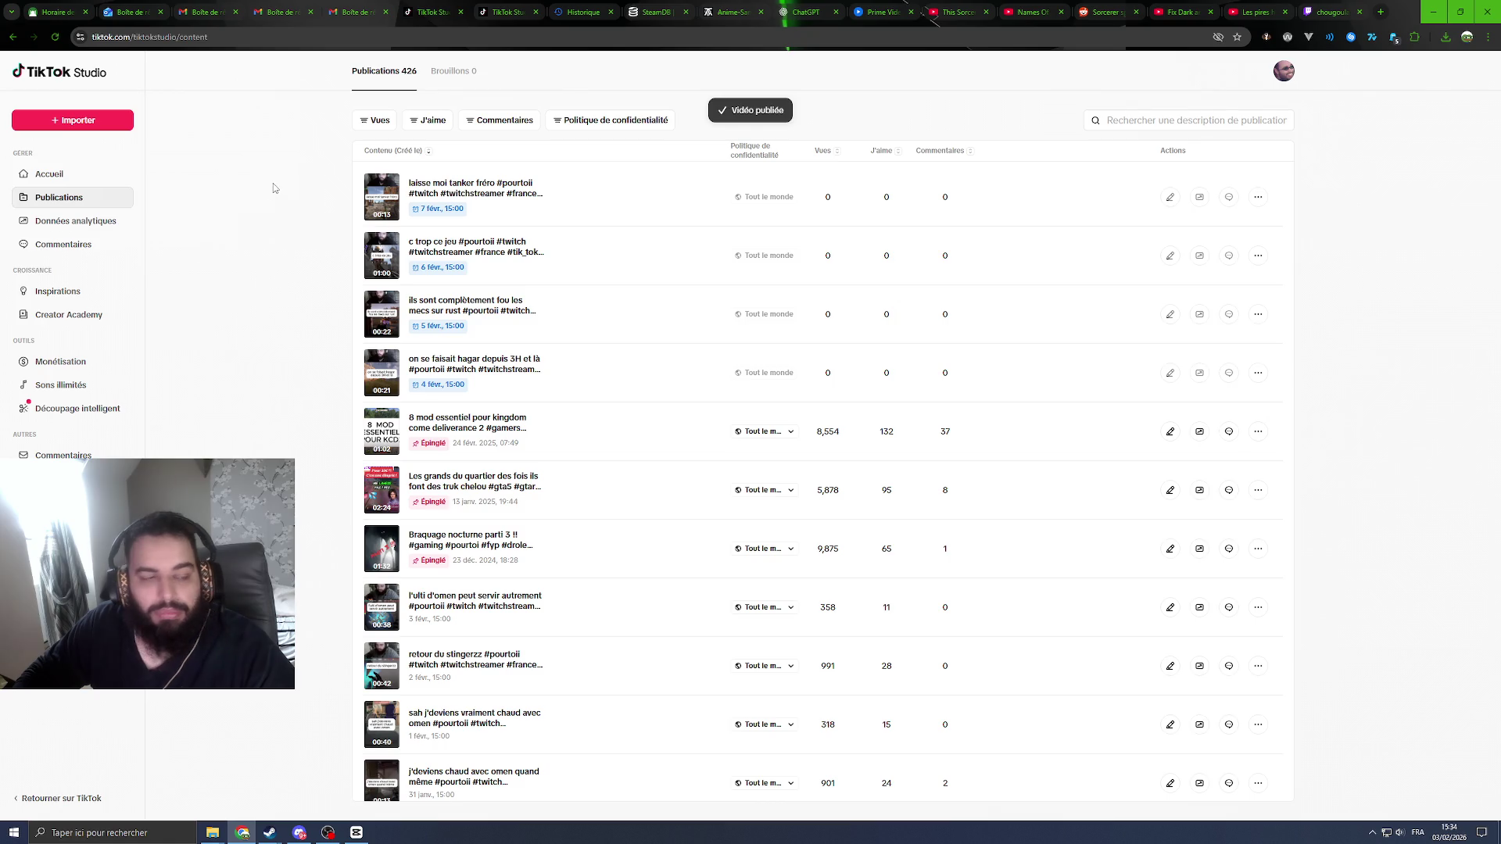
Step: Reload the publications list, then begin another upload from the other TikTok Studio tab
right_click(258, 205)
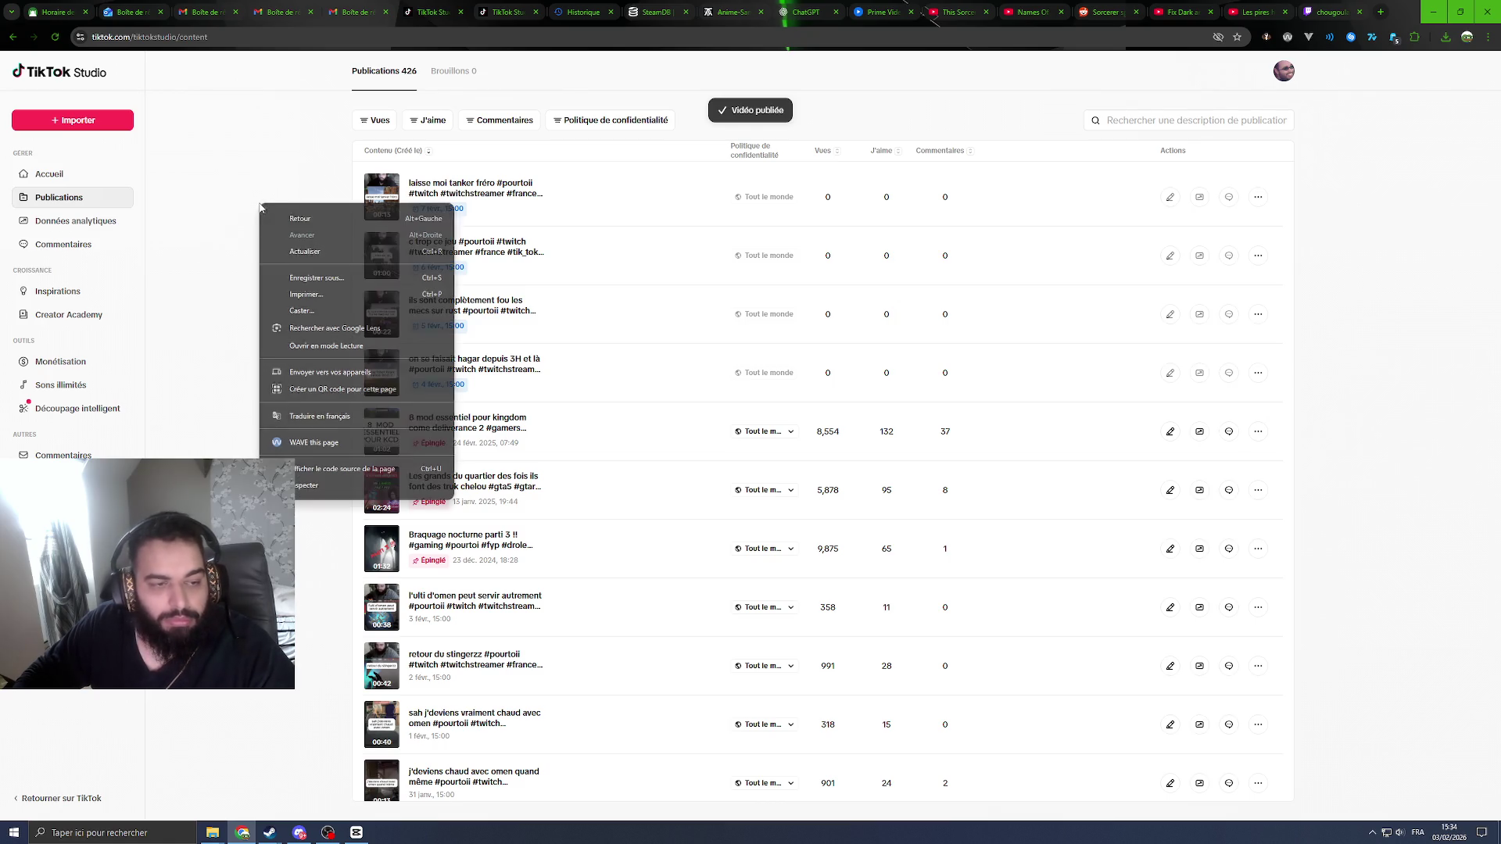
left_click(289, 250)
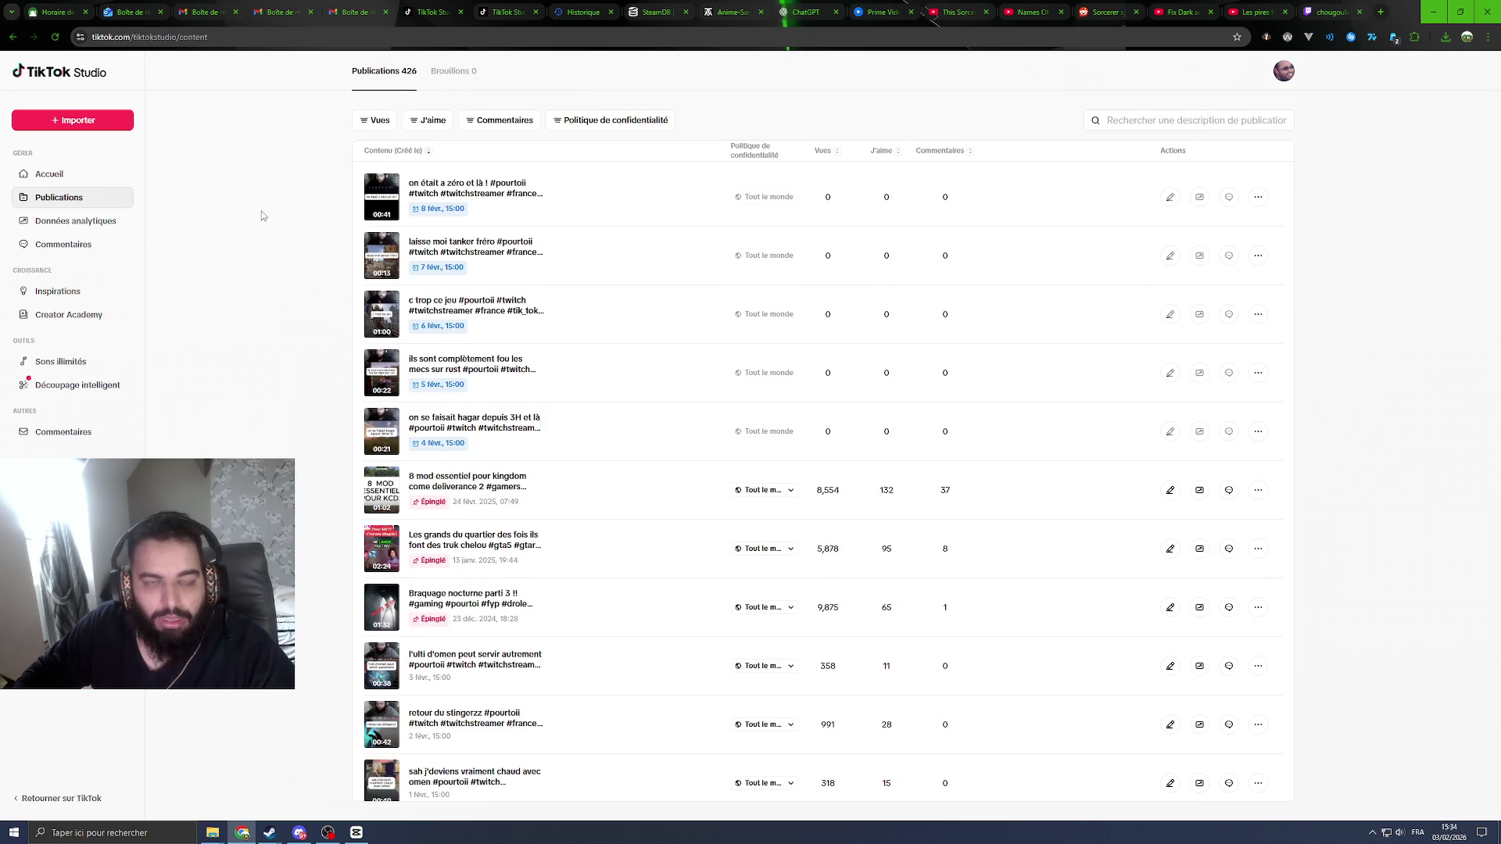
left_click(53, 128)
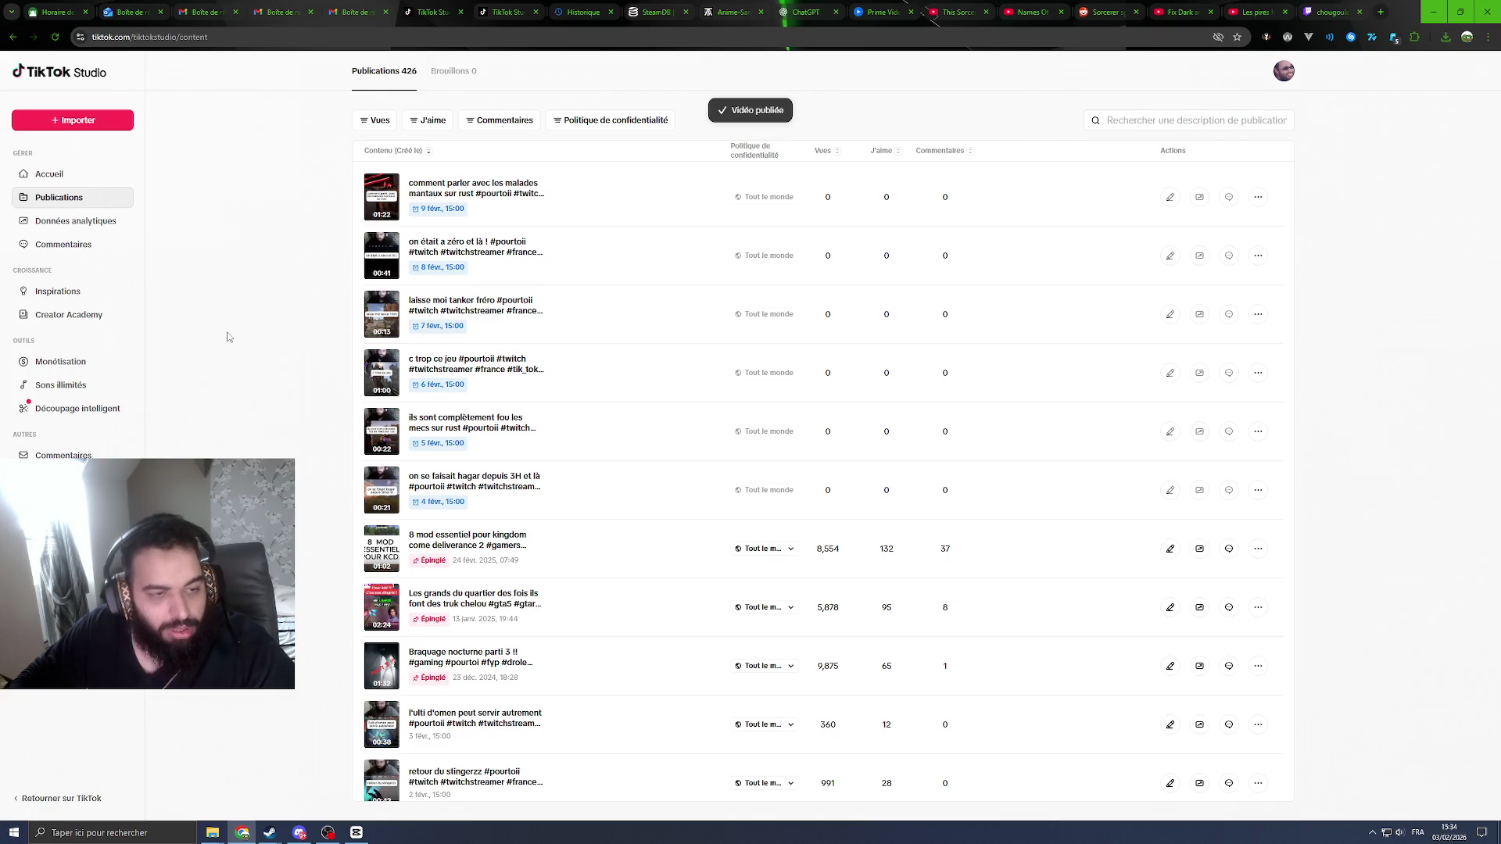
left_click(87, 129)
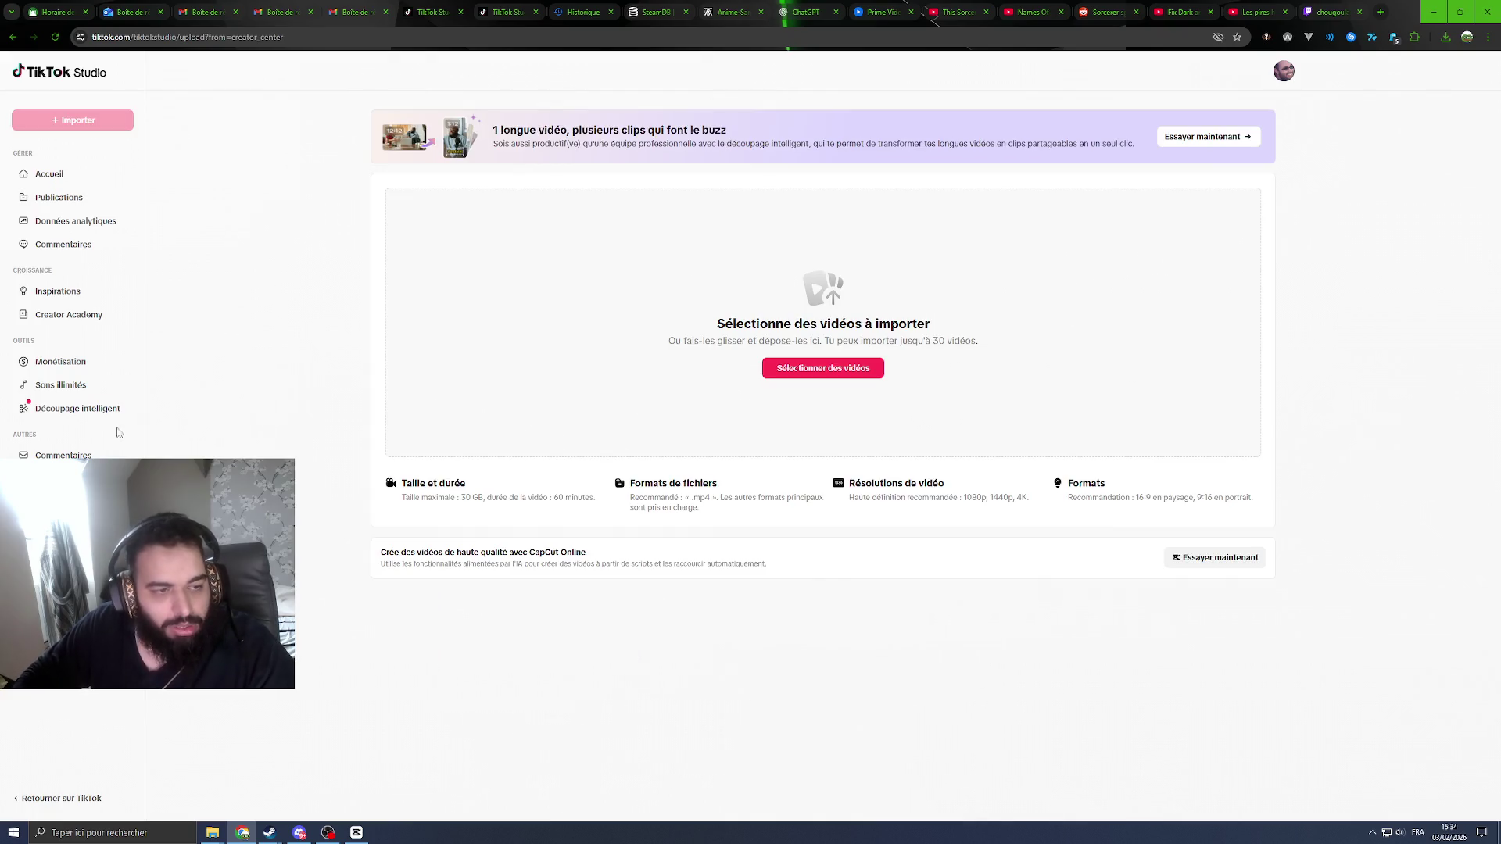
Step: Upload 'ils sont trop fort sur ce jeu' and add the suggested hashtags
left_click_drag(102, 422, 732, 345)
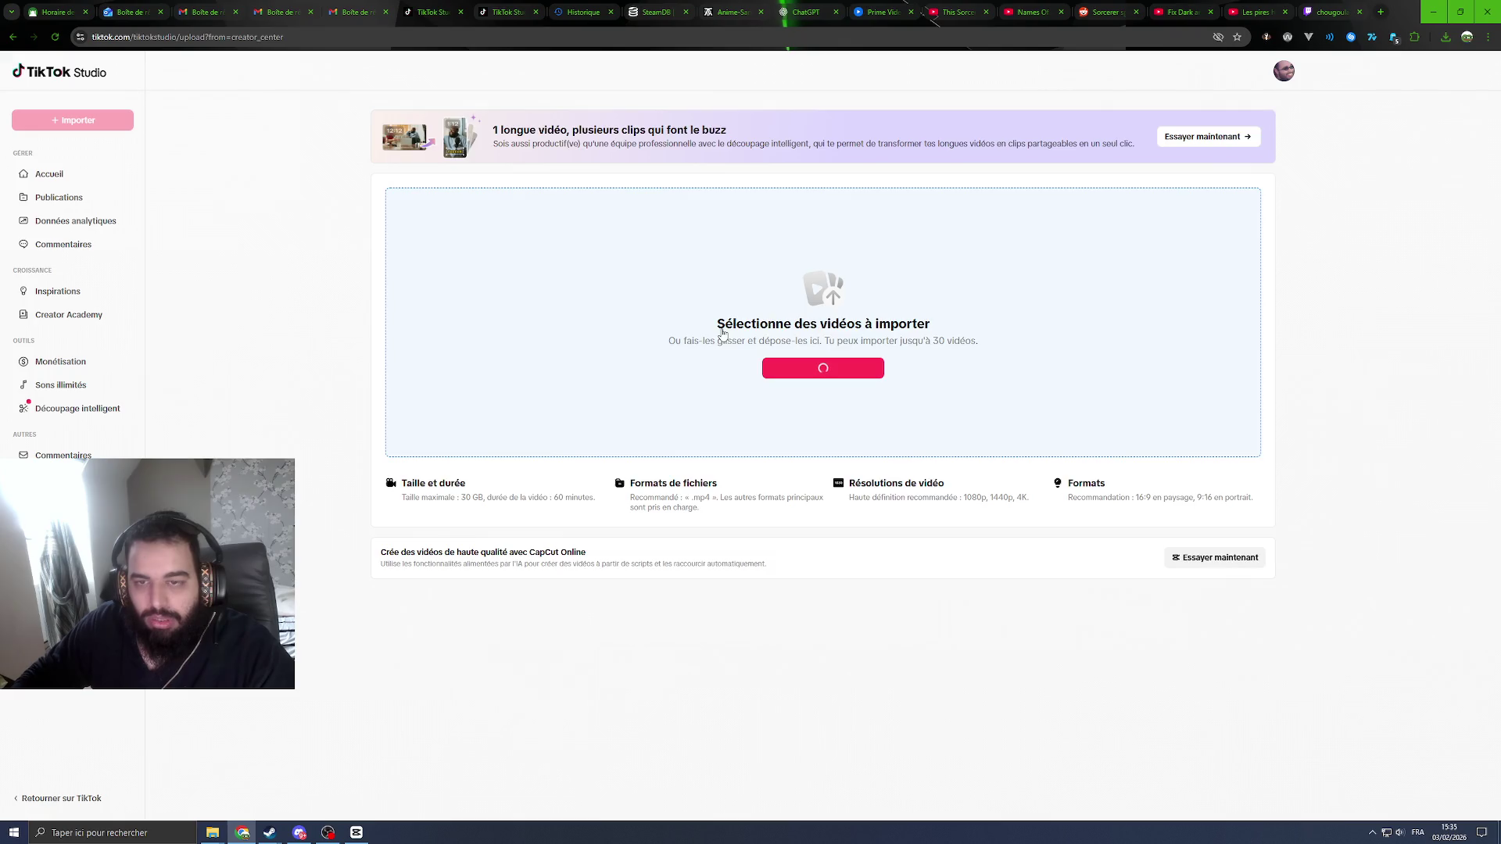
left_click(450, 348)
left_click(449, 348)
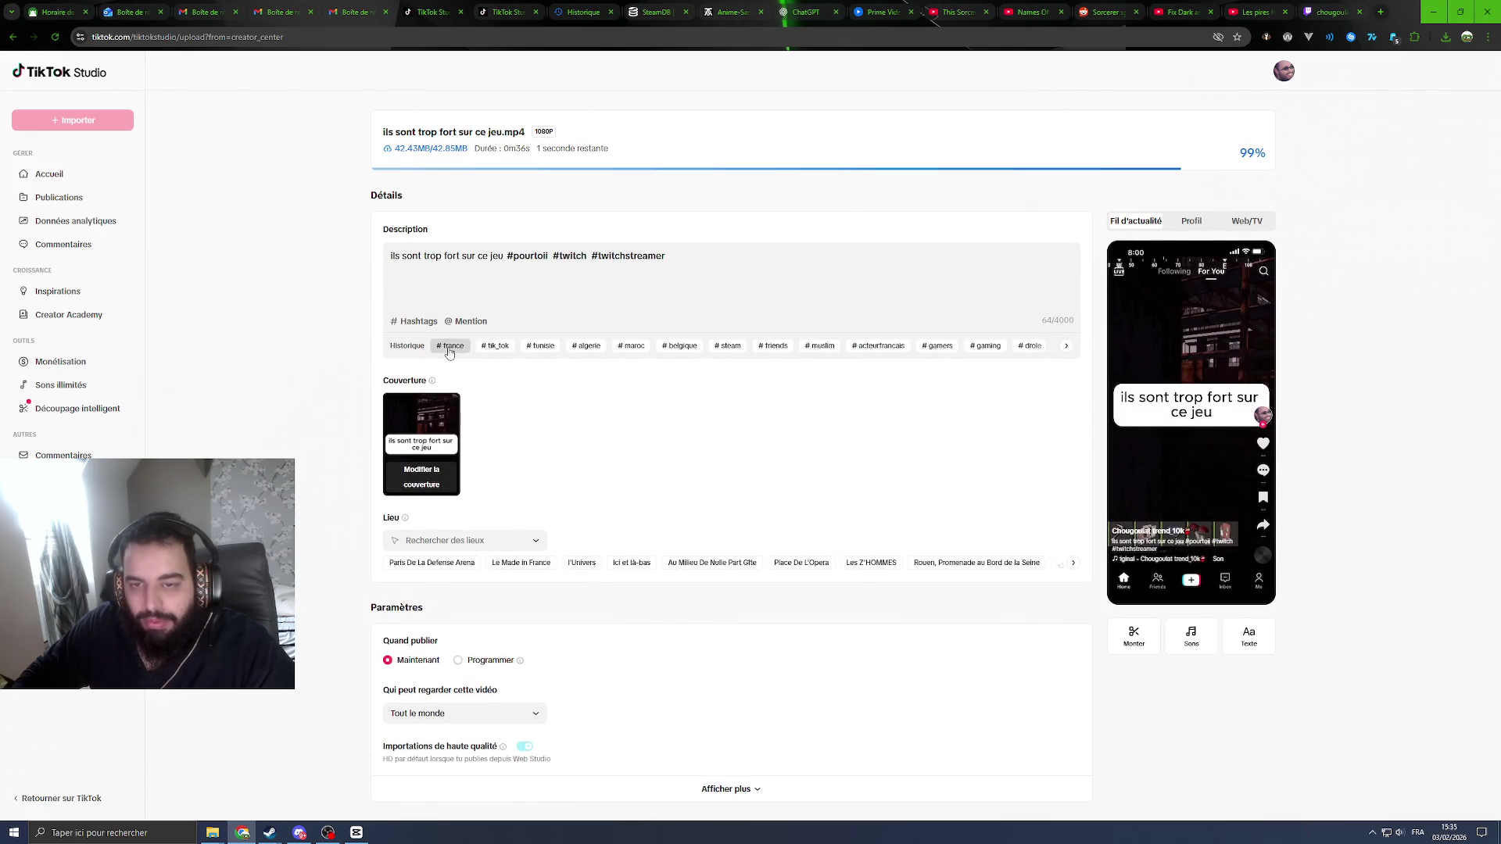
left_click(450, 348)
left_click(449, 348)
left_click(449, 348)
left_click(450, 348)
left_click(450, 348)
left_click(450, 348)
left_click(450, 348)
left_click(450, 347)
left_click(450, 348)
left_click(450, 348)
Step: Set Paris De La Defense Arena as location and schedule the post for 10 February
left_click(426, 568)
scroll(437, 562, "down", 2)
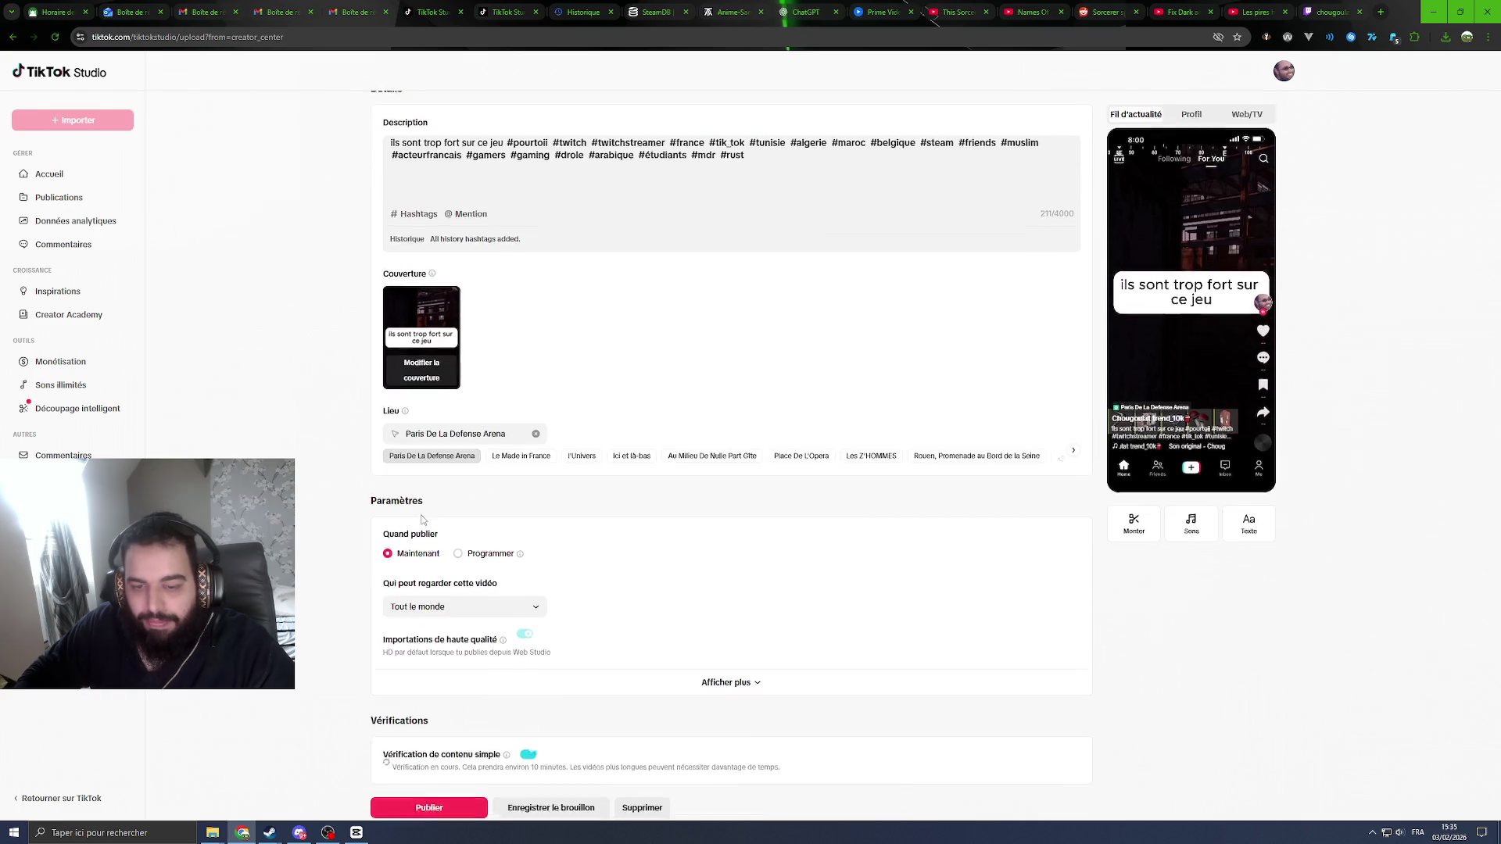
left_click(458, 543)
scroll(469, 531, "down", 1)
left_click(579, 506)
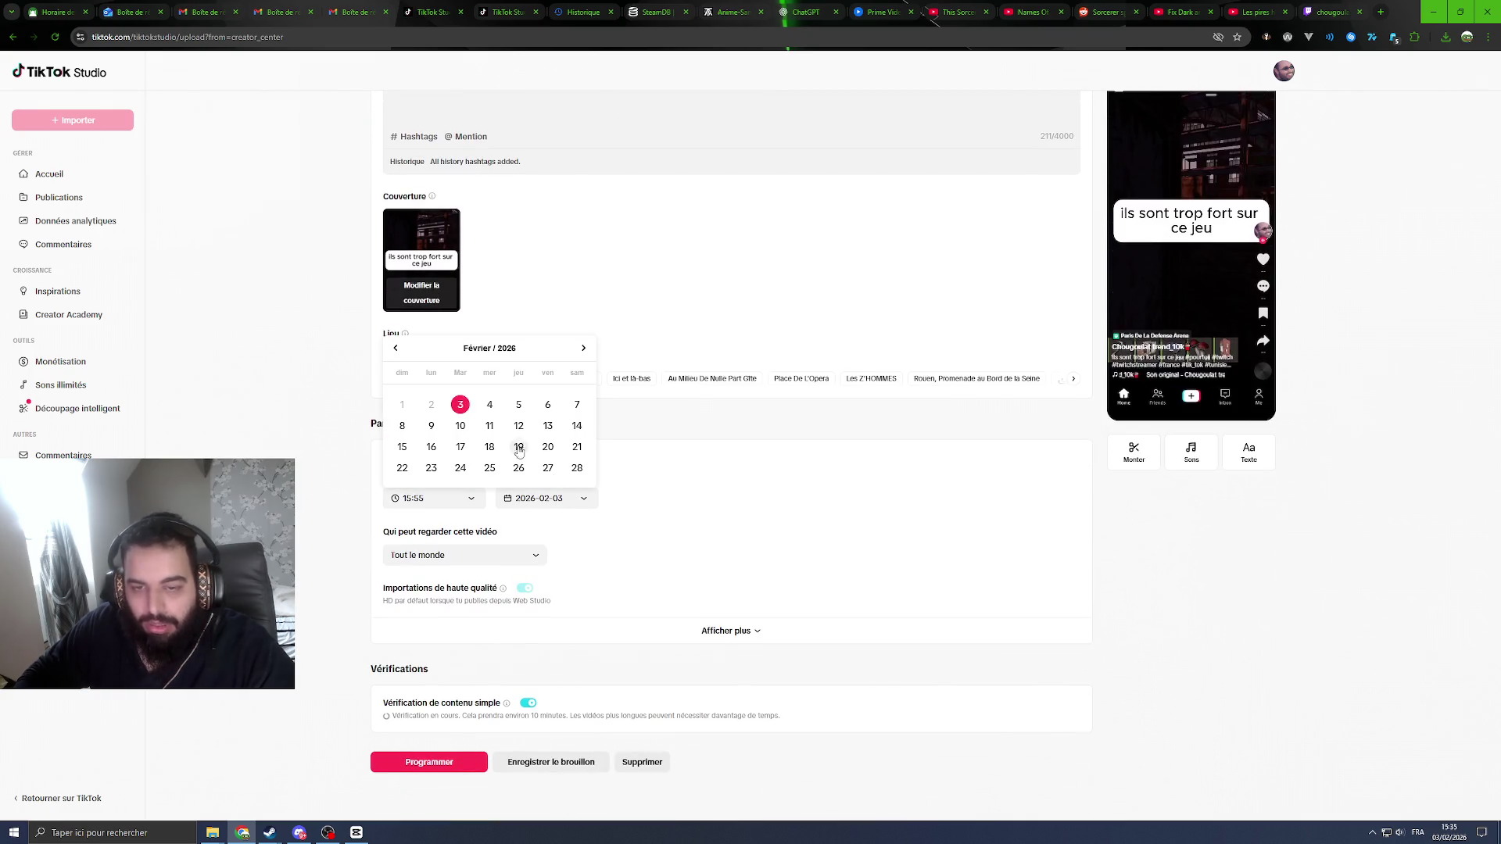
right_click(273, 236)
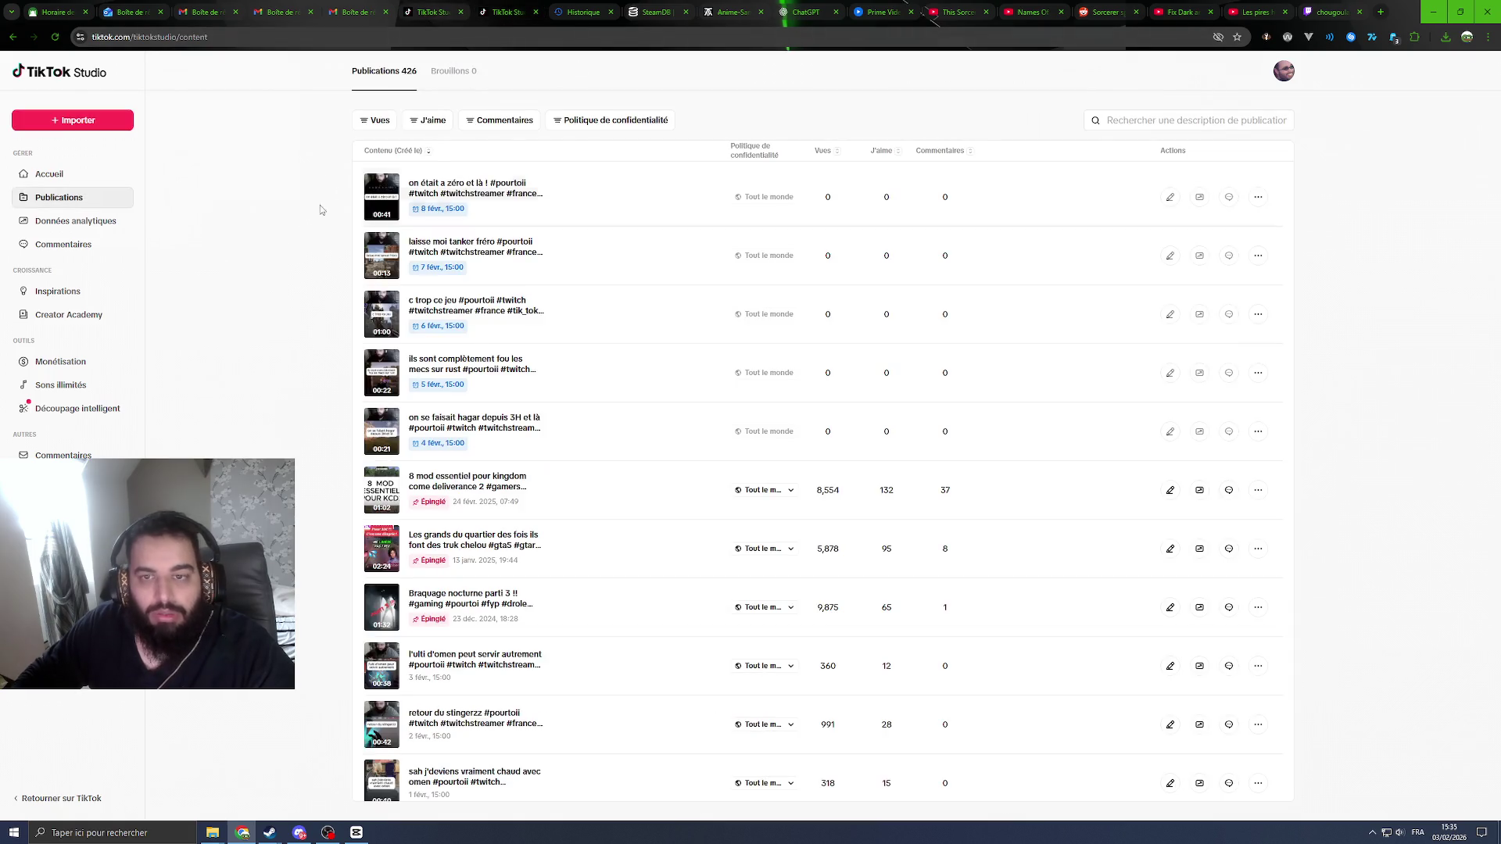
left_click(300, 278)
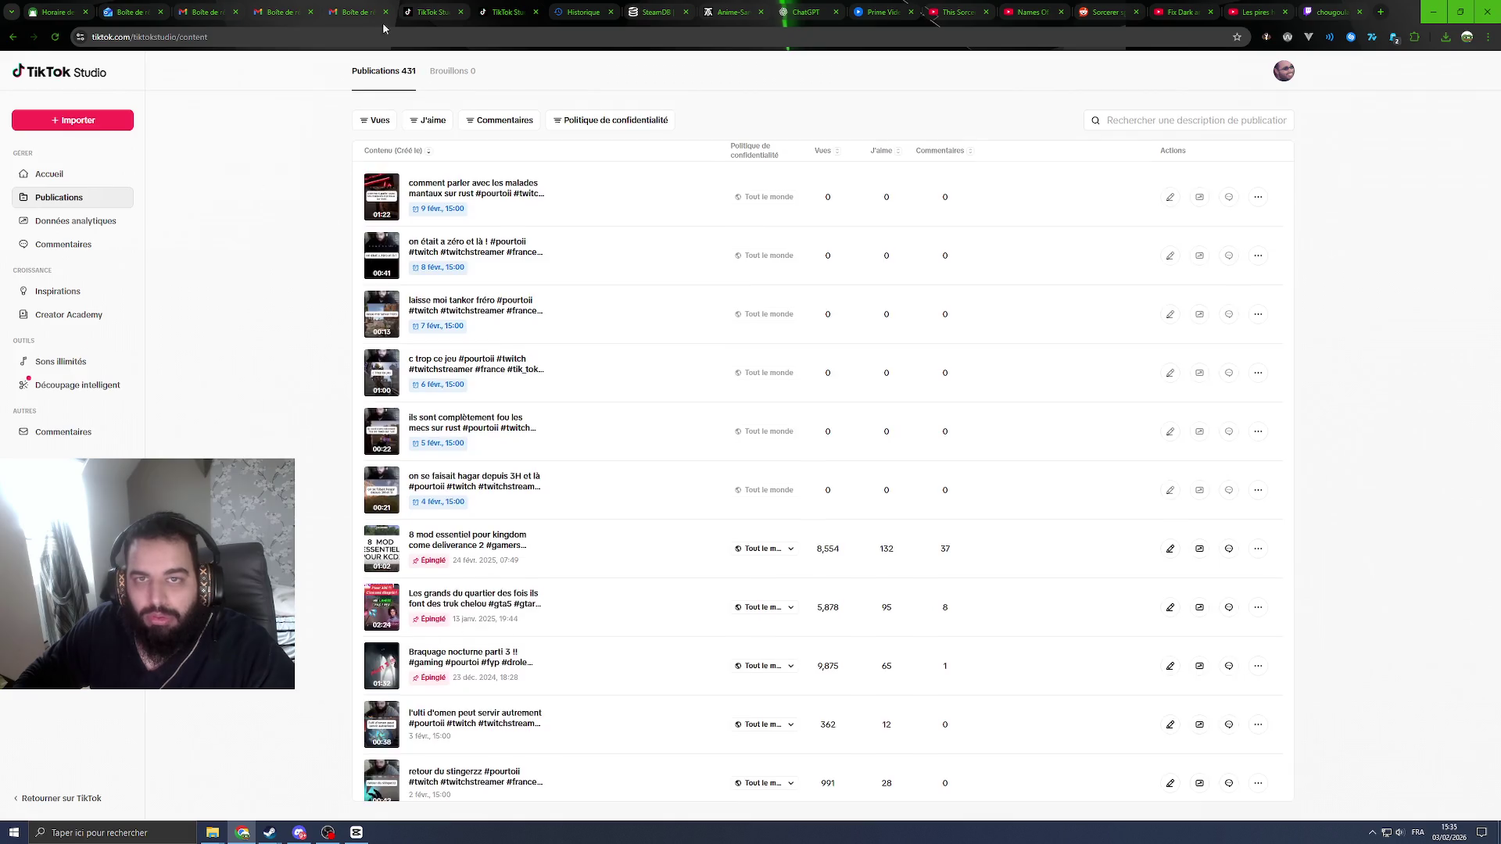
left_click(429, 9)
left_click(462, 432)
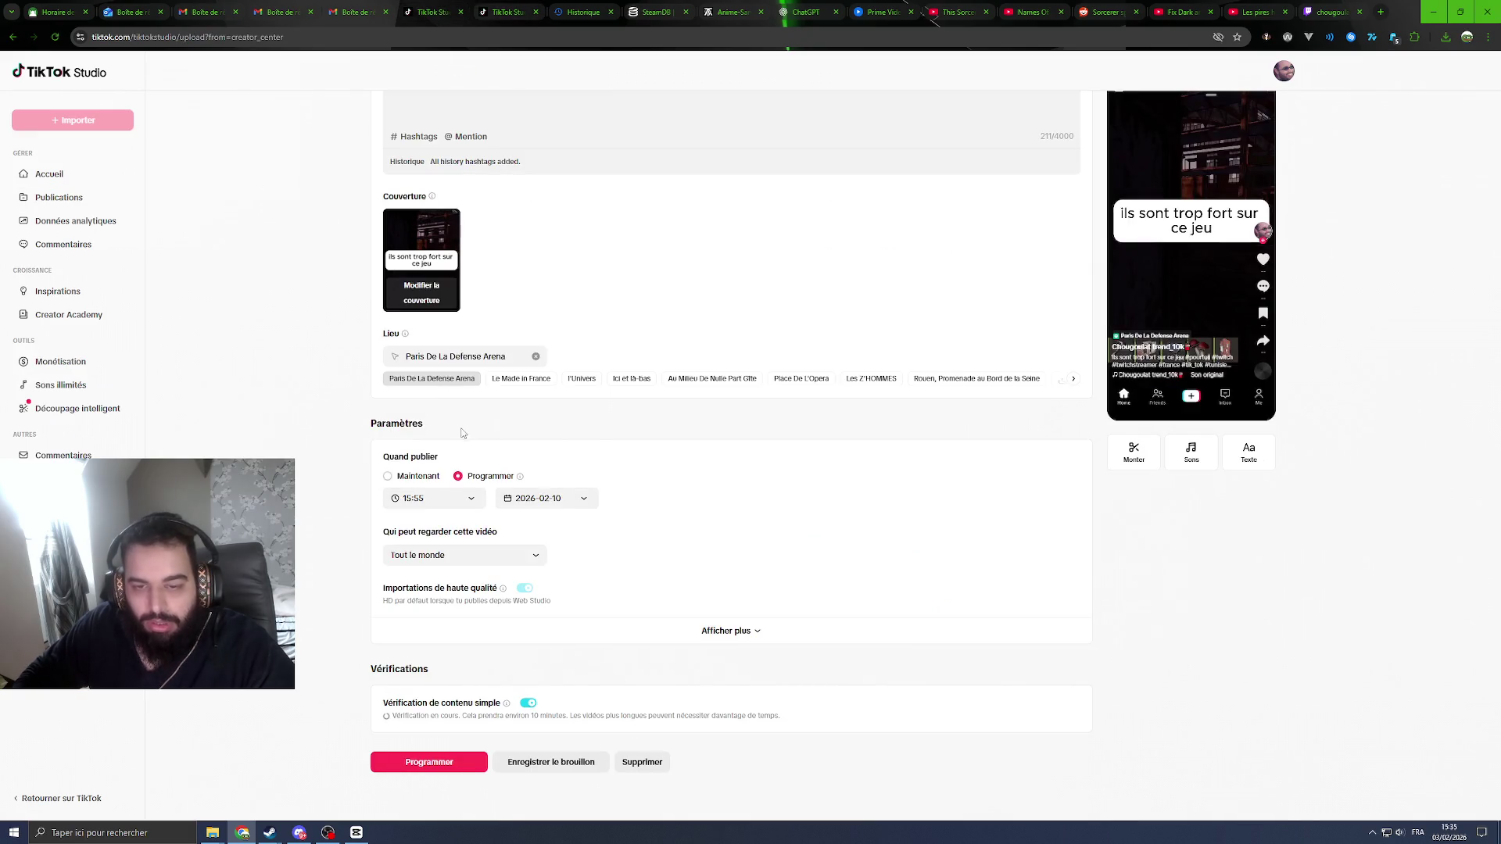
Step: Set the publish time to 15:00 and confirm scheduling the video
left_click(434, 498)
scroll(462, 399, "up", 3)
left_click(462, 398)
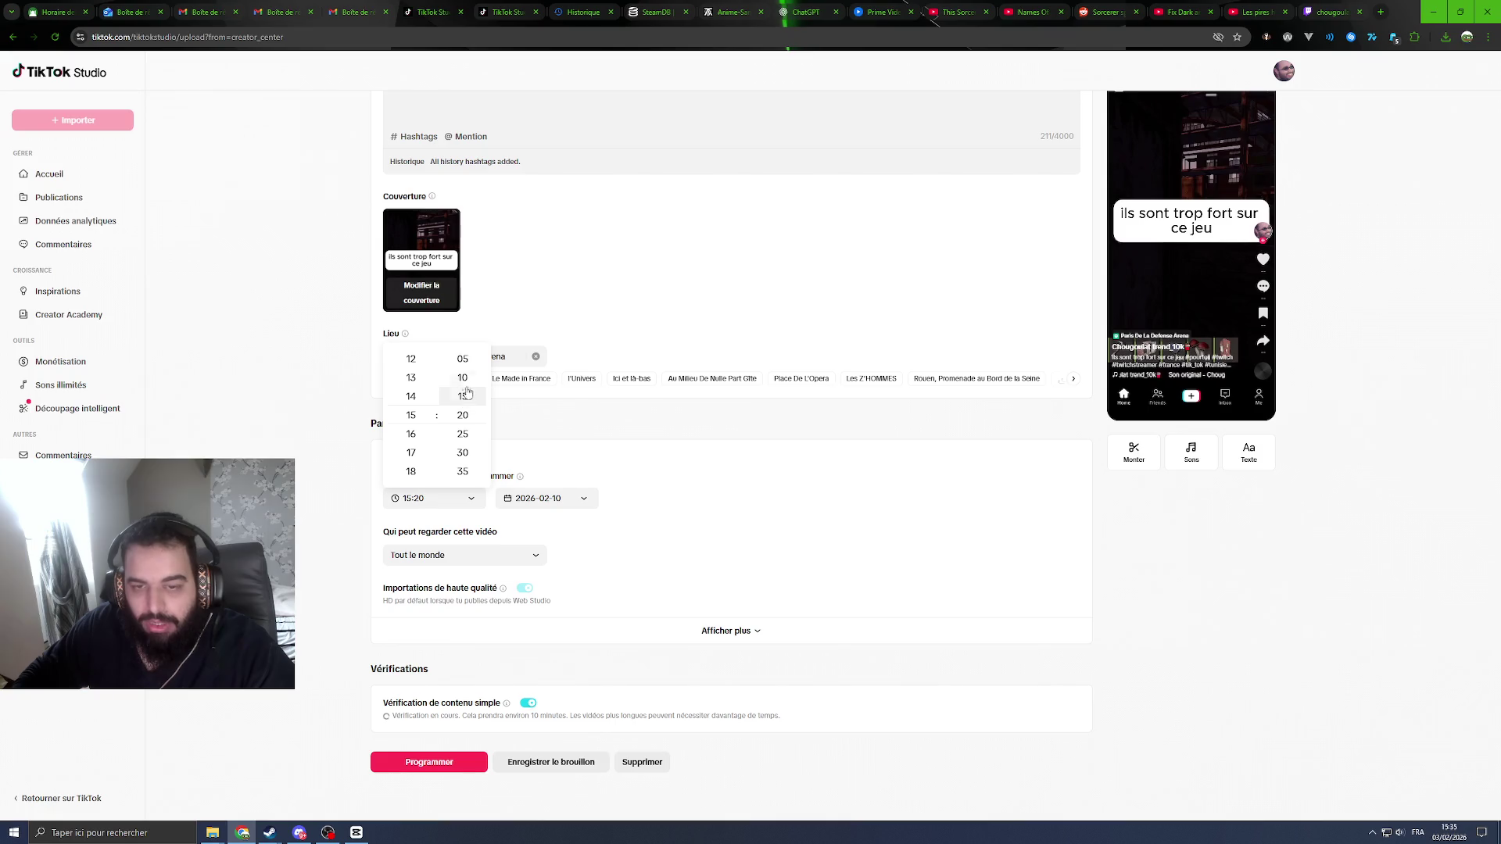
left_click(411, 416)
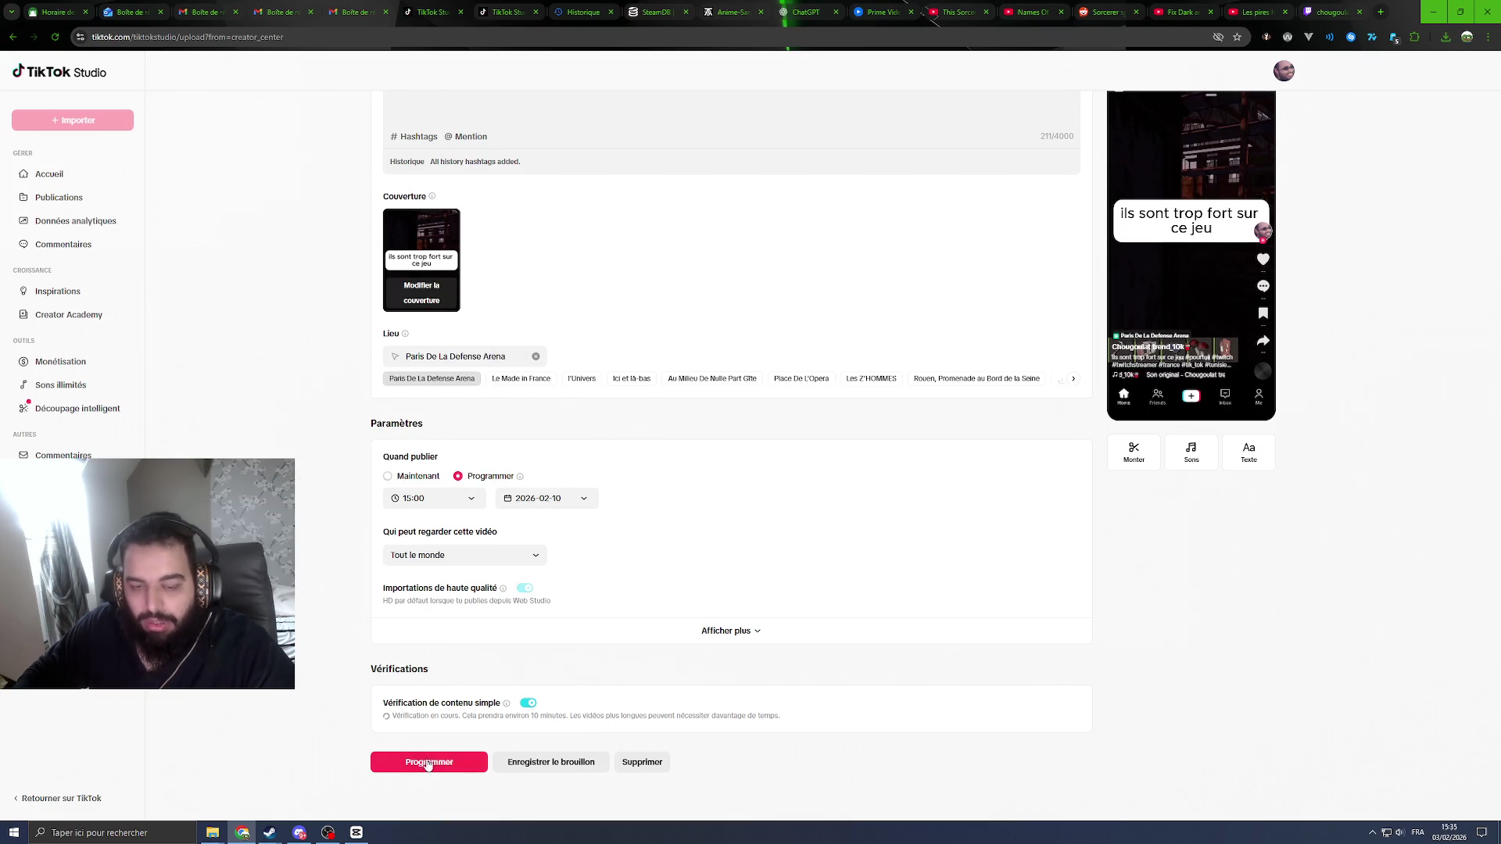
left_click(429, 763)
left_click(827, 479)
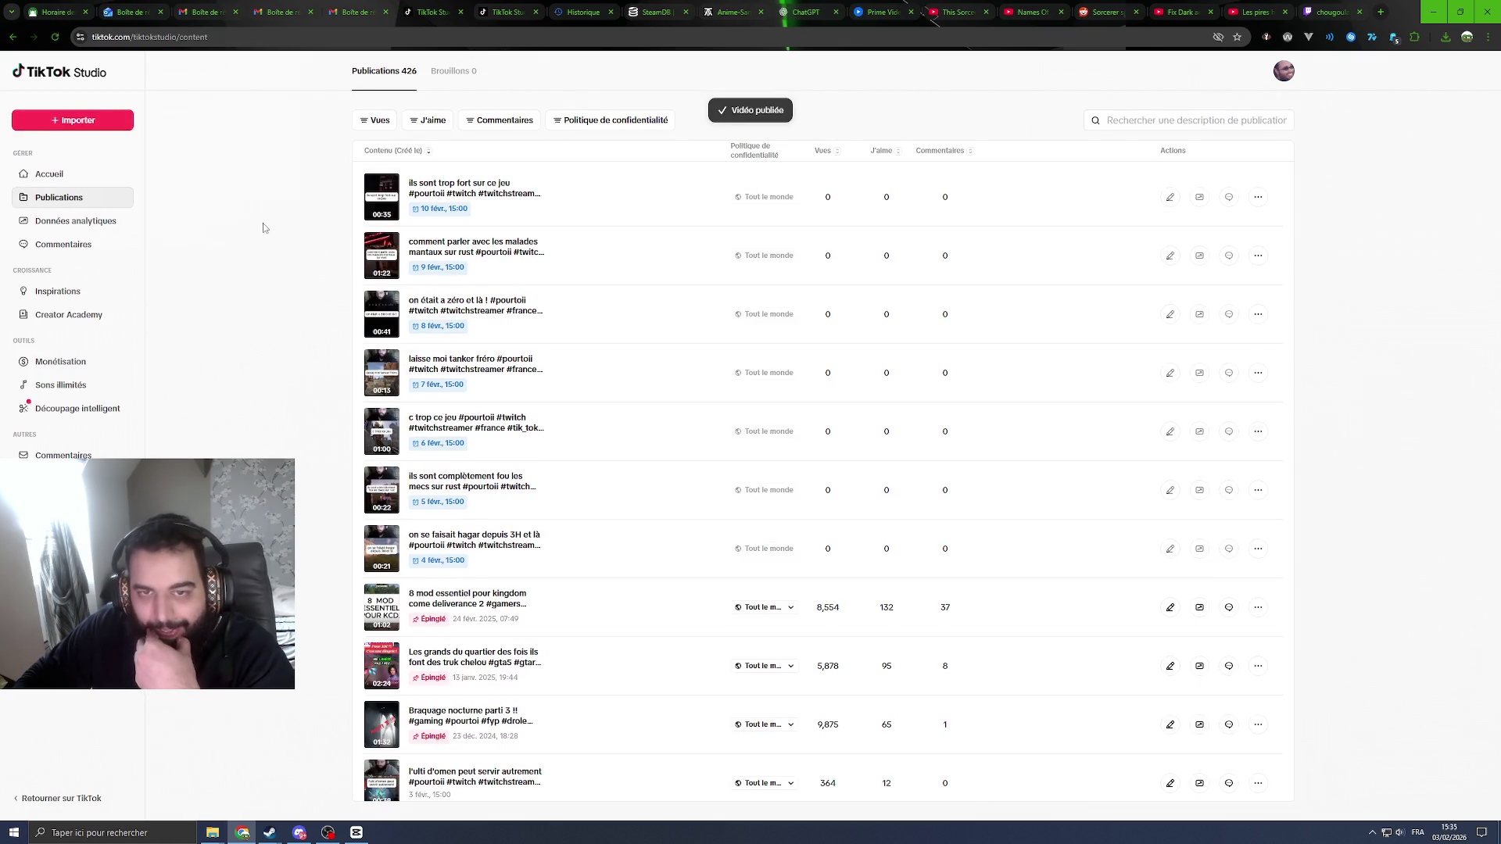
Step: Upload 'on essaye de dégager un campeur' and add suggested hashtags ending with #rust
left_click(108, 129)
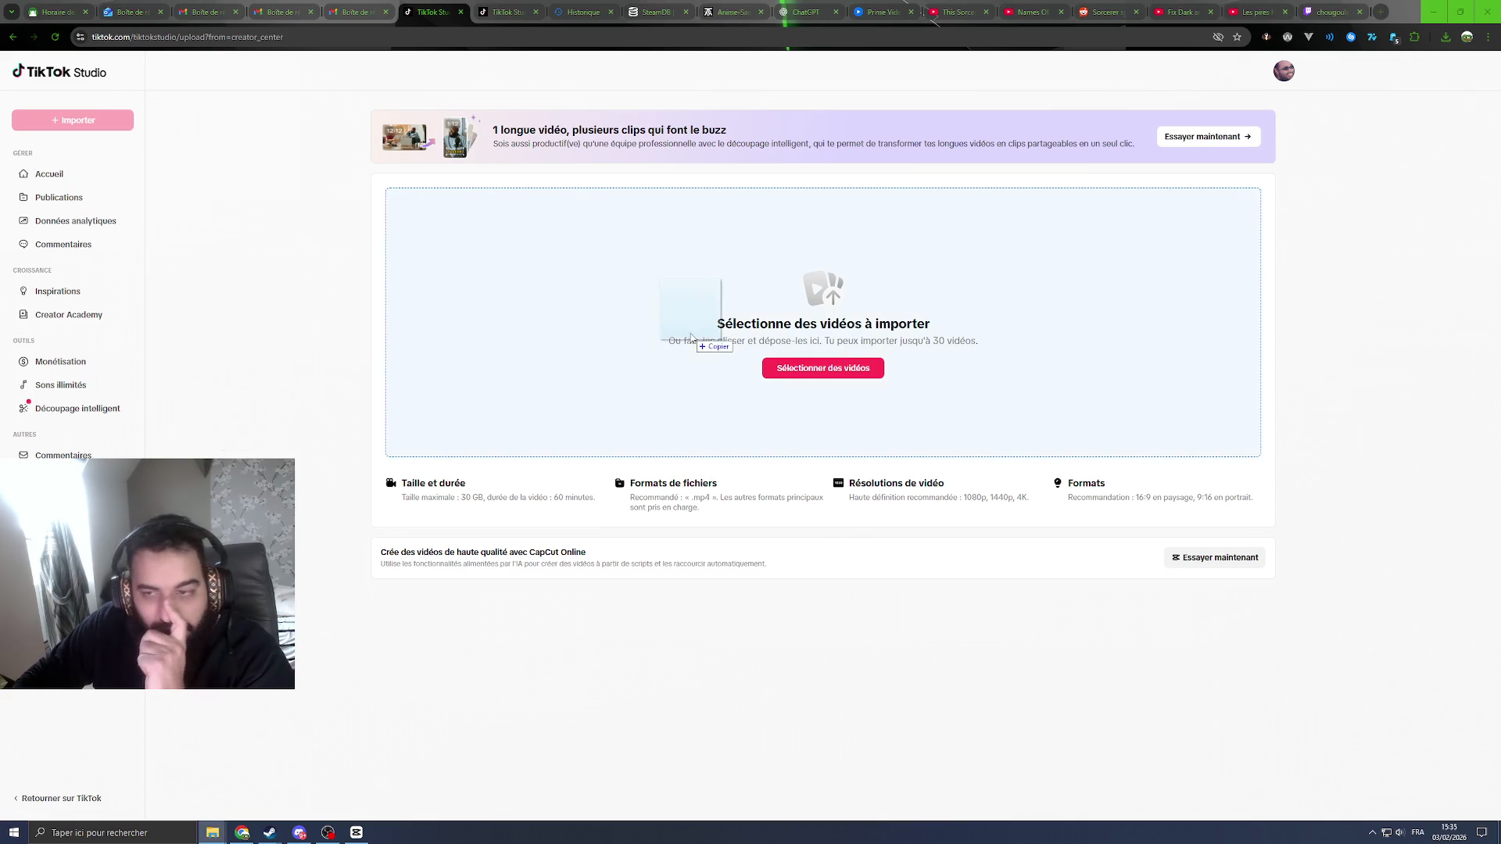
left_click_drag(258, 426, 697, 317)
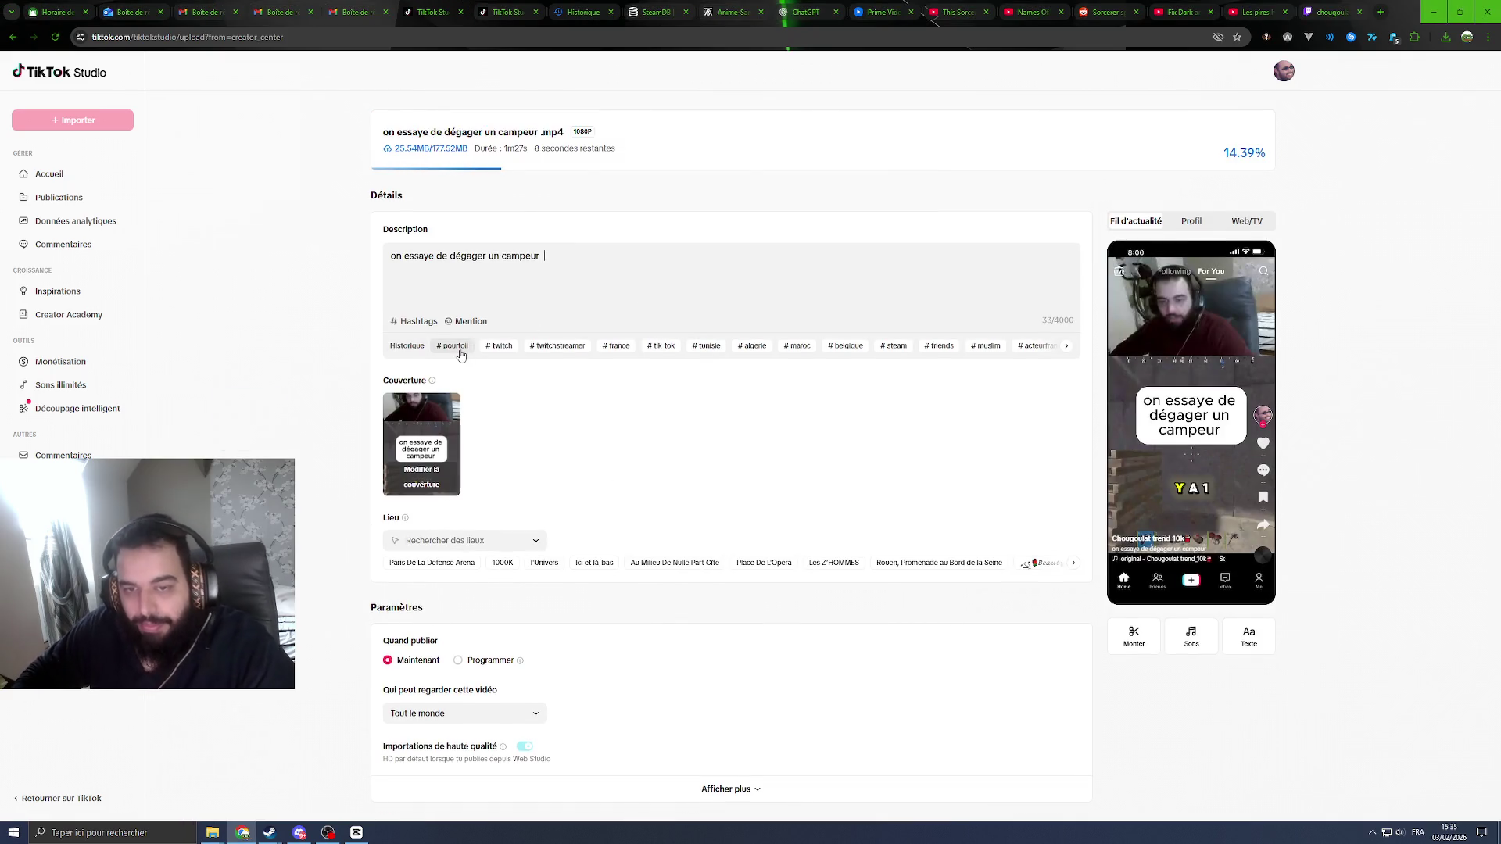
left_click(458, 347)
double_click(458, 347)
left_click(458, 347)
left_click(458, 347)
left_click(460, 349)
left_click(459, 349)
double_click(460, 348)
double_click(459, 348)
triple_click(460, 349)
triple_click(459, 348)
double_click(460, 348)
left_click(461, 355)
Step: Set Paris De La Defense Arena as location and schedule the post for 11 February
scroll(438, 445, "down", 2)
left_click(435, 444)
scroll(500, 469, "down", 1)
left_click(512, 485)
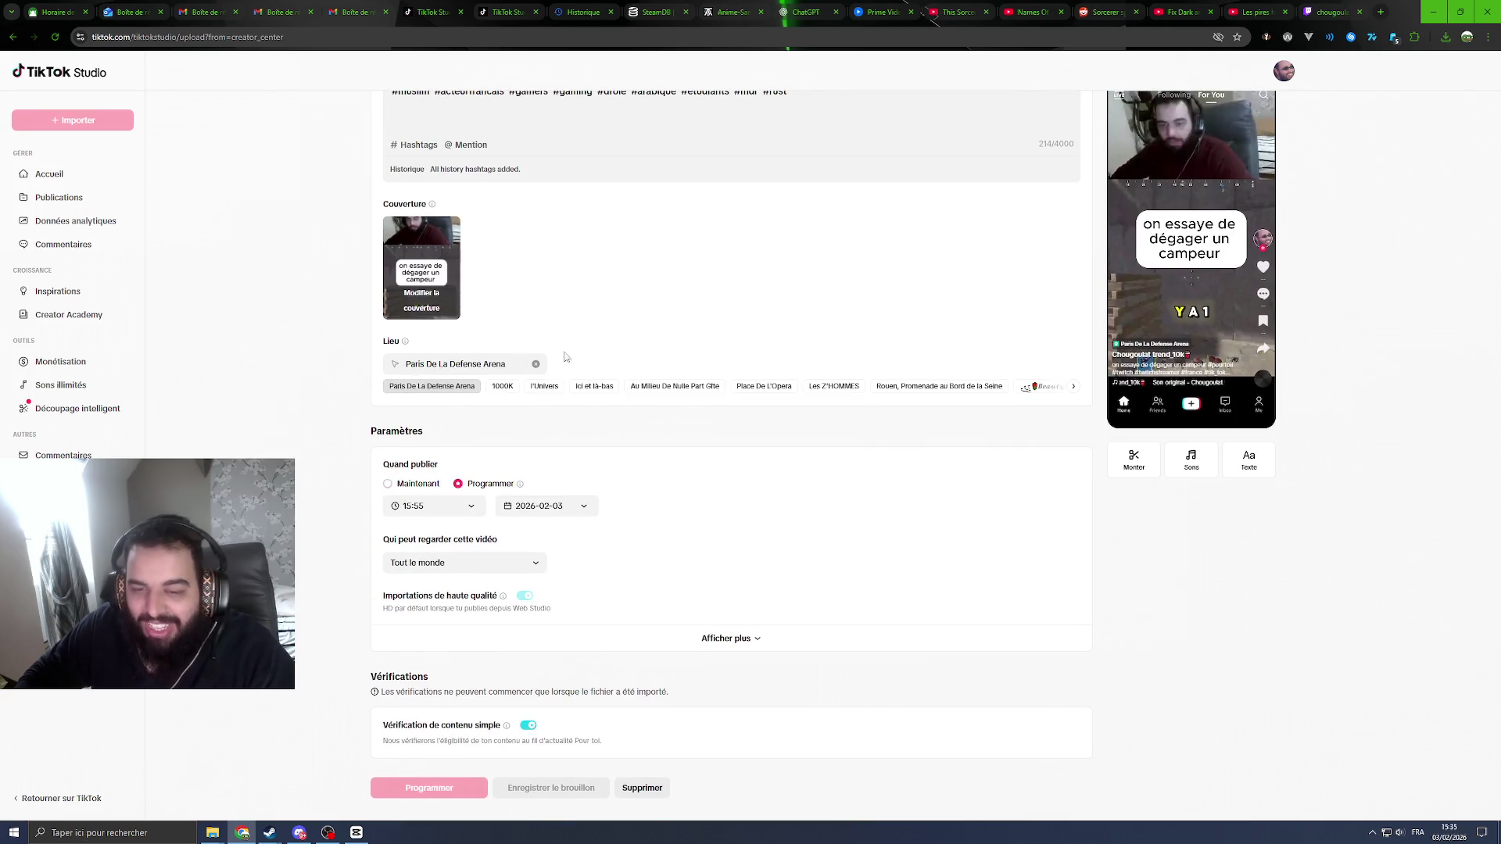
left_click(460, 15)
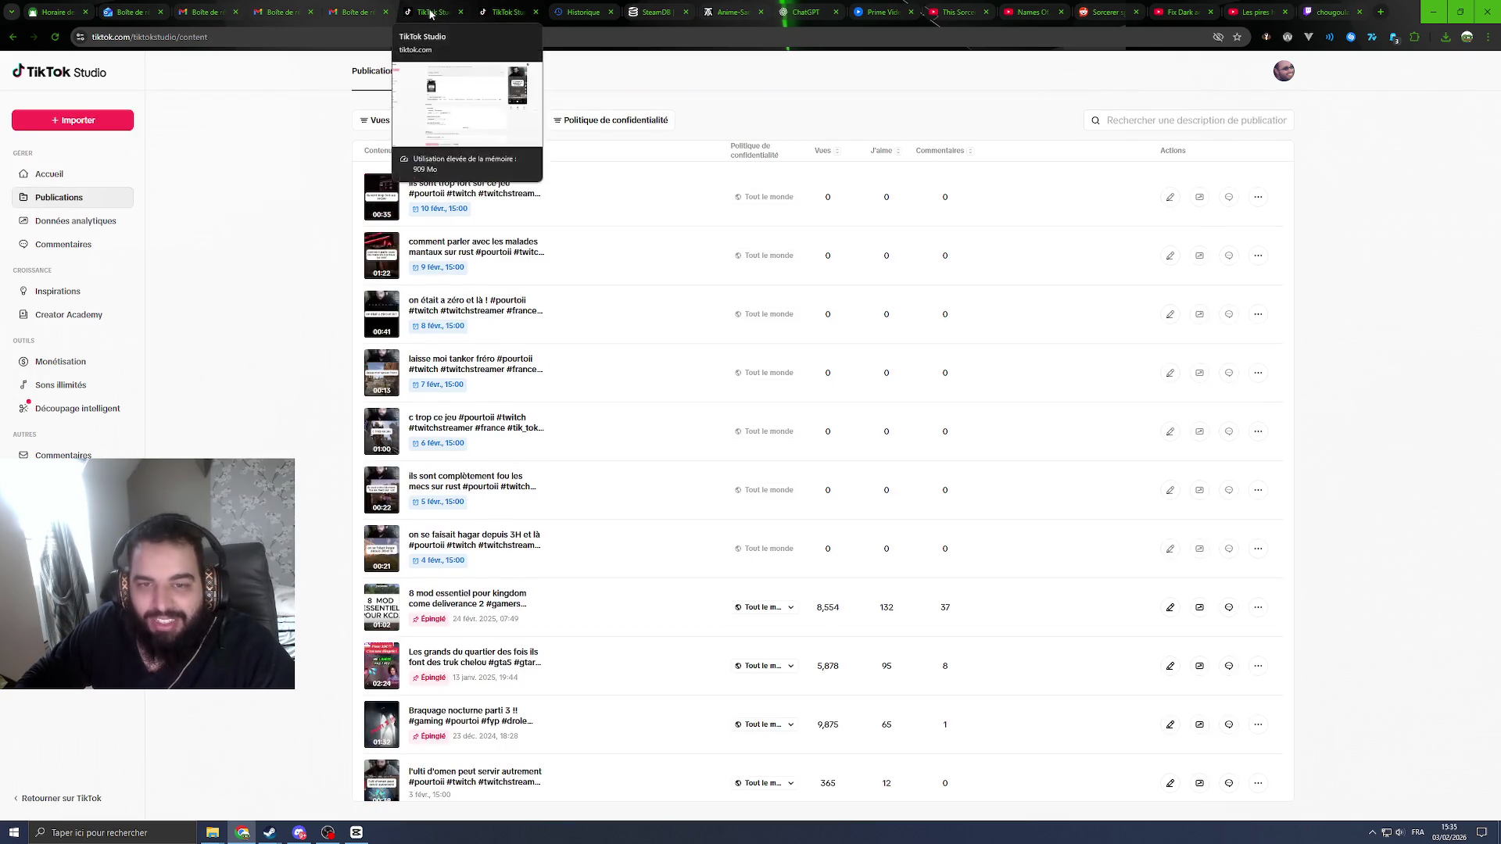
left_click(506, 11)
left_click(557, 506)
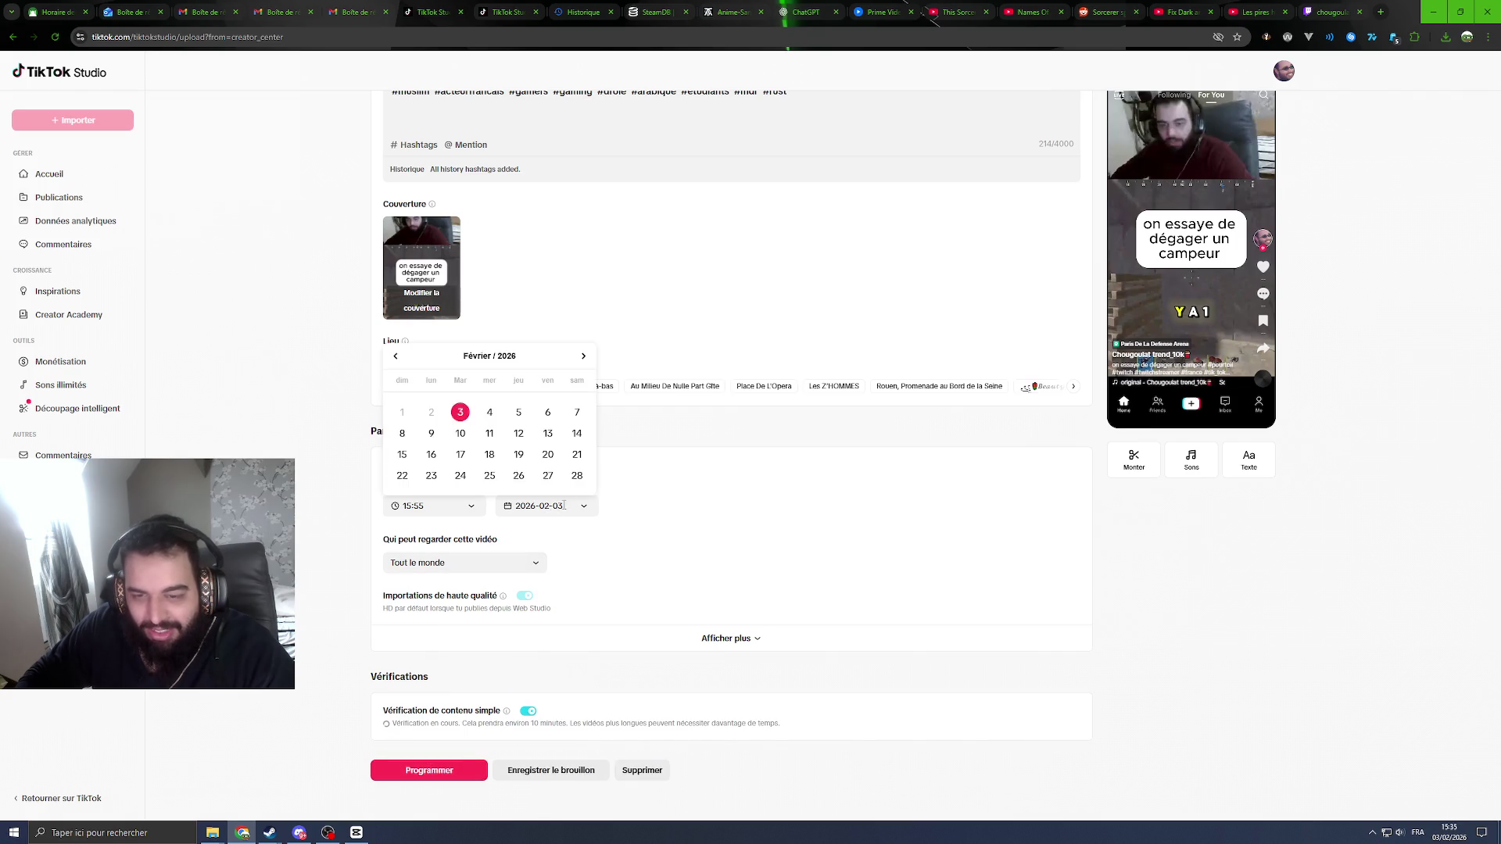
left_click(436, 14)
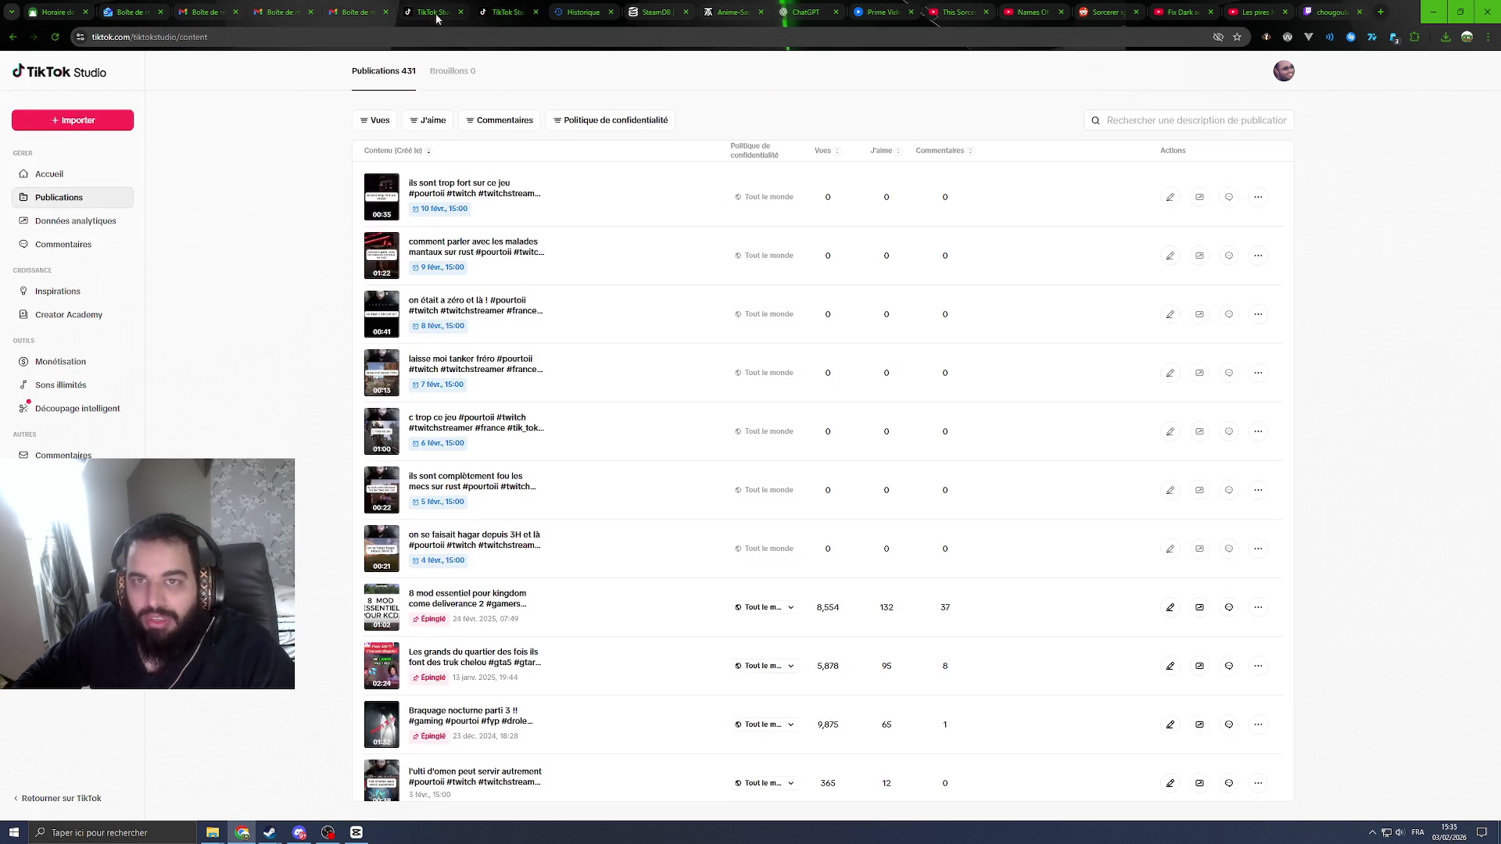
left_click(507, 12)
left_click(490, 434)
Step: Set the publish time to 15:00 and confirm scheduling the video
left_click(433, 505)
scroll(463, 399, "up", 7)
scroll(466, 376, "up", 1)
left_click(462, 367)
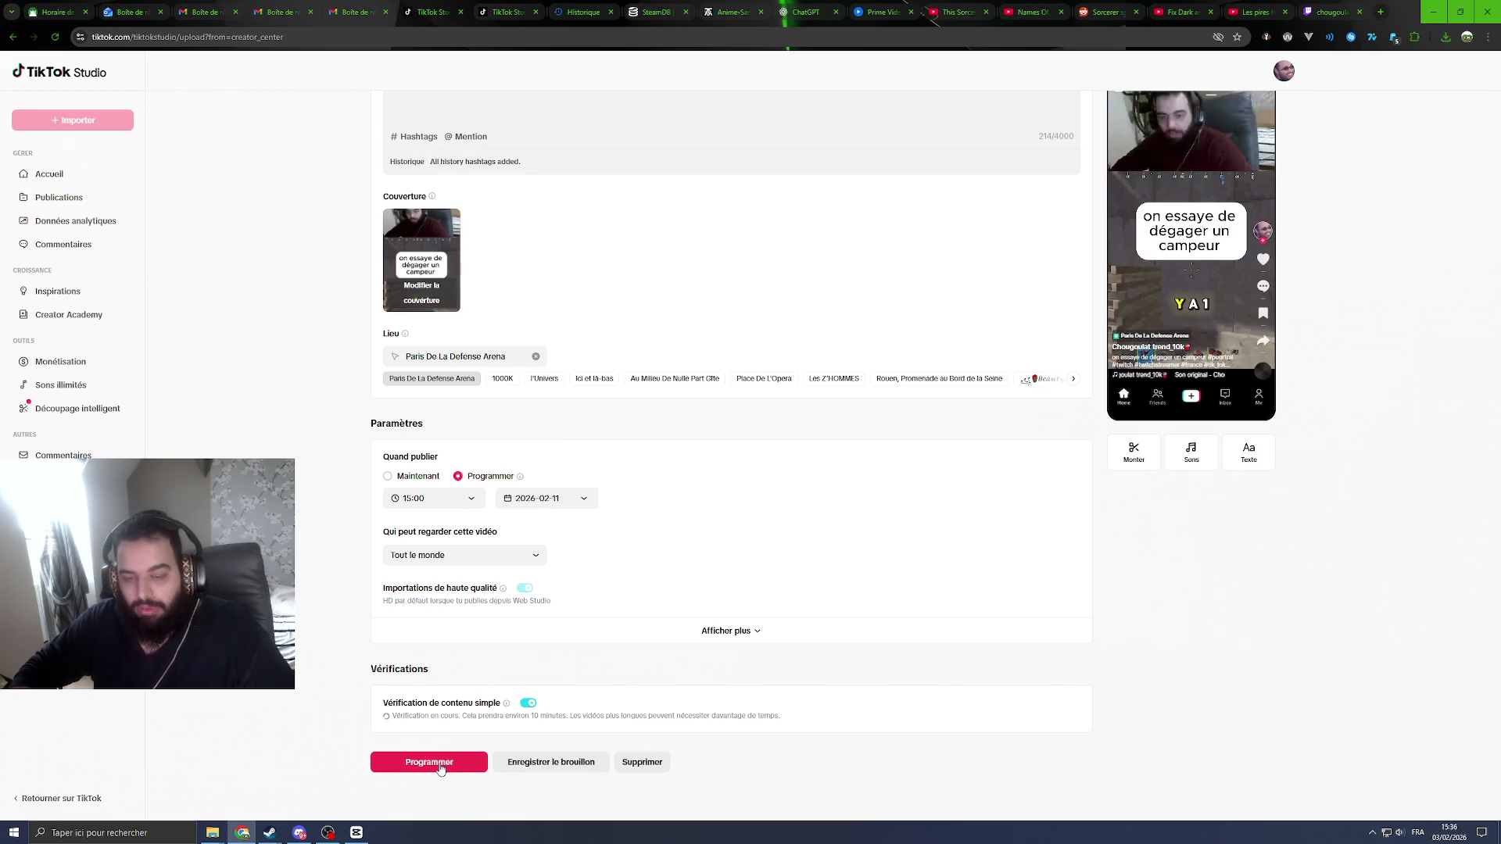
left_click(440, 768)
left_click(825, 478)
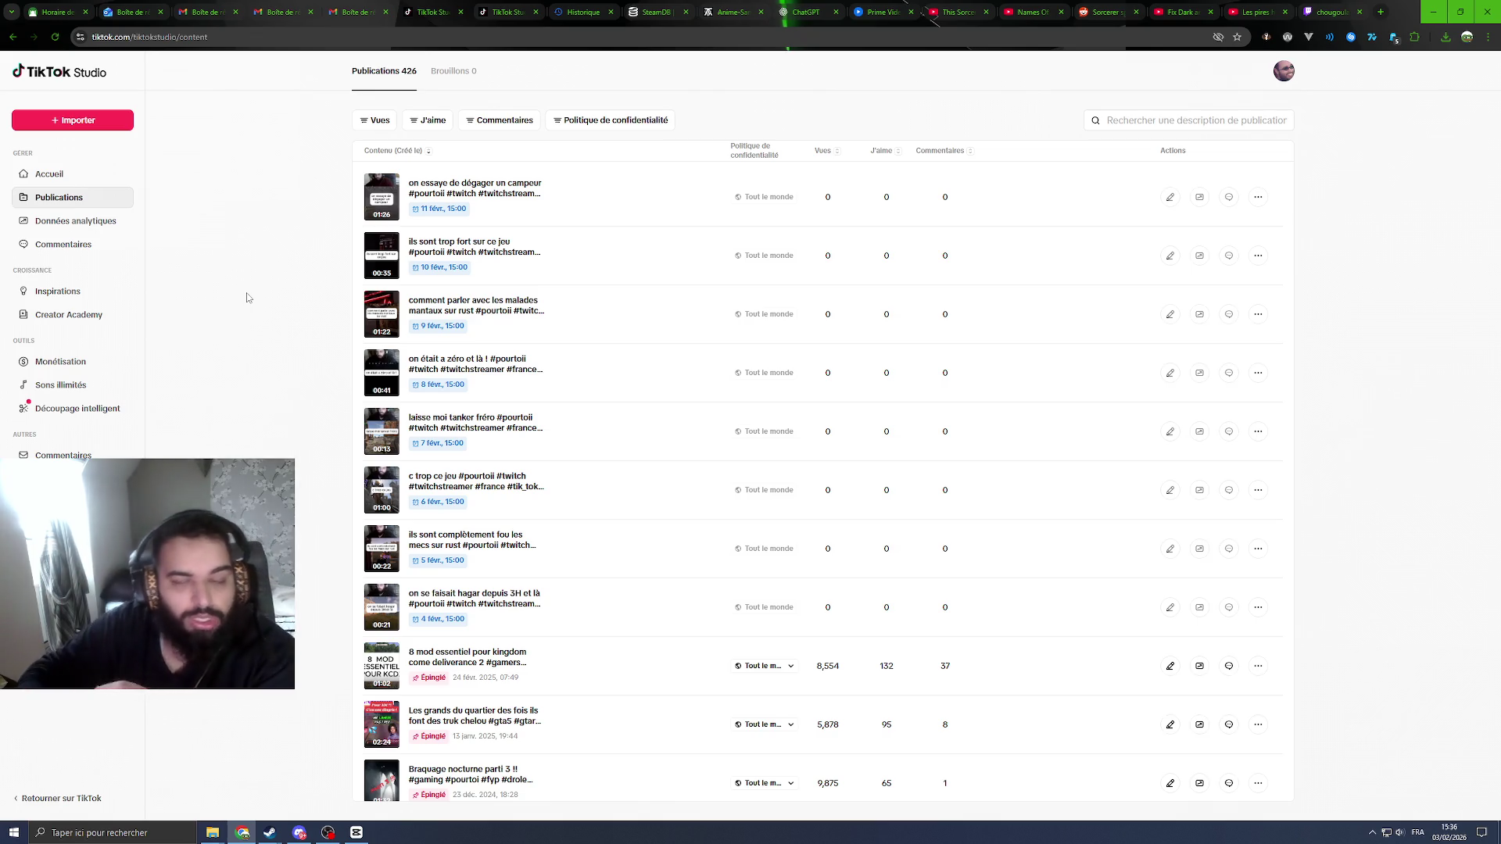
Step: Compare both TikTok Studio tabs, reload the 431-post publications list, and restore CapCut
left_click(497, 14)
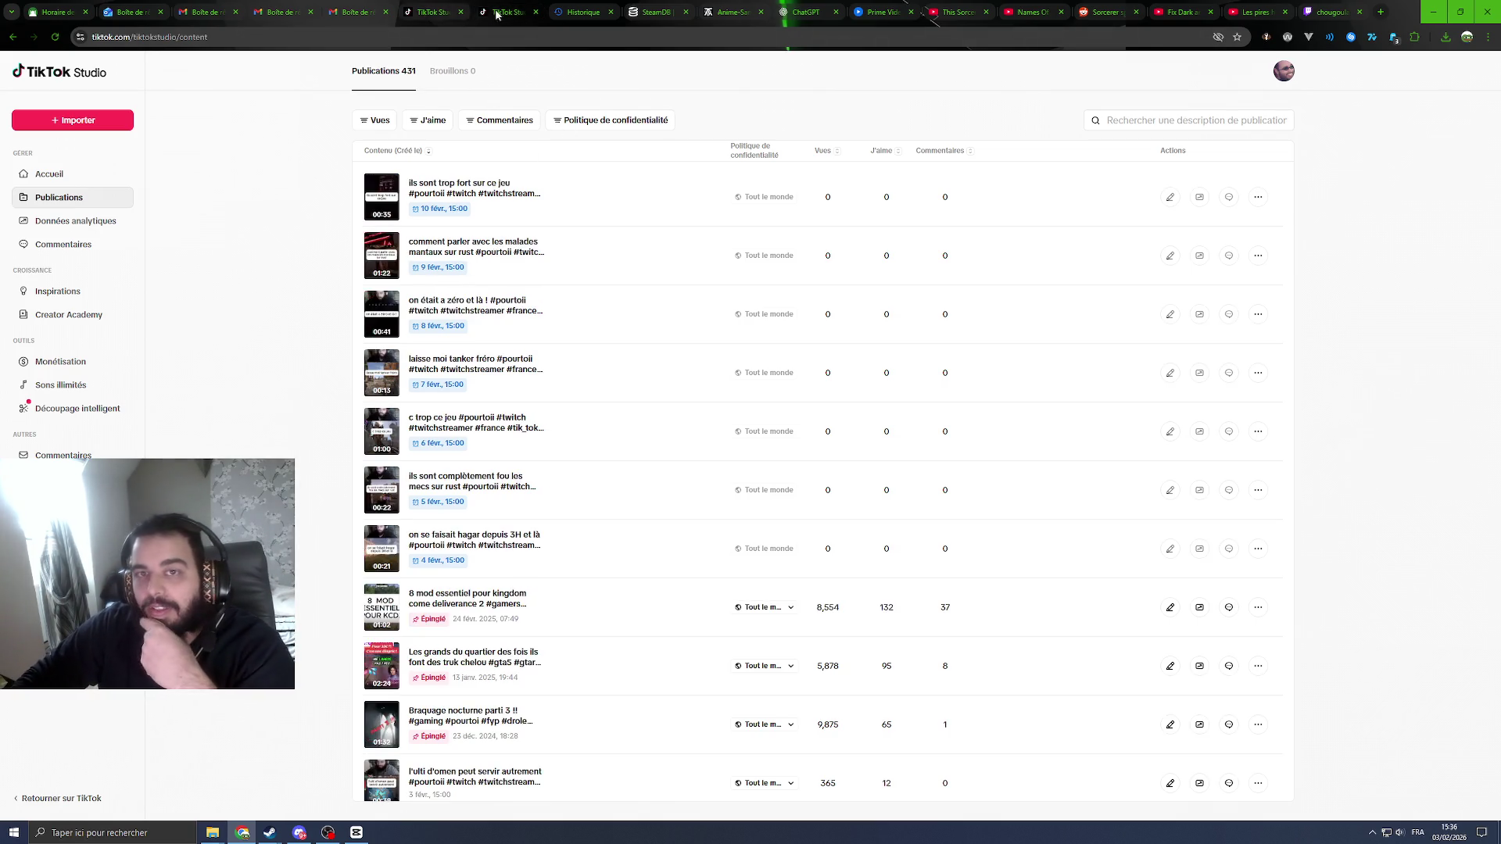
left_click(428, 15)
right_click(258, 202)
left_click(299, 255)
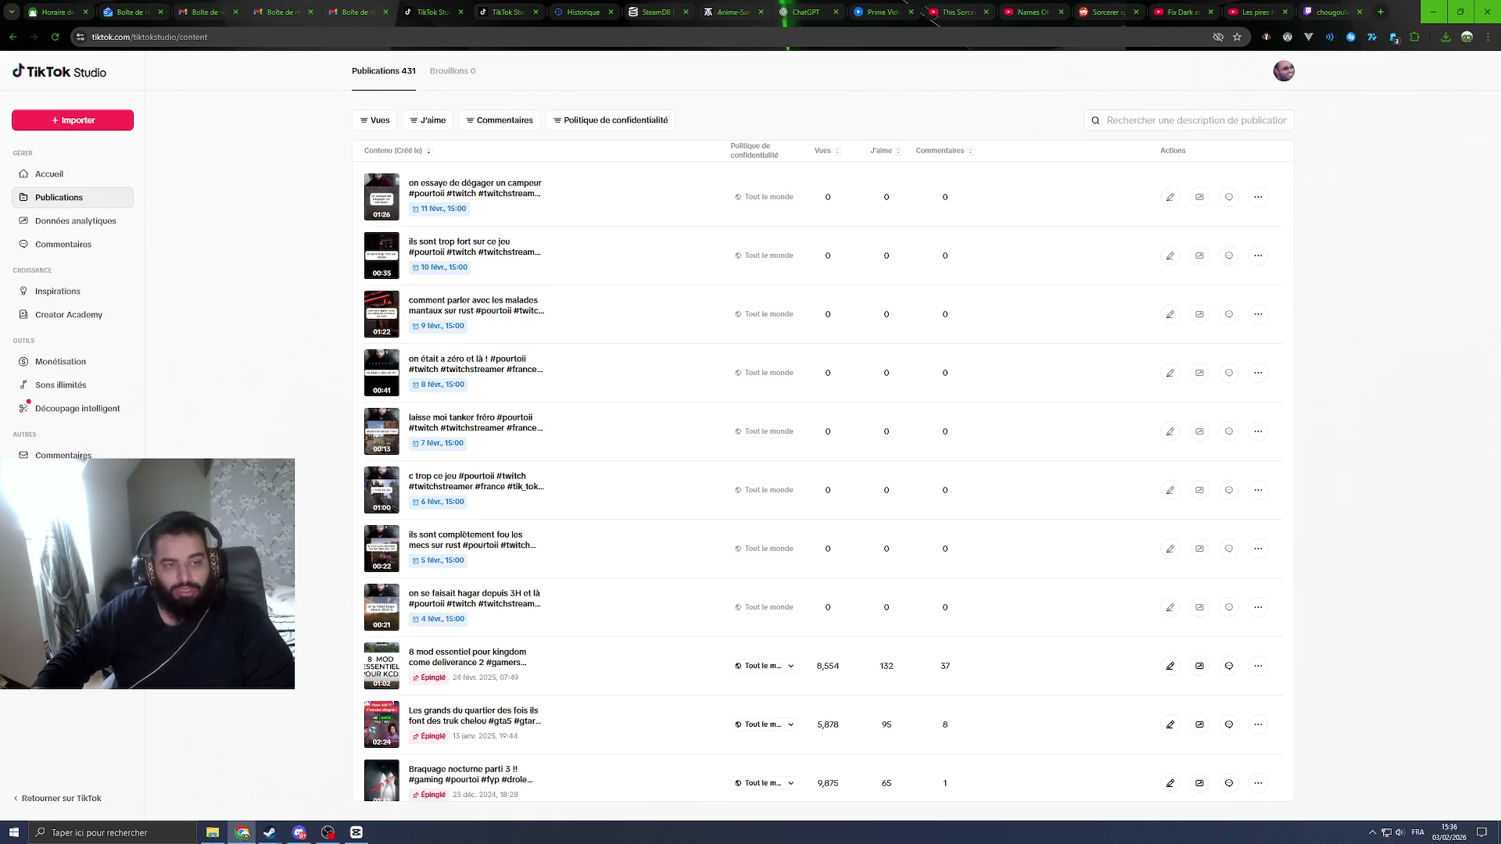
key("alt+Tab")
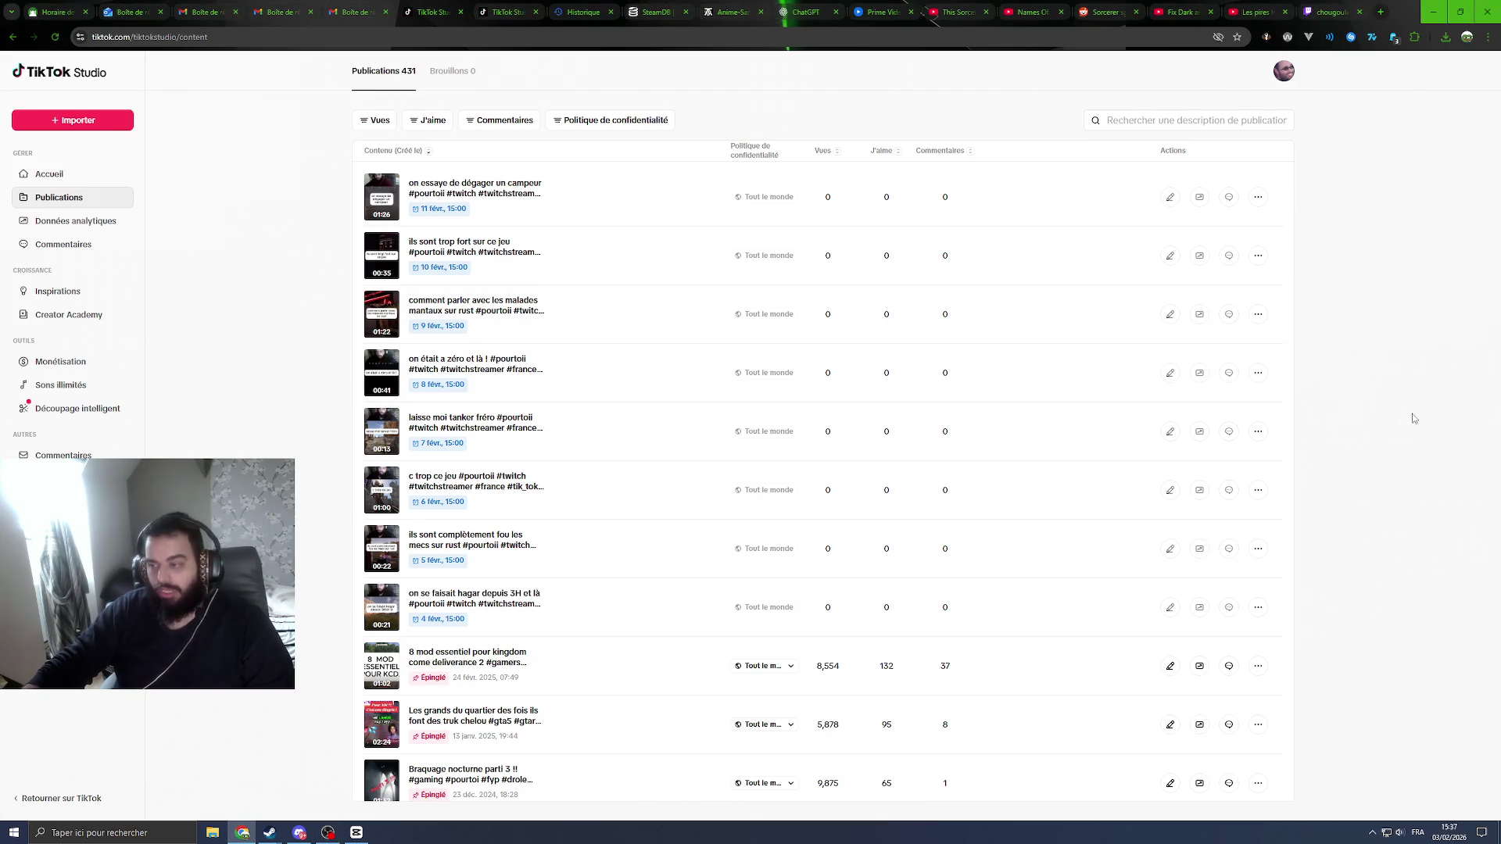
left_click(356, 832)
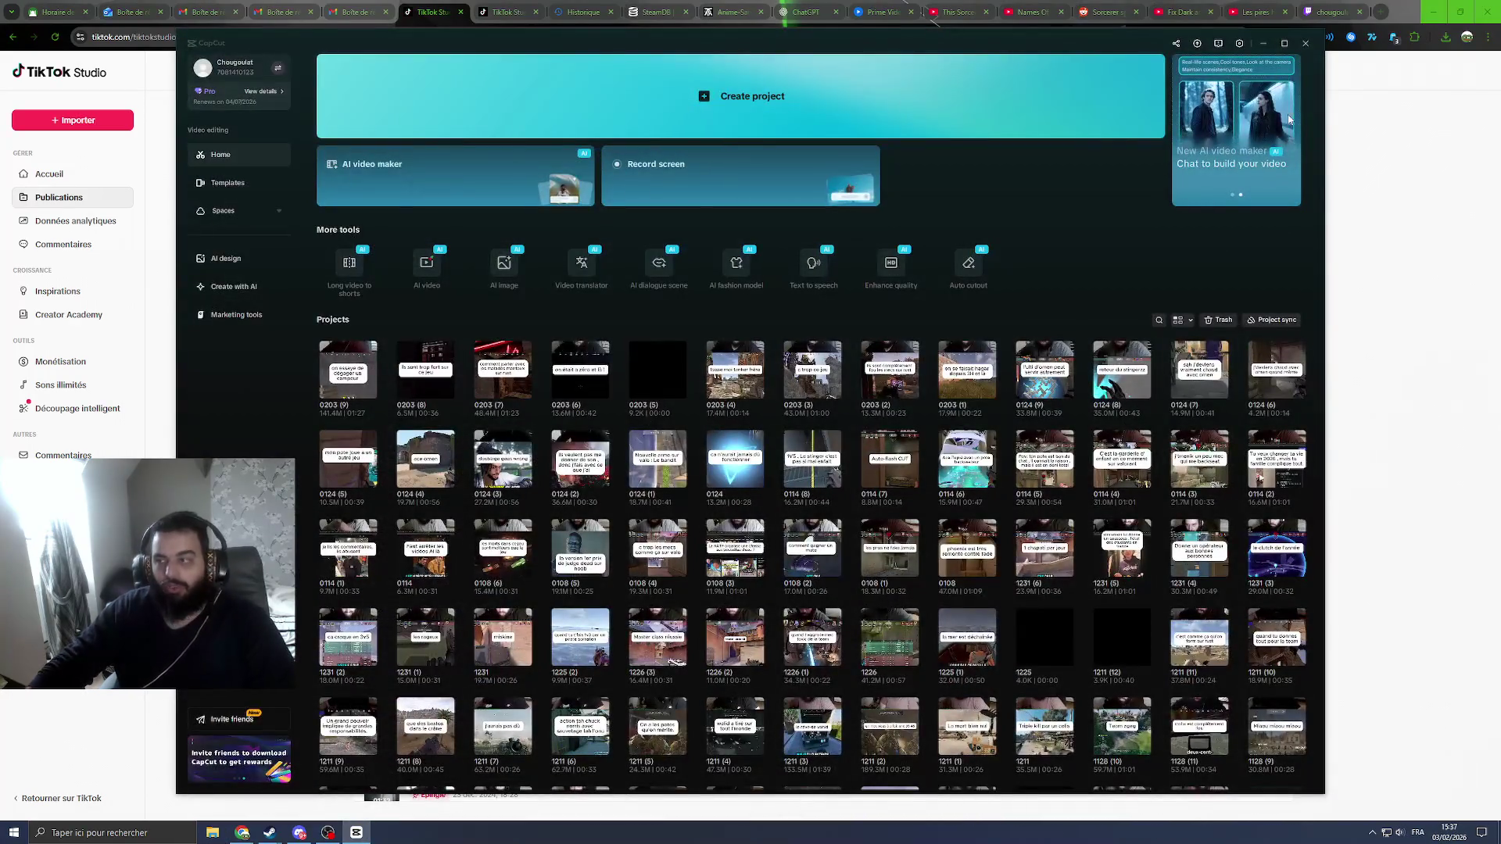
Step: Close the CapCut window, returning to TikTok Studio's publications list
left_click(1304, 56)
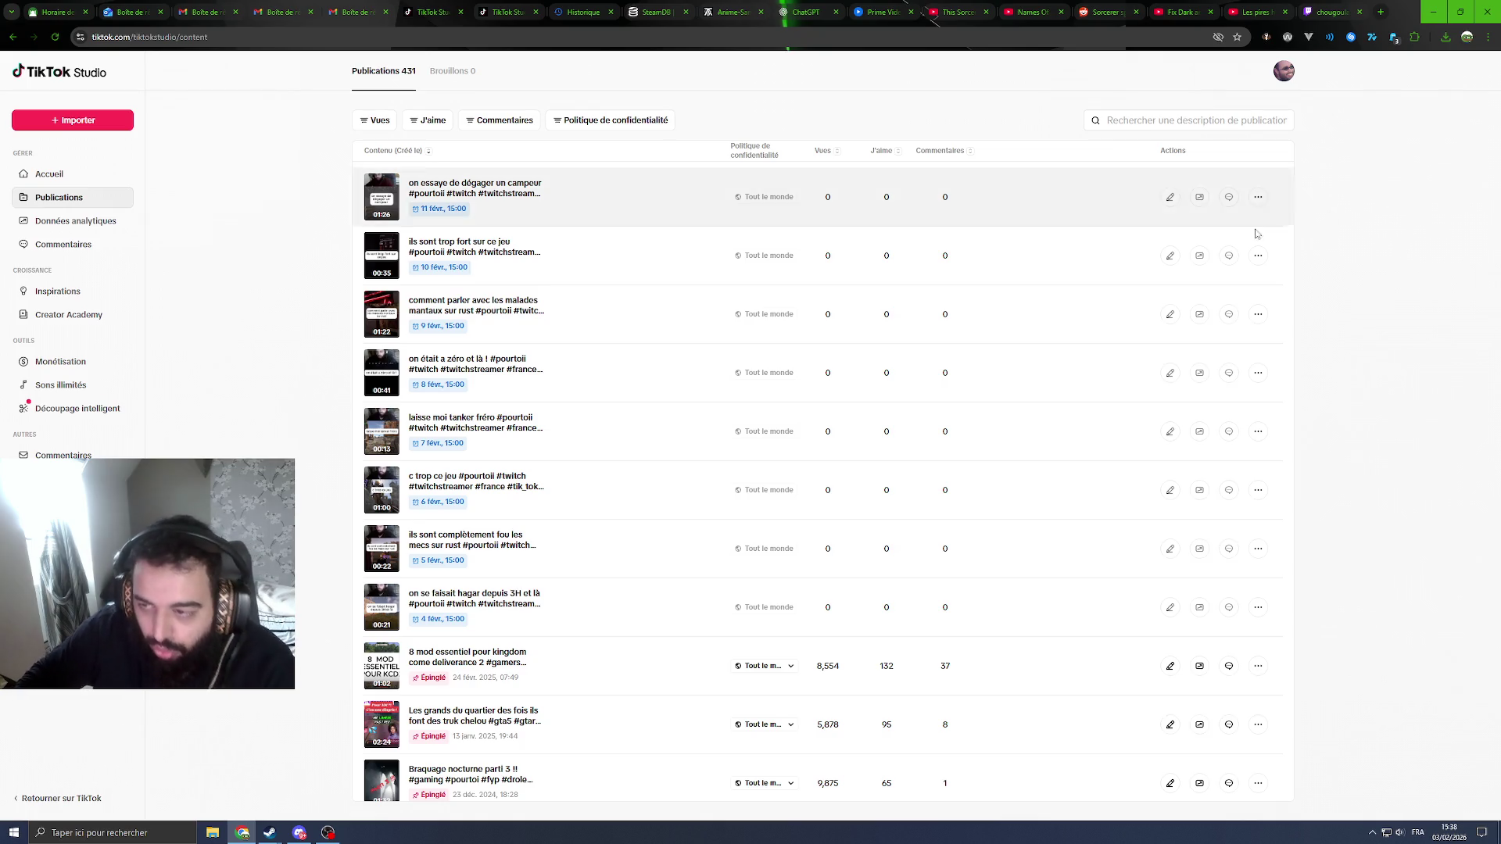
Step: Scroll through the 431-post publications list, then reveal the hidden system-tray icons
scroll(918, 343, "down", 4)
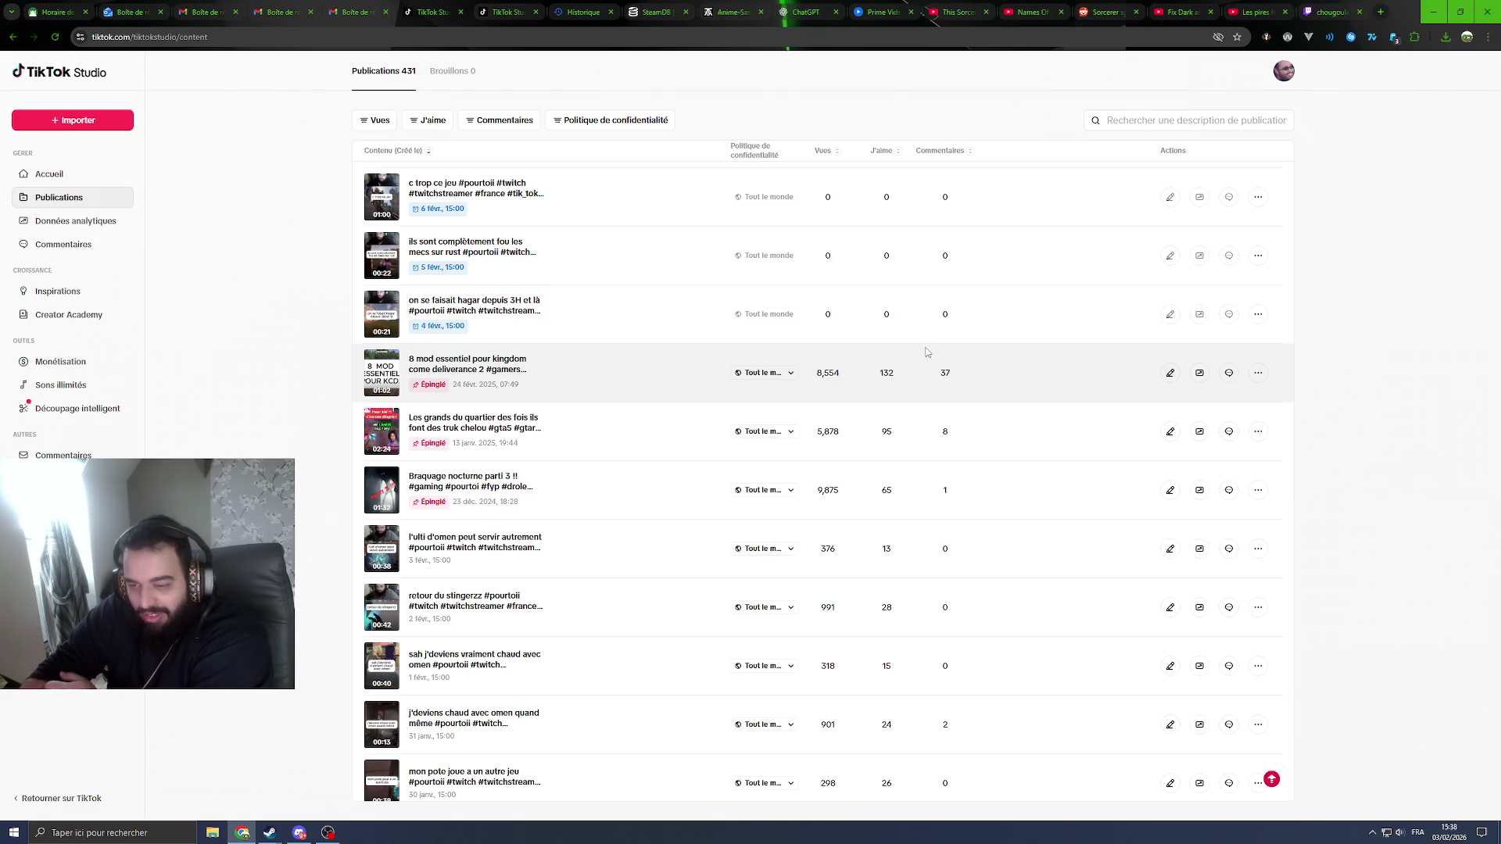
scroll(904, 375, "up", 1)
scroll(860, 505, "up", 3)
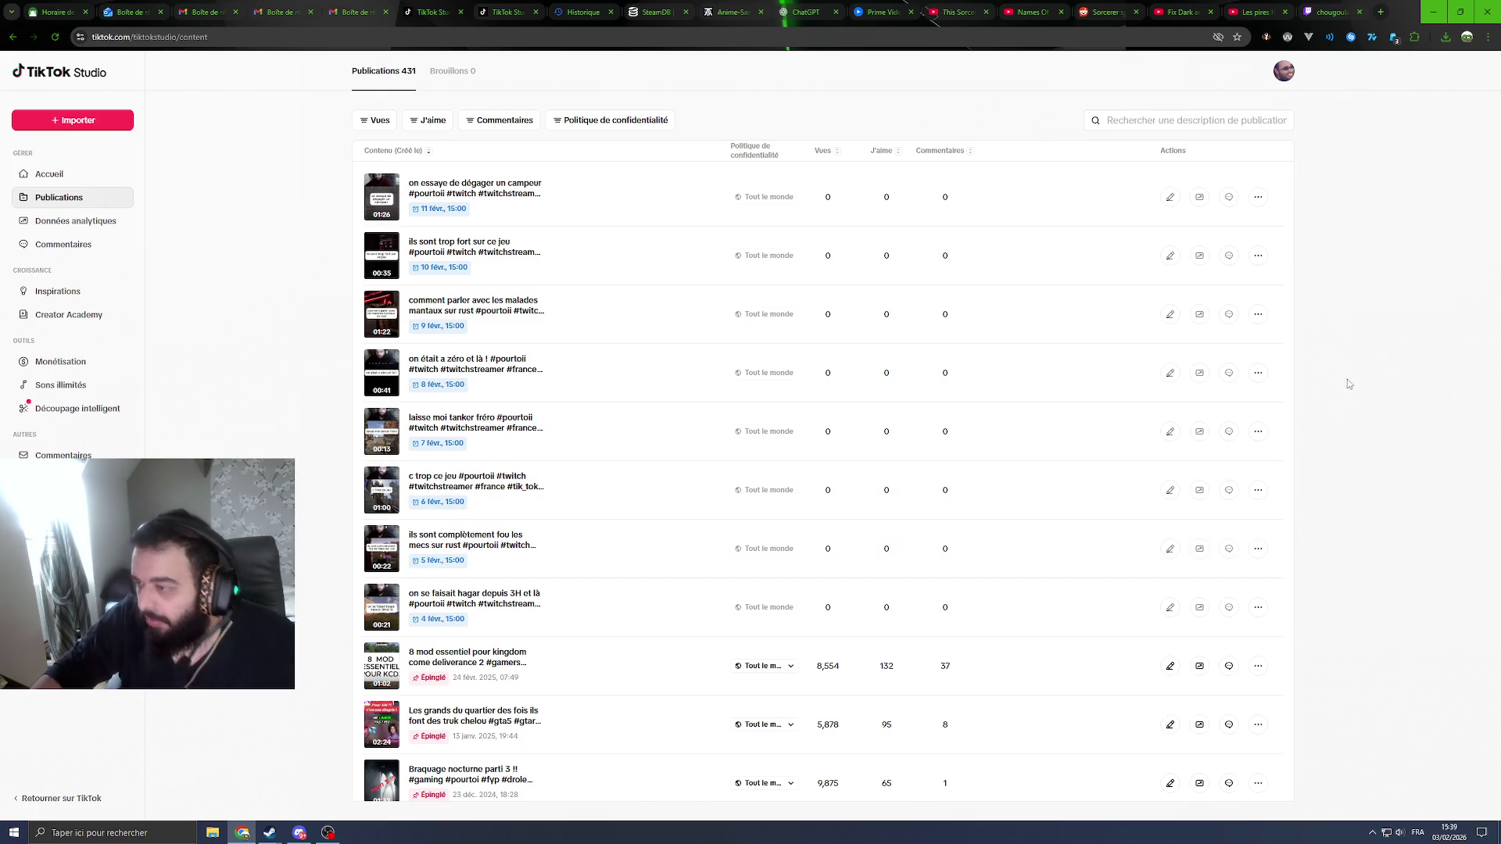
left_click(1372, 832)
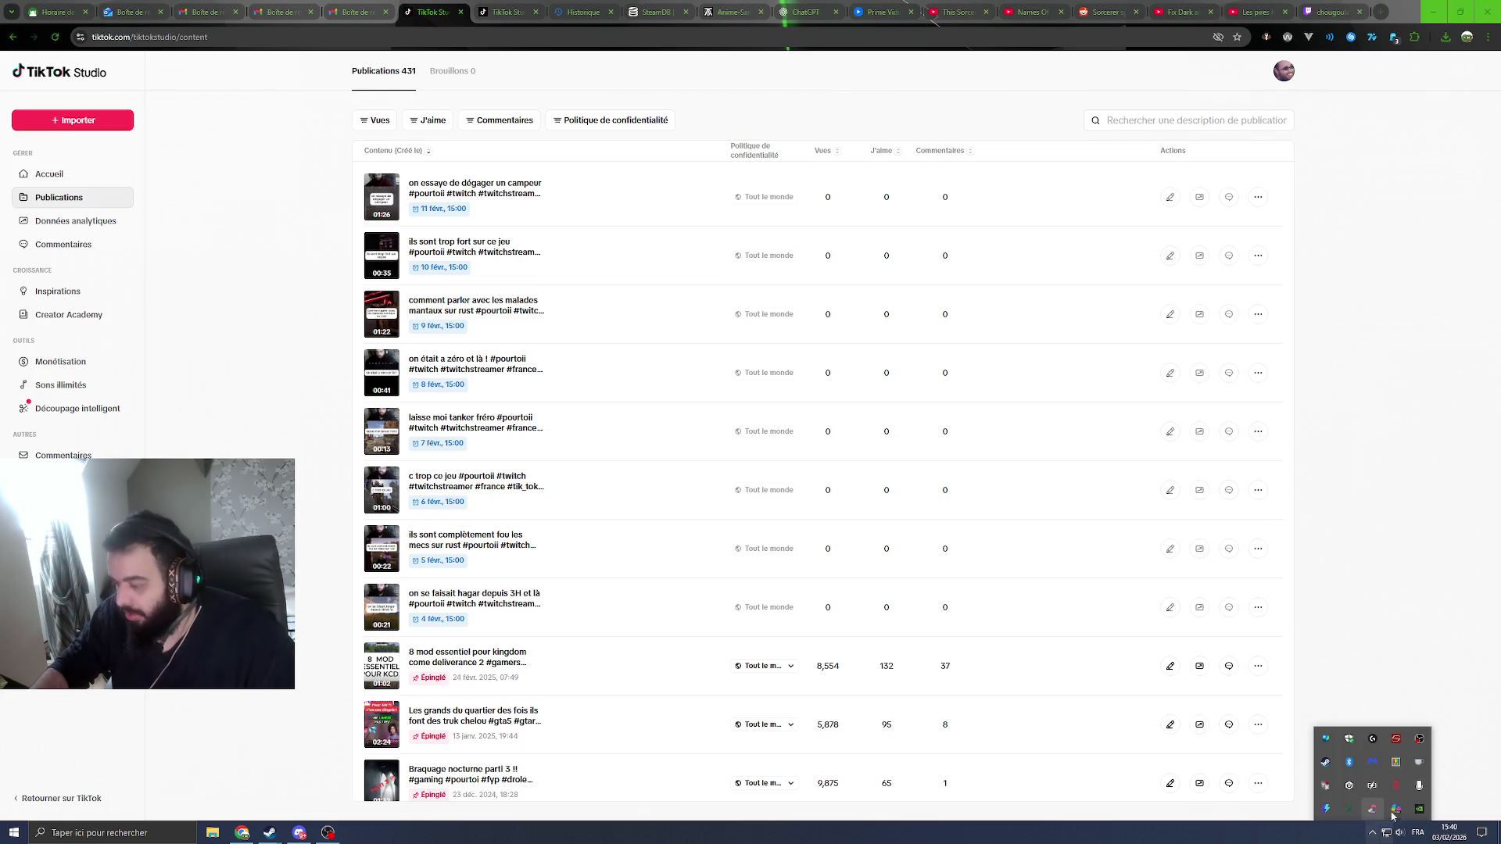
Step: Quit a background tray app with Quitter, then switch to the 'Les pires' YouTube tab
left_click(1373, 835)
left_click(1373, 835)
left_click(1374, 834)
left_click(1374, 837)
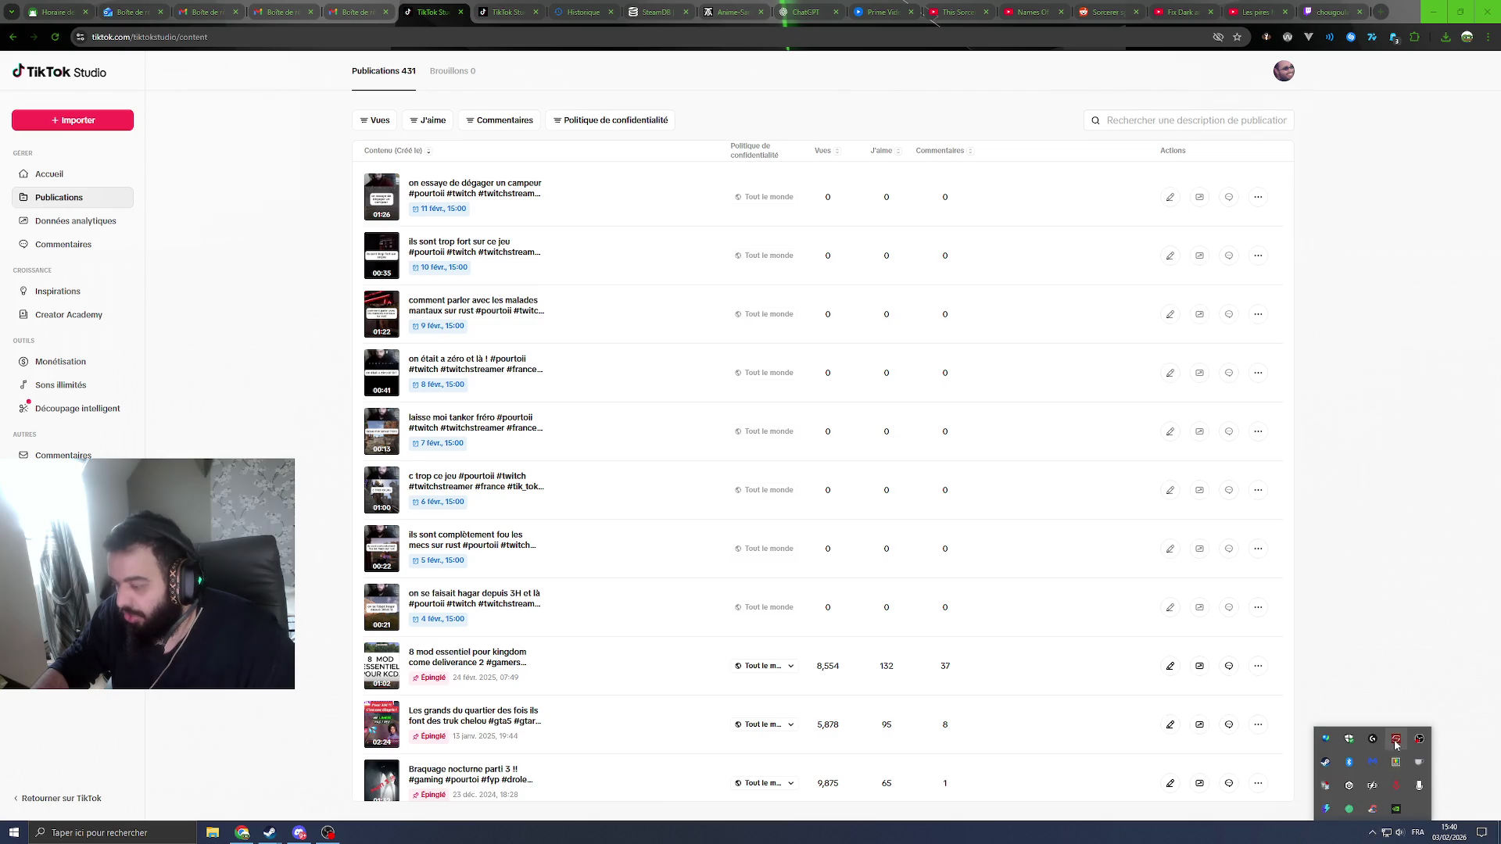
right_click(1327, 742)
left_click(1357, 787)
left_click(1391, 611)
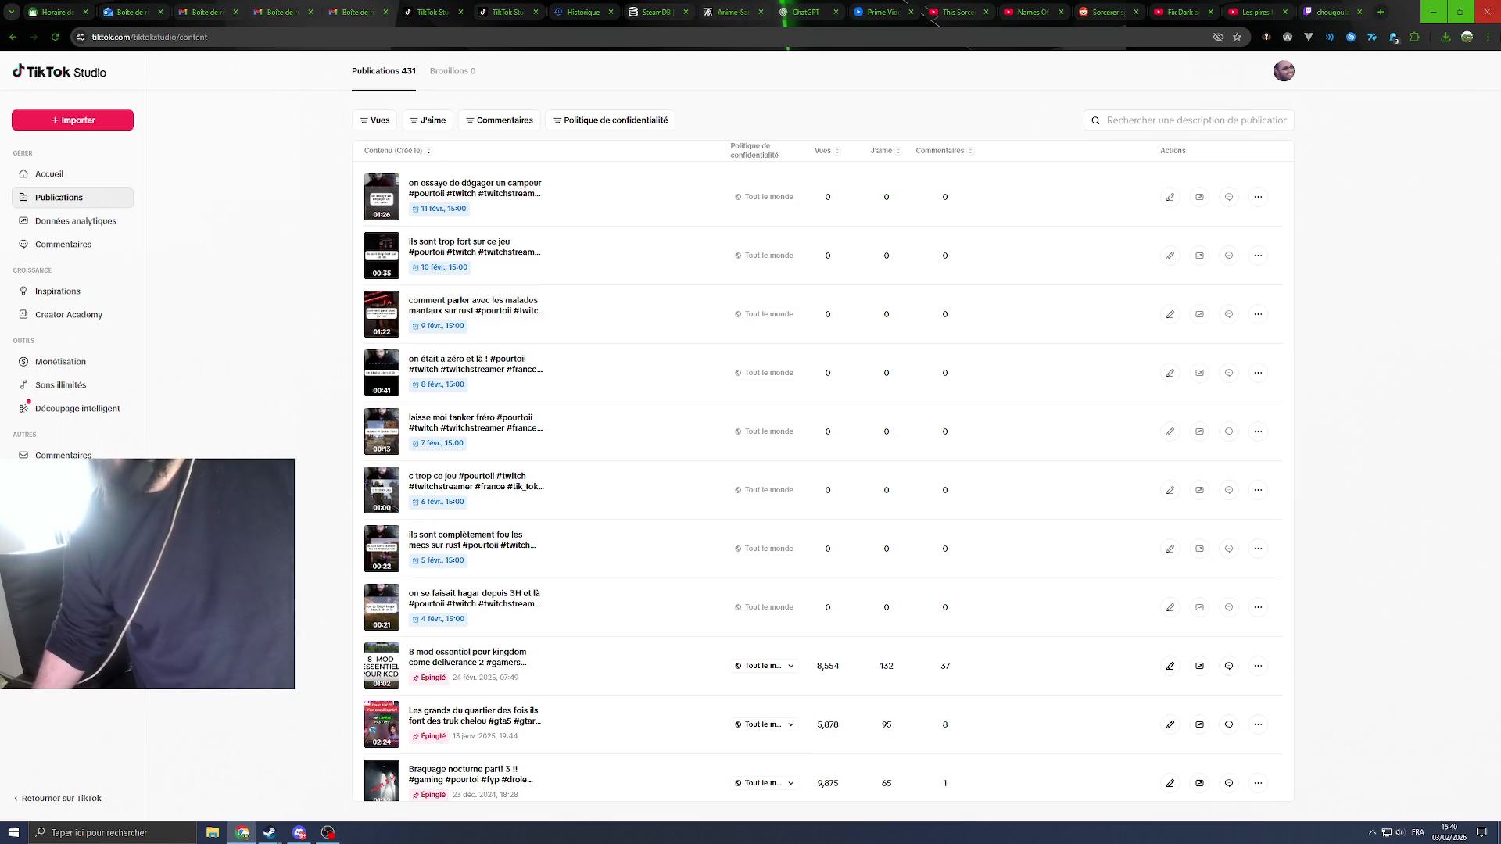
left_click(1254, 11)
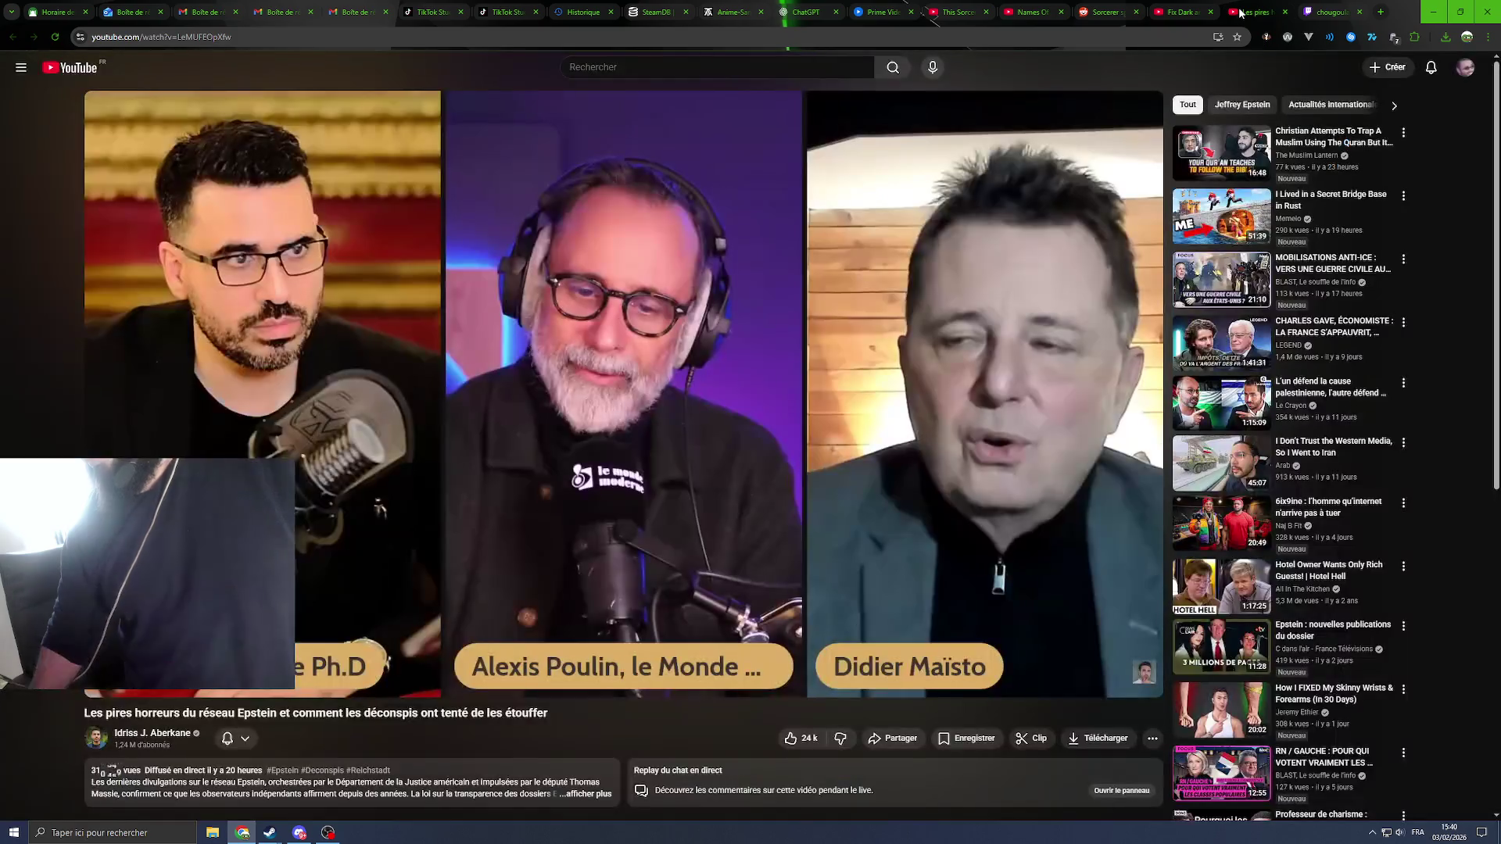
Step: Open the YouTube home page in a new tab from the Epstein video tab
left_click(1187, 12)
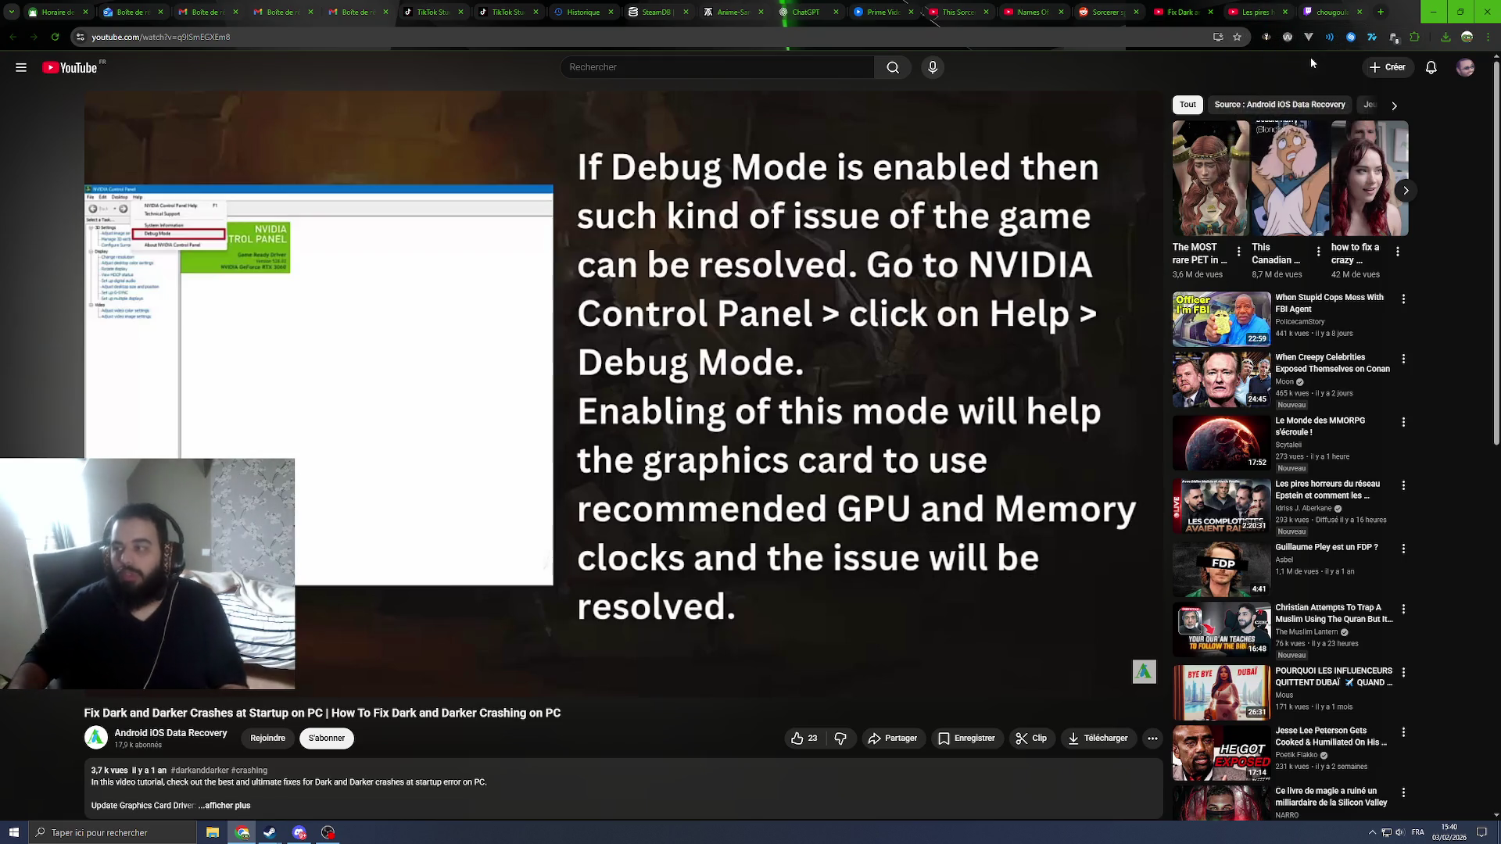
left_click(1258, 11)
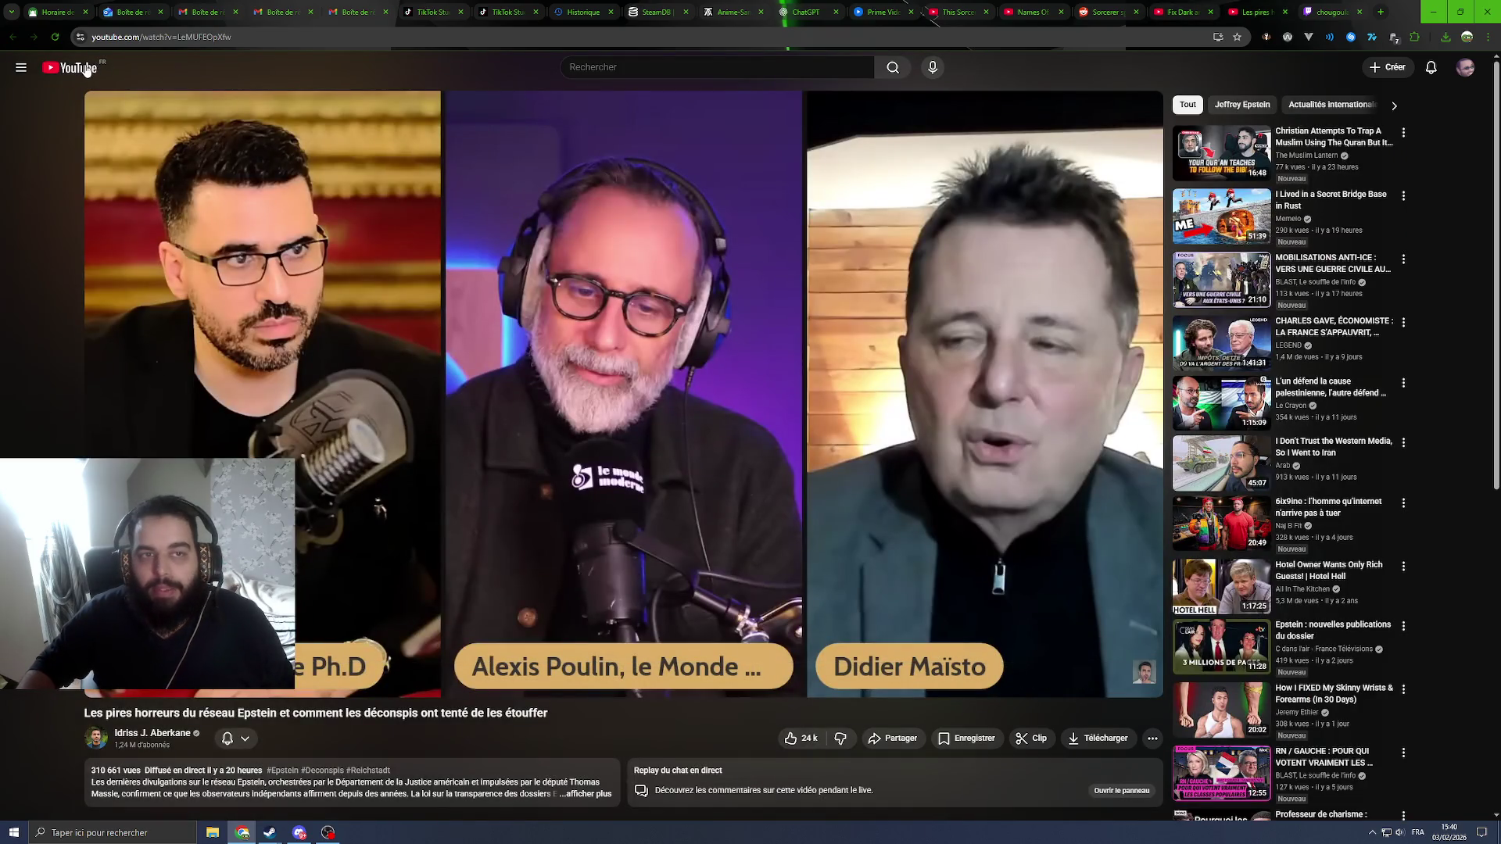
middle_click(74, 68)
left_click(1260, 12)
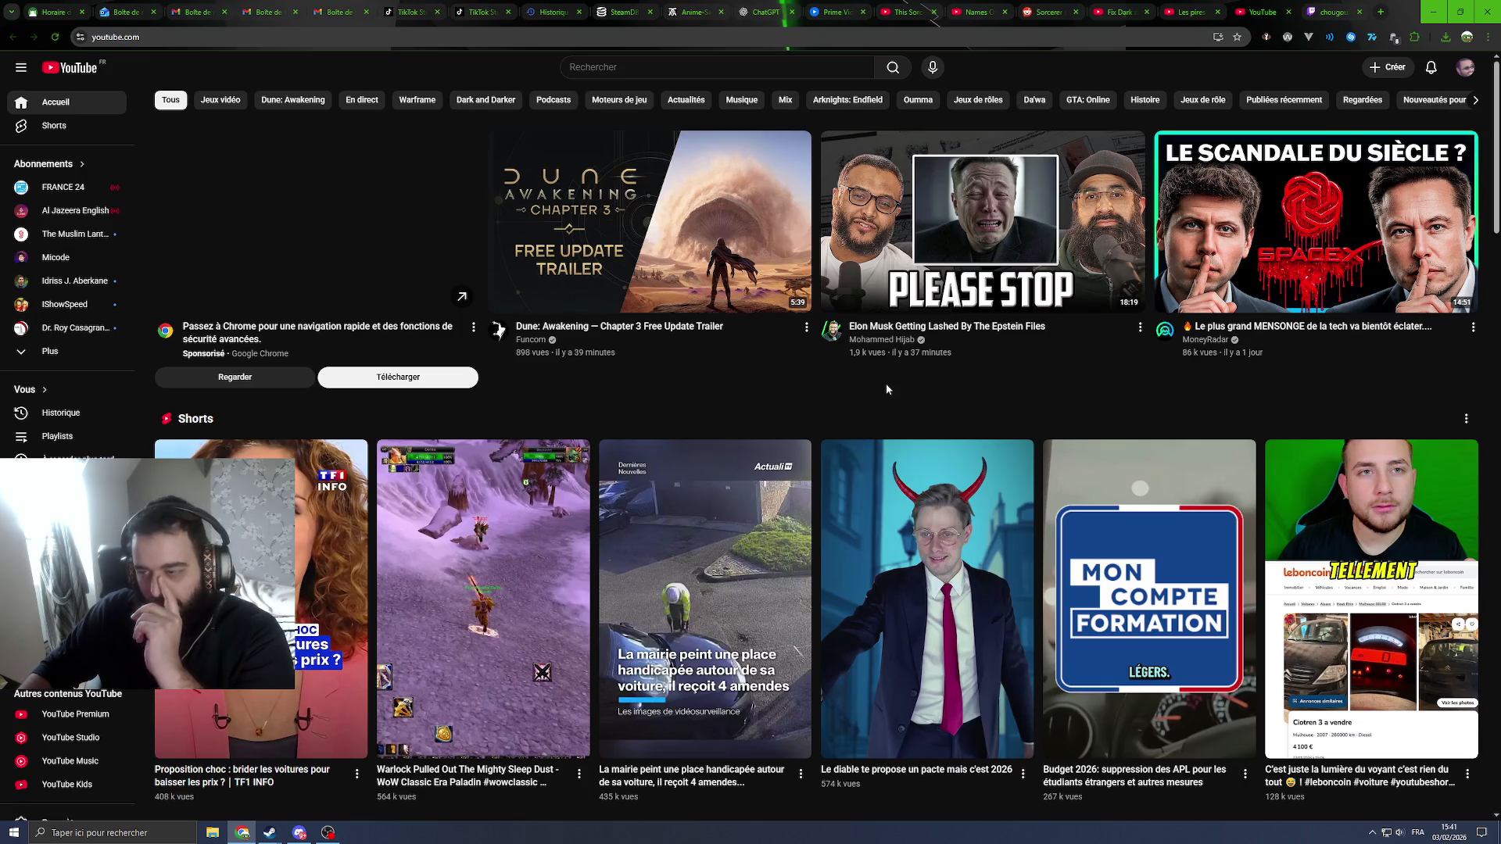
Step: Scroll down through the recommended videos on the YouTube home feed
scroll(899, 390, "down", 5)
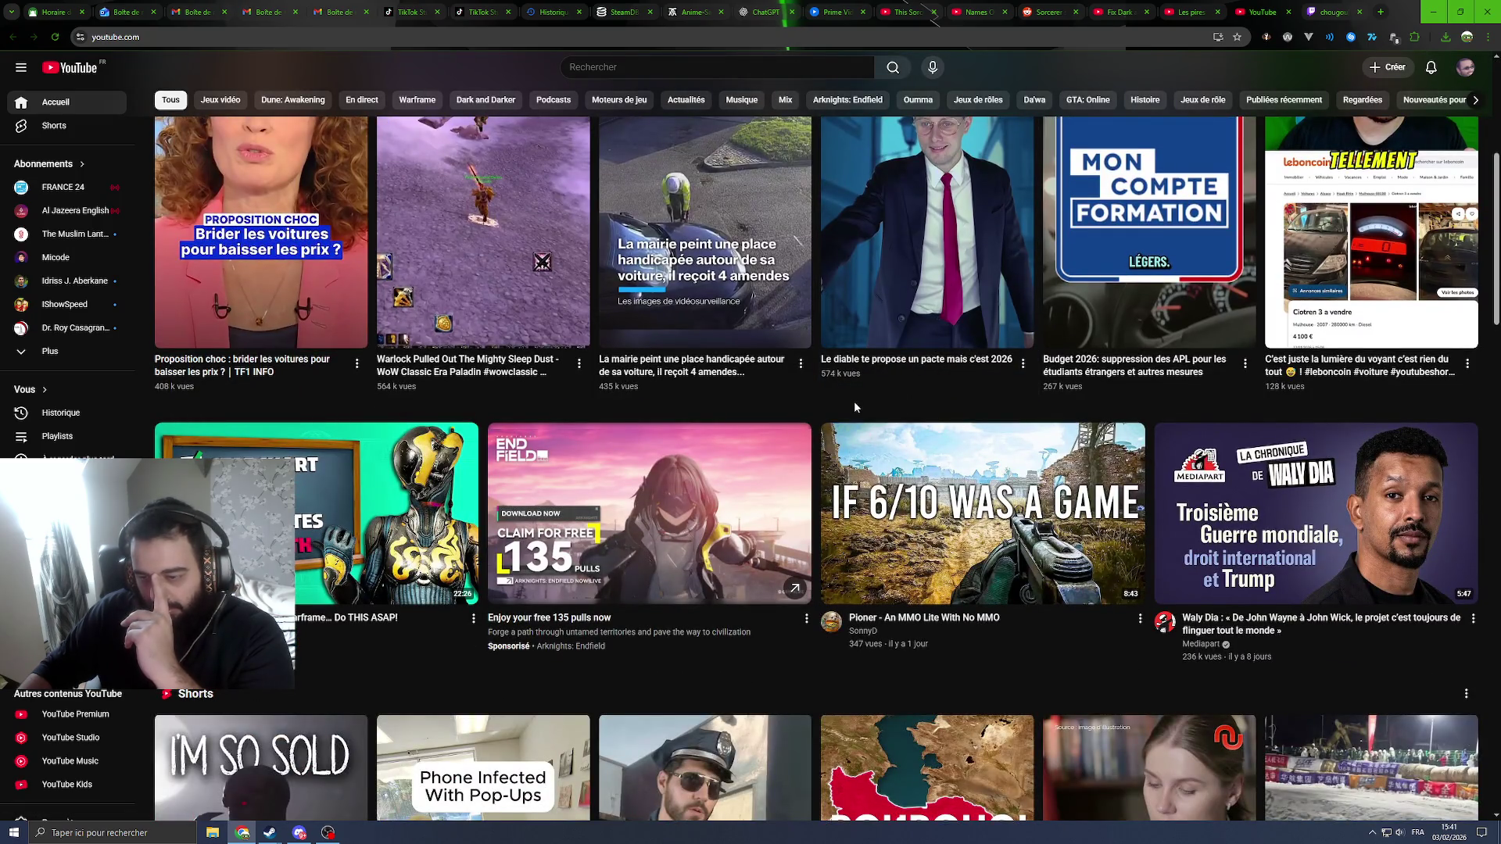
scroll(854, 401, "down", 2)
scroll(780, 461, "down", 4)
scroll(785, 451, "up", 4)
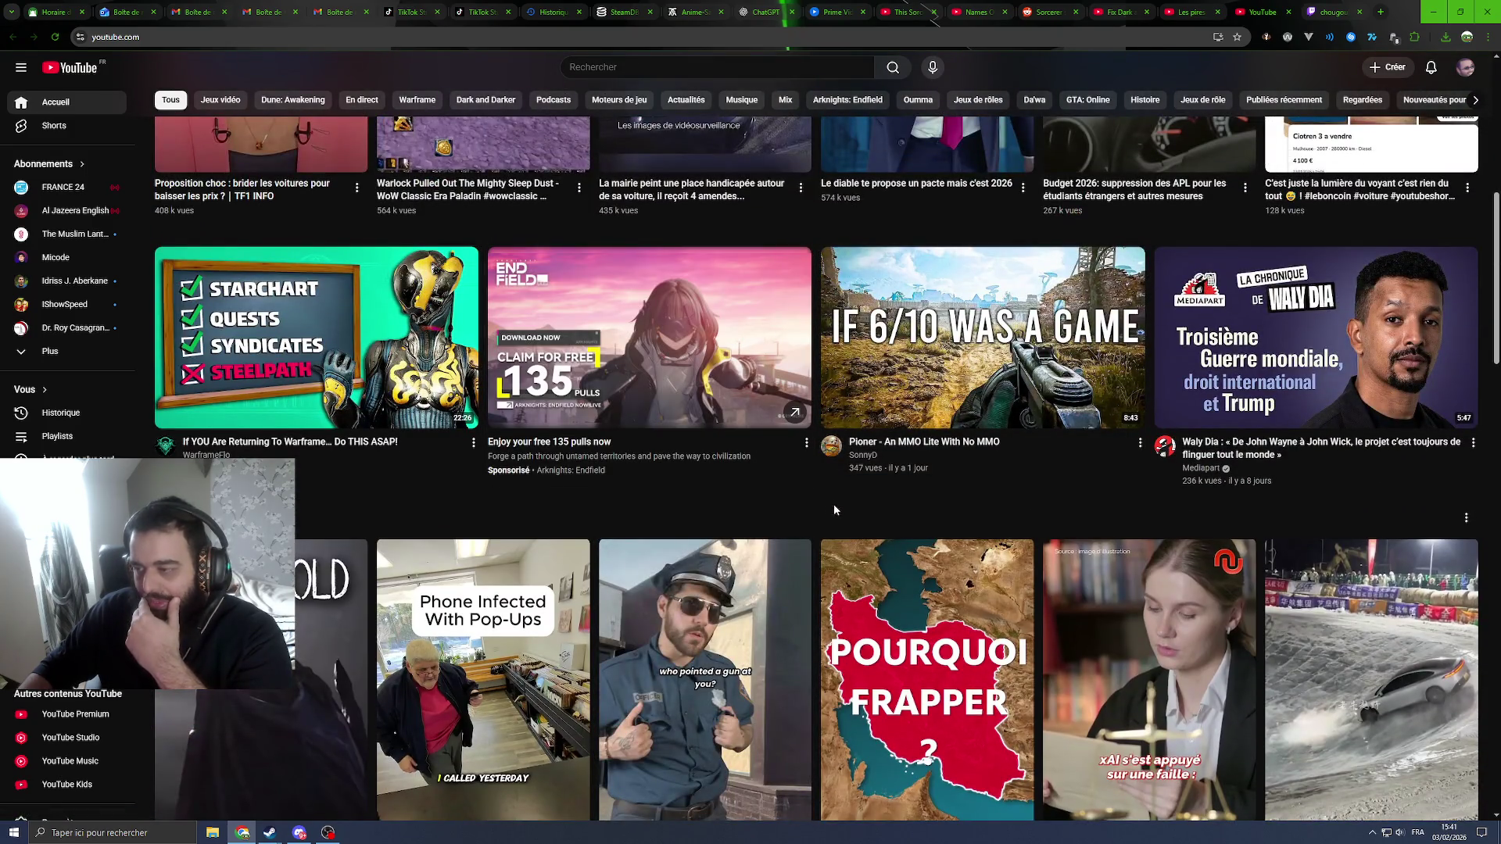
scroll(852, 504, "down", 5)
scroll(829, 436, "down", 3)
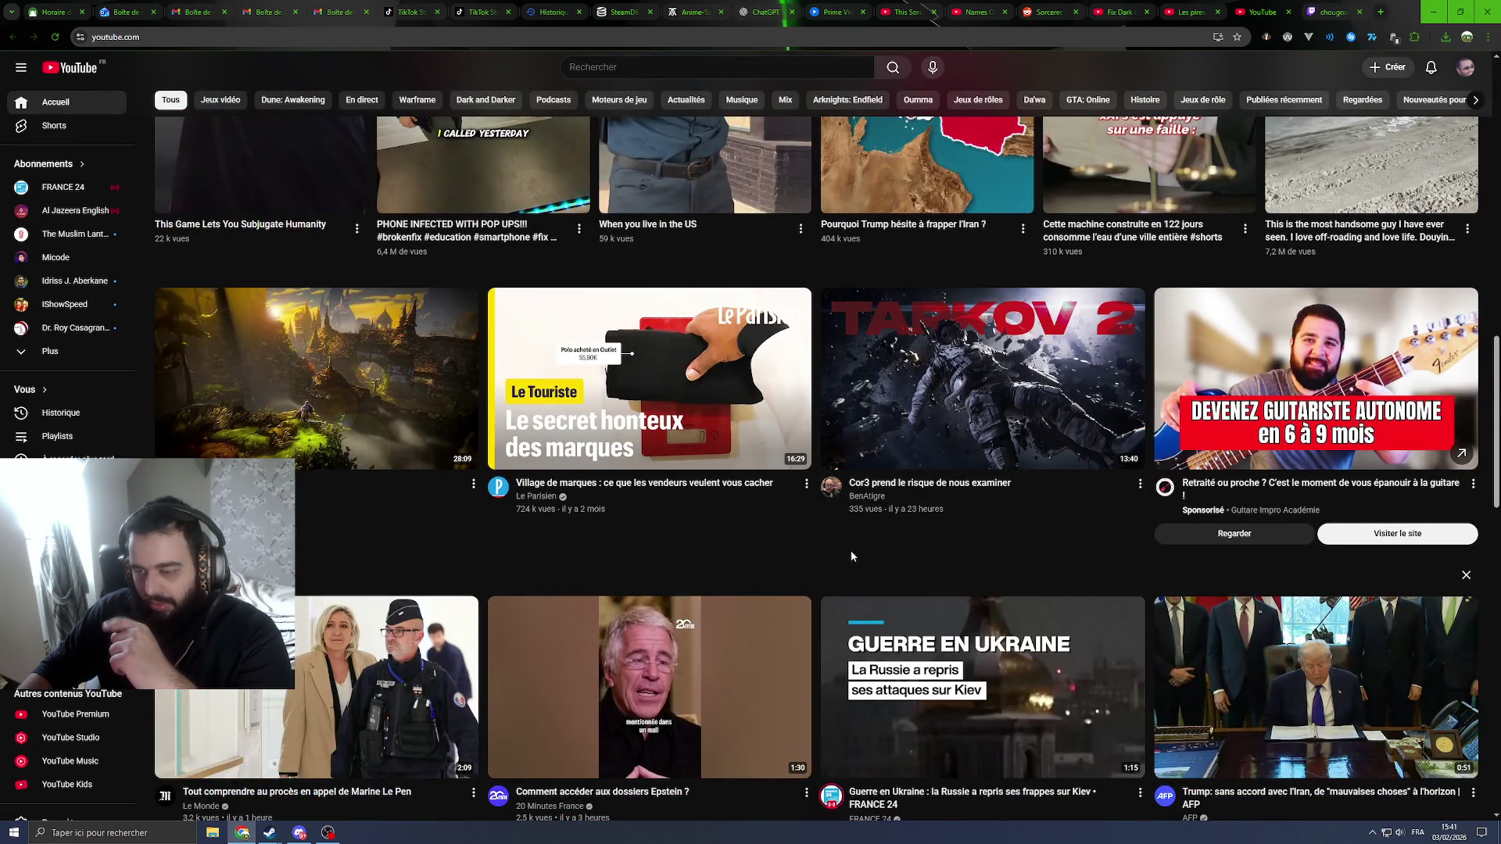
scroll(817, 533, "down", 8)
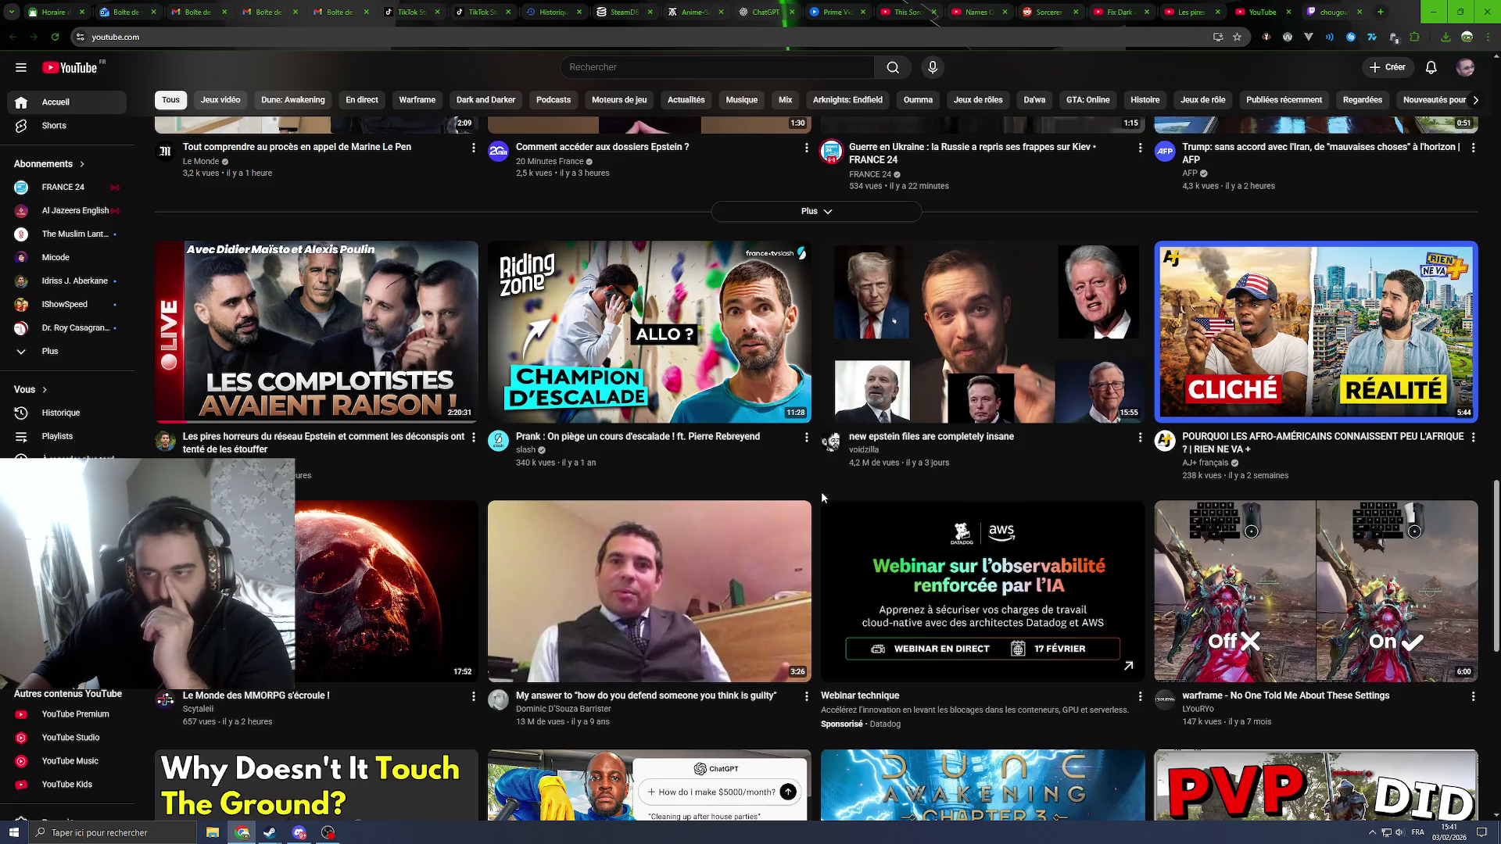
scroll(821, 491, "down", 5)
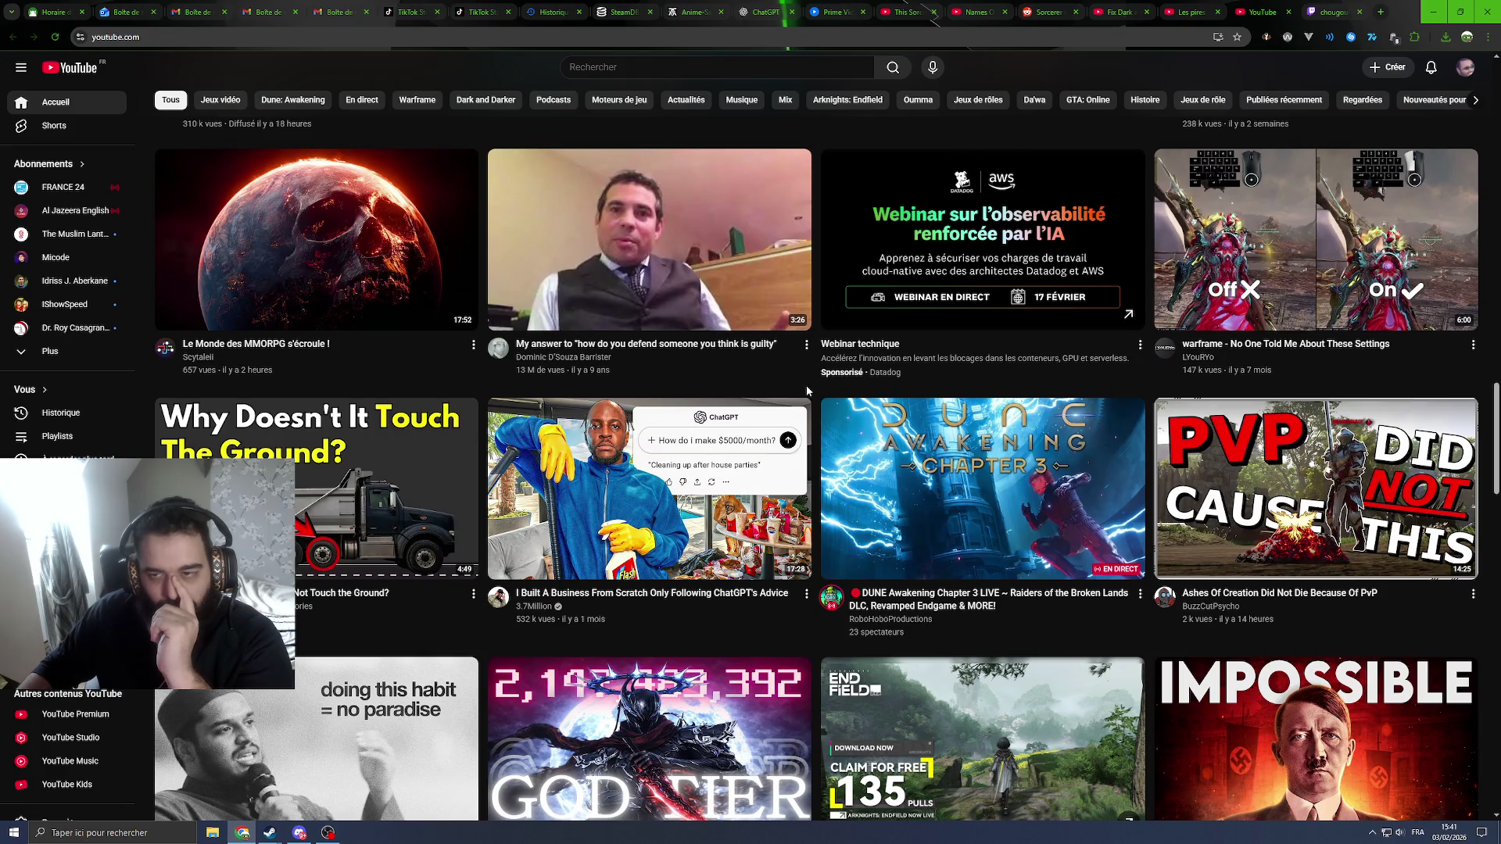
scroll(807, 389, "down", 3)
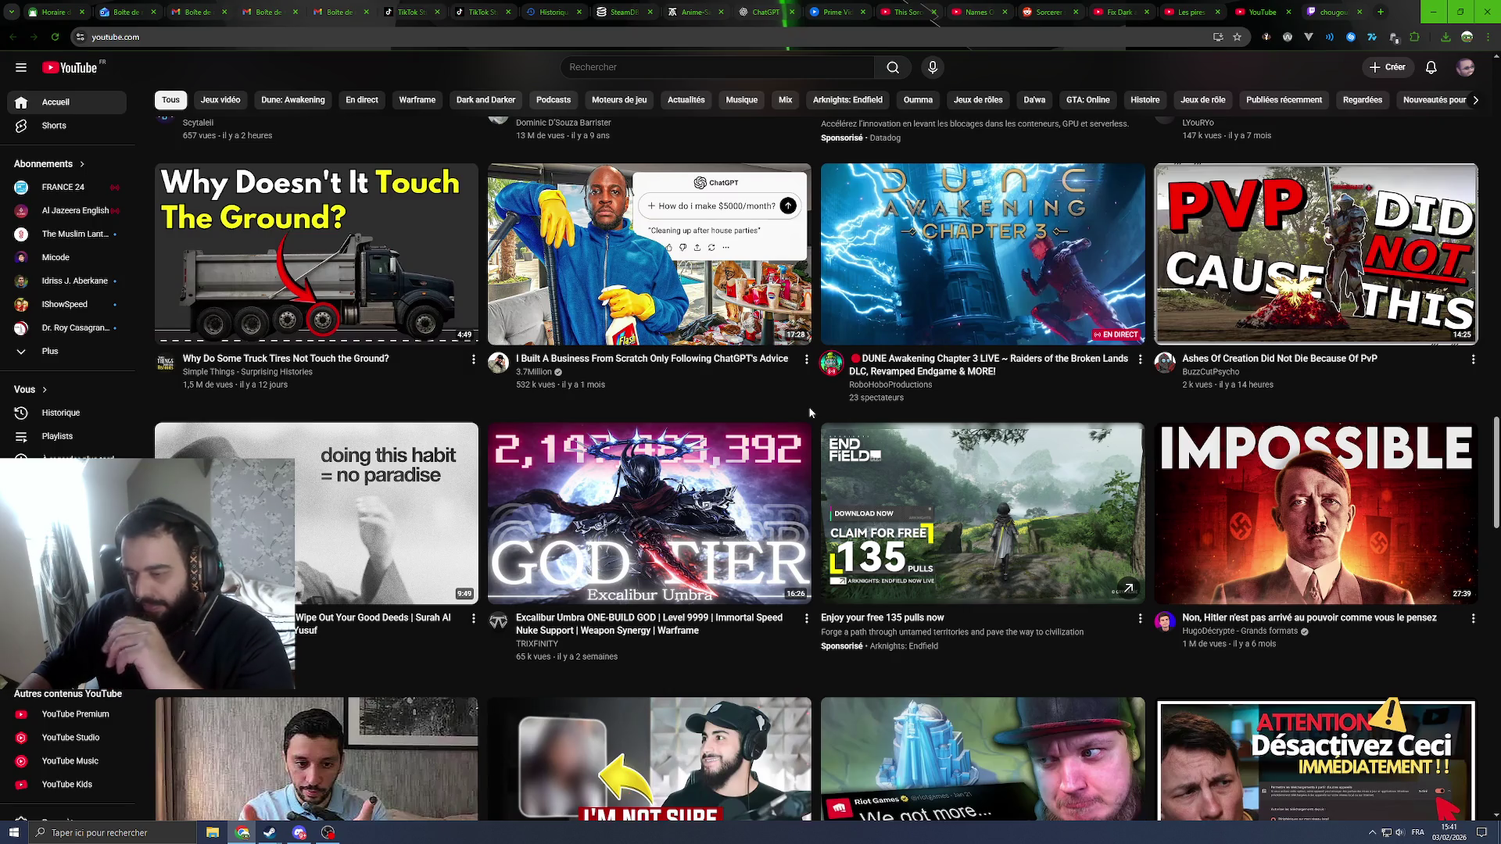
scroll(810, 412, "down", 4)
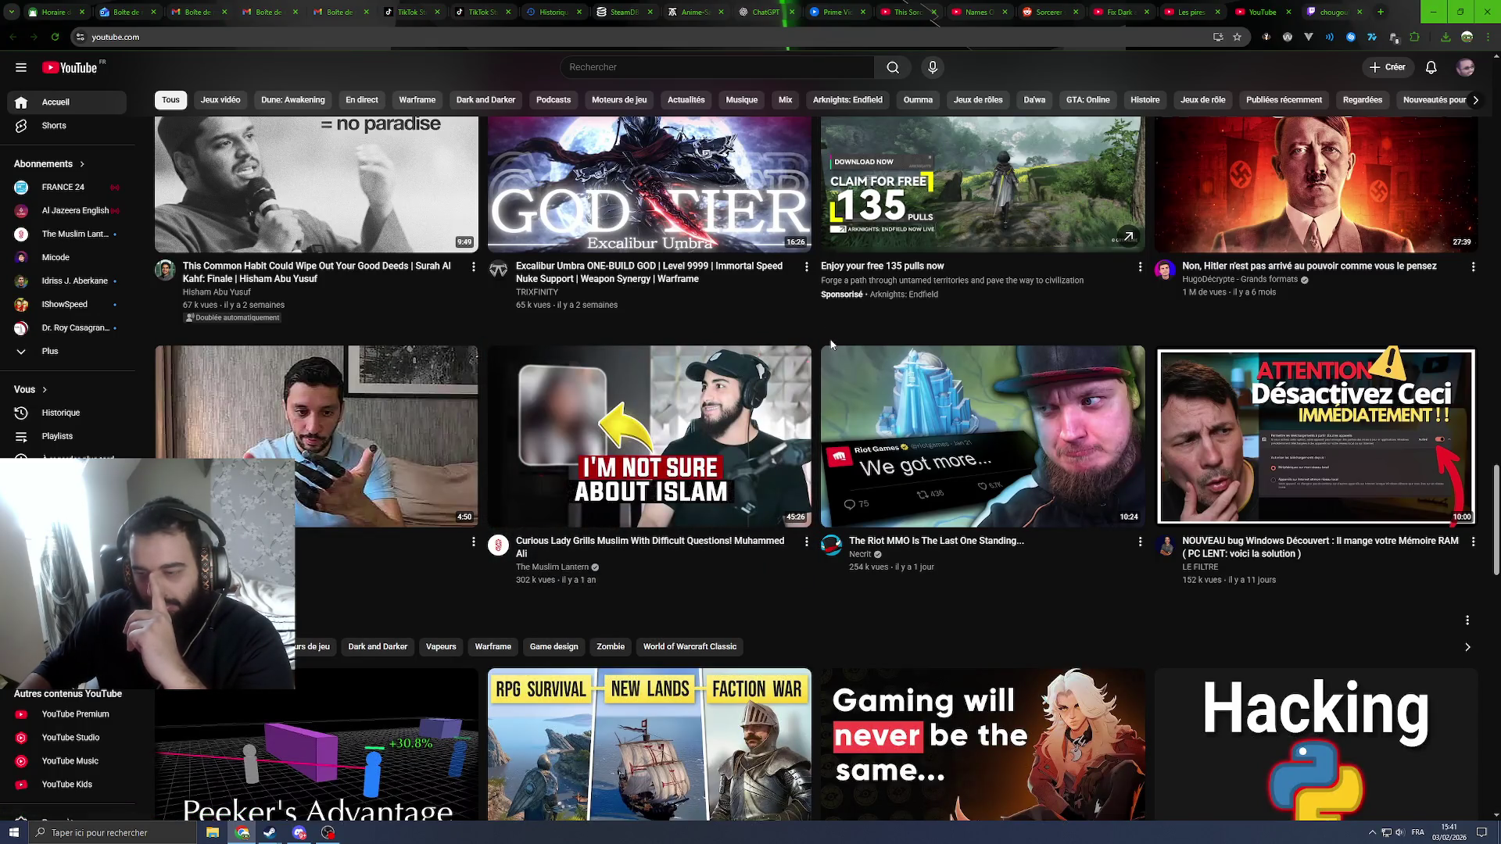
scroll(831, 344, "down", 4)
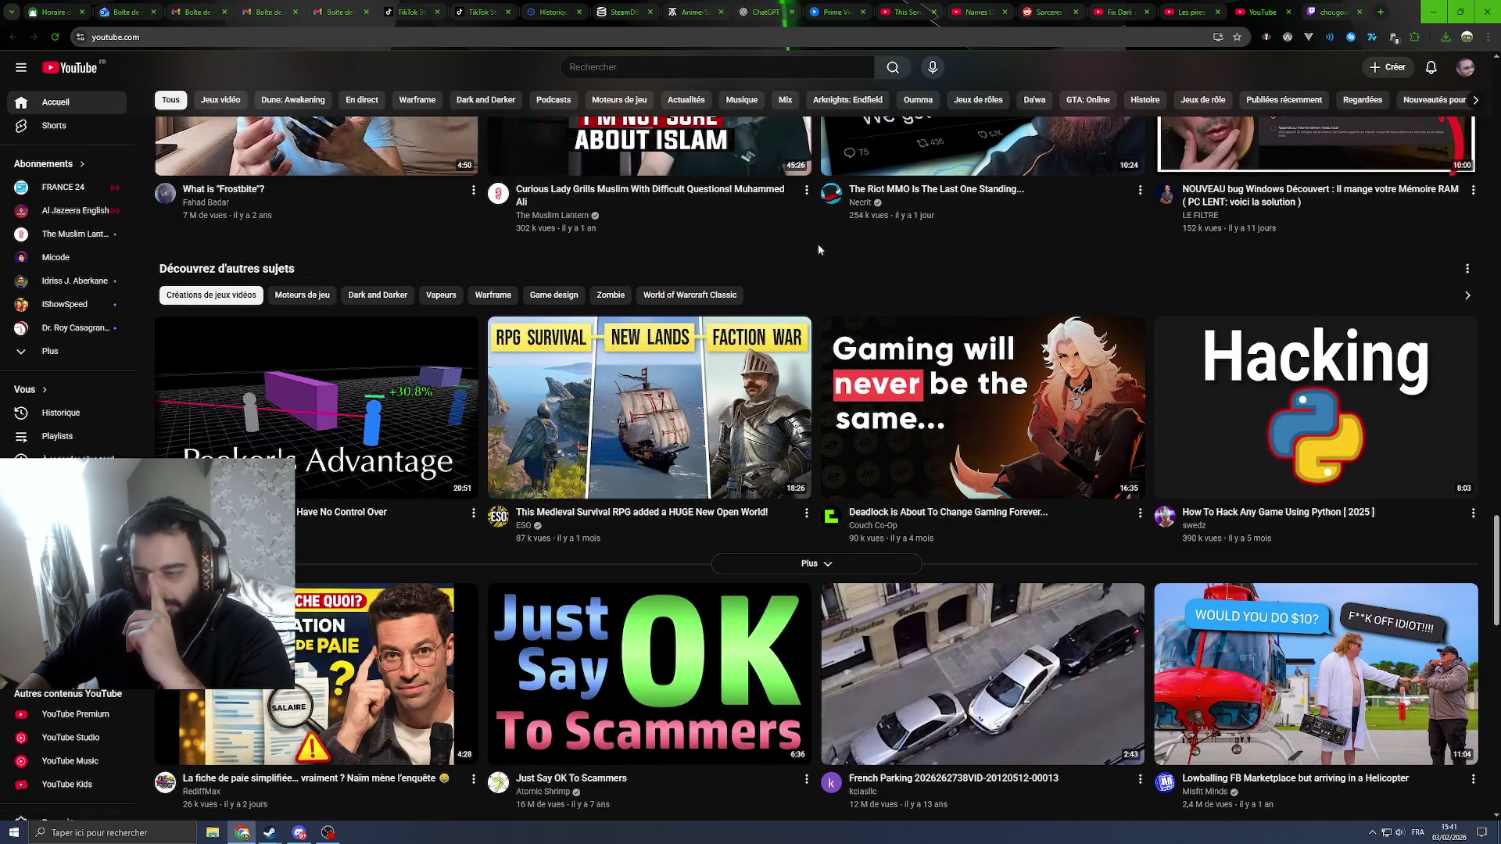
scroll(818, 249, "down", 1)
mouse_move(865, 282)
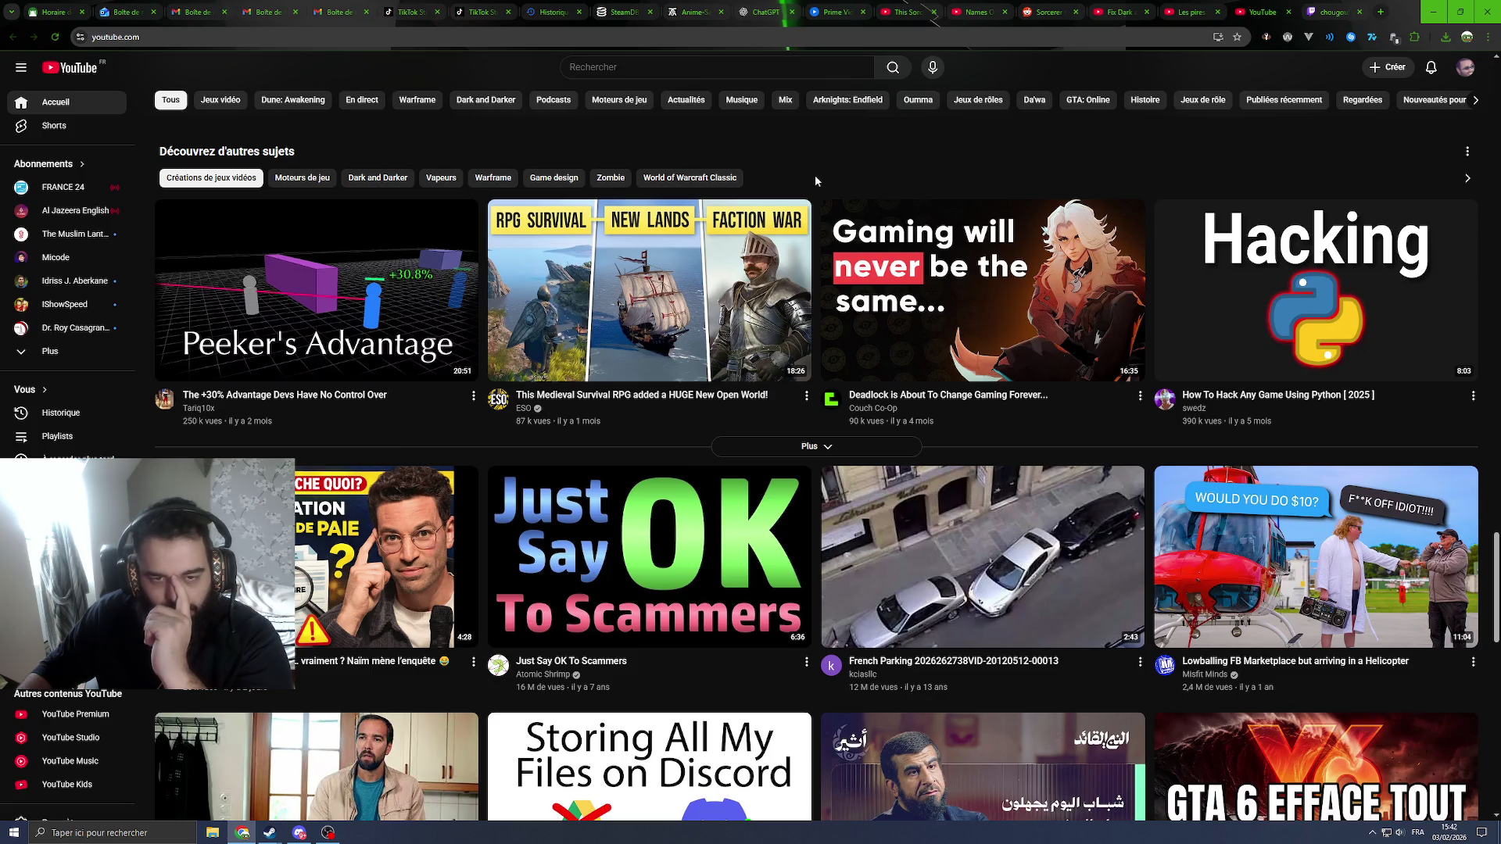
Step: Play 'The +30% Advantage Devs Have No Control Over' with English auto-generated subtitles in theater view
left_click(375, 287)
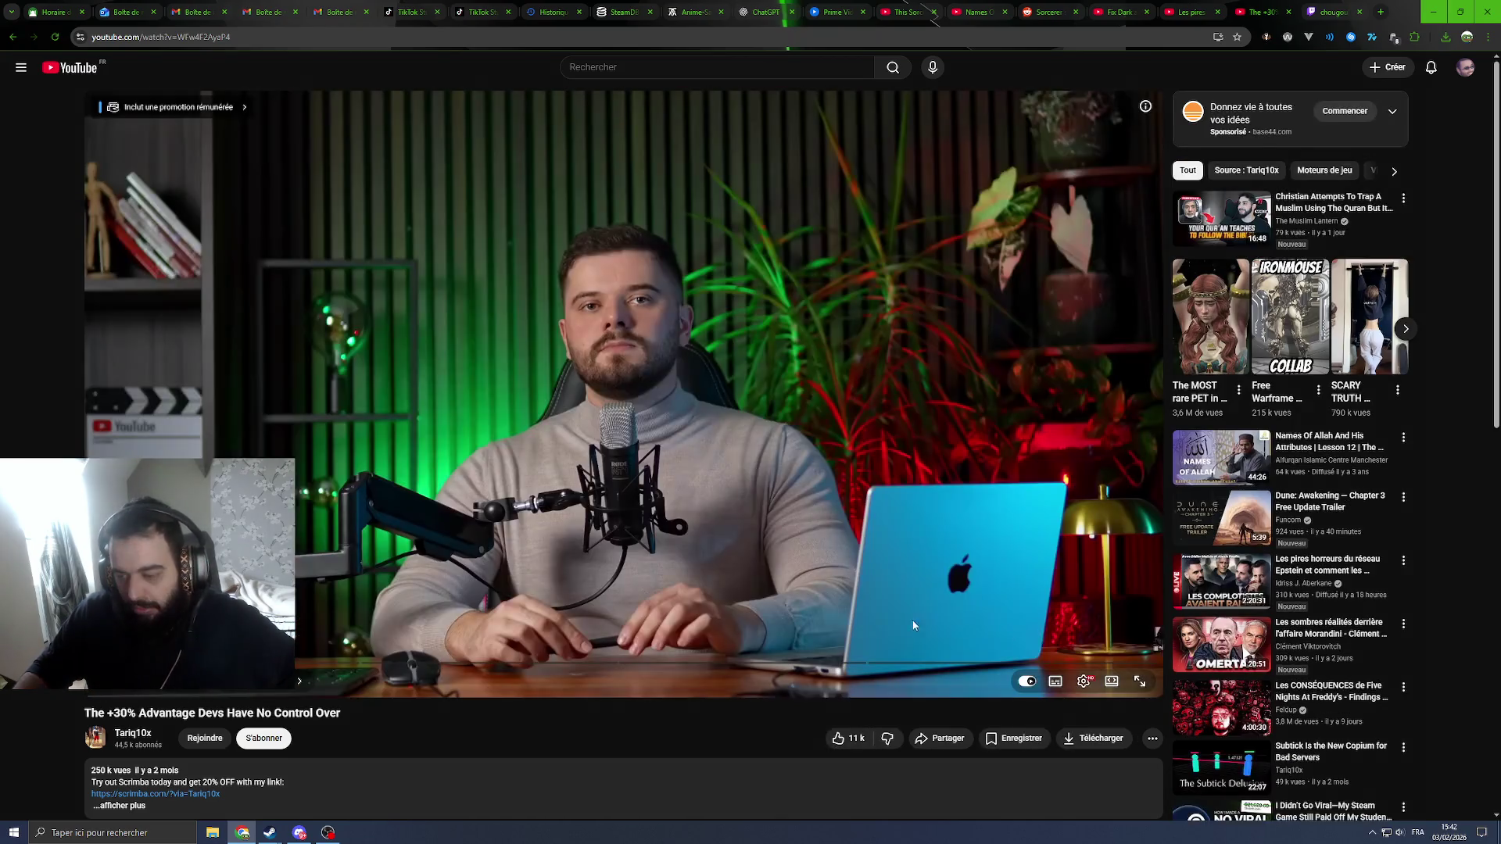
left_click(1055, 682)
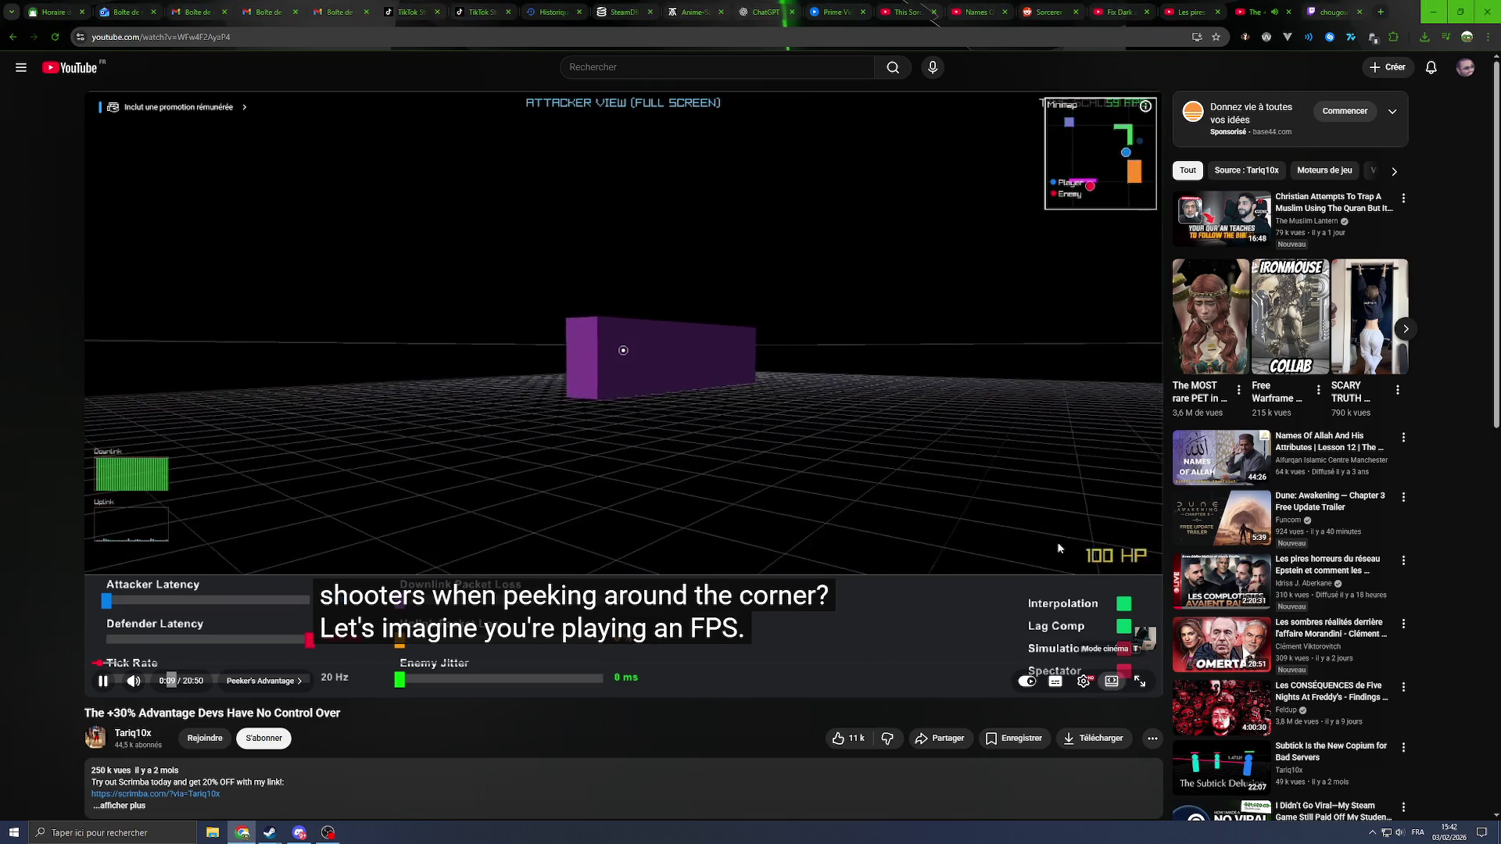
key("t")
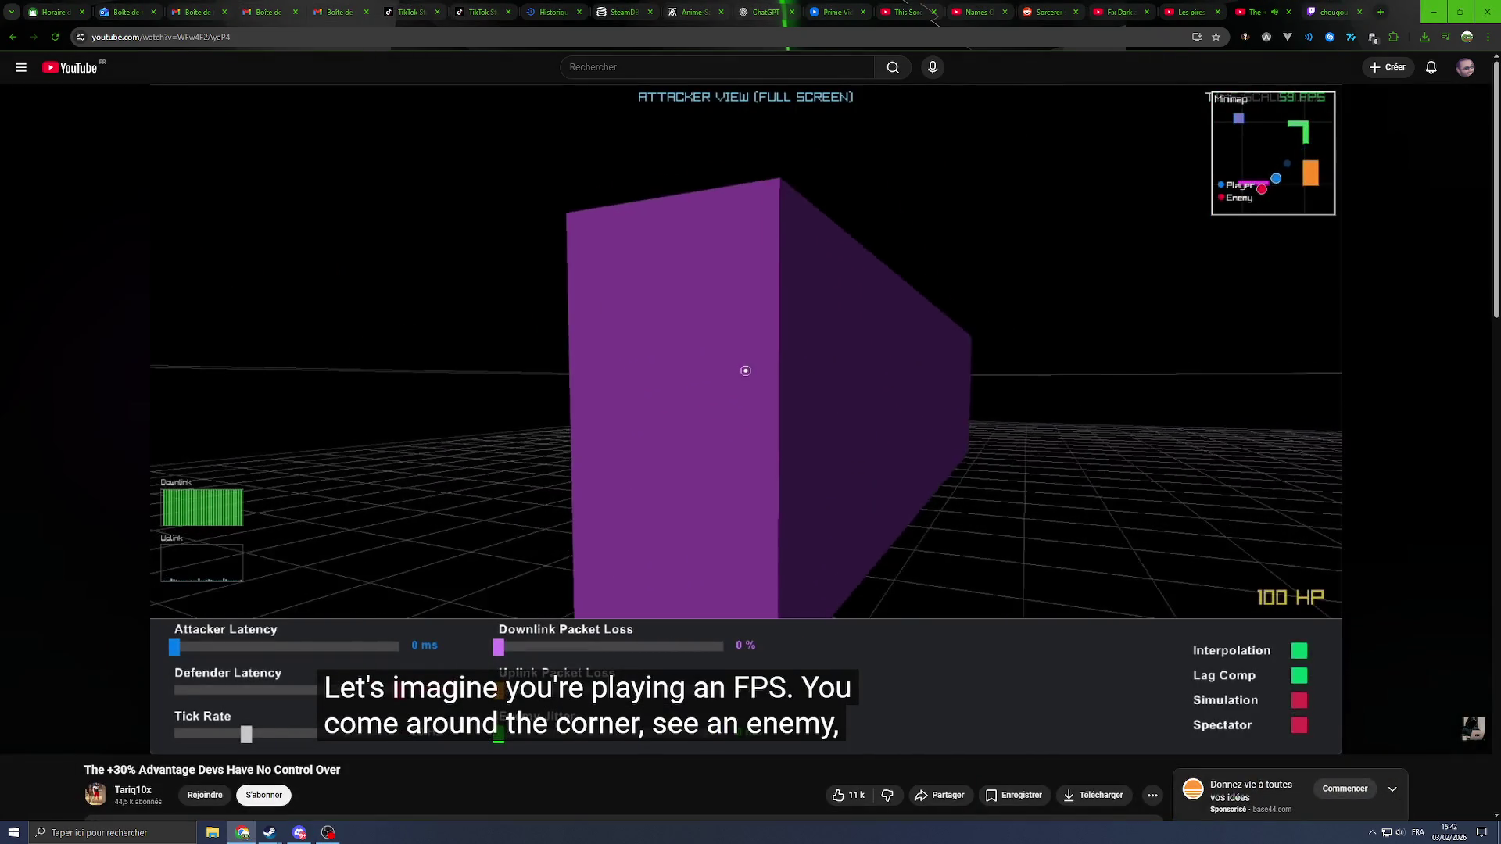
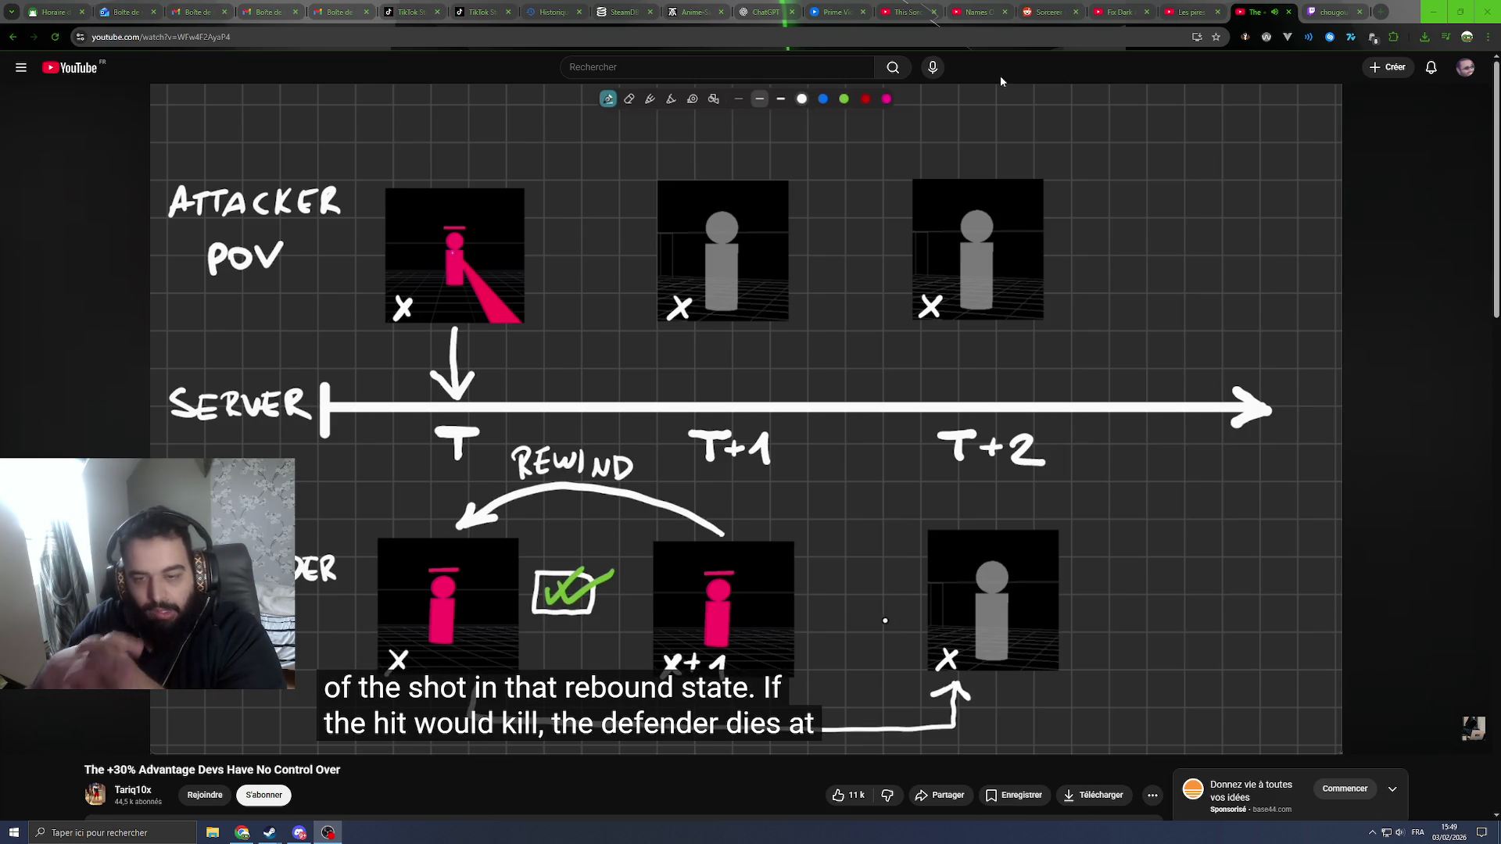
Step: Pause and resume the YouTube video twice
left_click(837, 335)
left_click(900, 327)
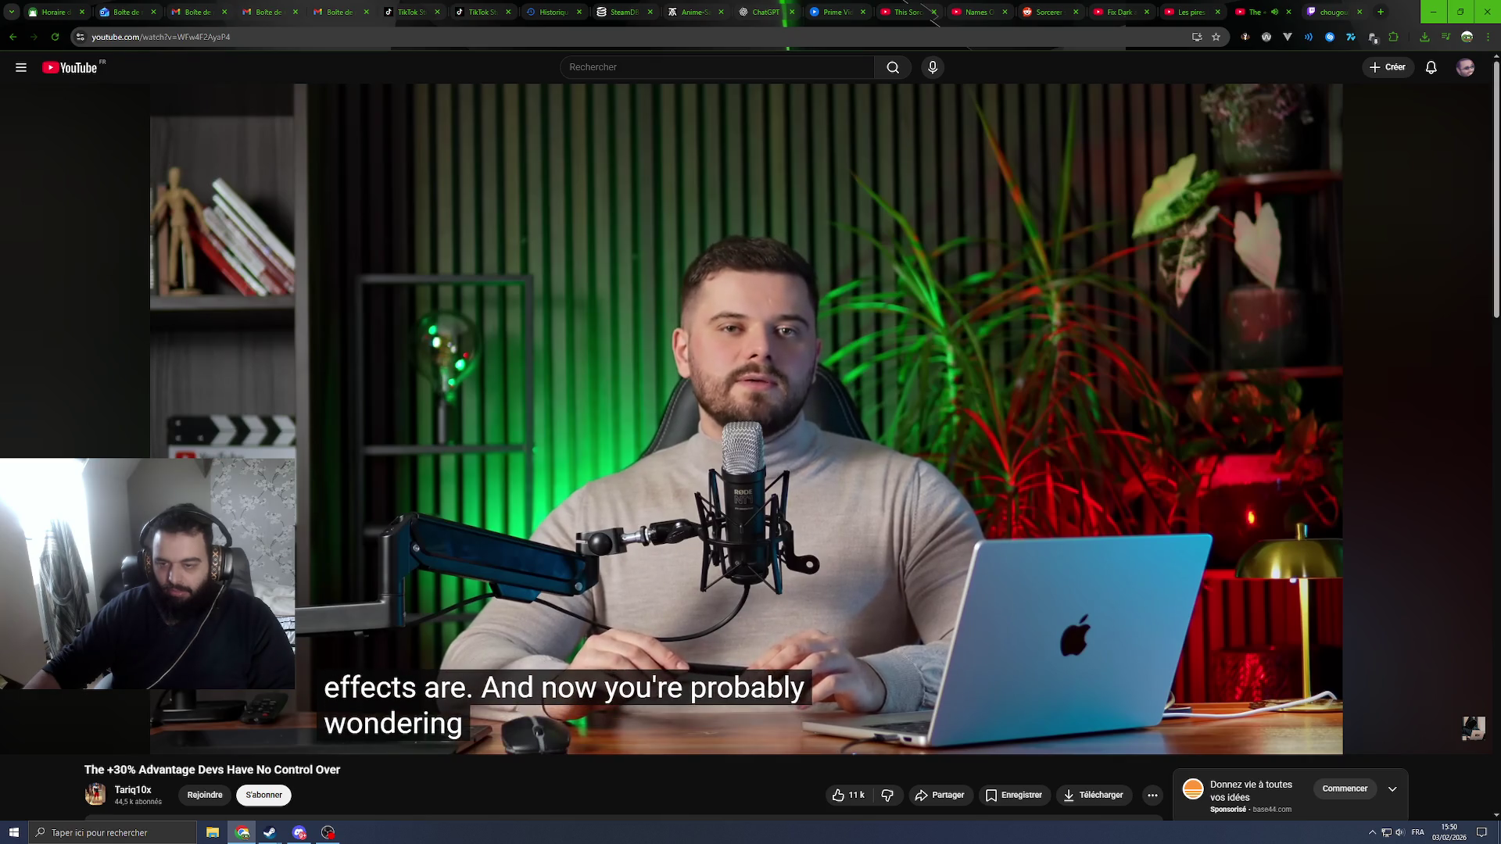
left_click(827, 443)
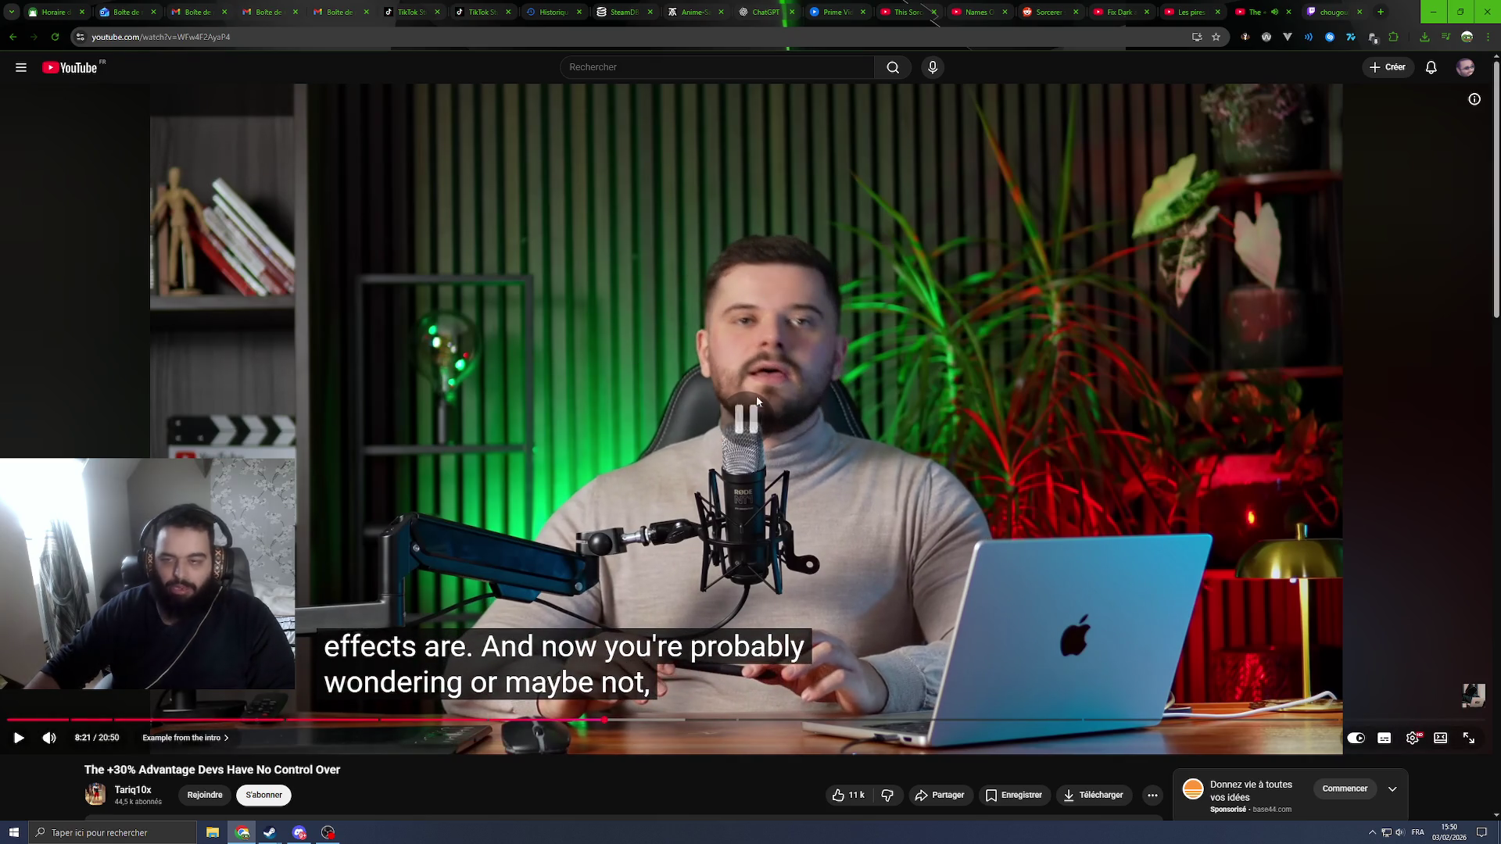
left_click(948, 444)
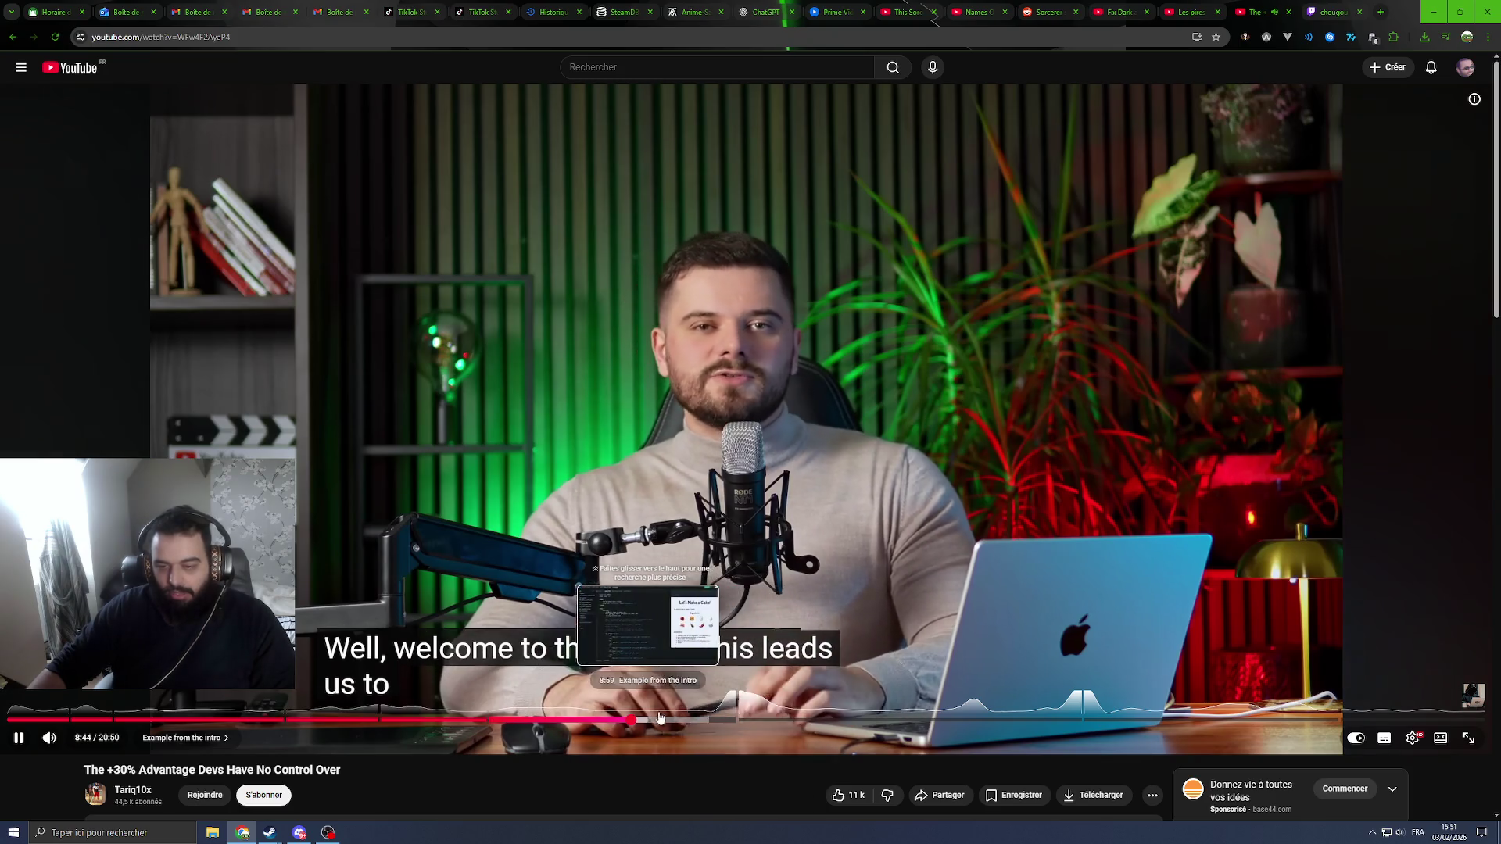
Step: Seek the video to about 10:18, where the network latency paper appears
left_click(736, 720)
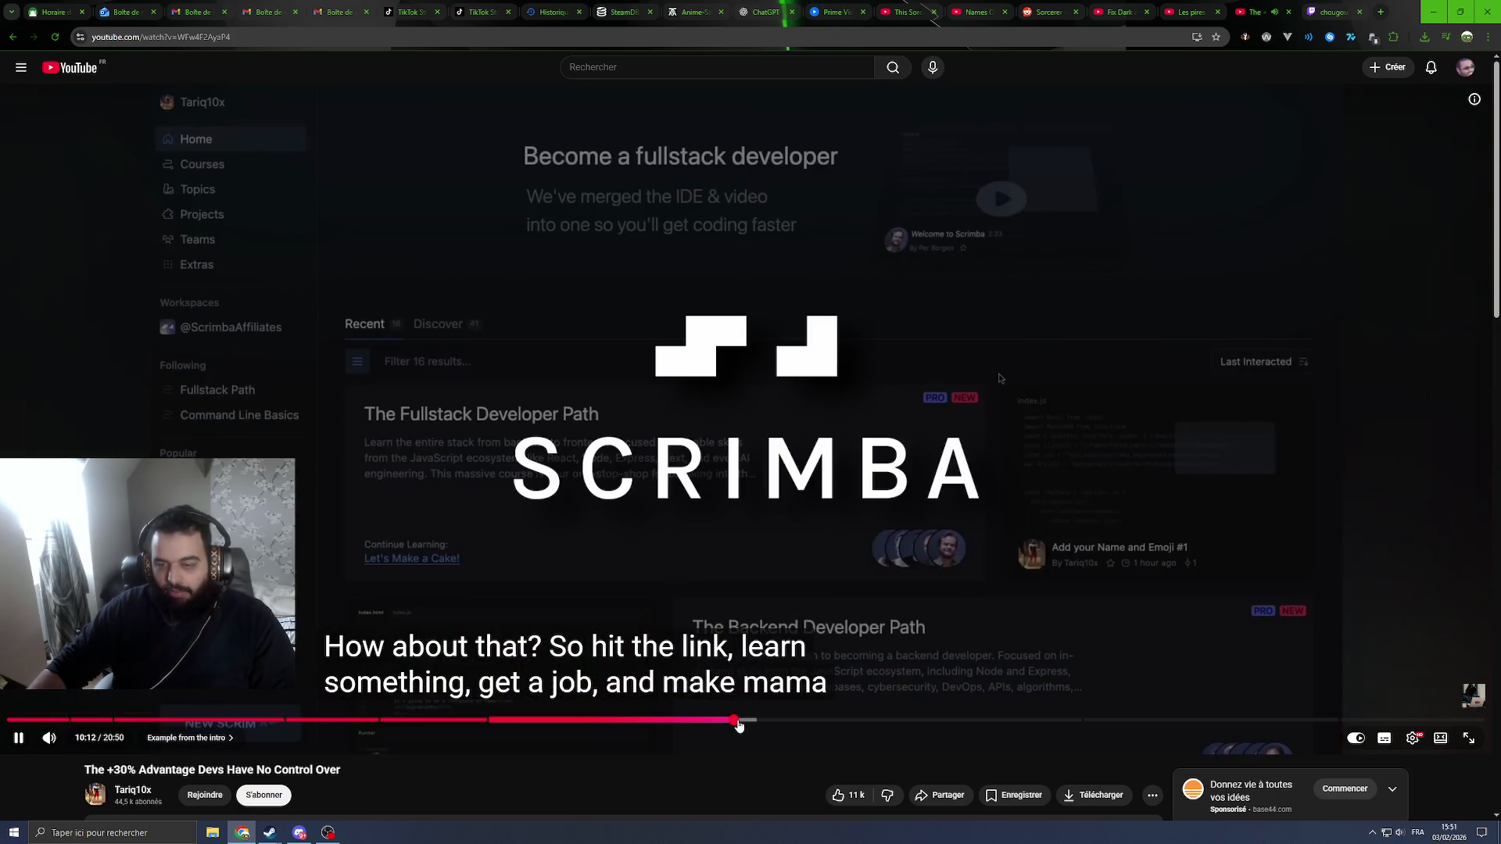
left_click(771, 720)
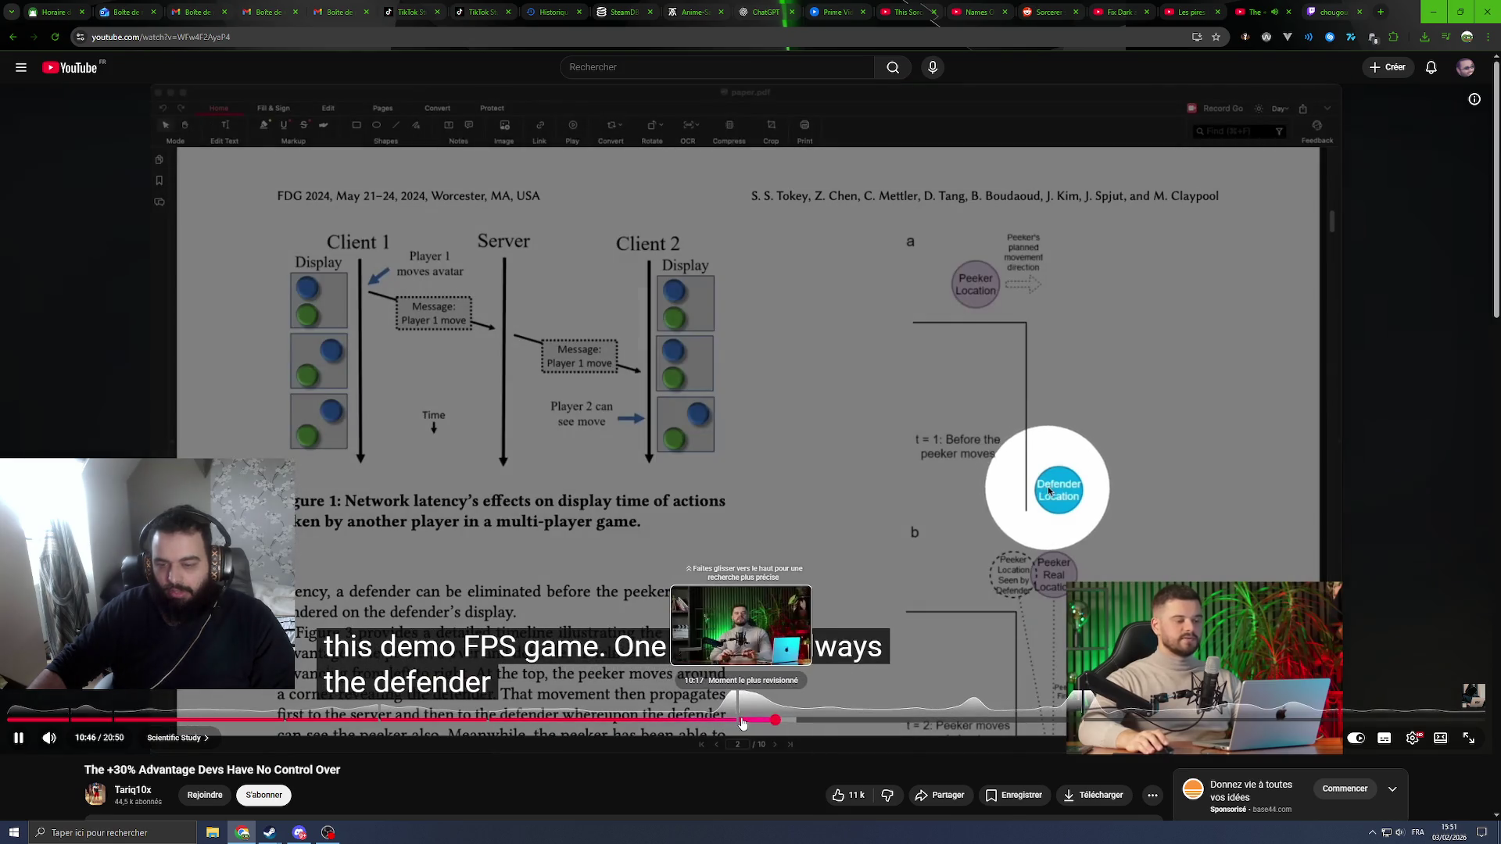
left_click(743, 720)
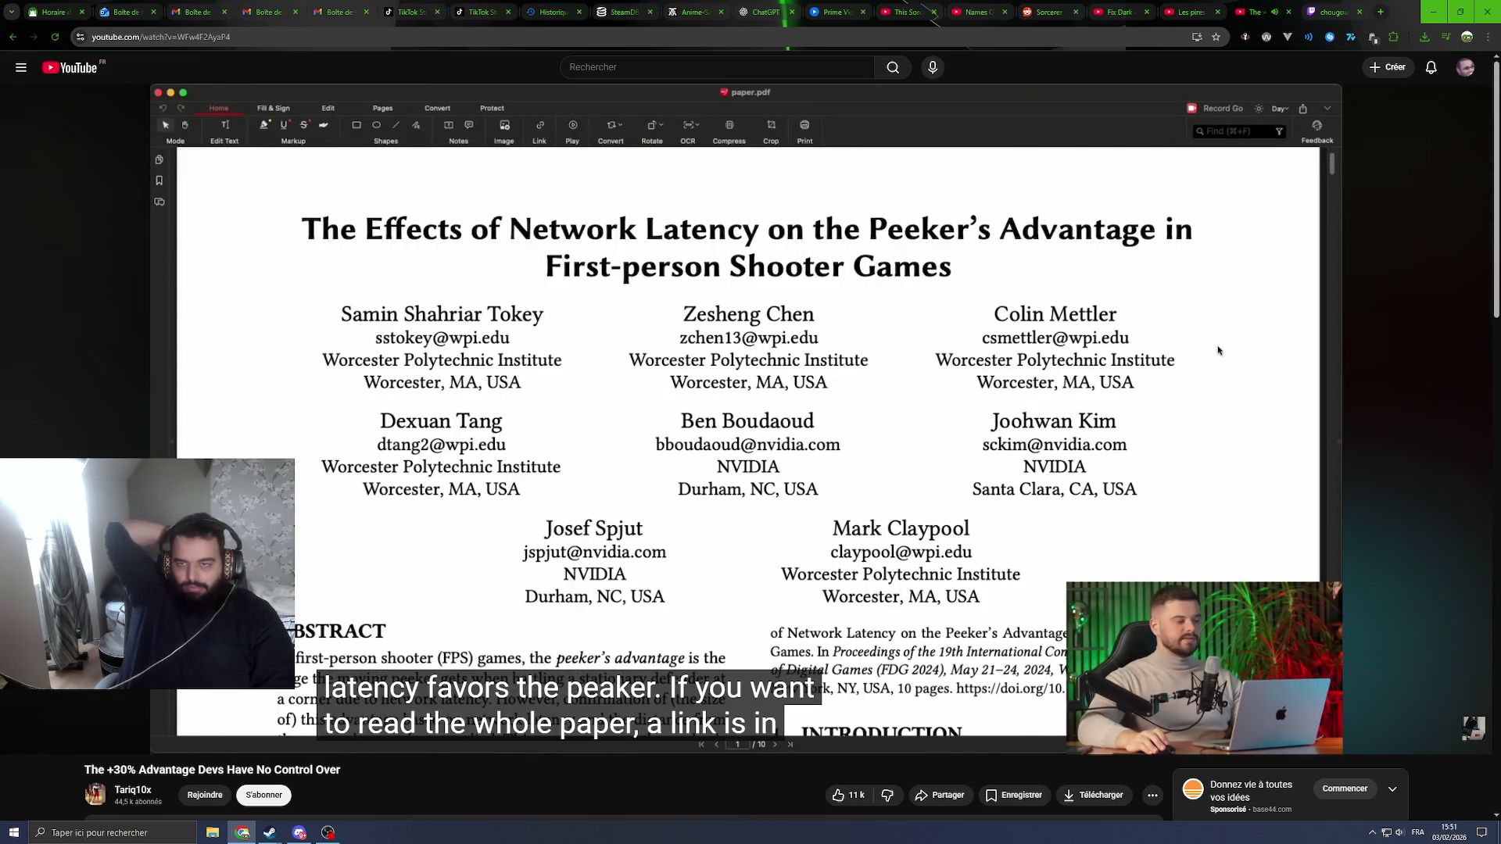
mouse_move(803, 435)
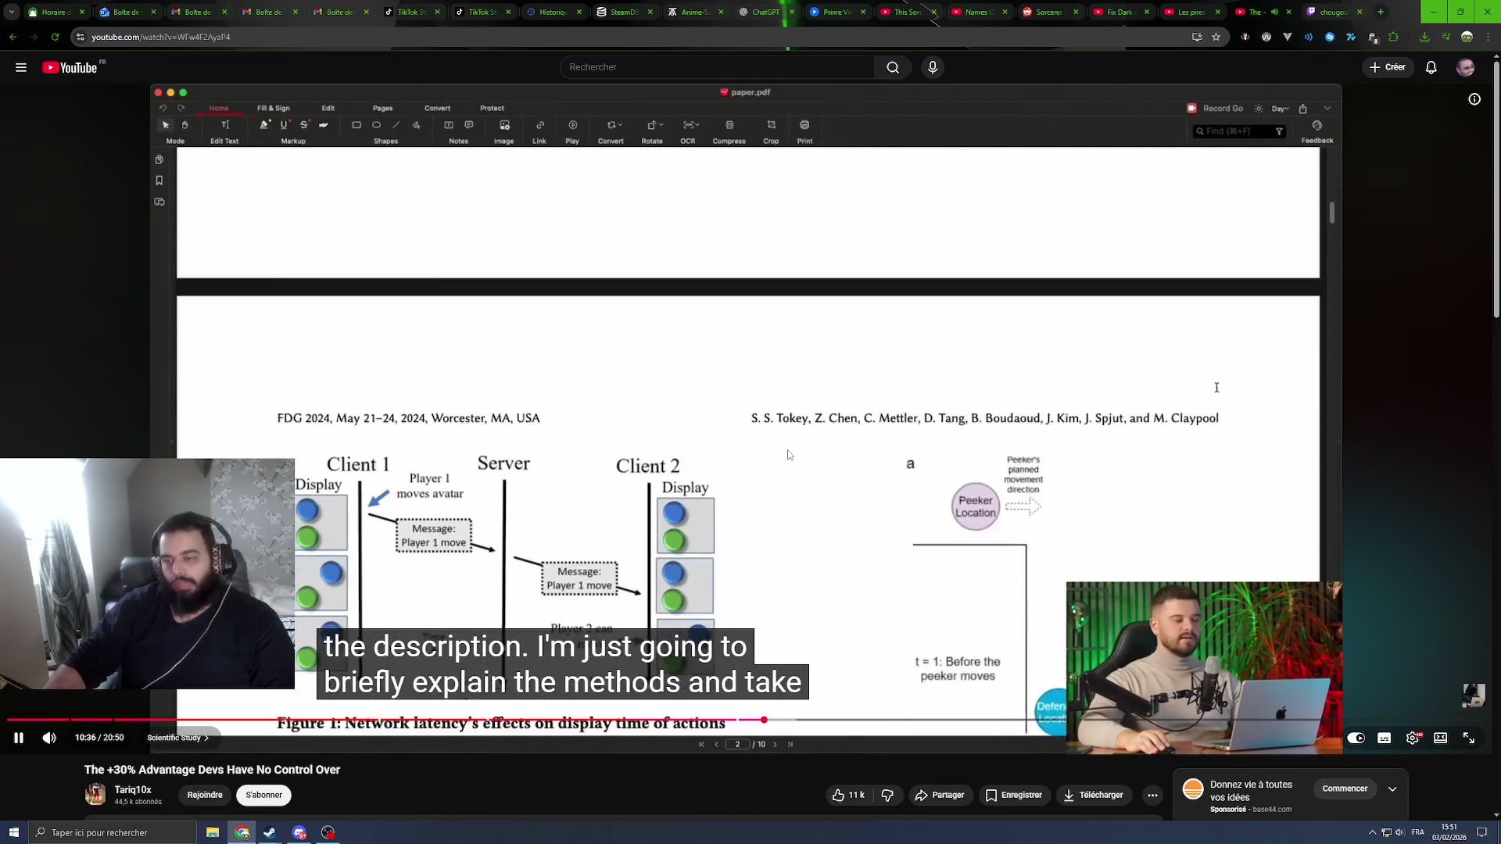
scroll(526, 504, "down", 3)
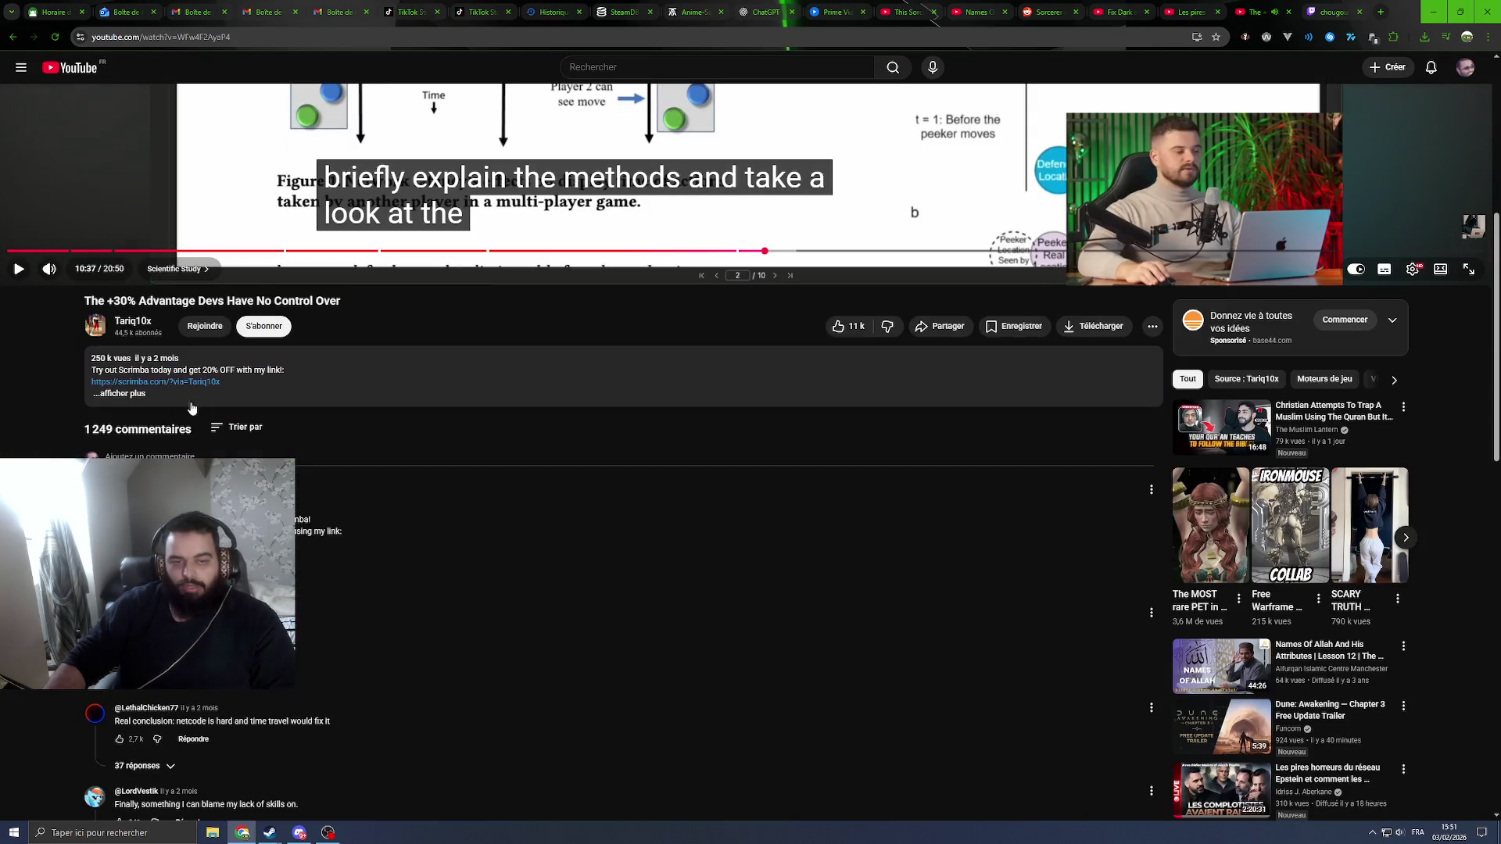
Step: Expand the description and open the peeker's-advantage paper's DOI link in a new ACM tab
left_click(135, 400)
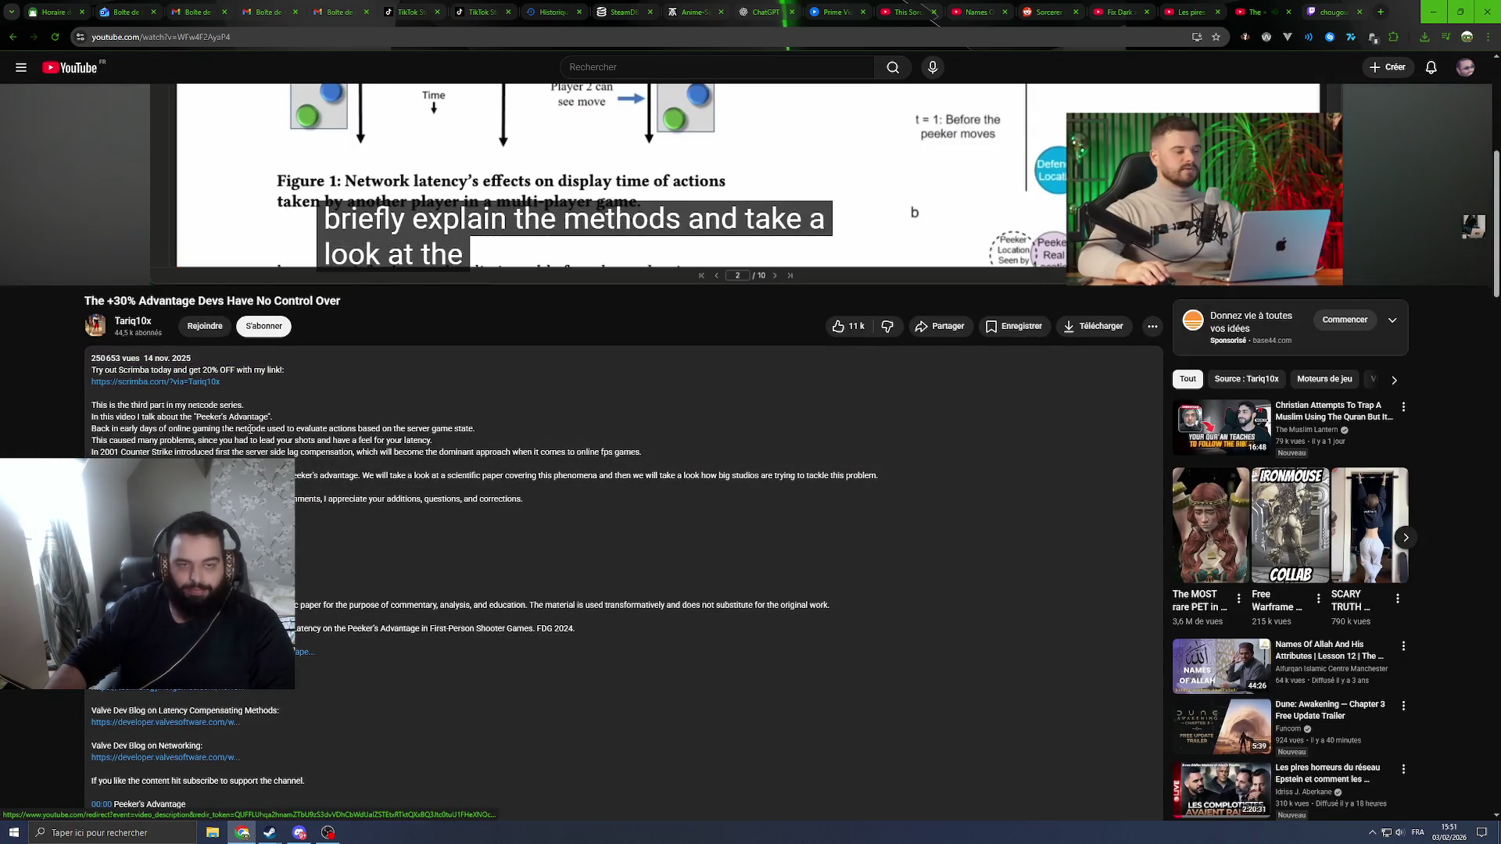
scroll(319, 494, "down", 3)
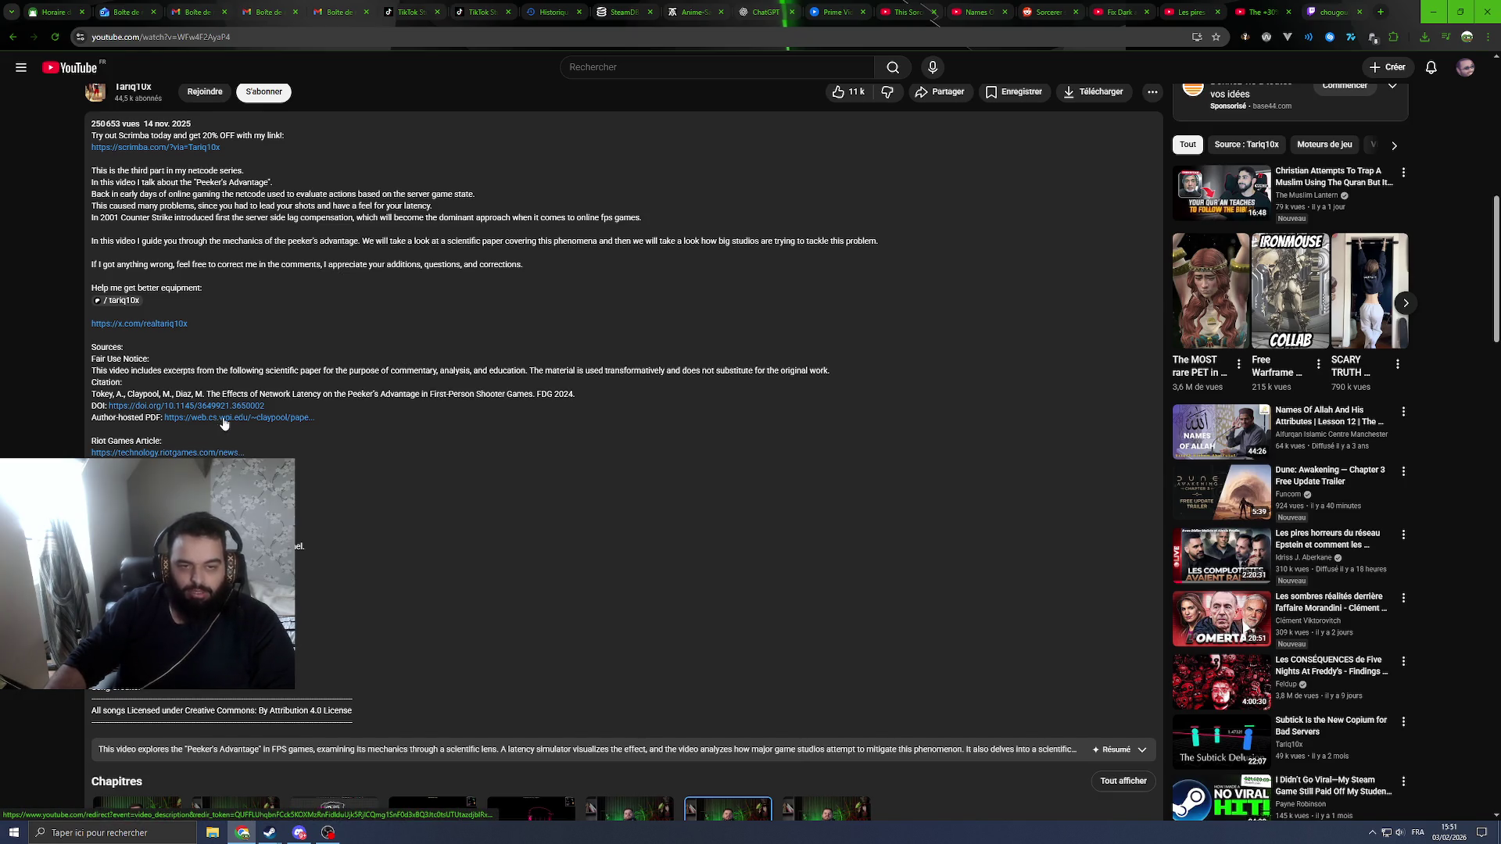
left_click_drag(390, 395, 547, 395)
left_click(607, 405)
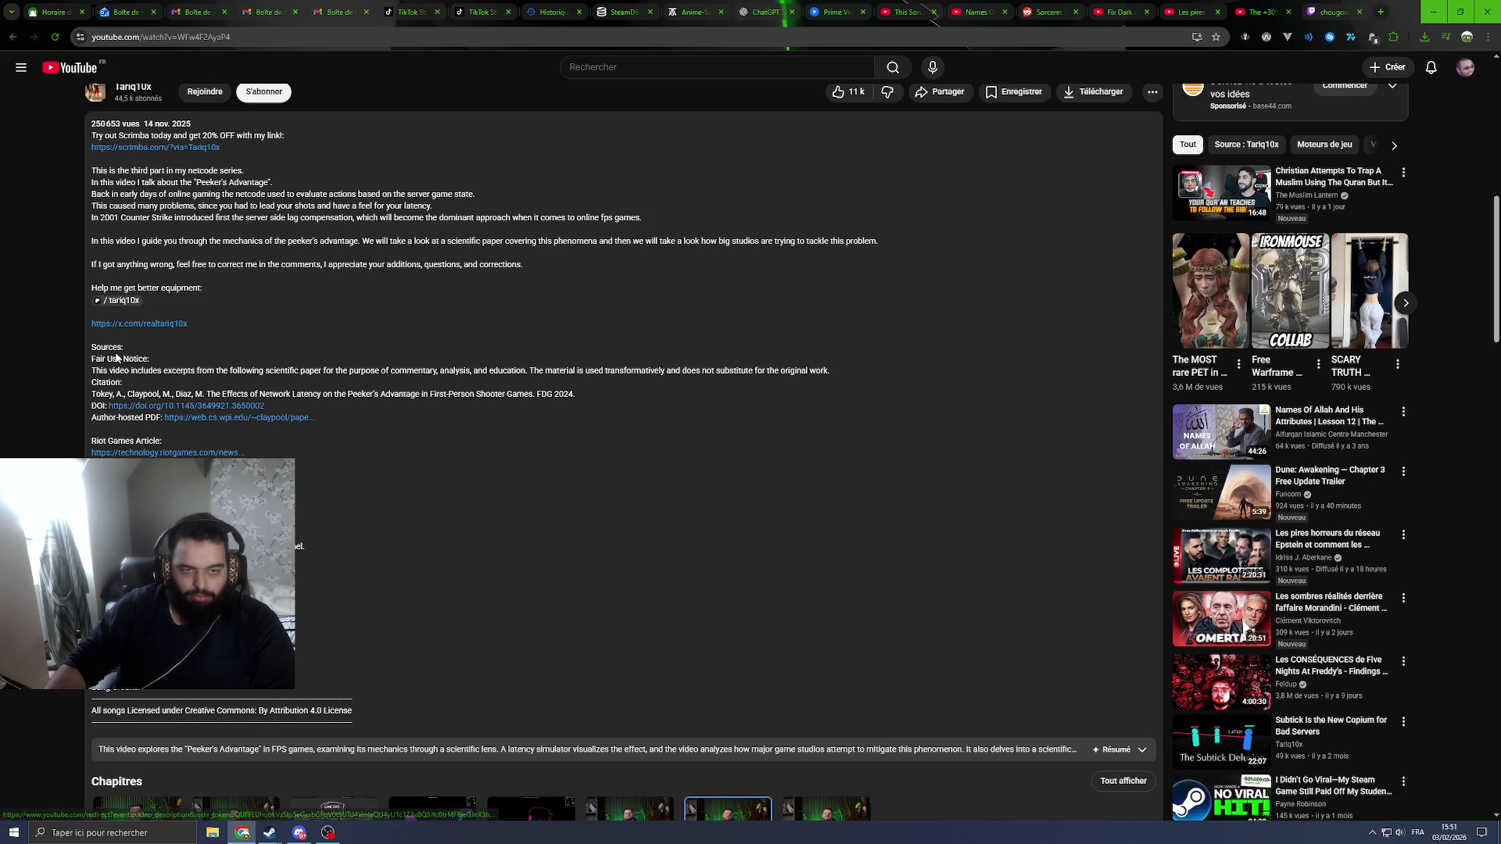
middle_click(133, 414)
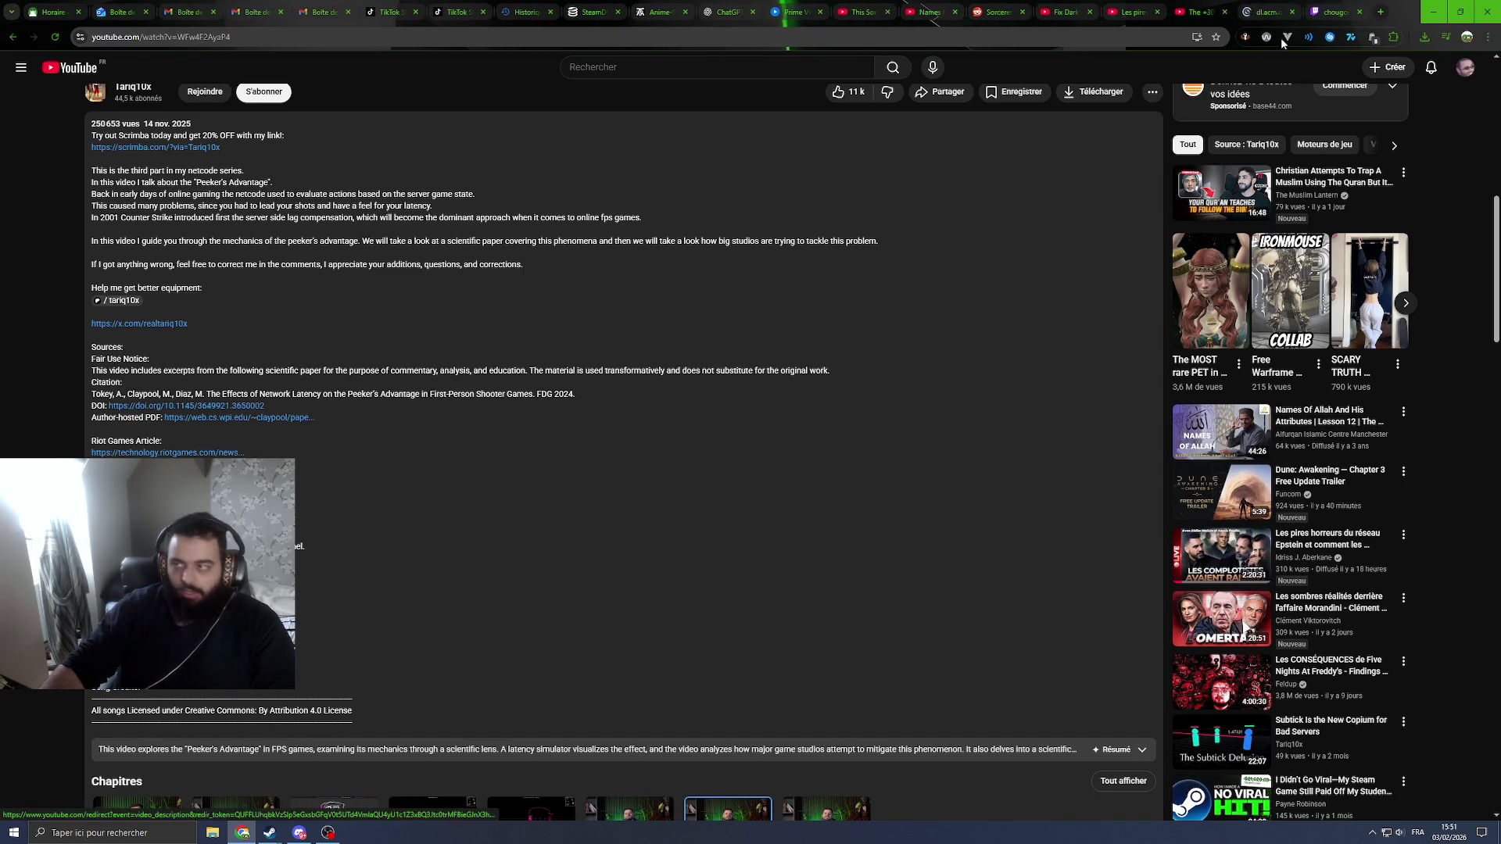
left_click(1262, 9)
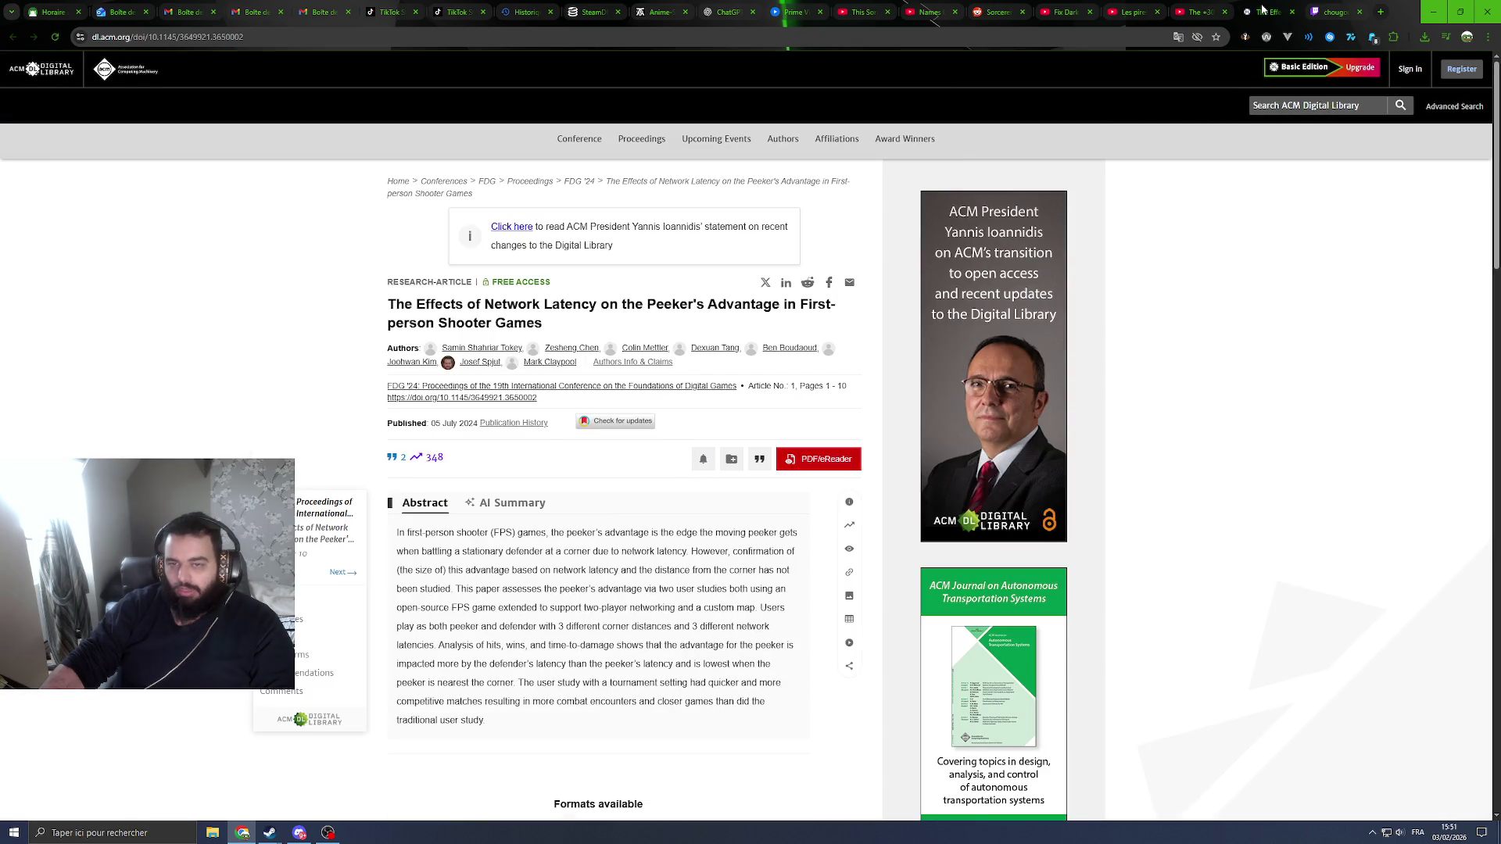
Step: Skim the ACM paper's title, abstract and available formats
left_click_drag(530, 309, 824, 309)
left_click(898, 338)
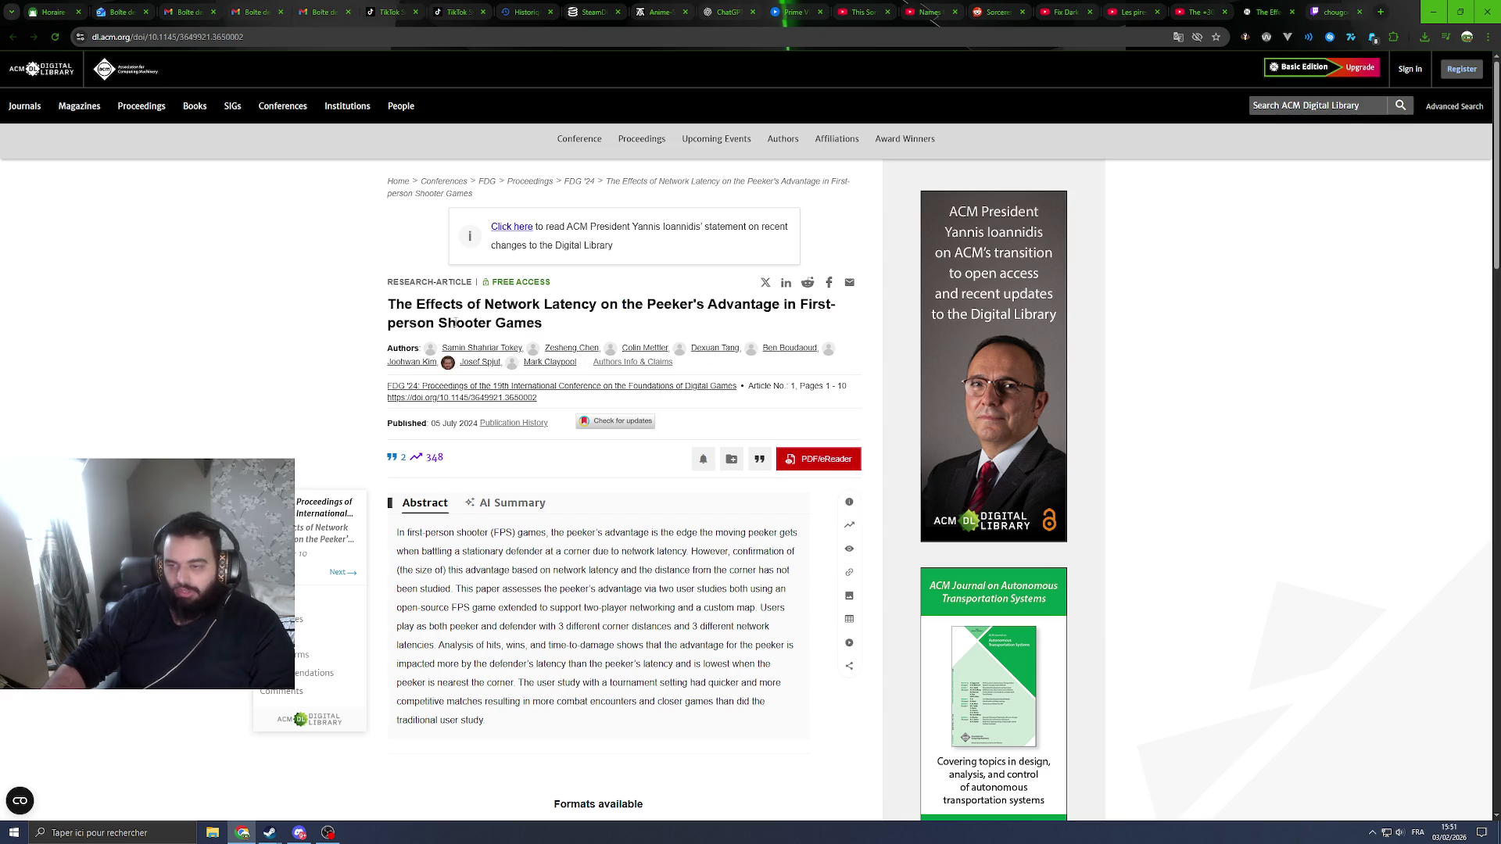
scroll(475, 325, "down", 8)
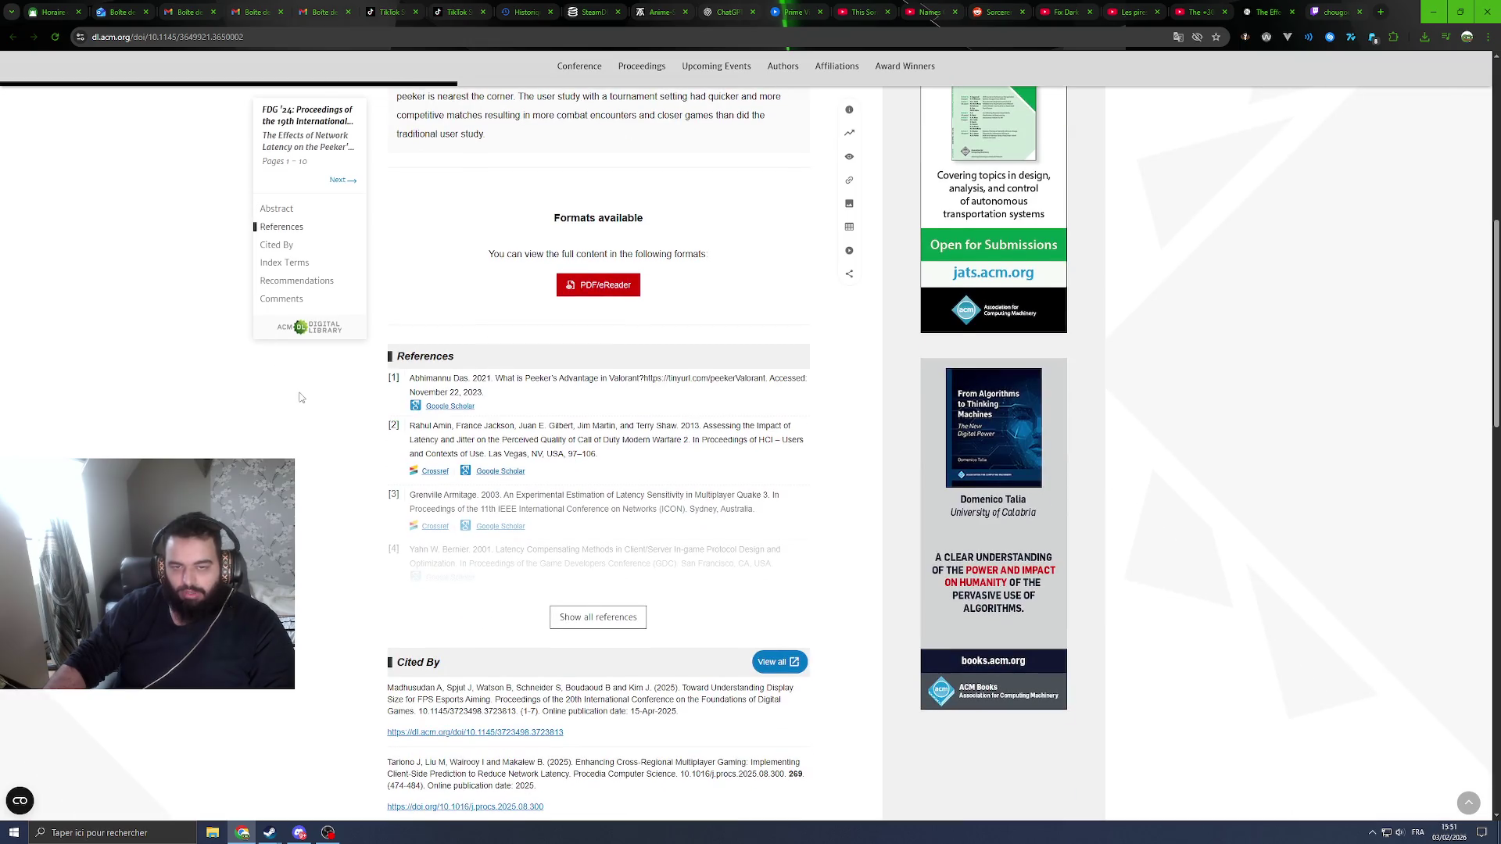
scroll(306, 399, "up", 5)
scroll(367, 430, "up", 3)
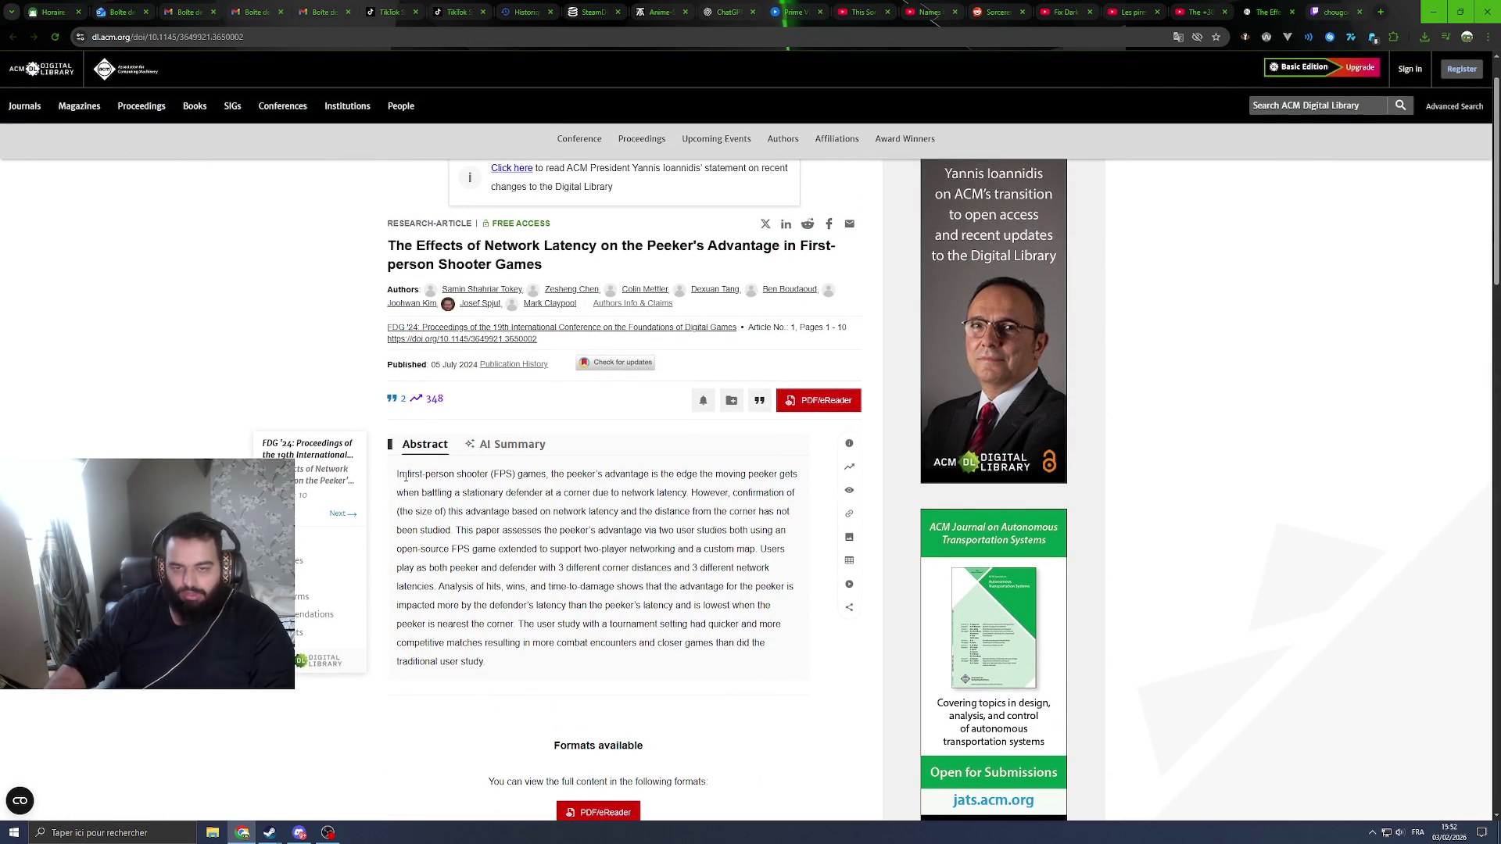
scroll(503, 474, "down", 4)
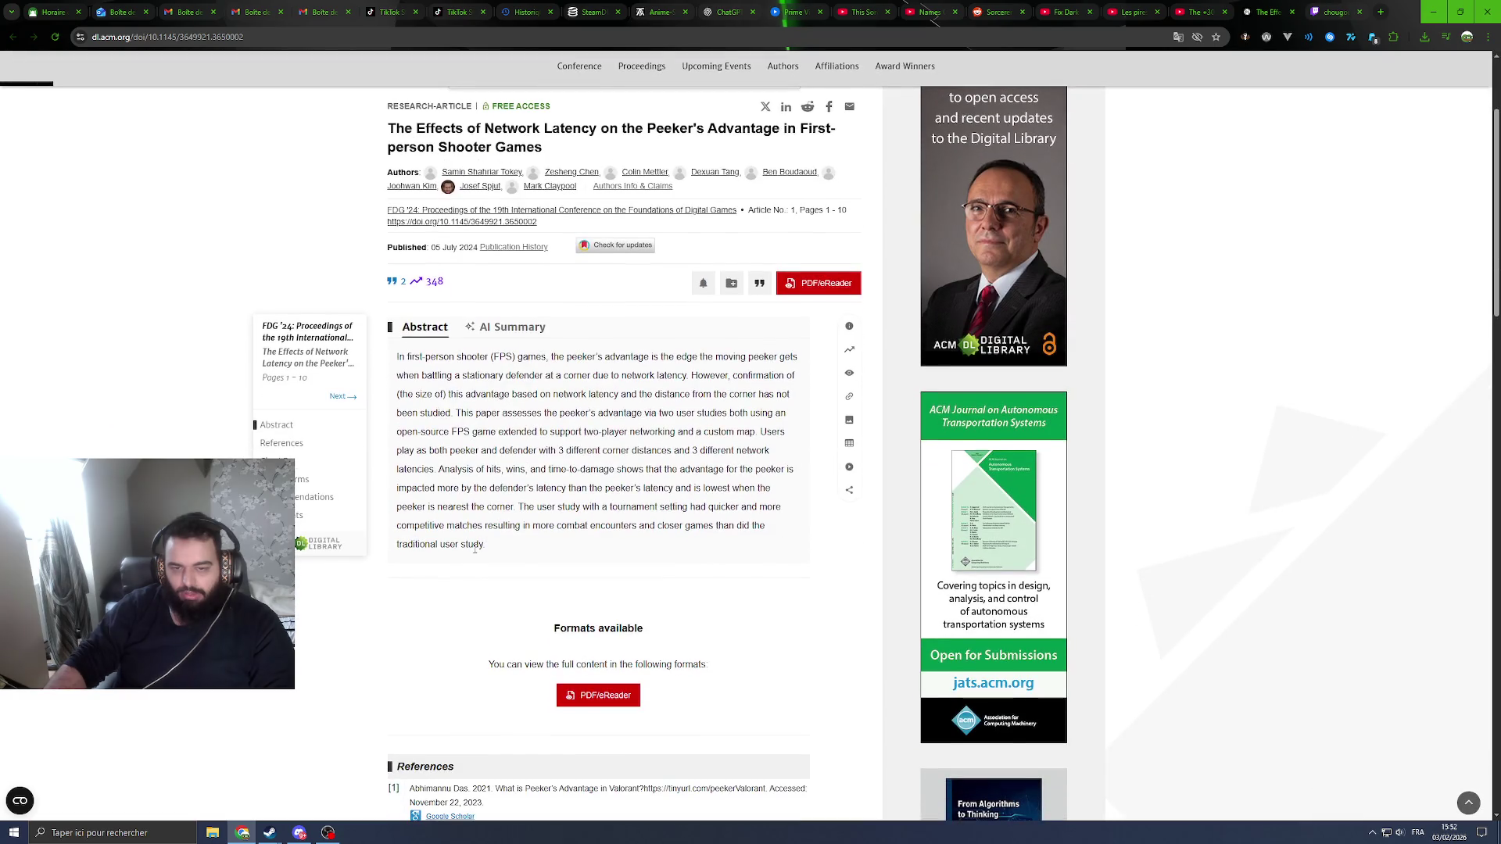
scroll(587, 514, "down", 2)
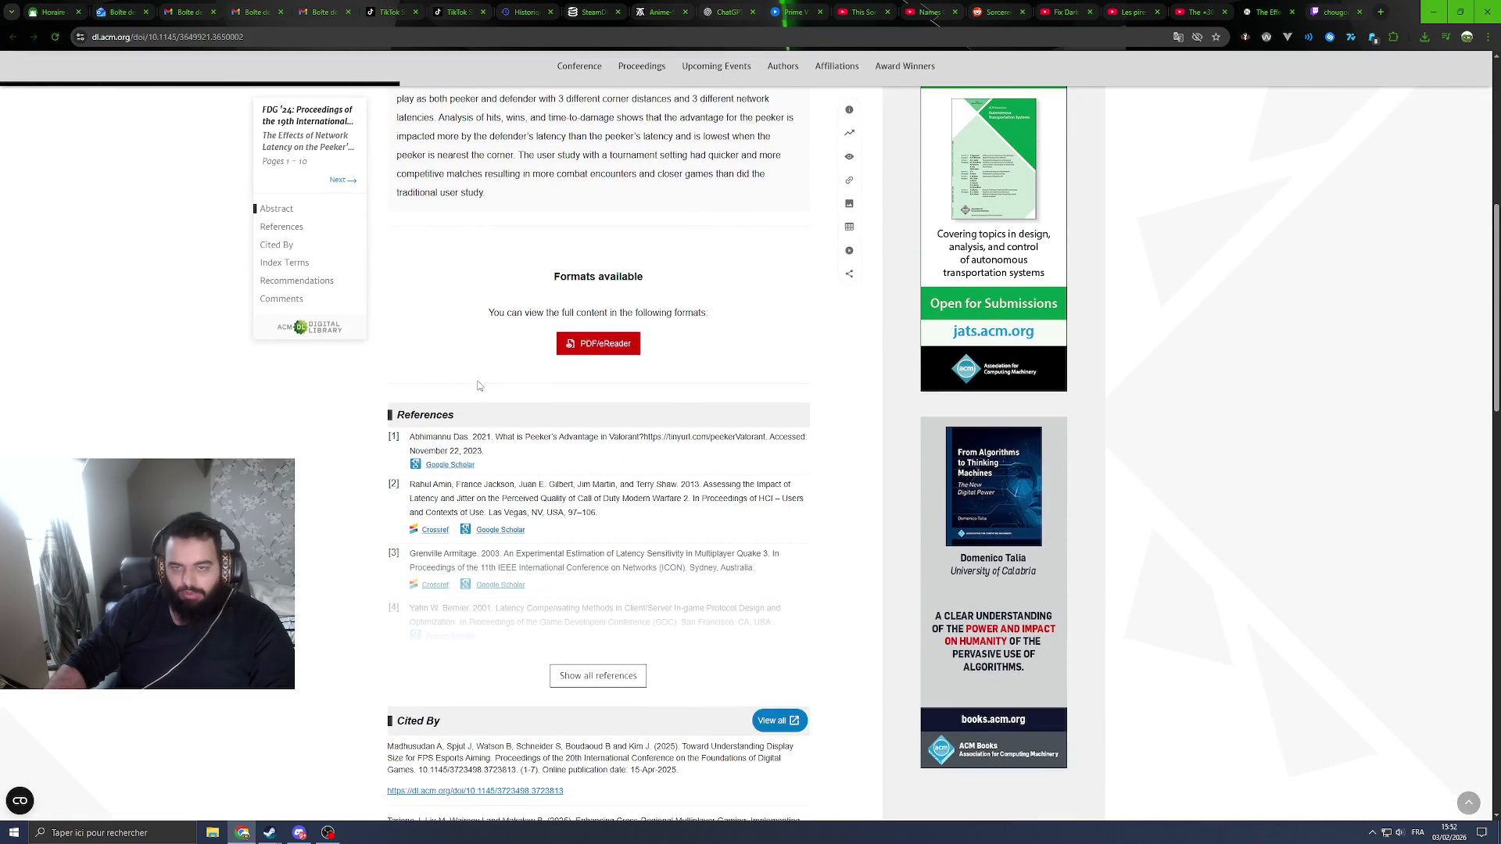
left_click_drag(499, 313, 723, 315)
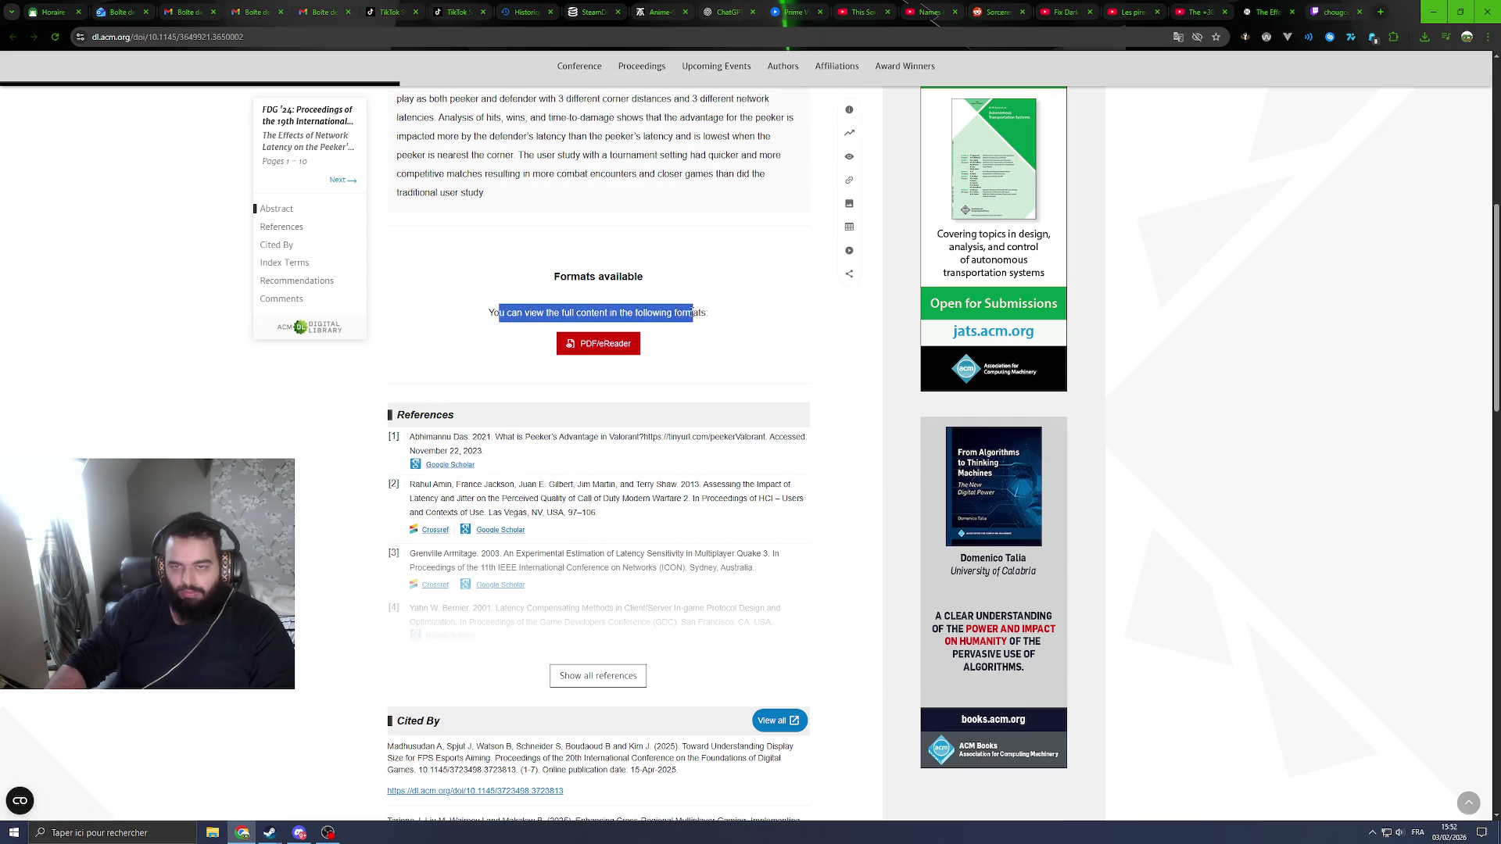
left_click(723, 315)
Step: Scroll through the references and citing papers, then return to the YouTube tab
scroll(341, 391, "down", 2)
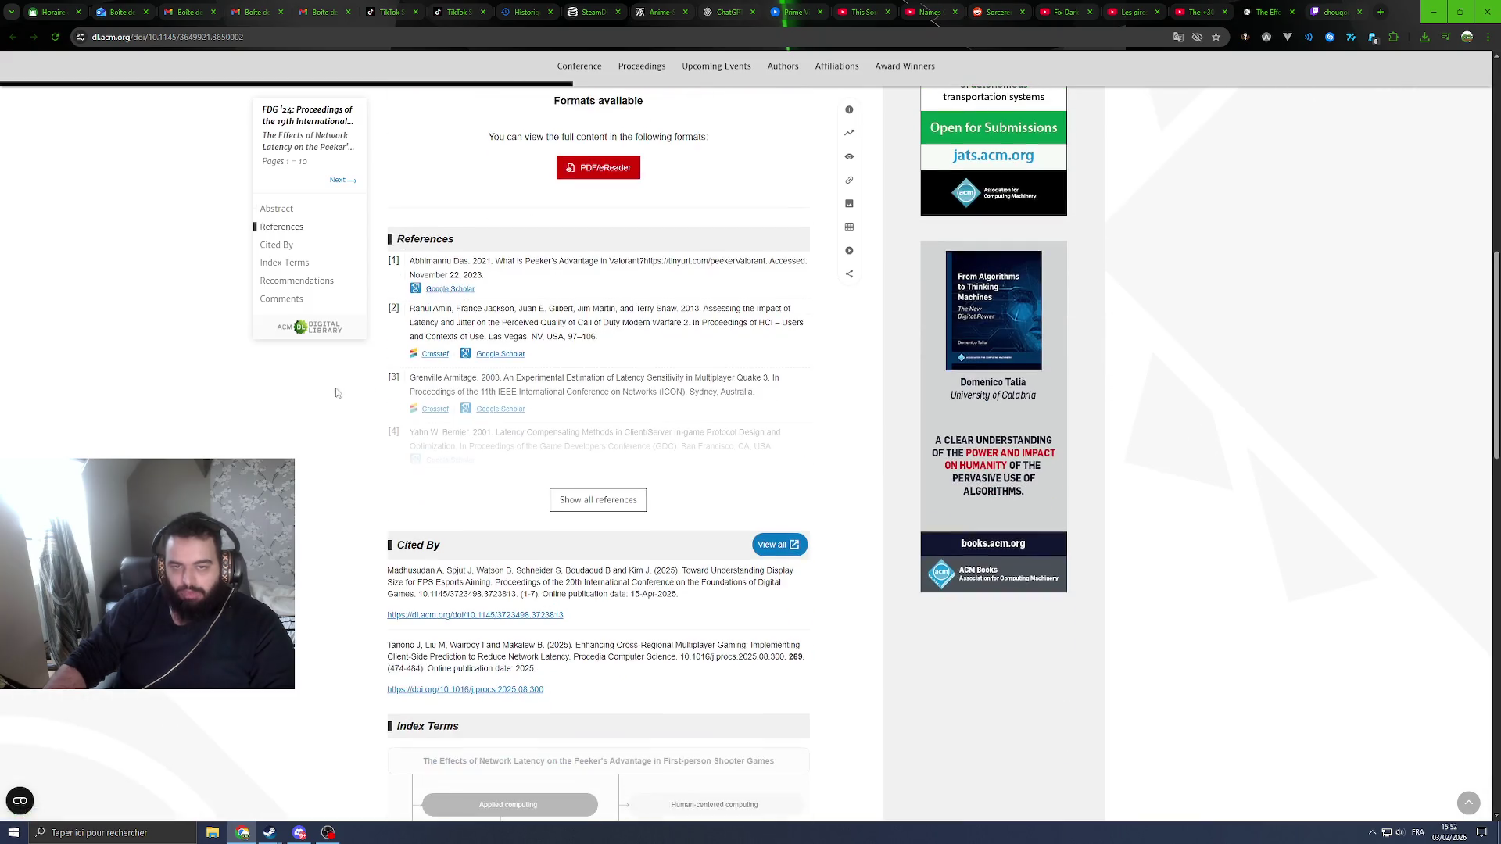
scroll(303, 426, "down", 5)
scroll(301, 429, "down", 2)
scroll(301, 432, "down", 5)
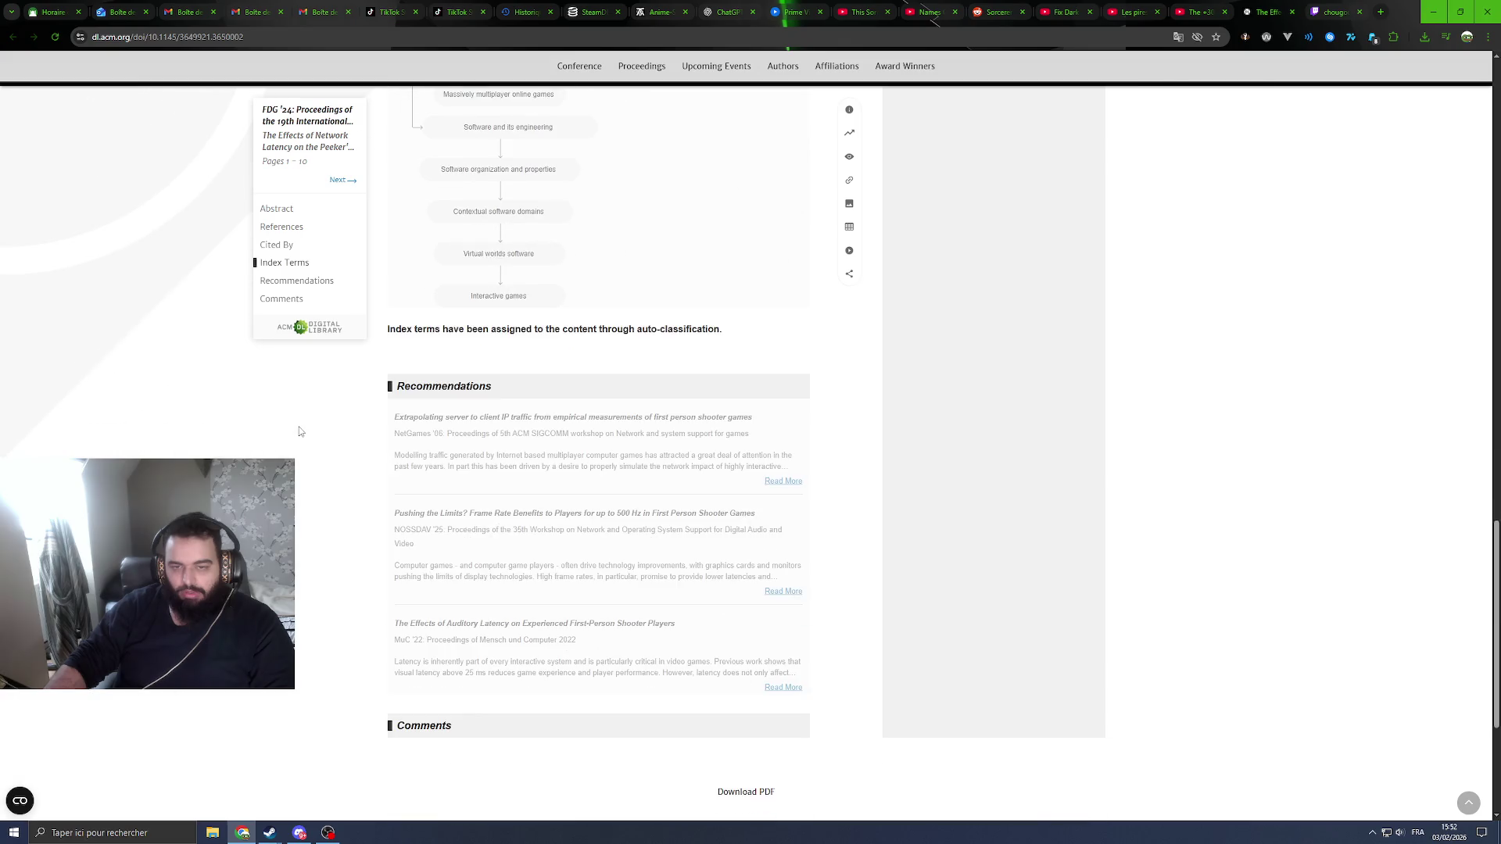
scroll(301, 431, "up", 3)
scroll(301, 431, "up", 3)
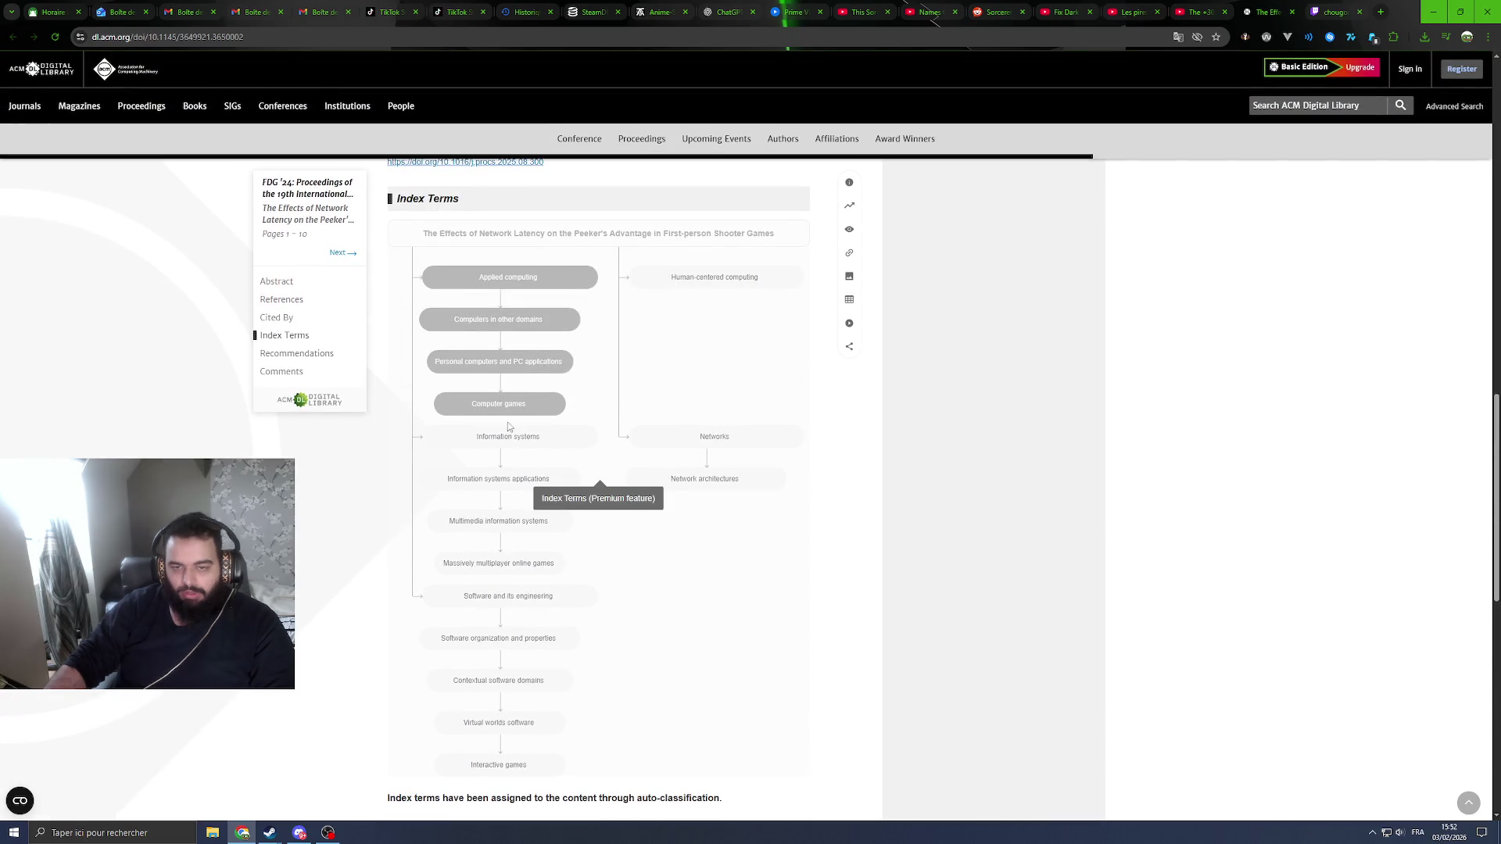
scroll(515, 285, "up", 5)
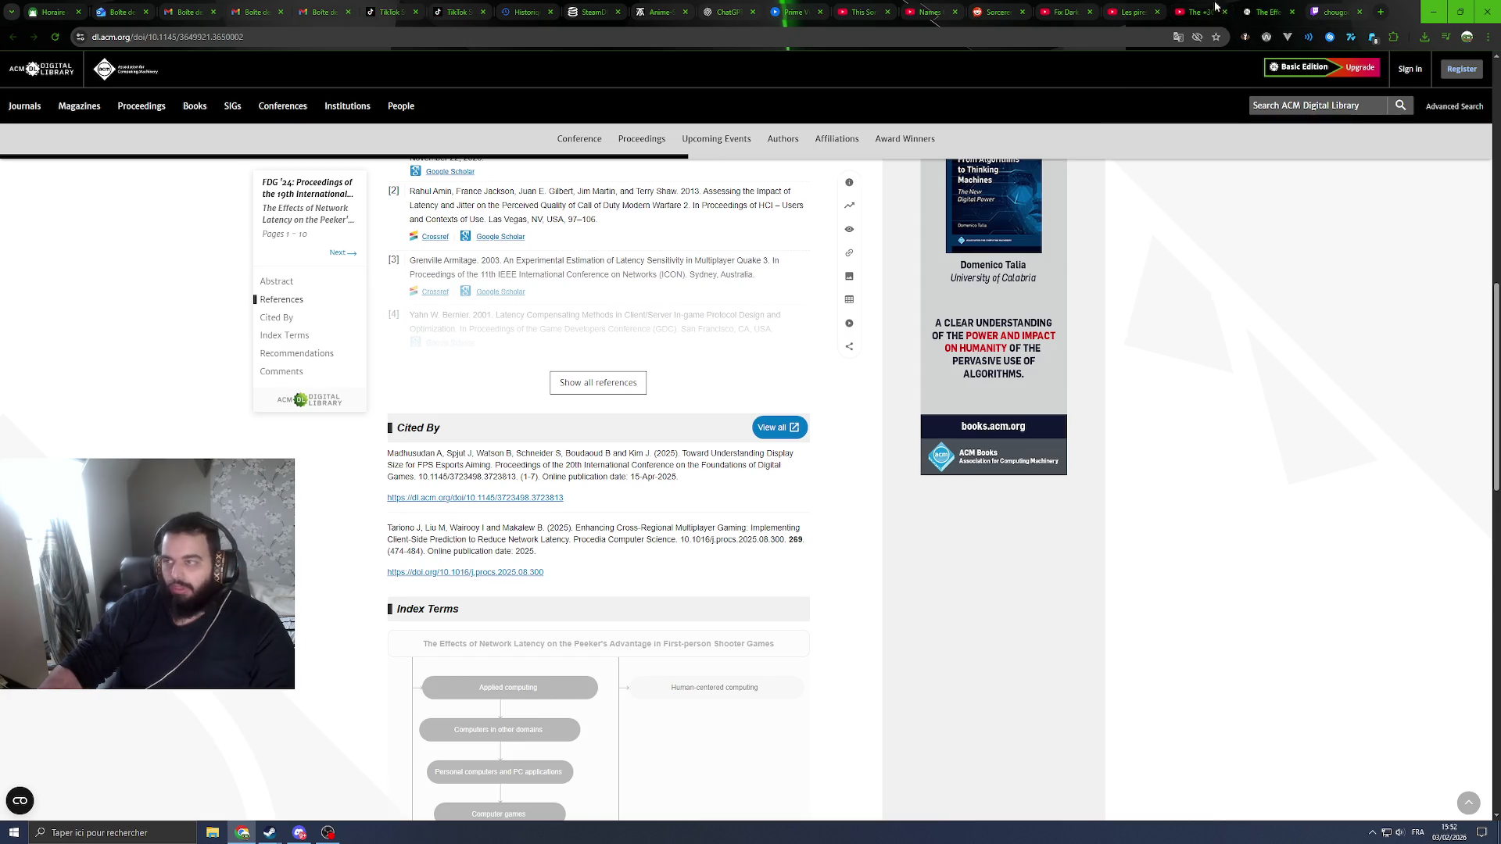
key("ctrl+shift+Tab")
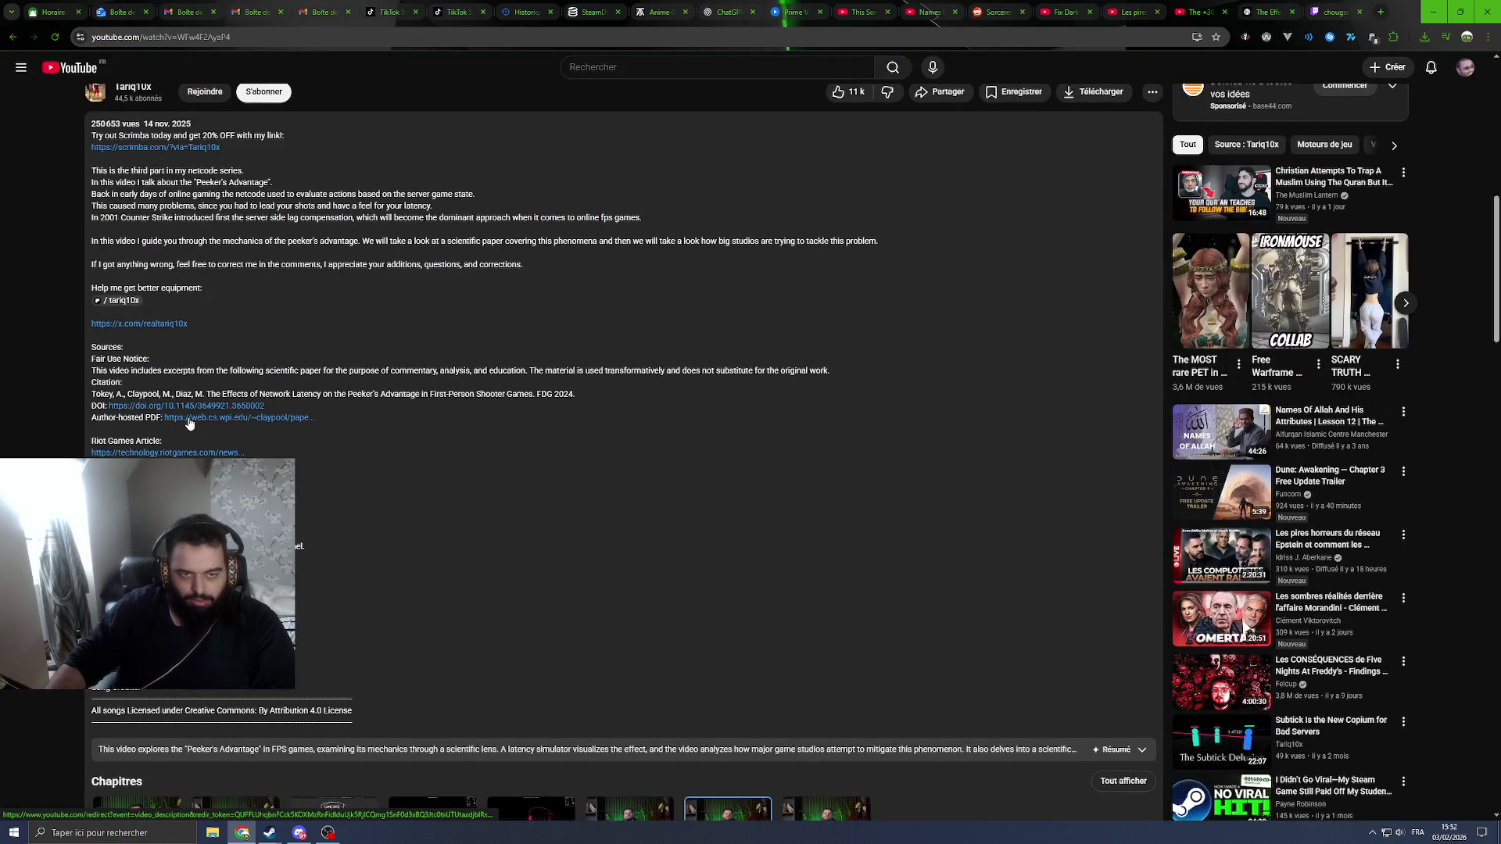
Step: Open the paper's 'Author-hosted PDF' from the video description in a new tab
left_click(189, 423)
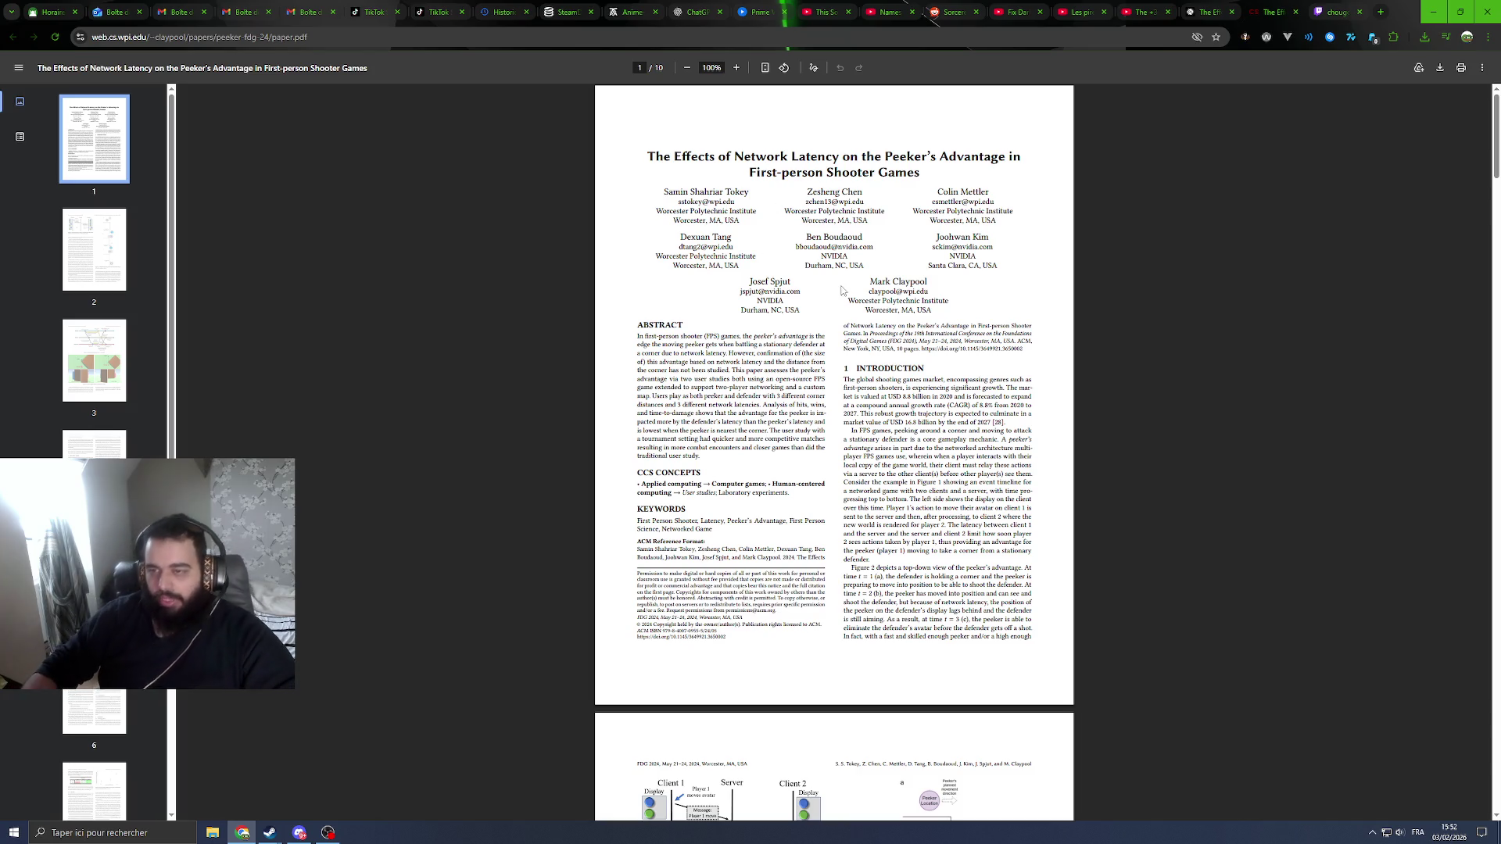
Step: Zoom the PDF to about 229% for reading
scroll(839, 286, "up", 5, "ctrl")
scroll(837, 279, "down", 2, "ctrl")
scroll(837, 279, "up", 2, "ctrl")
scroll(837, 279, "up", 3)
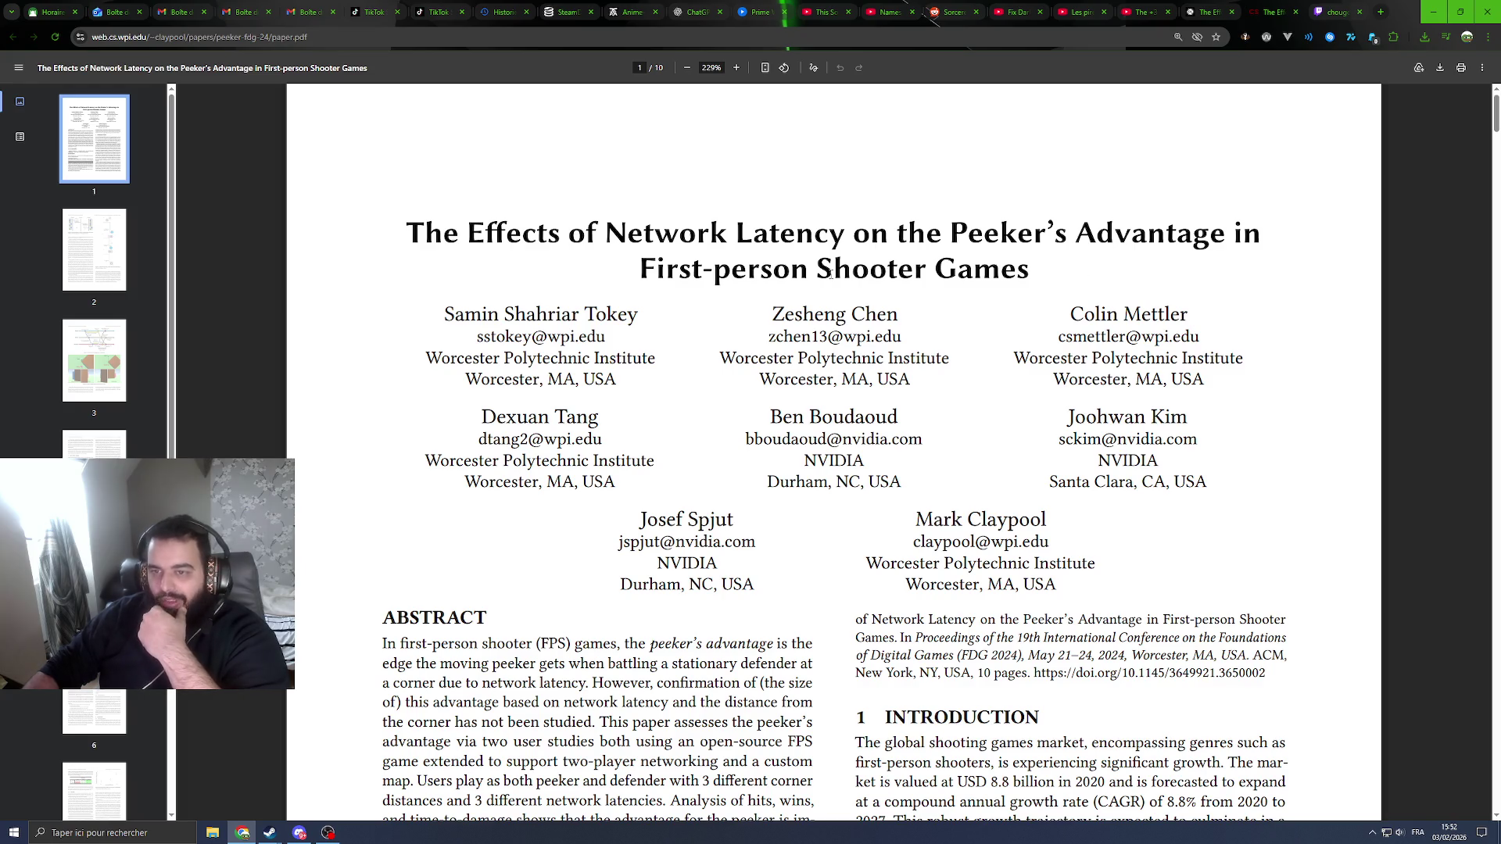
scroll(921, 268, "down", 2)
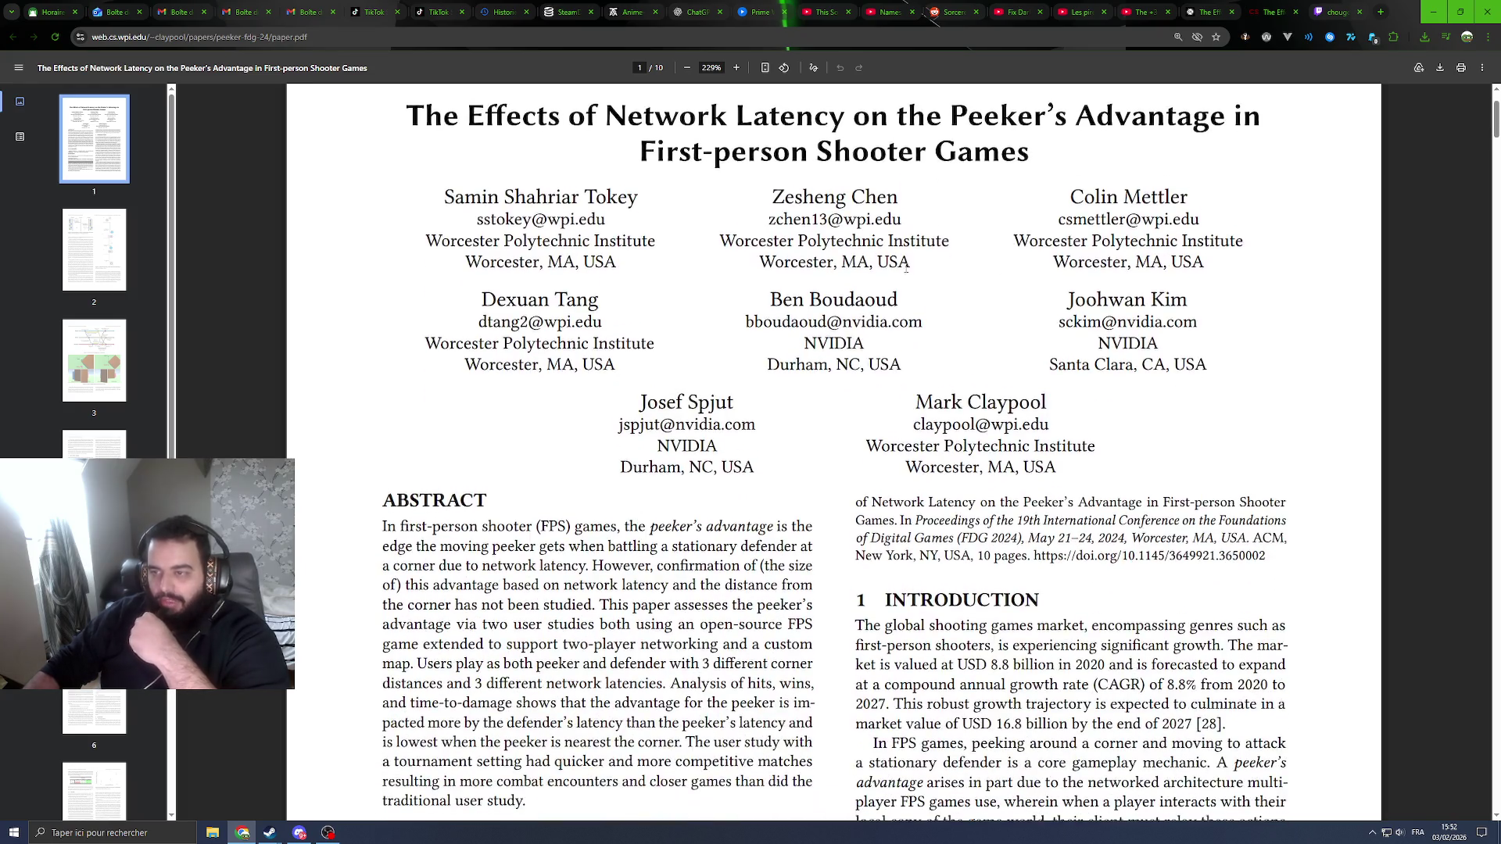
scroll(873, 294, "up", 1)
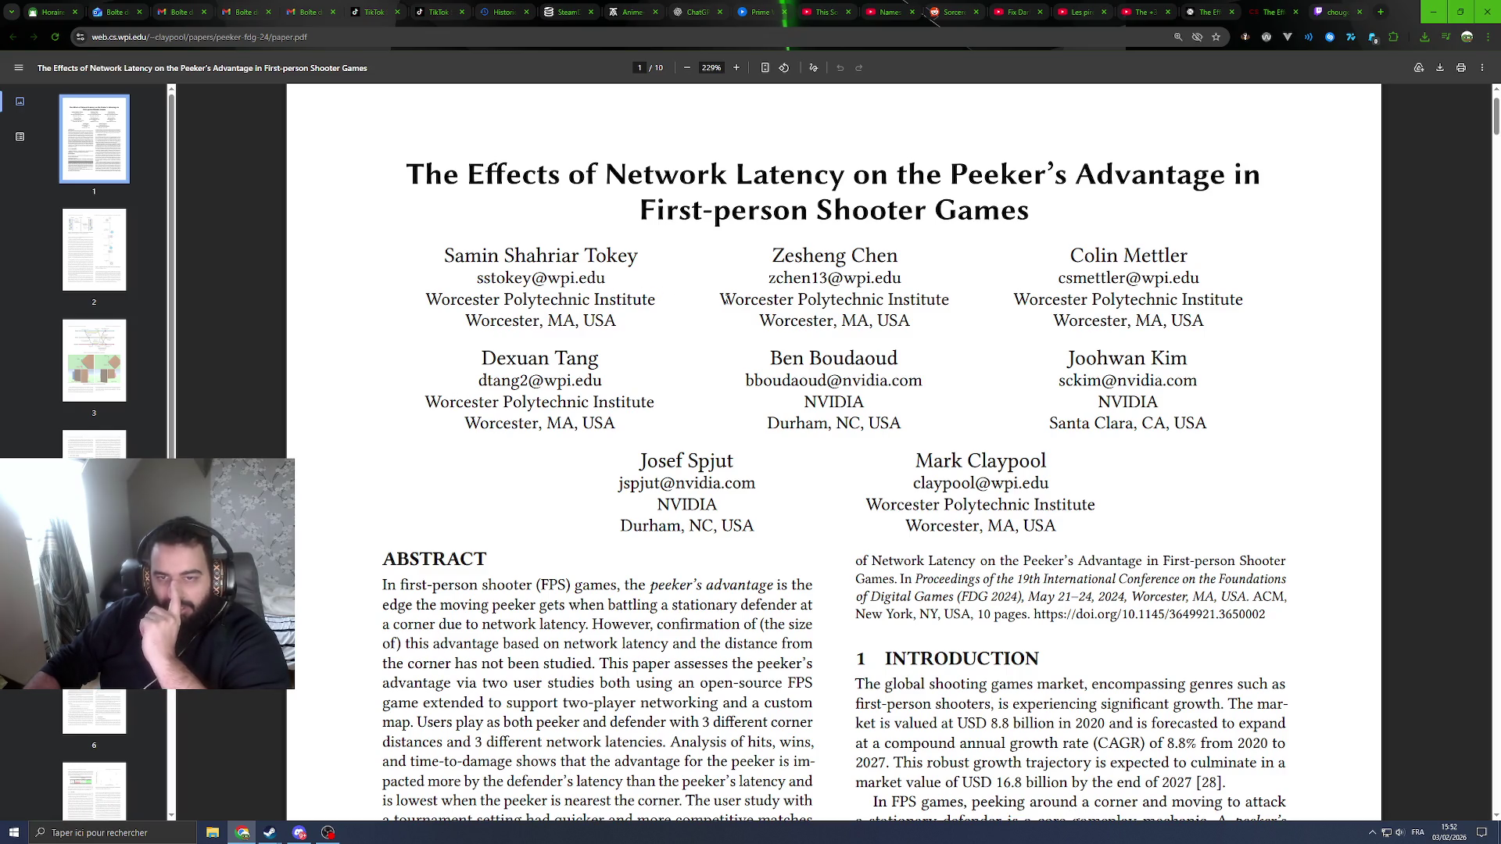
Step: Read through page 1's abstract and introduction down to Figure 1 on page 2
scroll(802, 277, "down", 1)
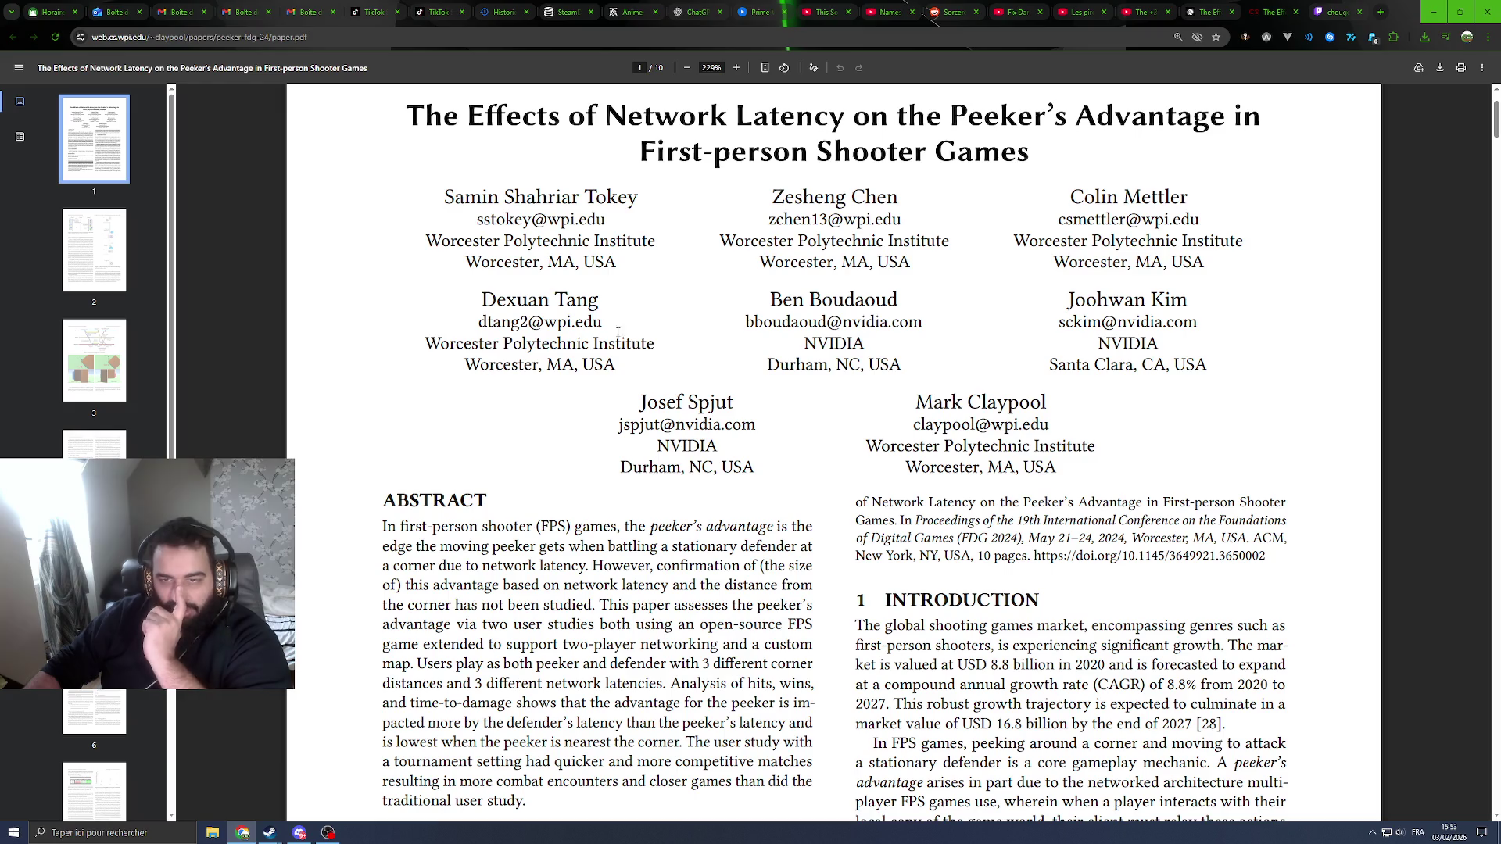
scroll(718, 329, "down", 3)
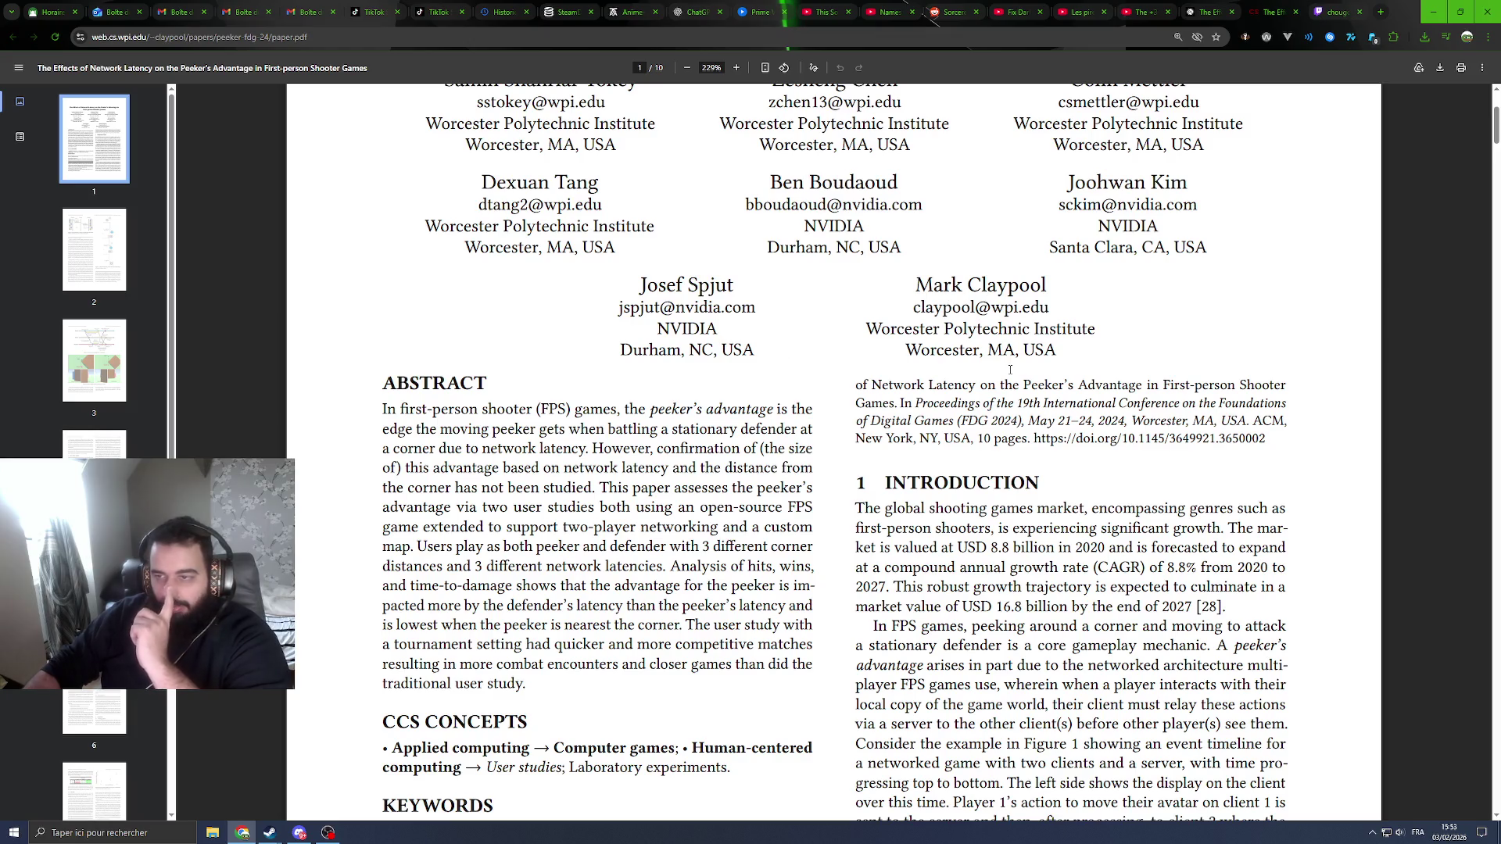
scroll(781, 299, "down", 2)
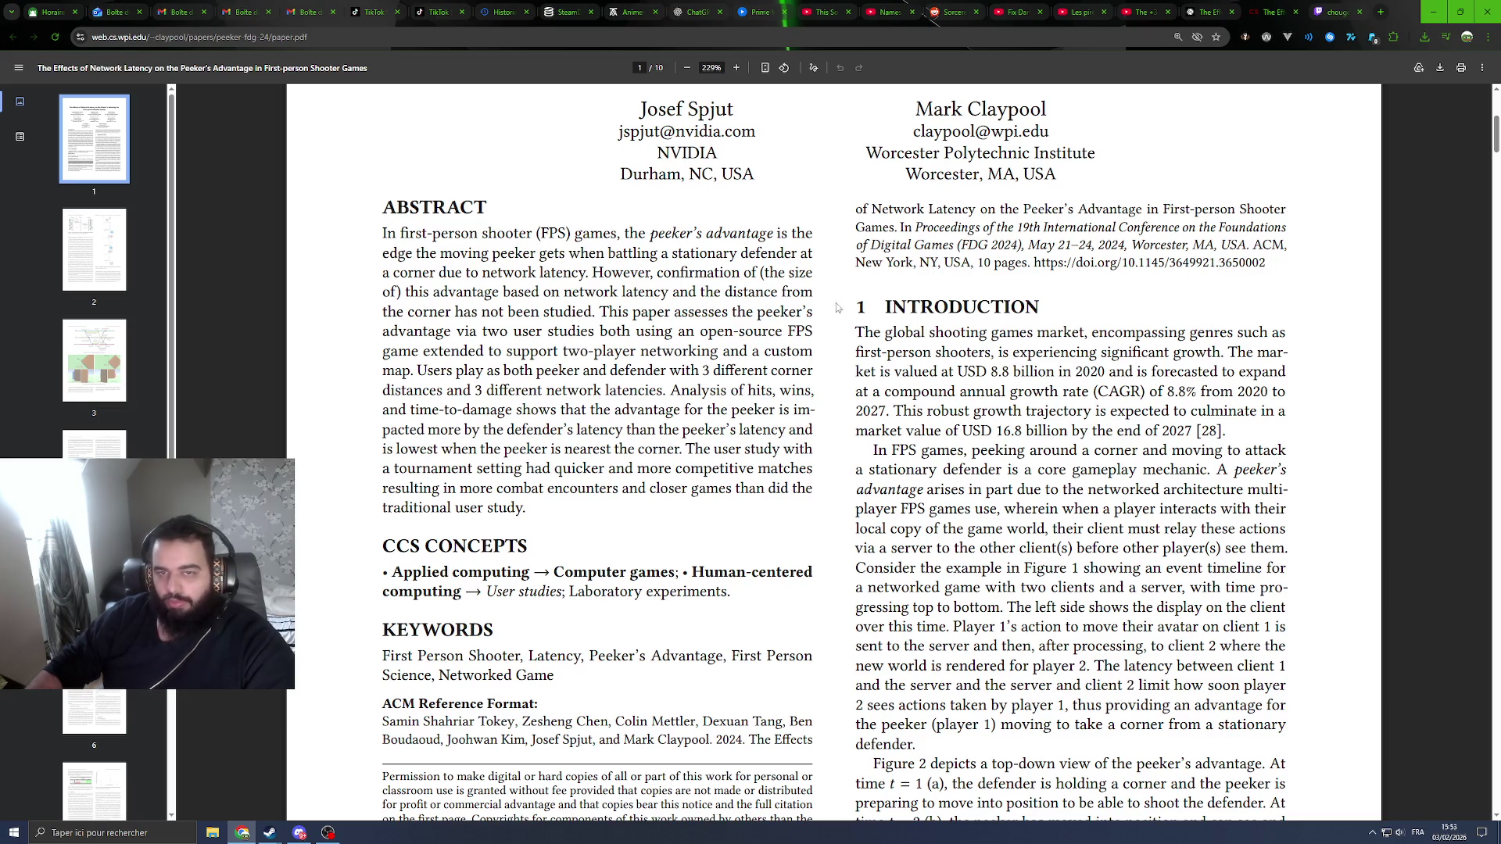
scroll(1204, 303, "down", 1)
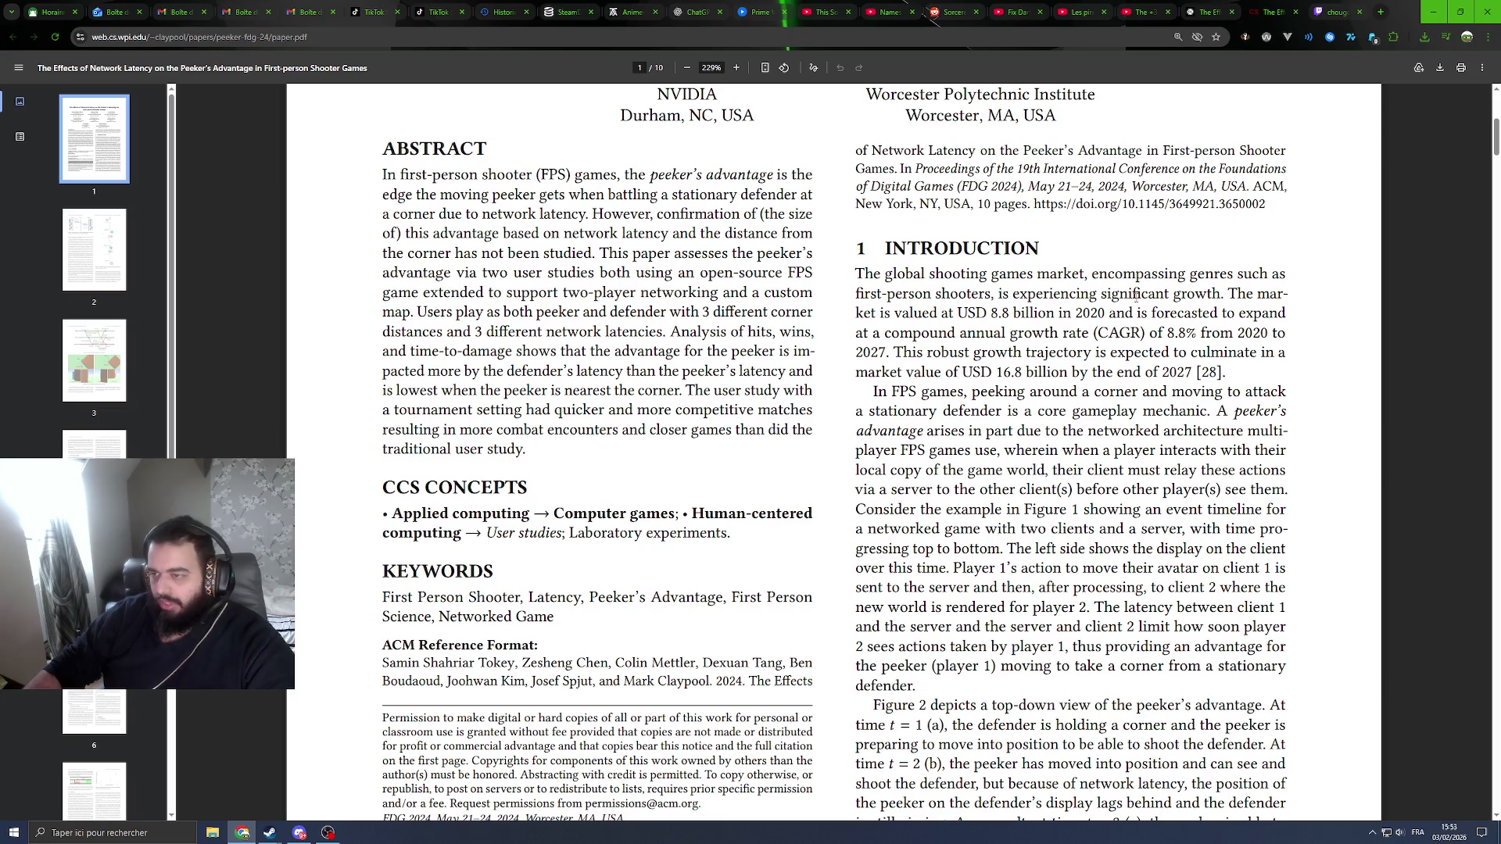
scroll(988, 277, "down", 1)
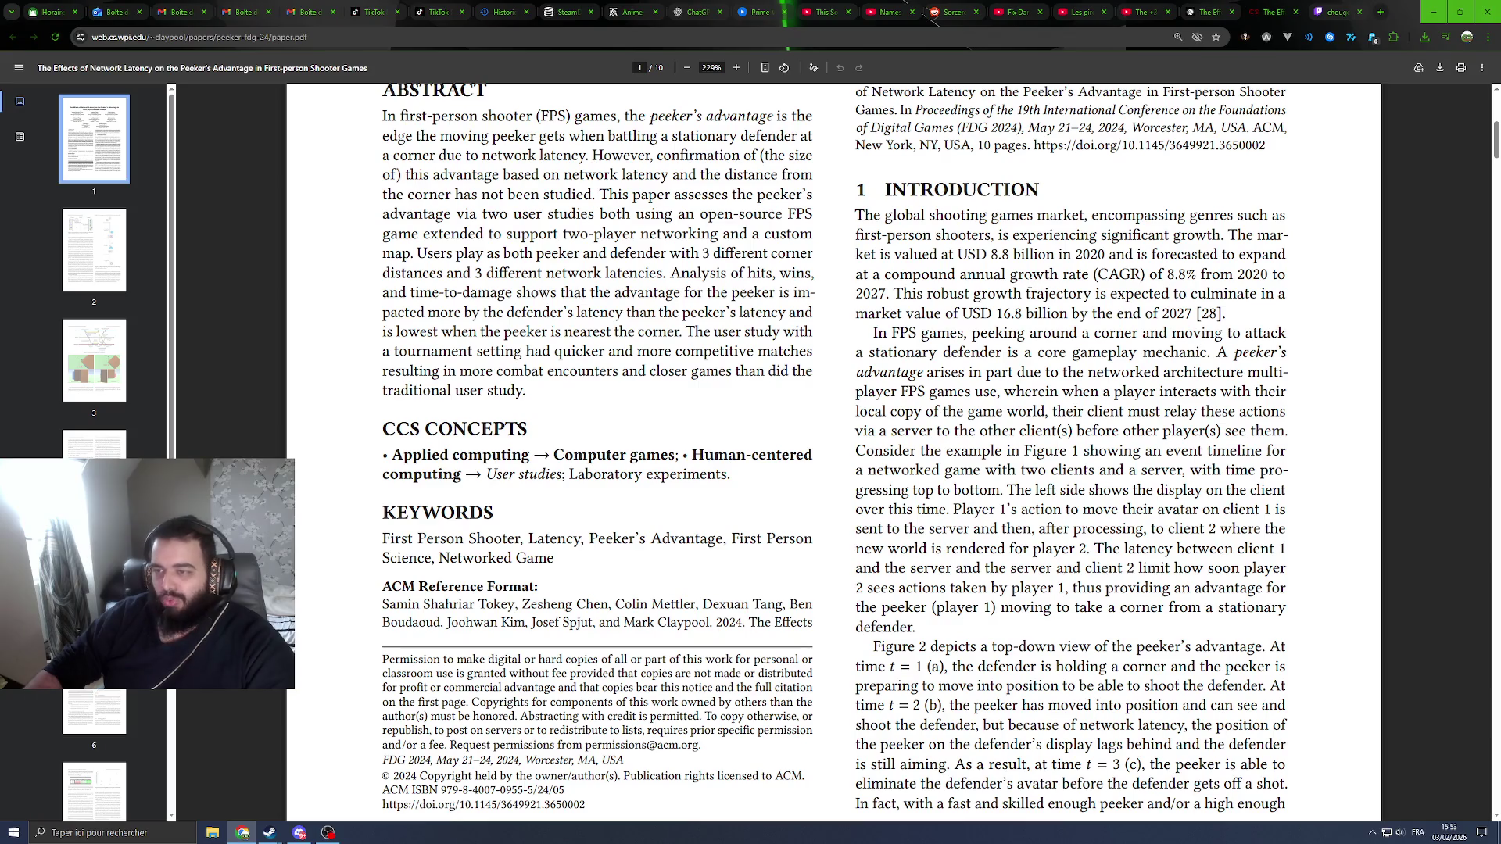
scroll(977, 270, "down", 5)
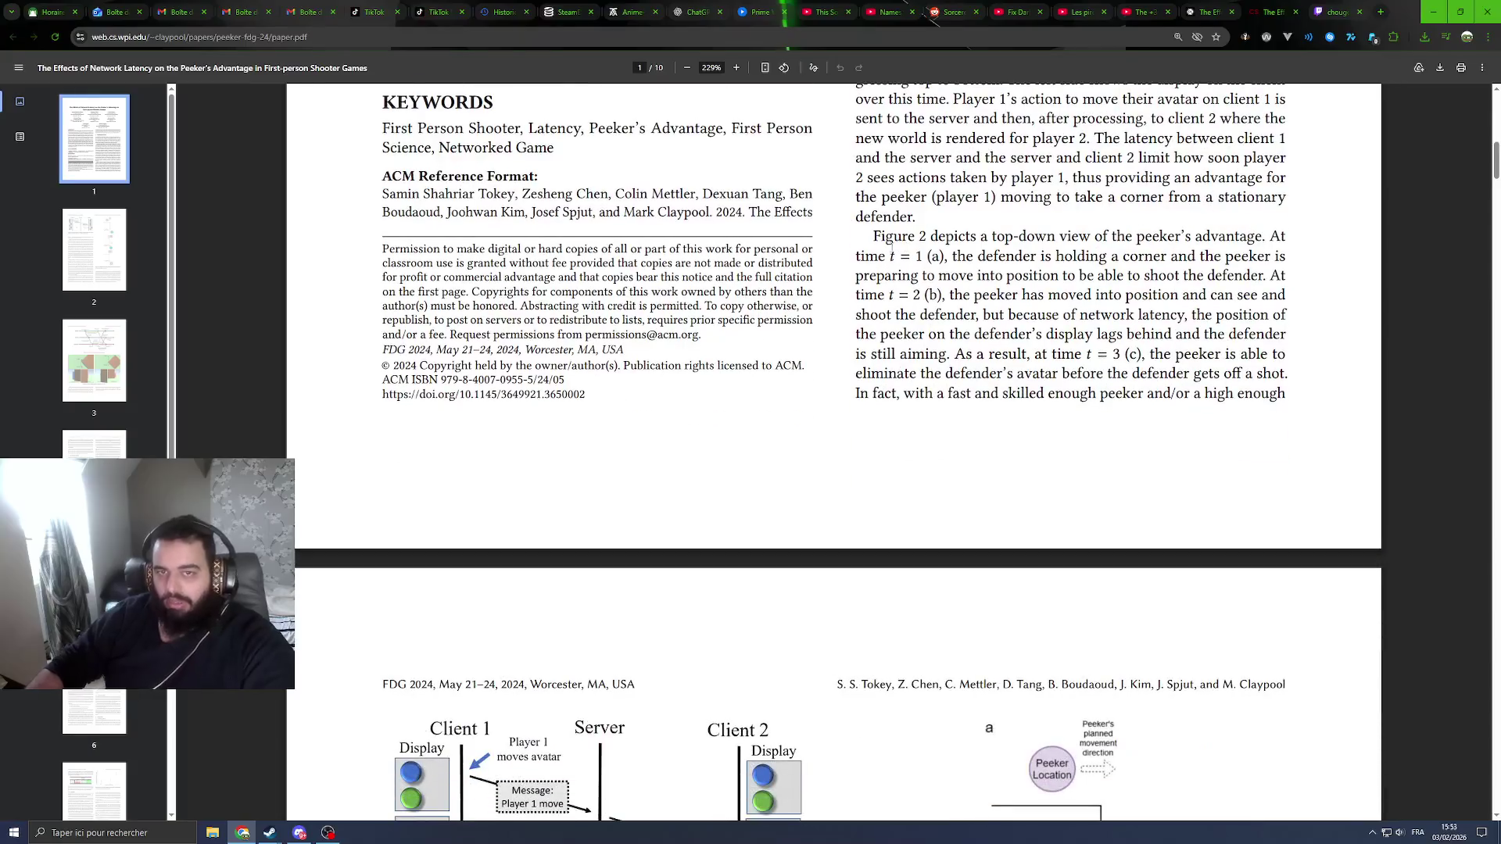
scroll(890, 247, "down", 5)
scroll(721, 290, "down", 1)
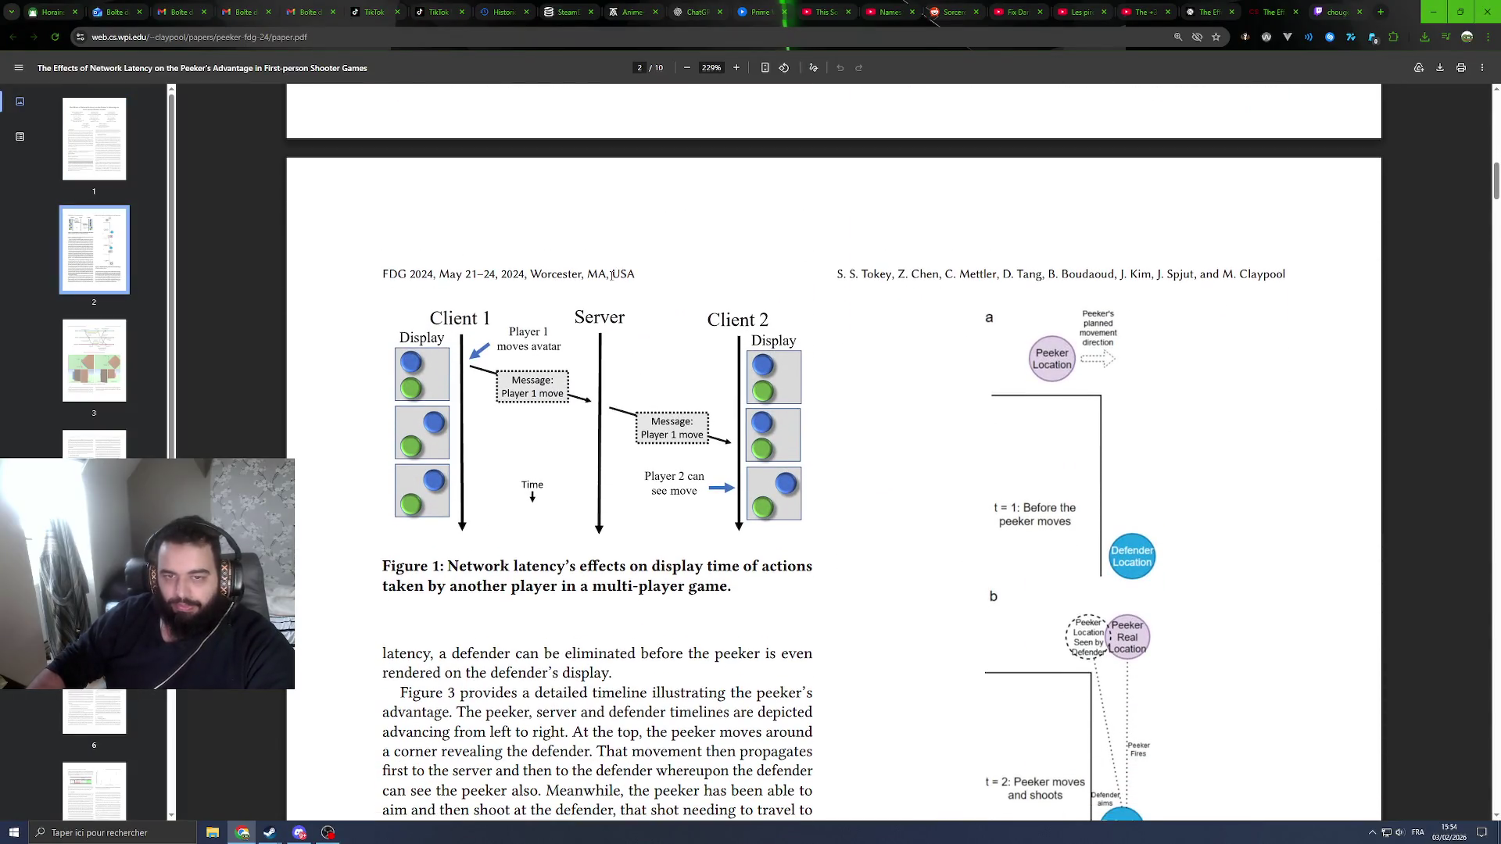
scroll(582, 313, "down", 1)
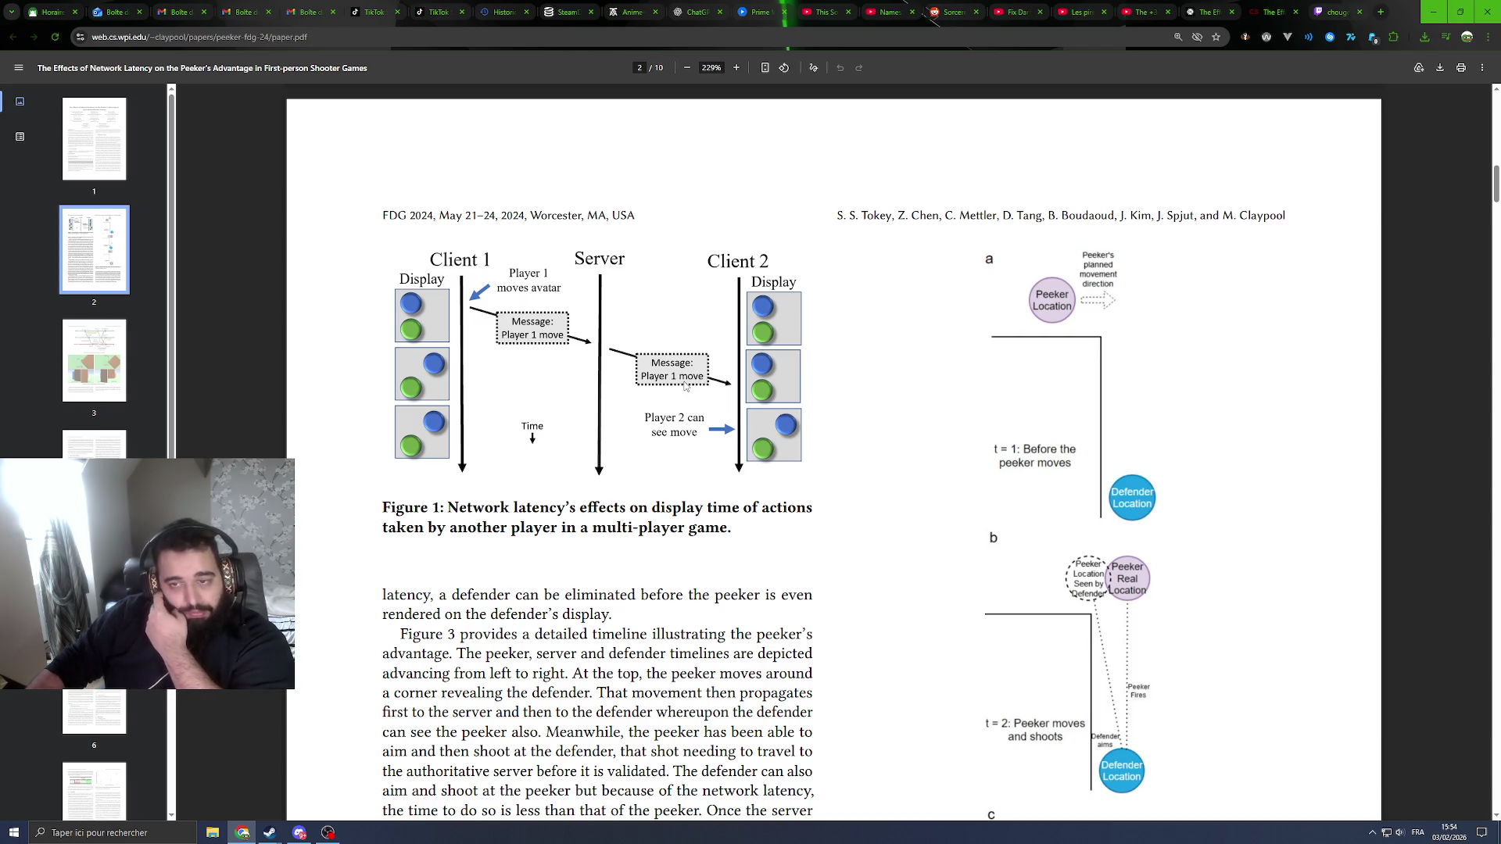
scroll(692, 394, "down", 1)
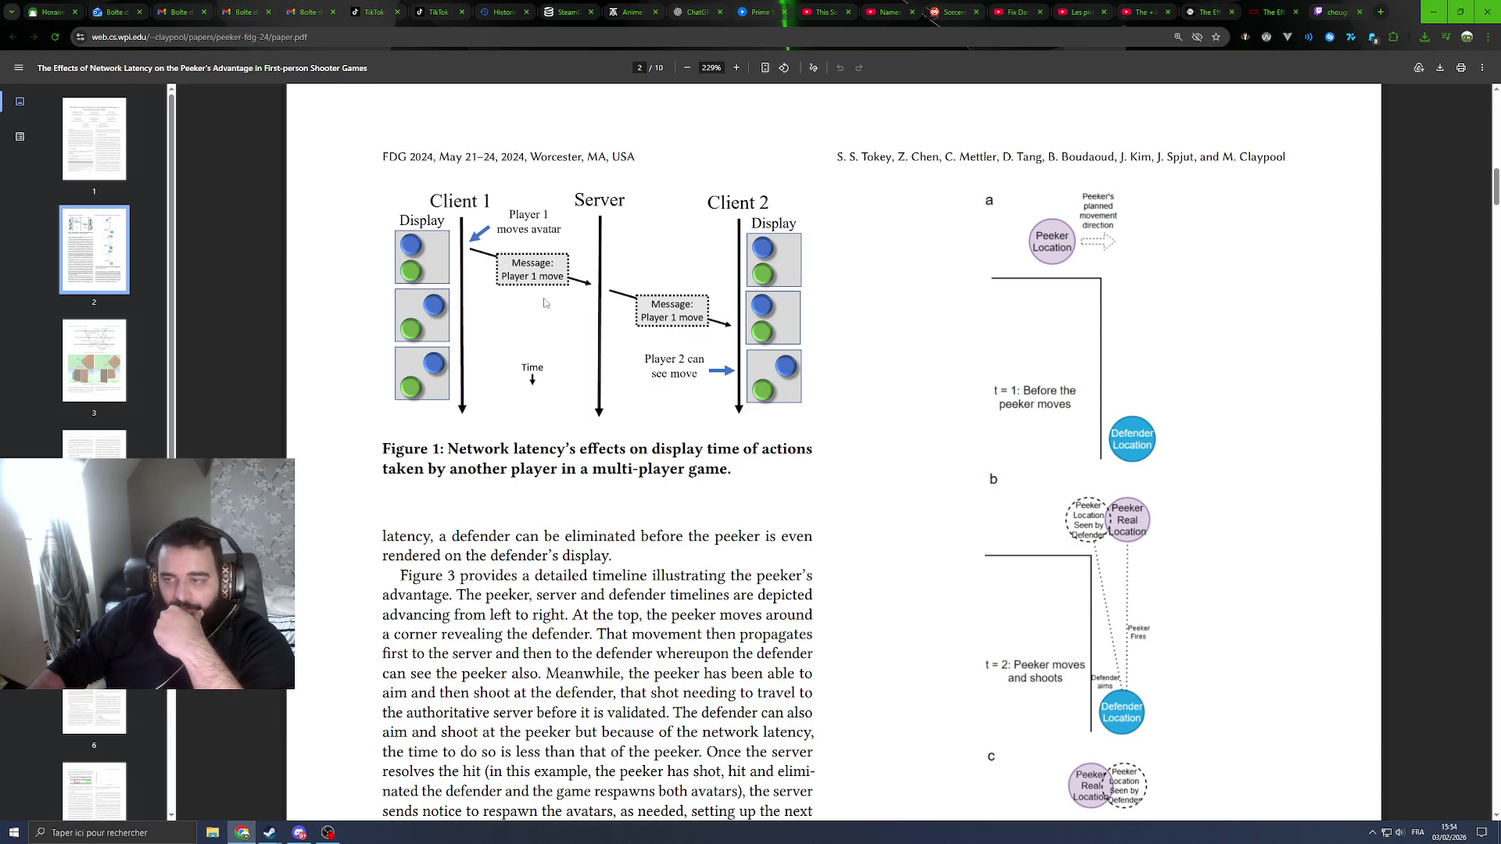
scroll(544, 303, "down", 3)
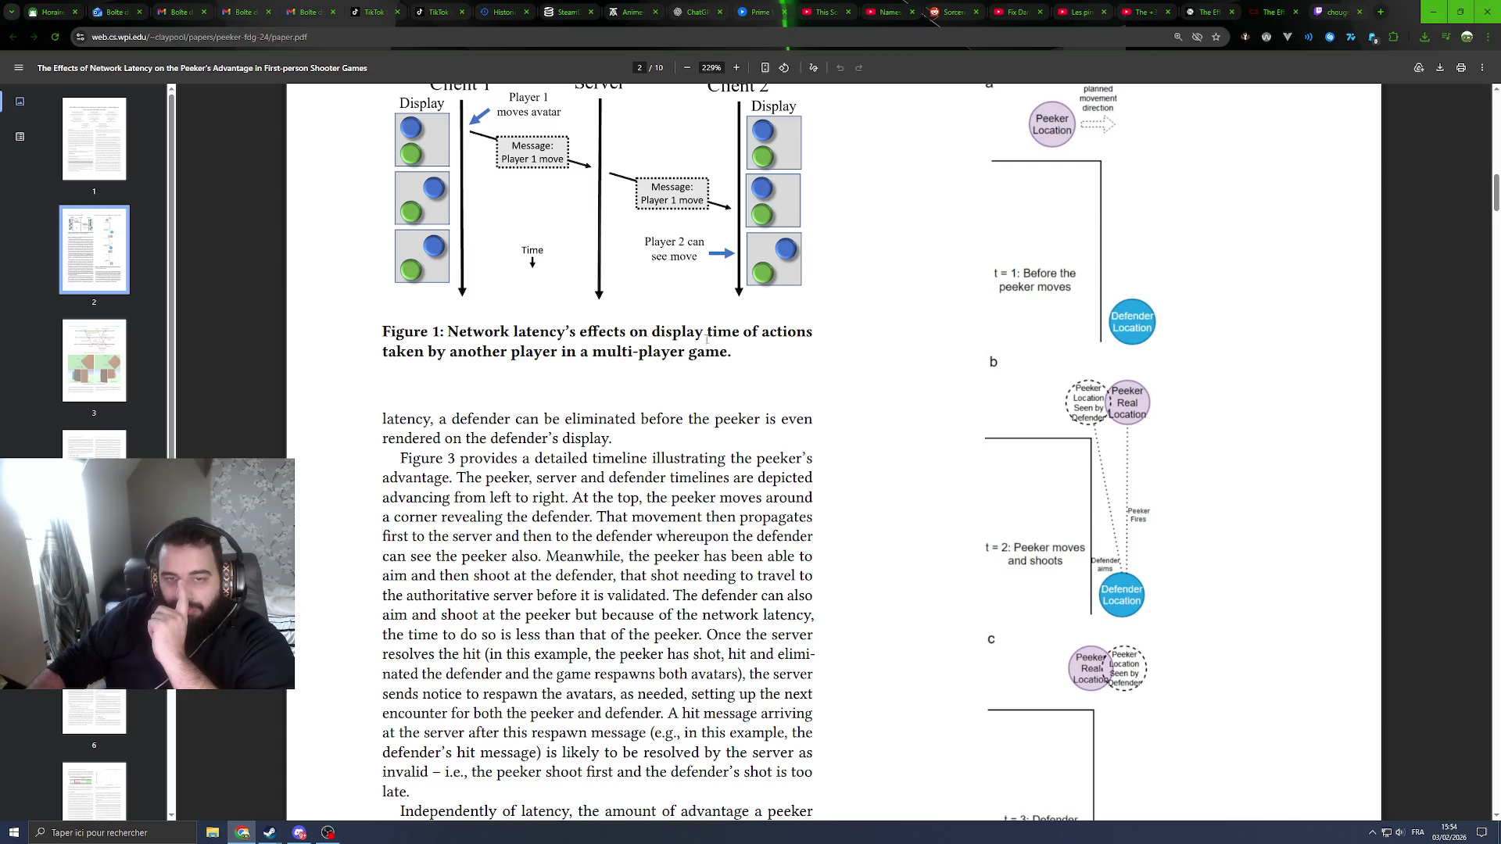
scroll(708, 338, "down", 3)
scroll(178, 320, "down", 5)
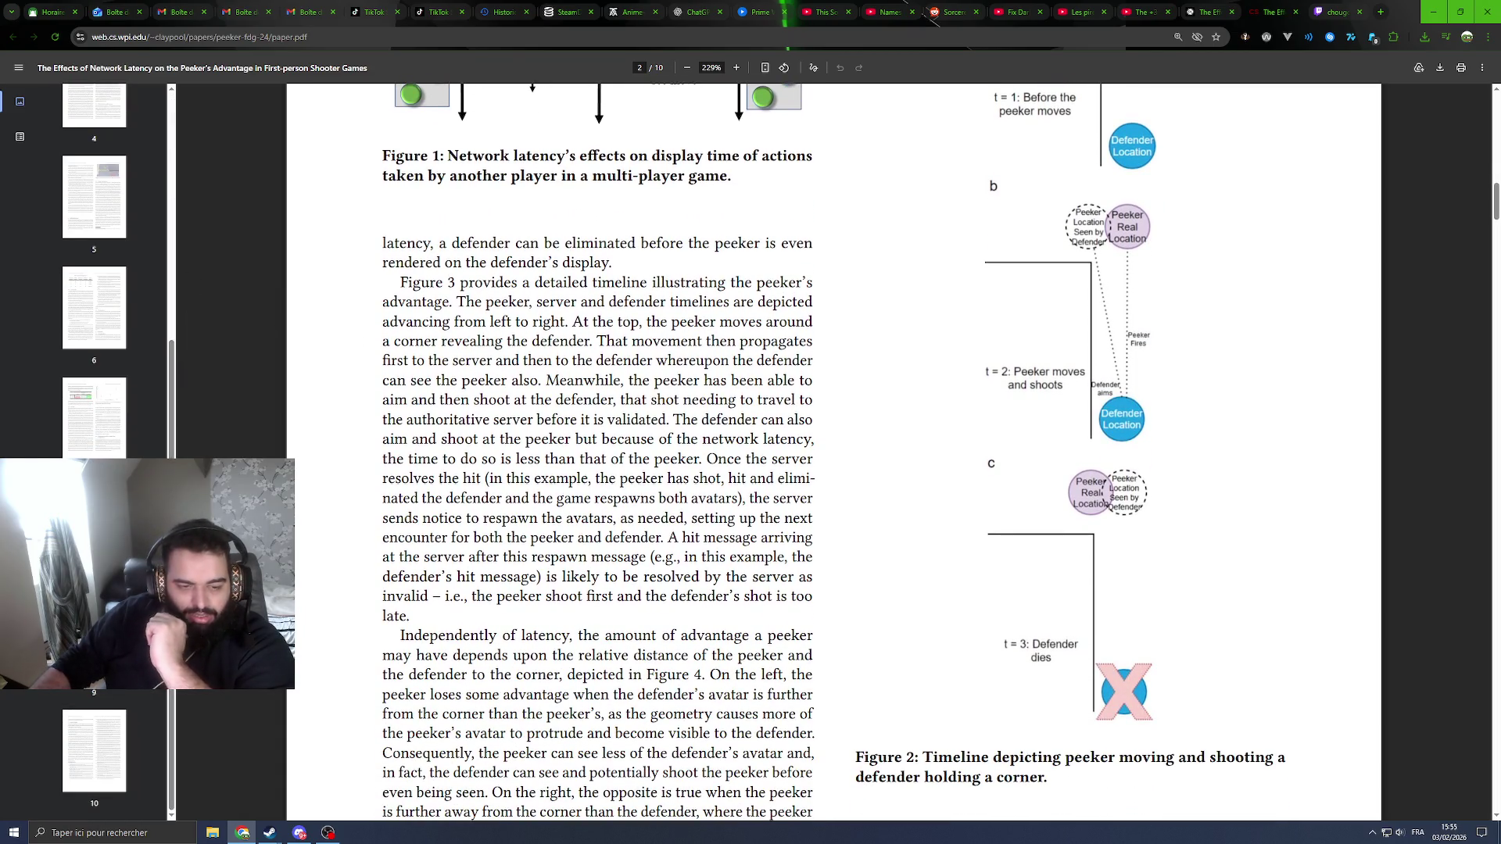
scroll(139, 447, "up", 5)
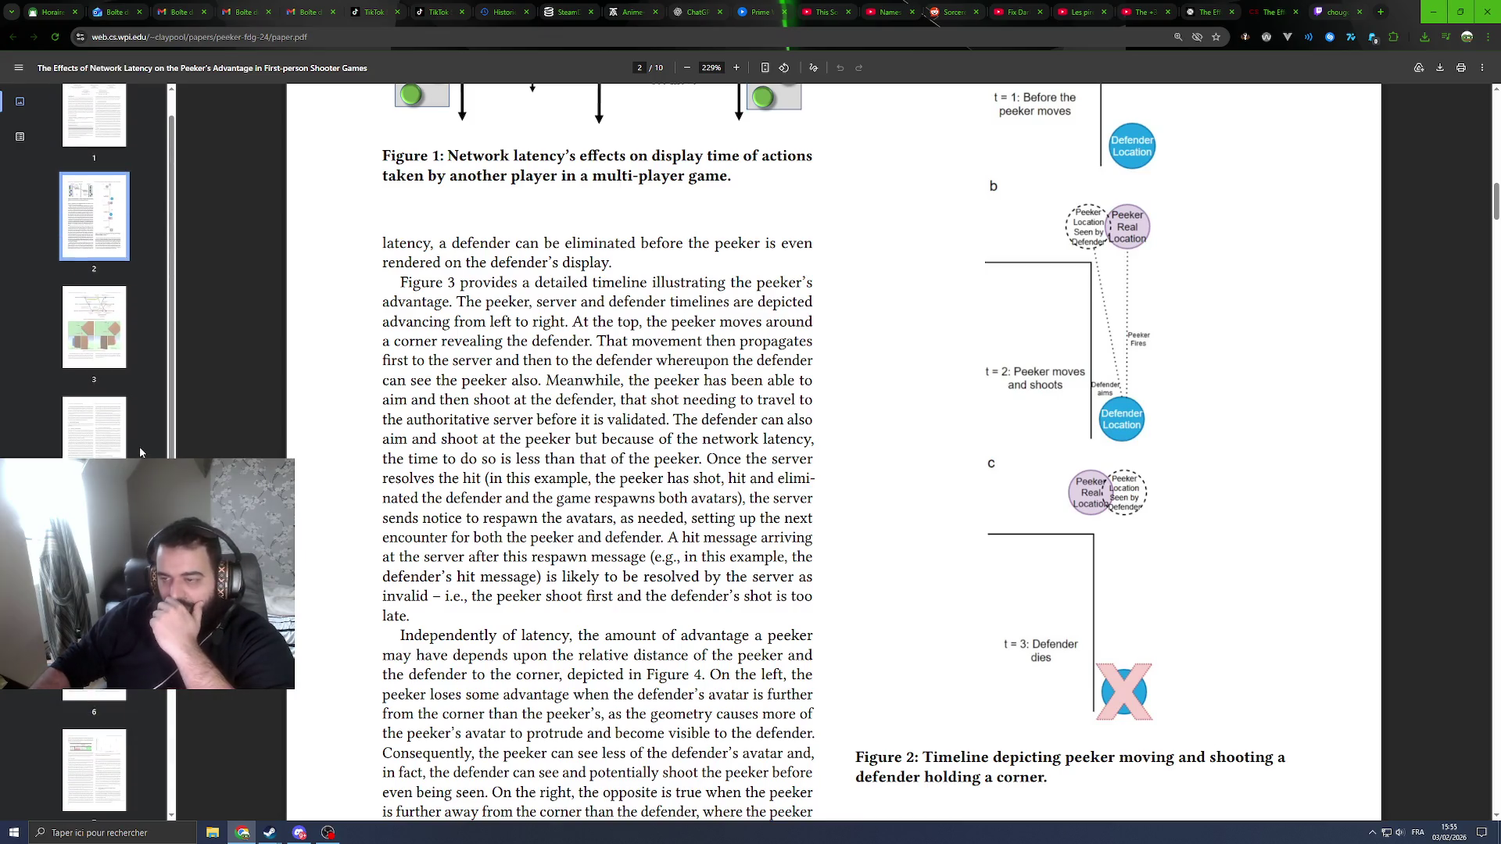
scroll(139, 447, "up", 1)
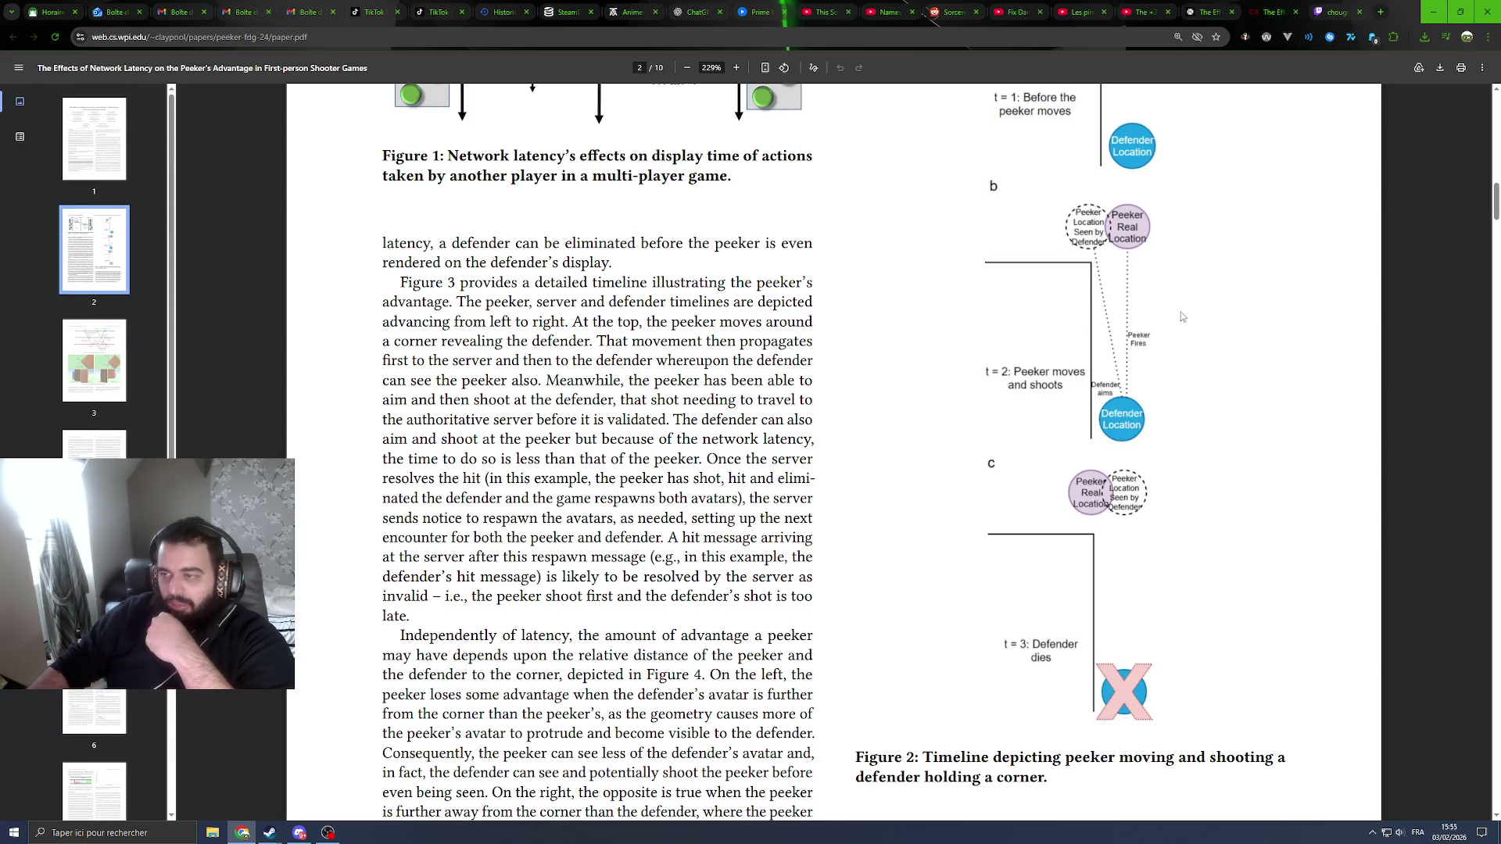
scroll(1182, 310, "up", 4)
scroll(1103, 322, "up", 1)
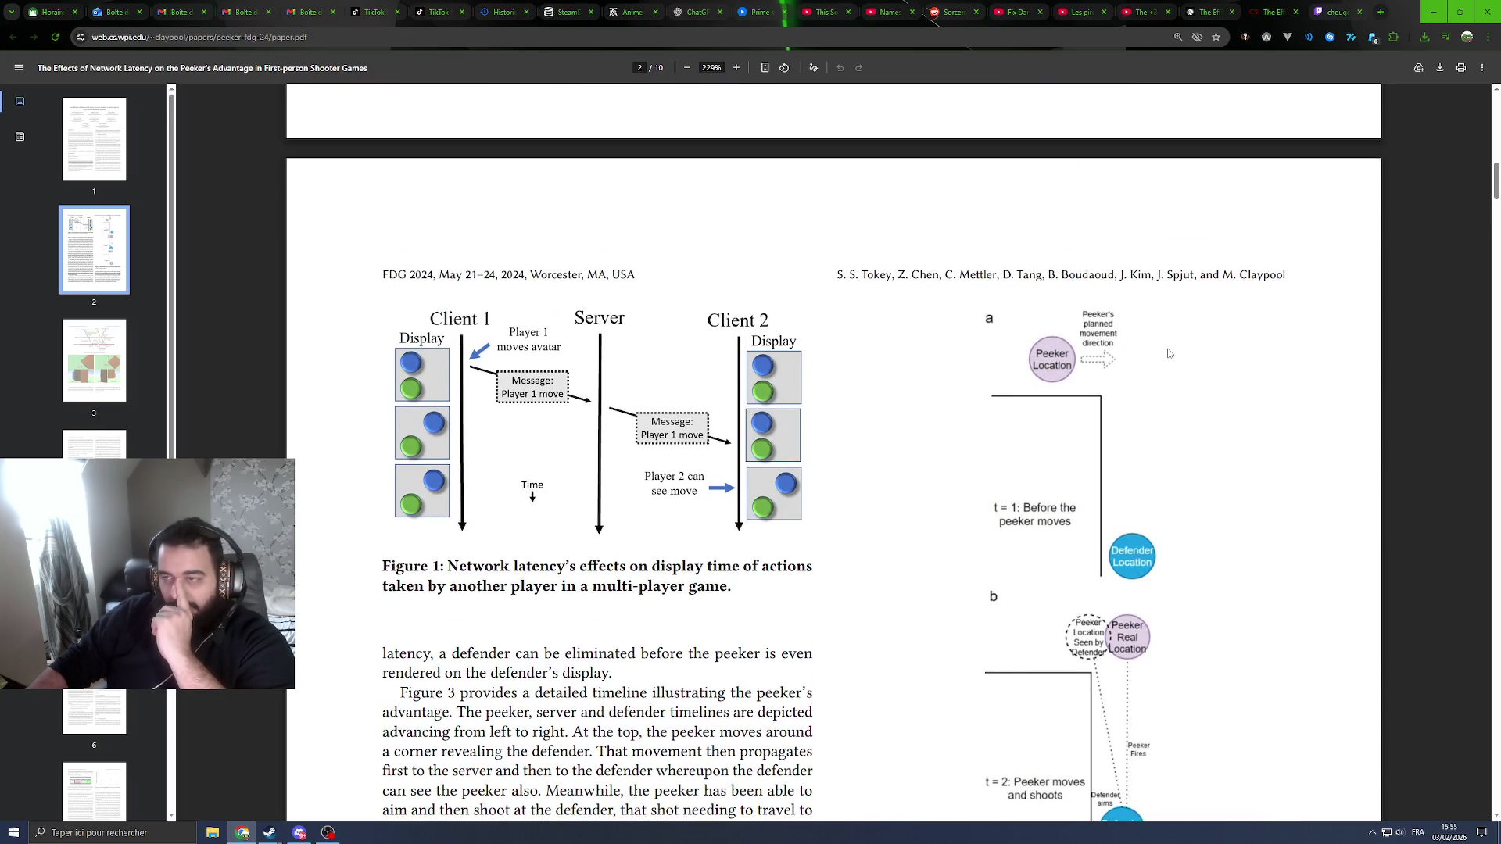
left_click(1140, 13)
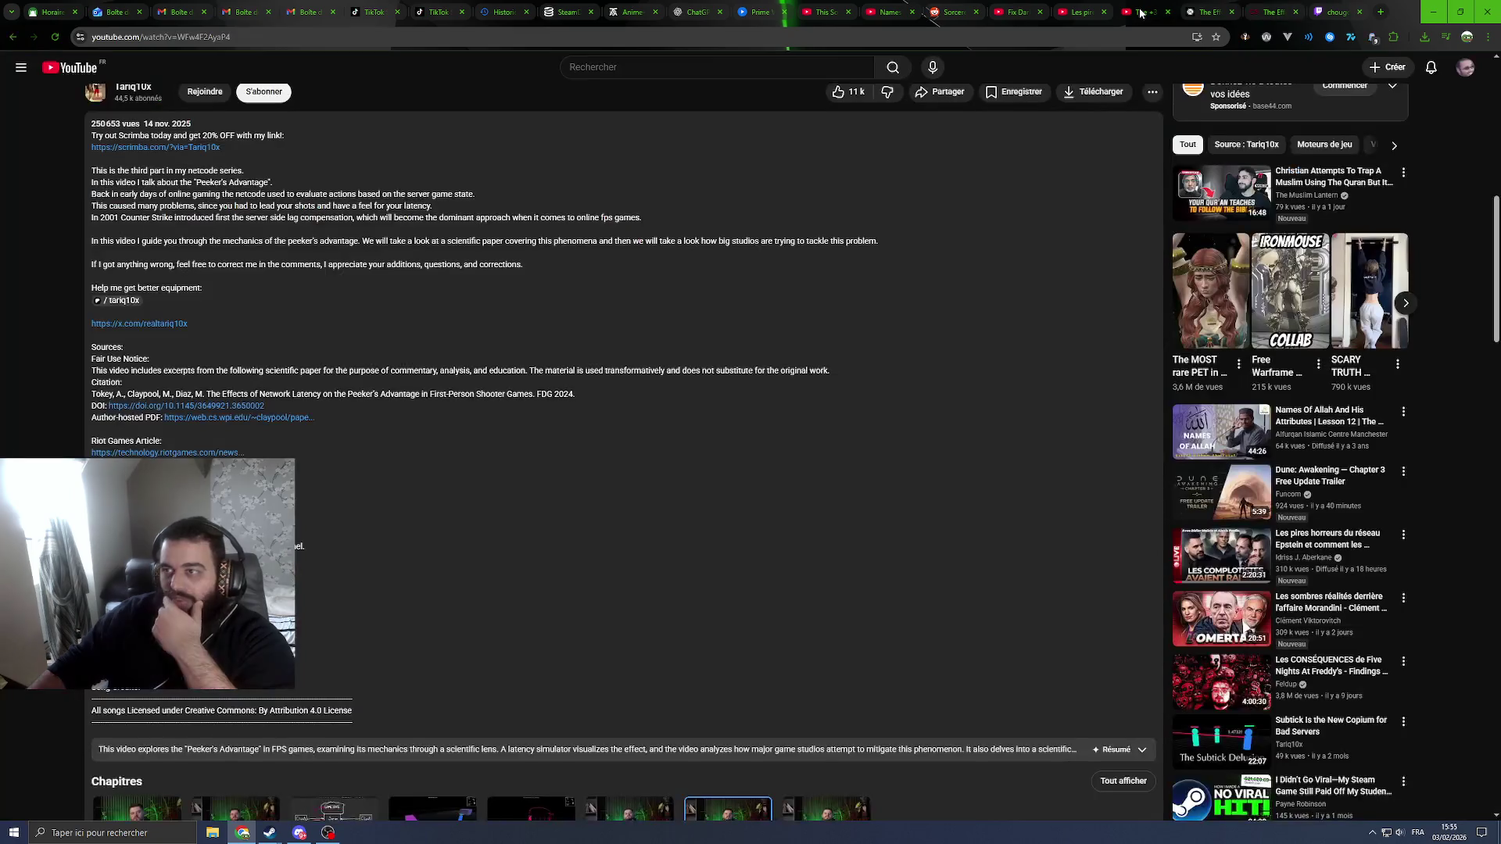
Step: Return to the top of the YouTube page and resume 'The +30% Advantage Devs Have No Control Over'
scroll(979, 199, "up", 10)
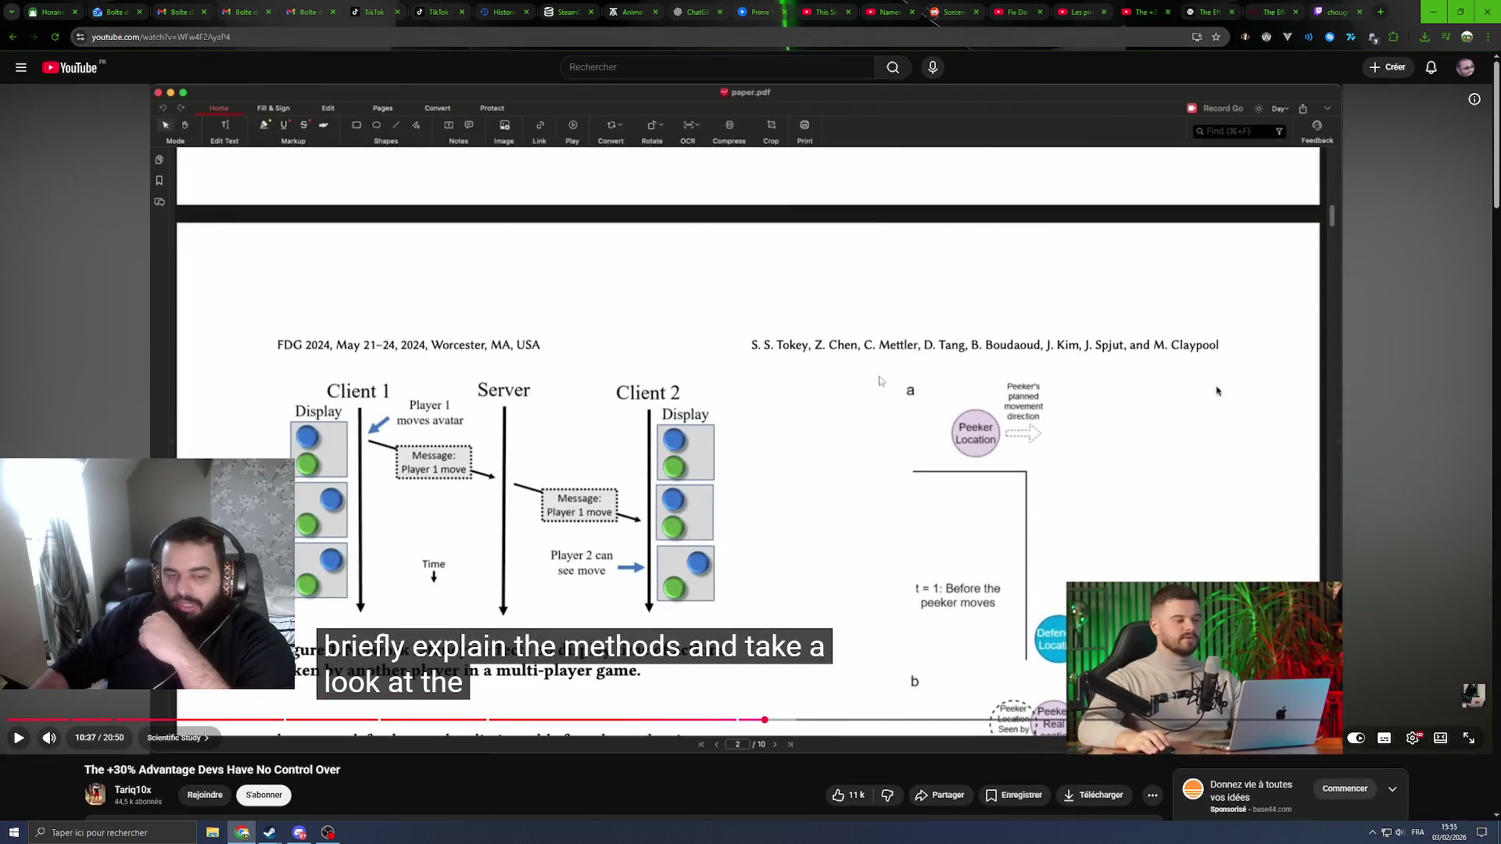
left_click(882, 398)
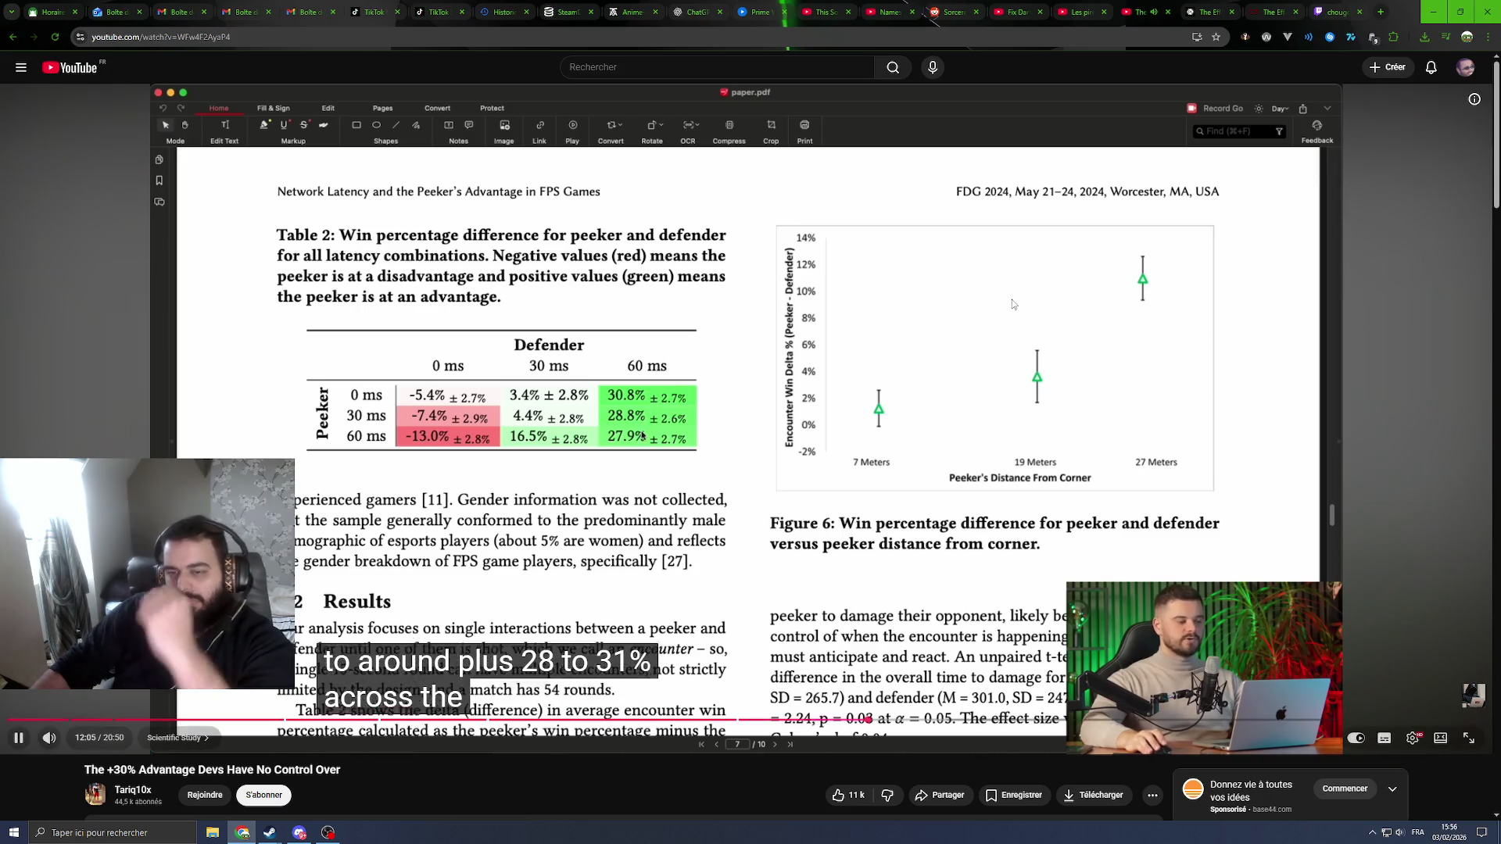
Step: Pause twice on Table 2's peeker-versus-defender win percentages, resuming playback each time
mouse_move(758, 466)
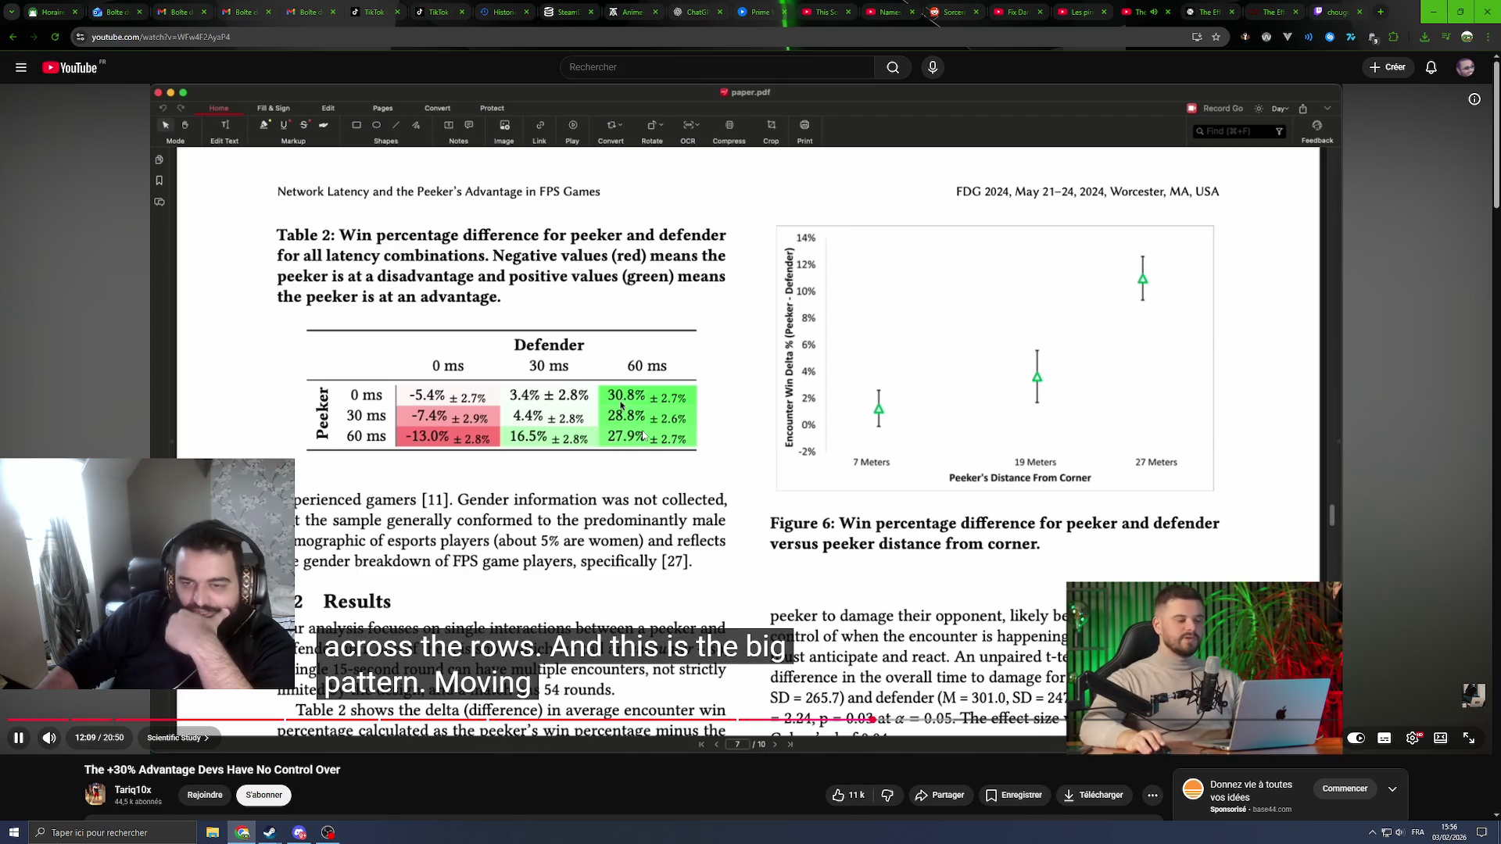
left_click(712, 481)
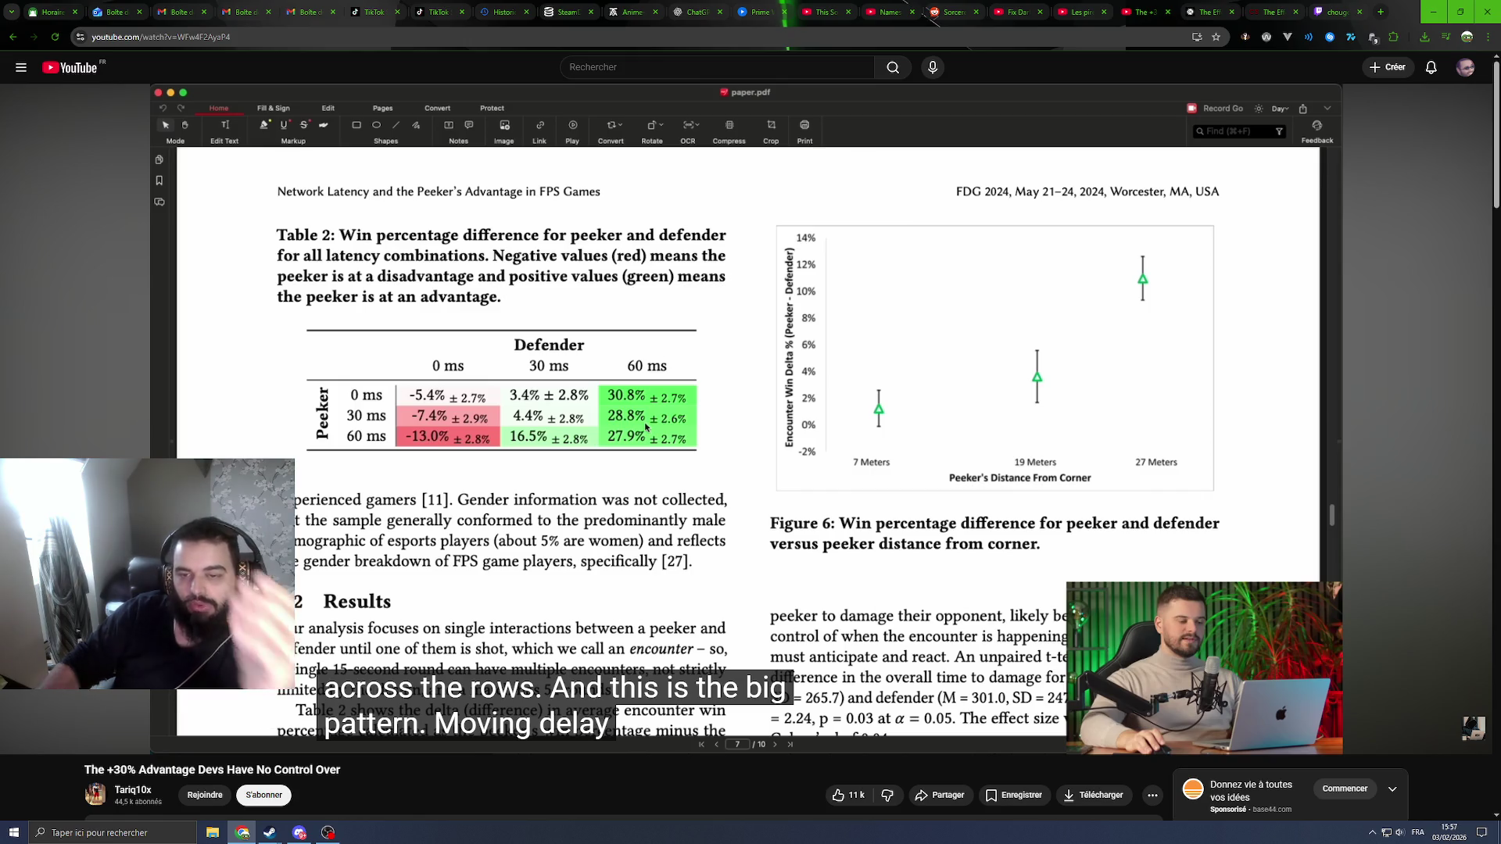
mouse_move(722, 491)
left_click(740, 528)
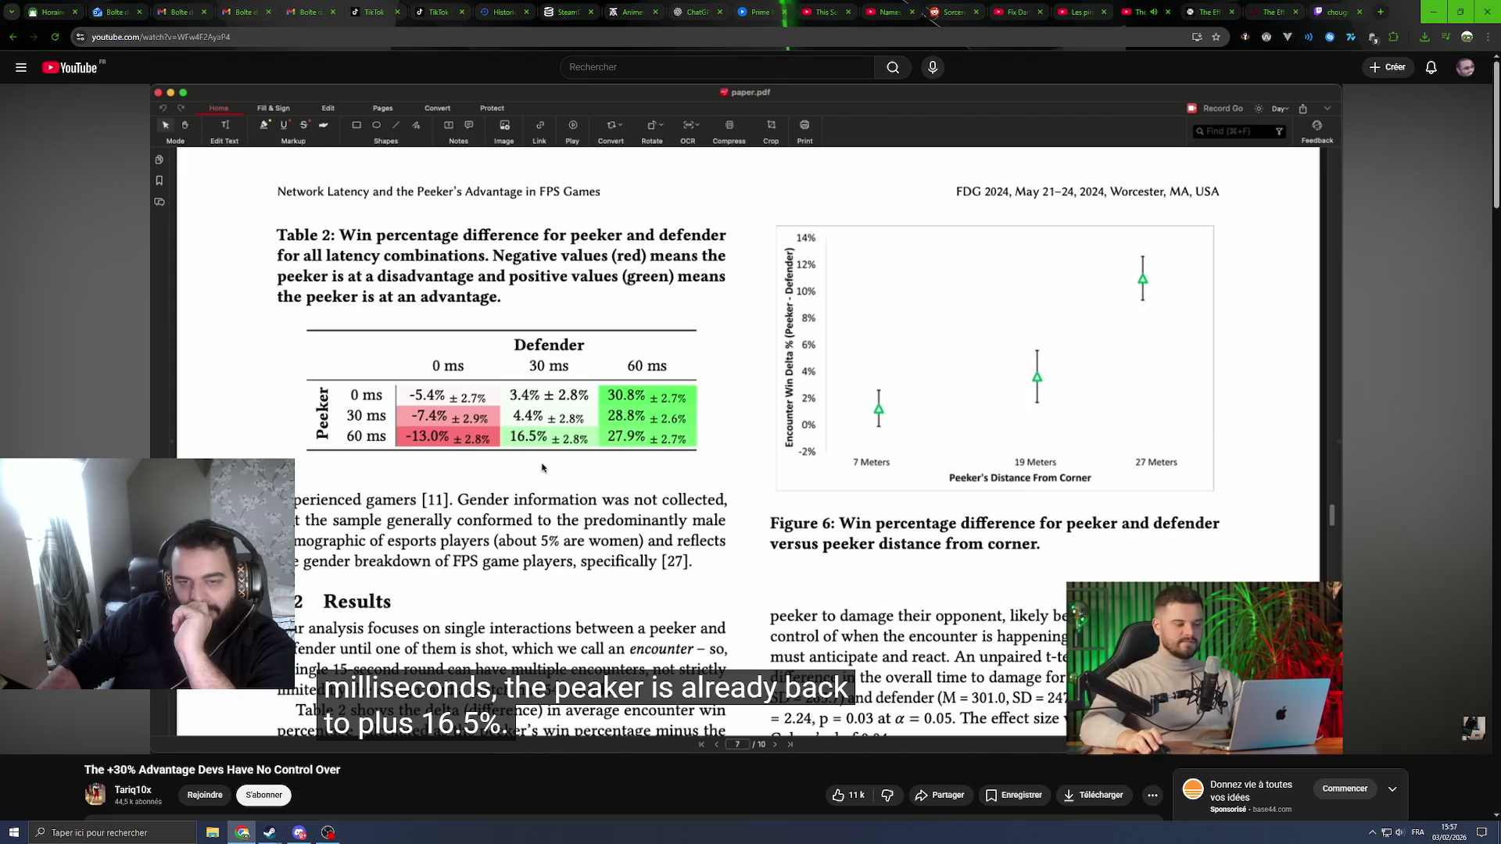
mouse_move(637, 528)
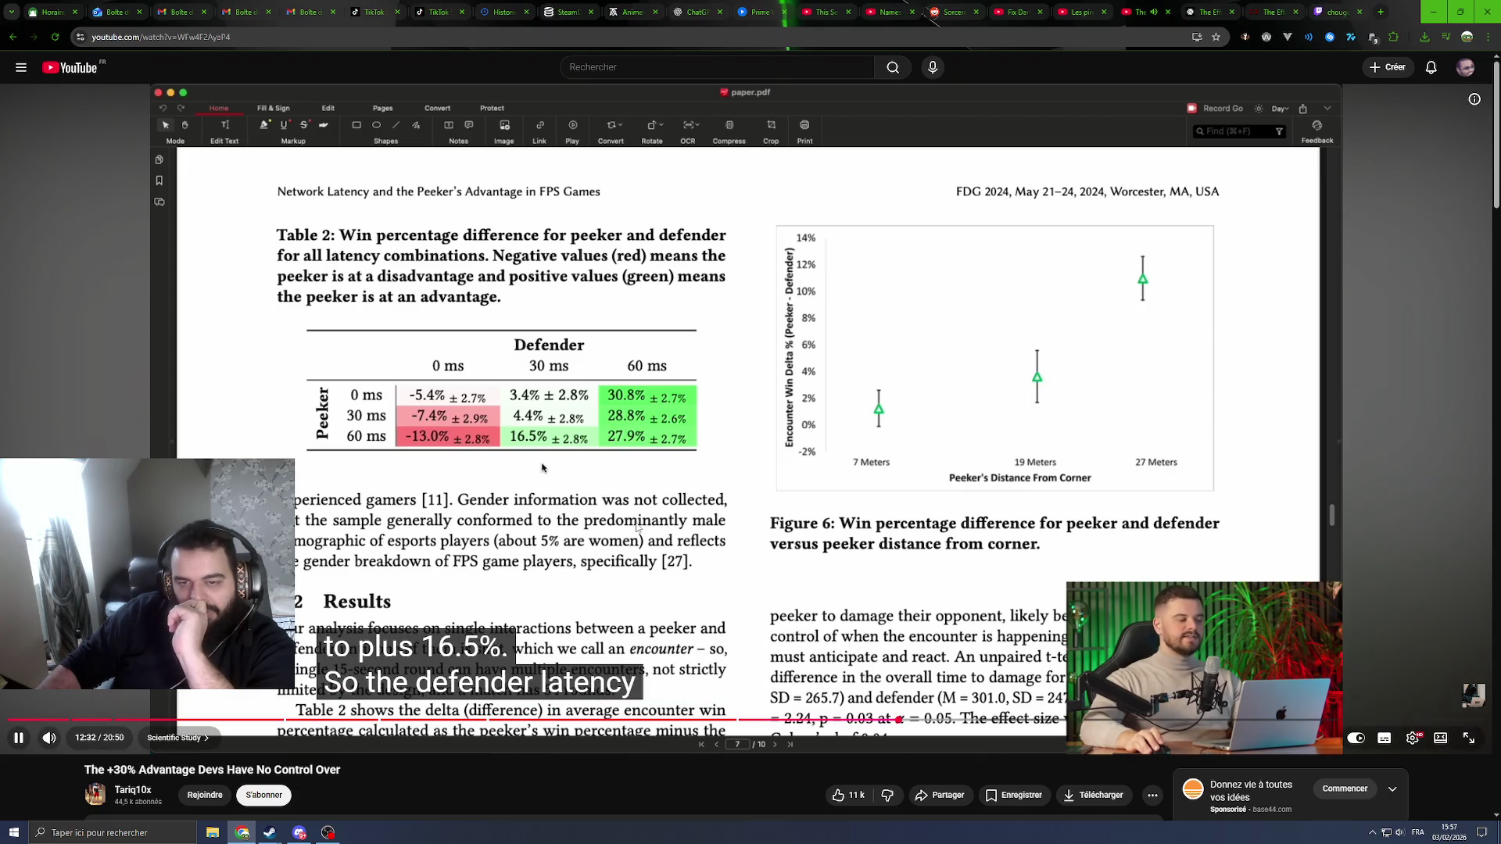
left_click(688, 478)
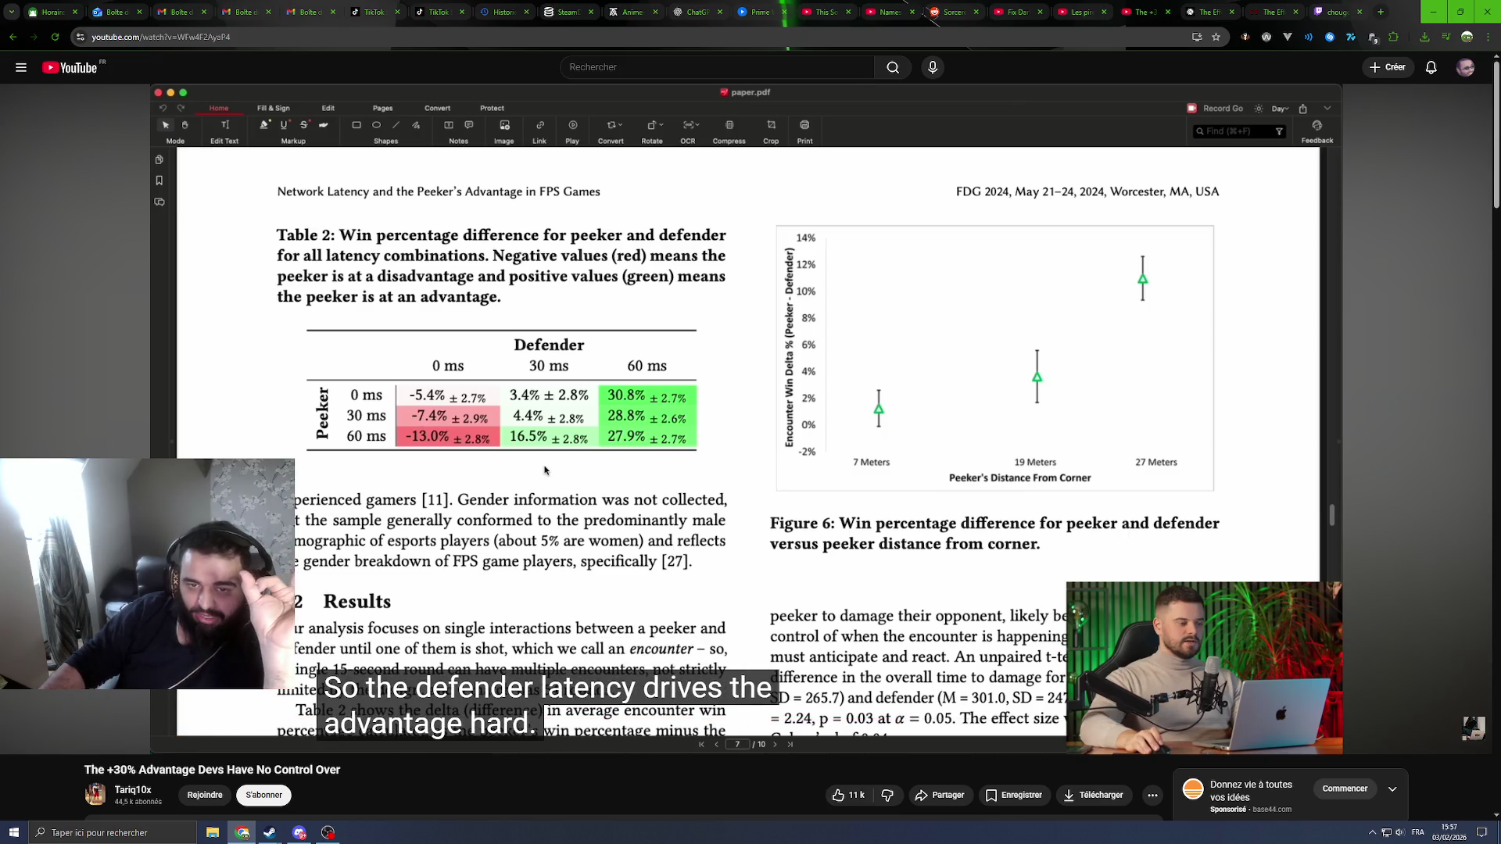
mouse_move(439, 426)
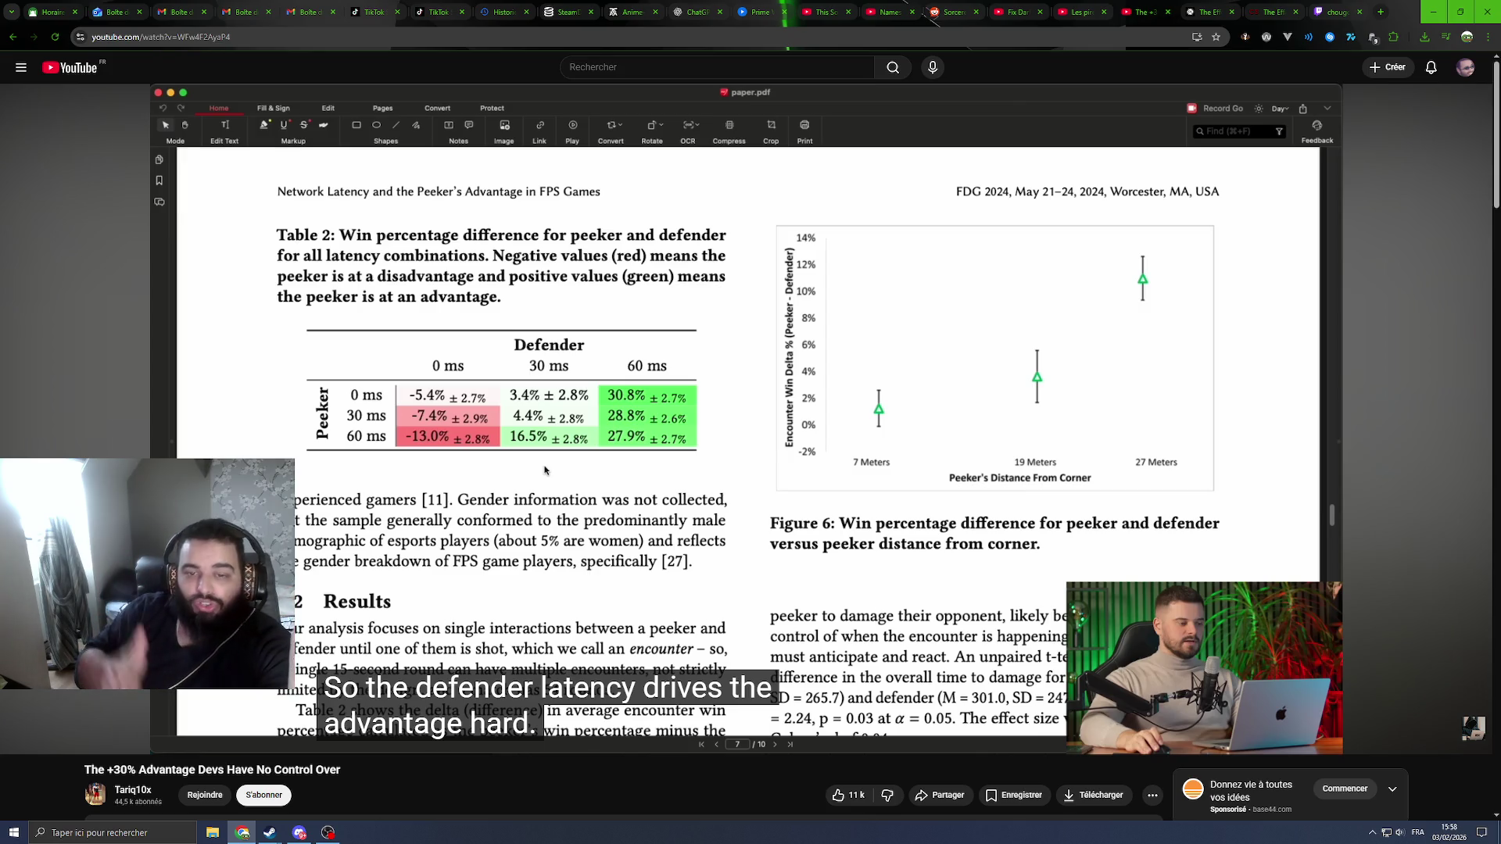
left_click(545, 469)
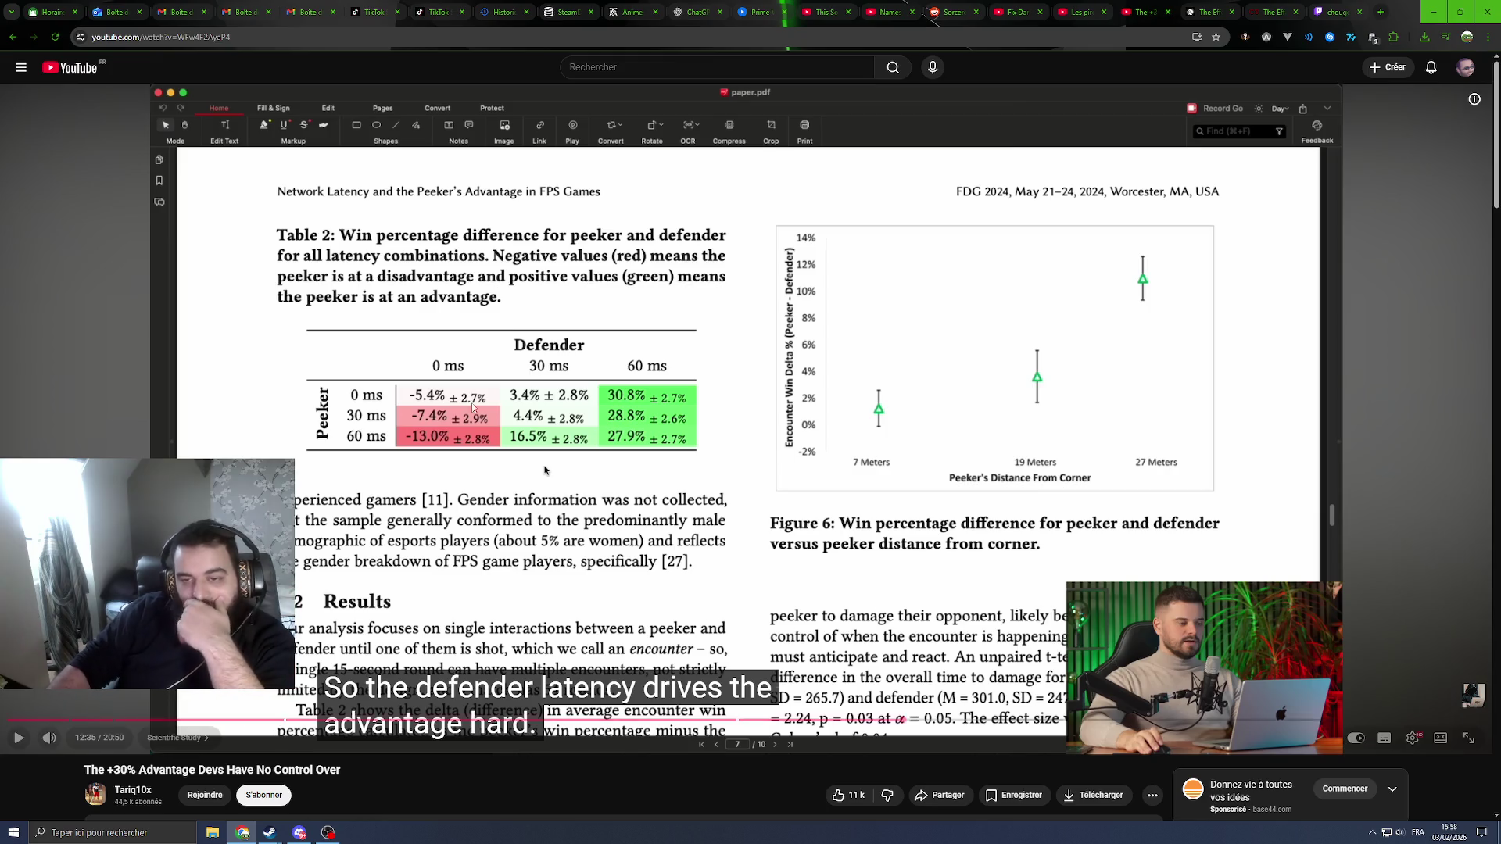
left_click(545, 470)
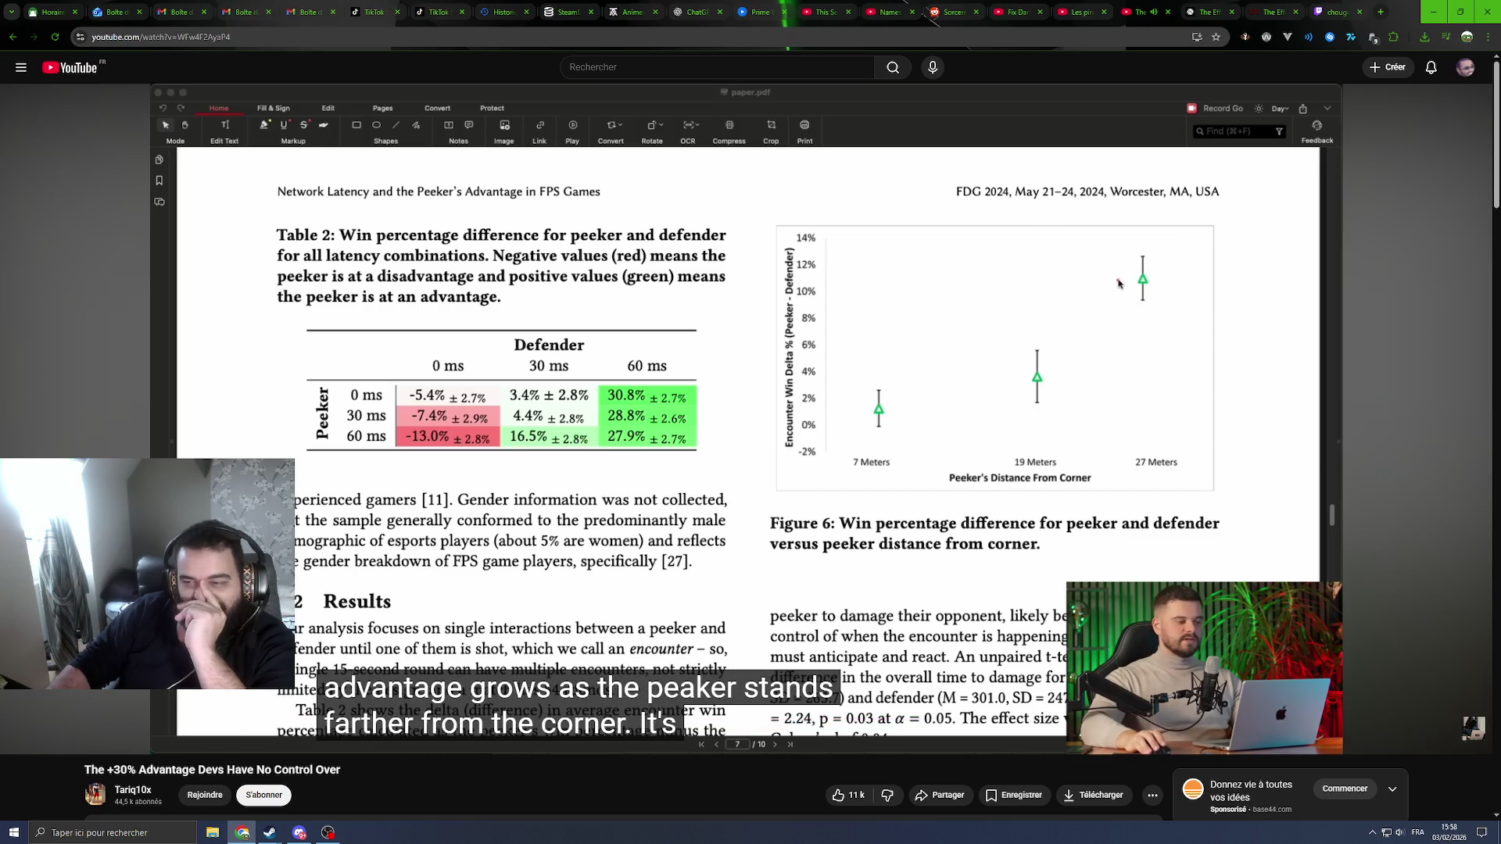
mouse_move(733, 525)
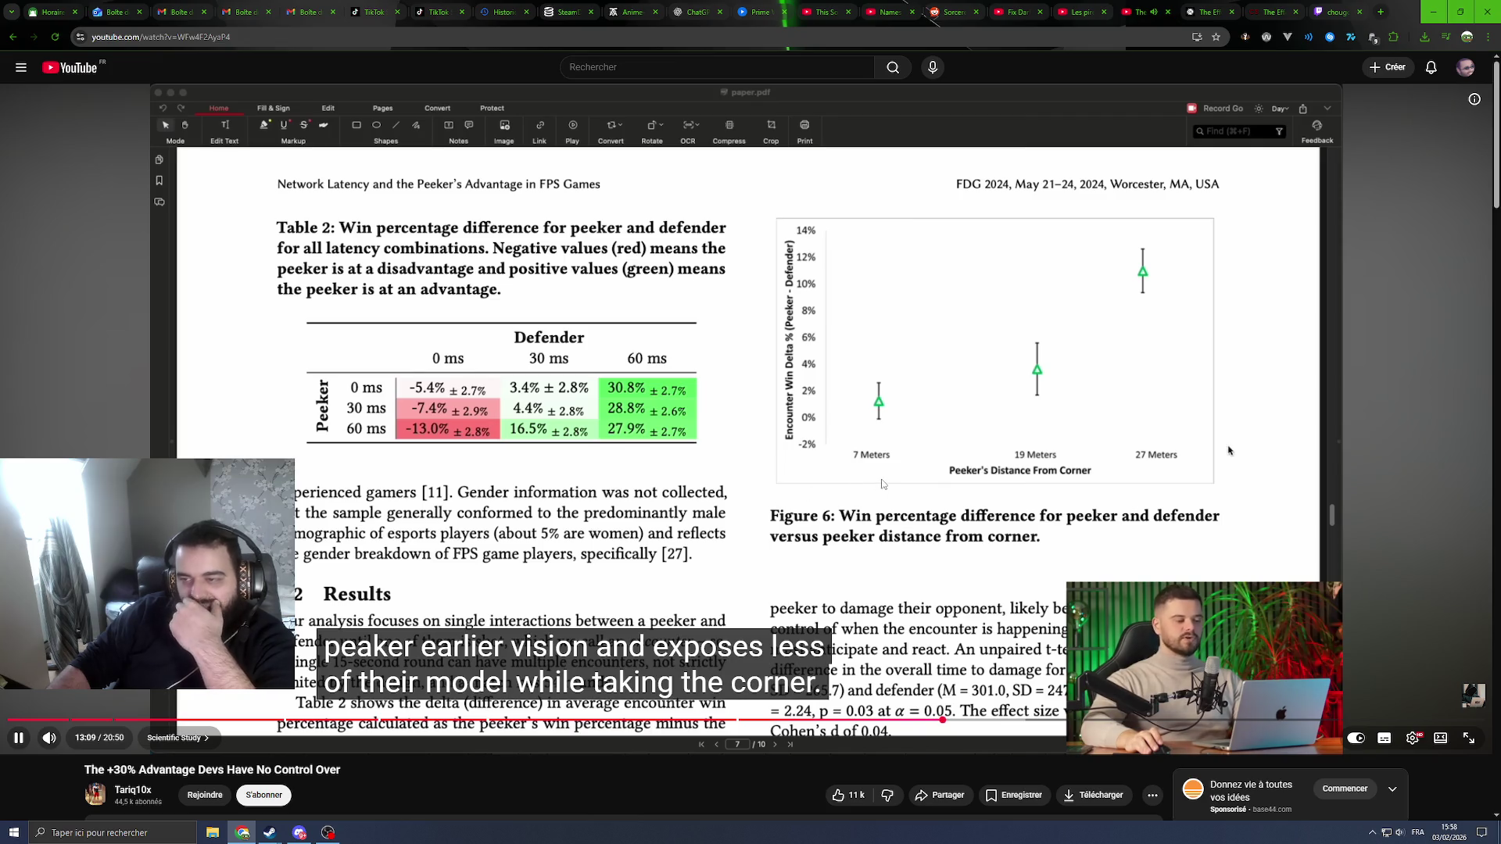
Step: Pause on Figure 6's win-percentage-versus-distance-from-corner chart, then resume playback
left_click(1245, 445)
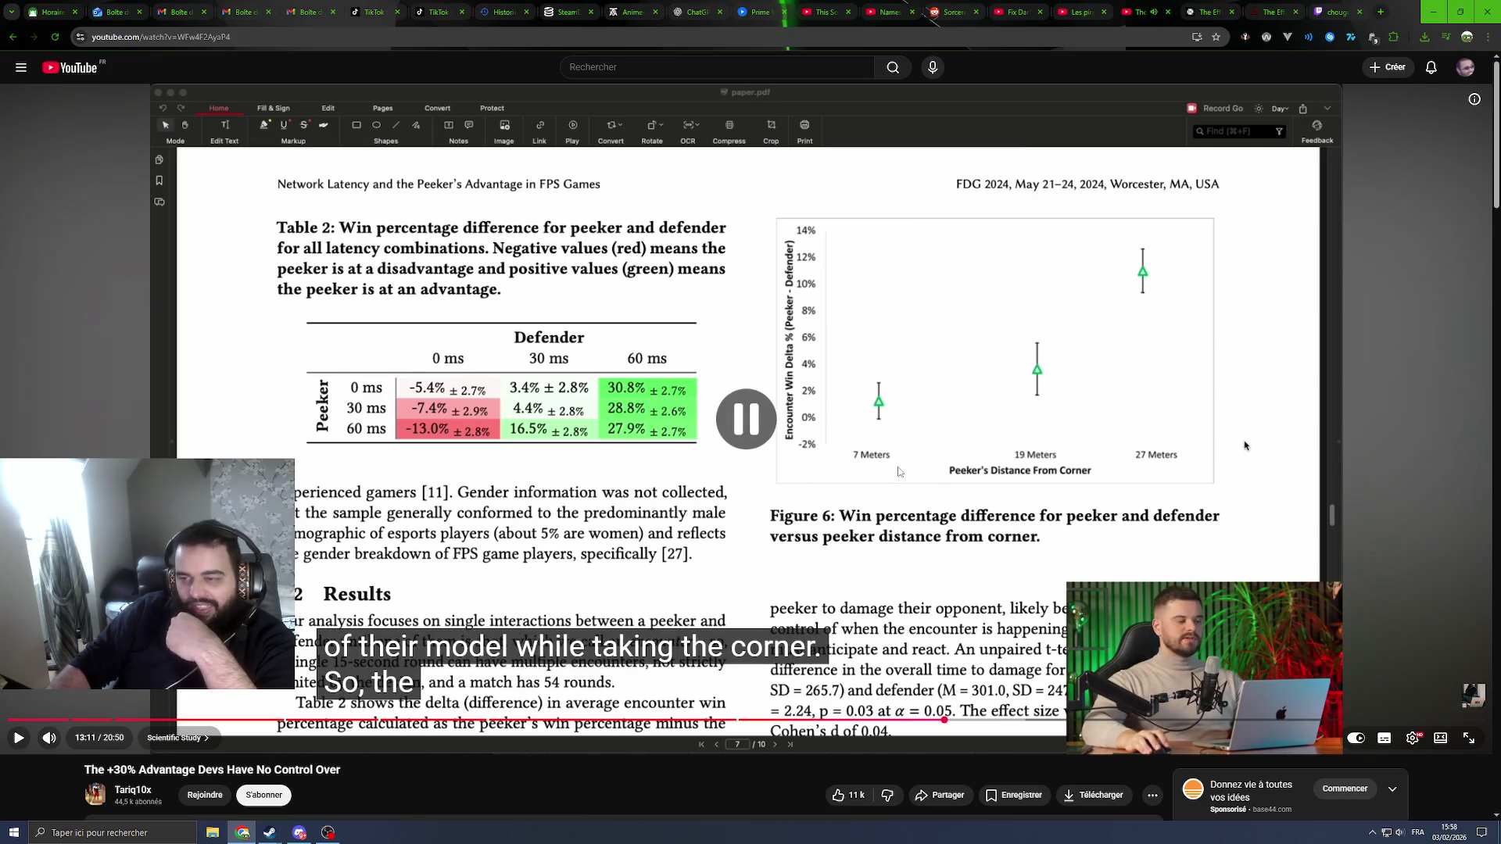
left_click(1245, 446)
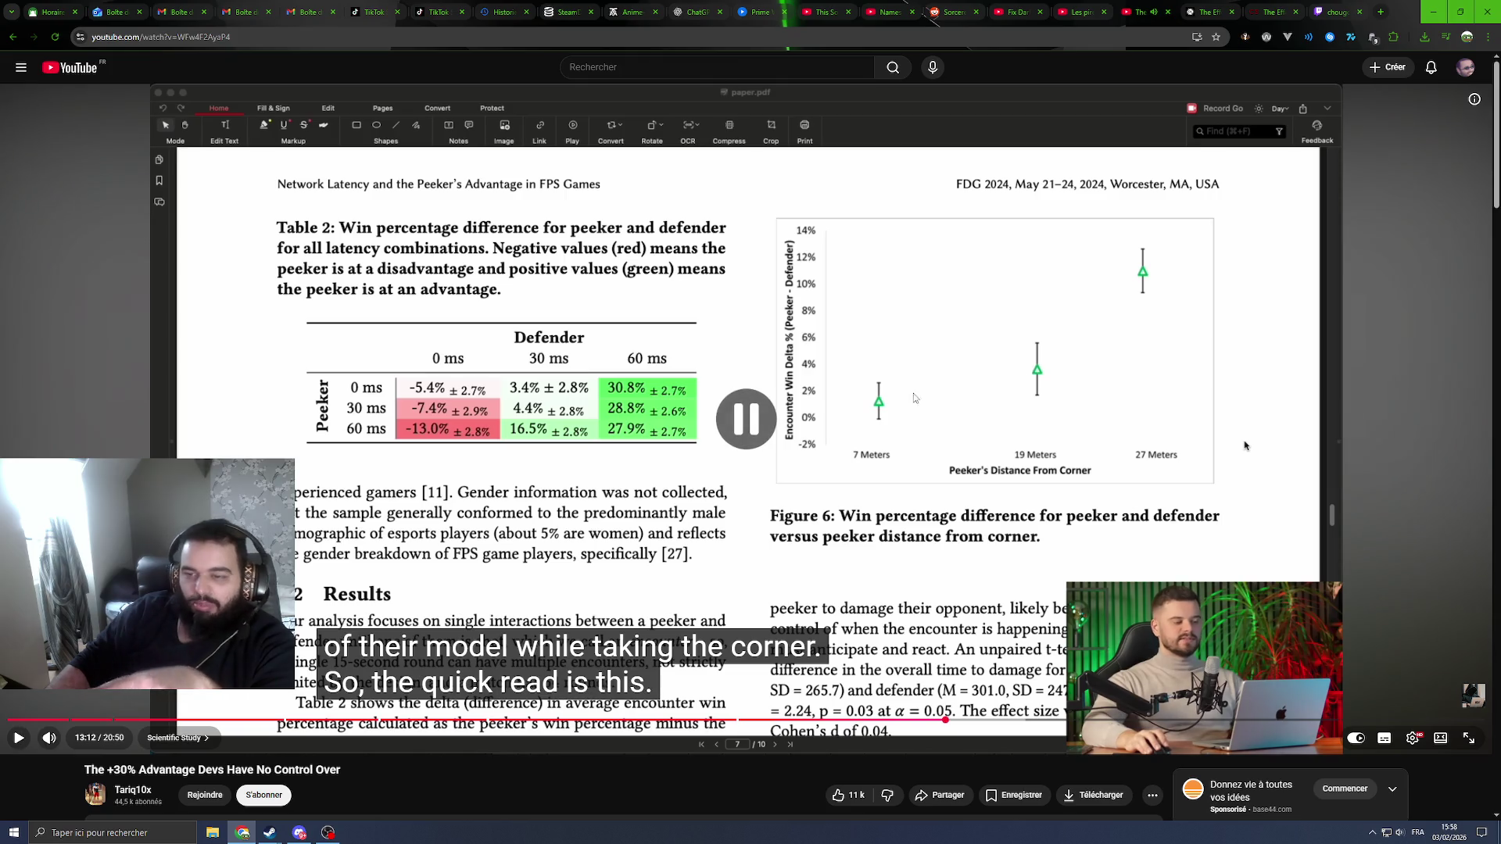
left_click(1245, 446)
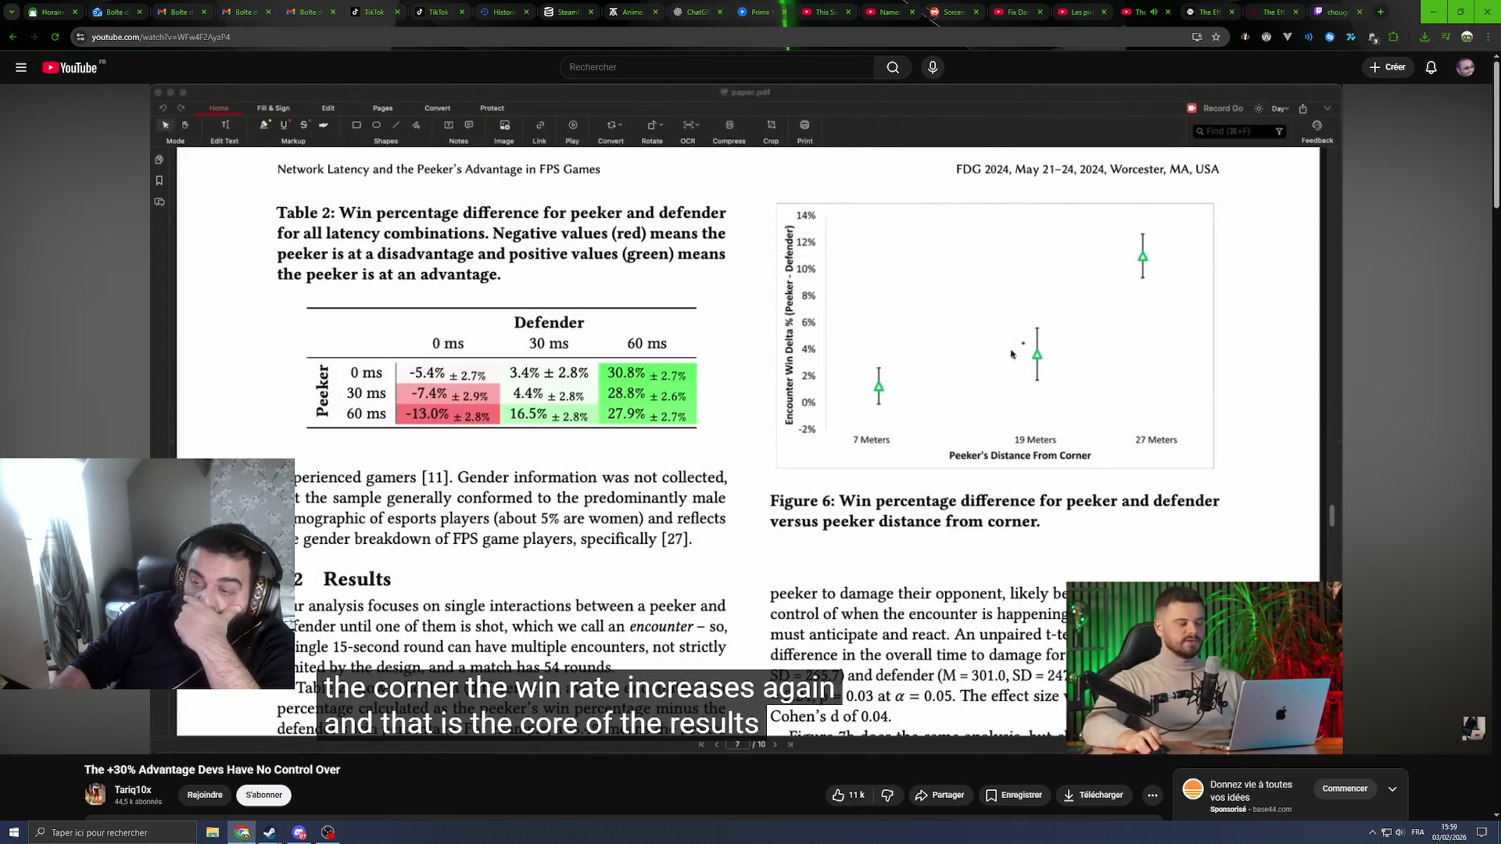
mouse_move(916, 451)
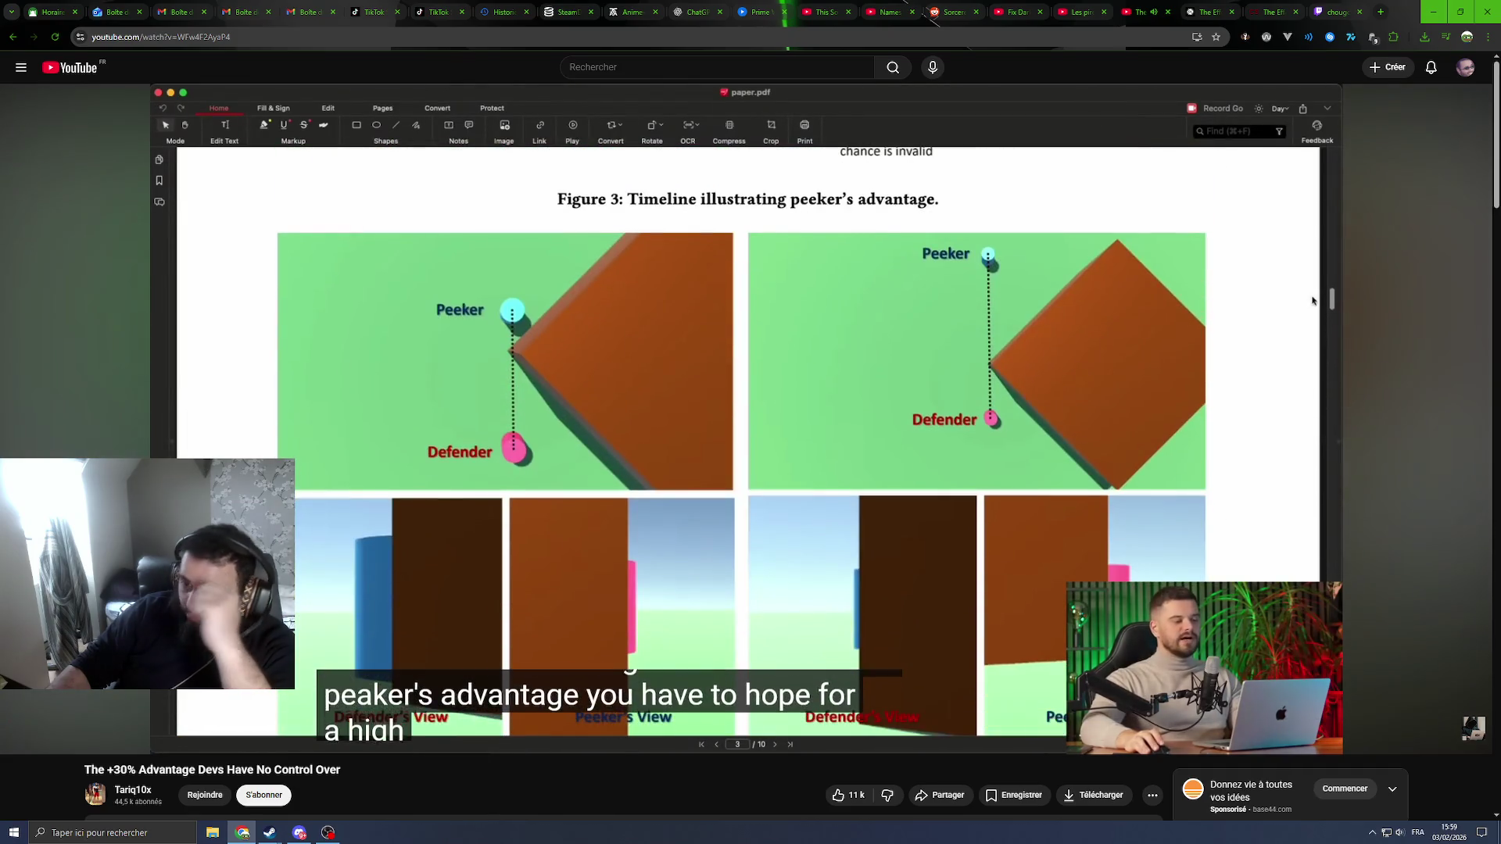
Step: Pause on the time-to-damage chart (peekers ~290.5 ms vs defenders ~300 ms), then resume
mouse_move(940, 495)
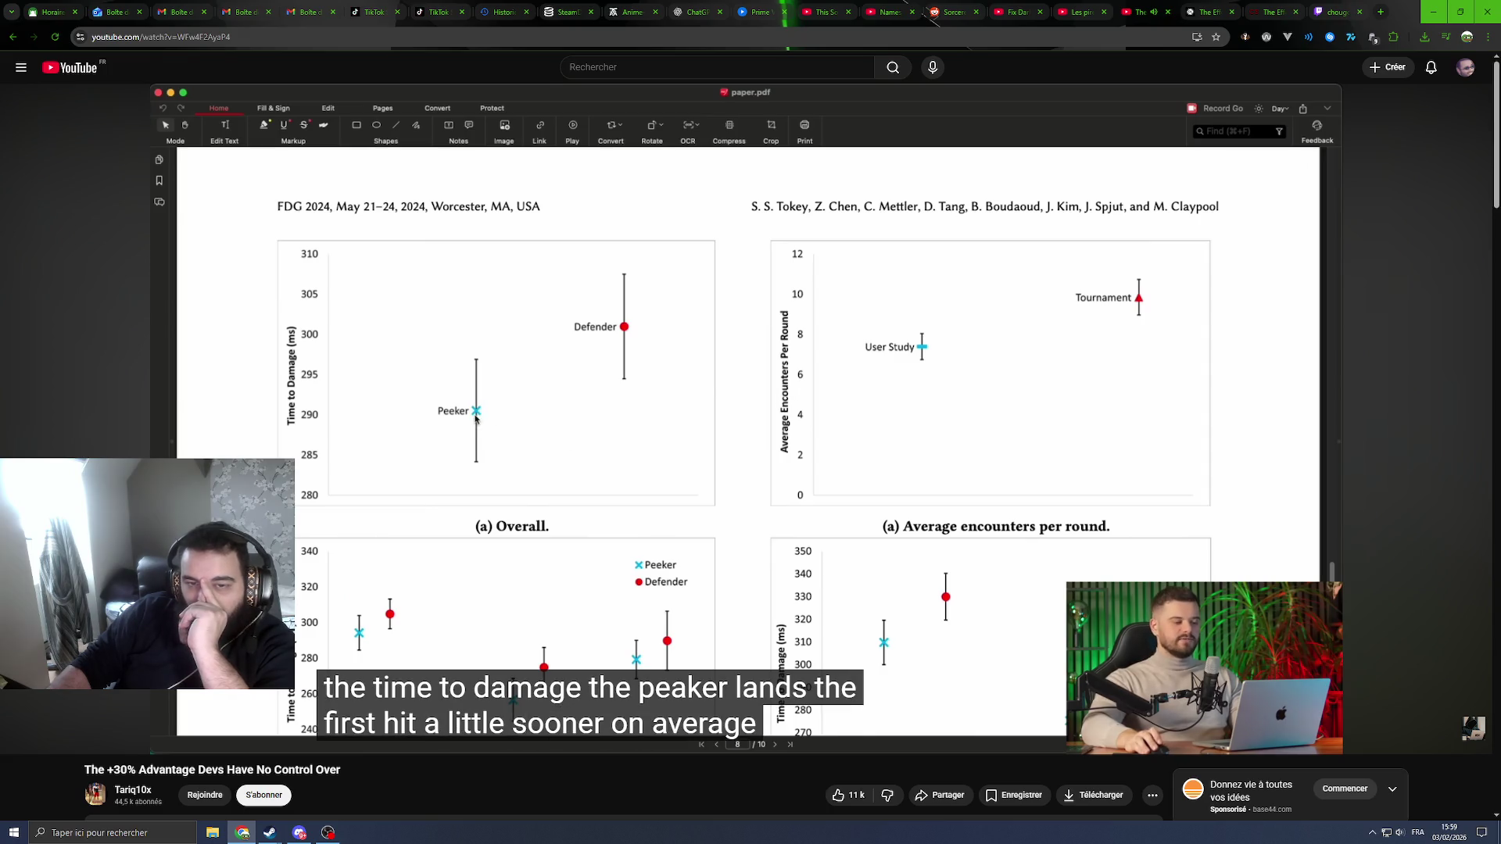
left_click(907, 463)
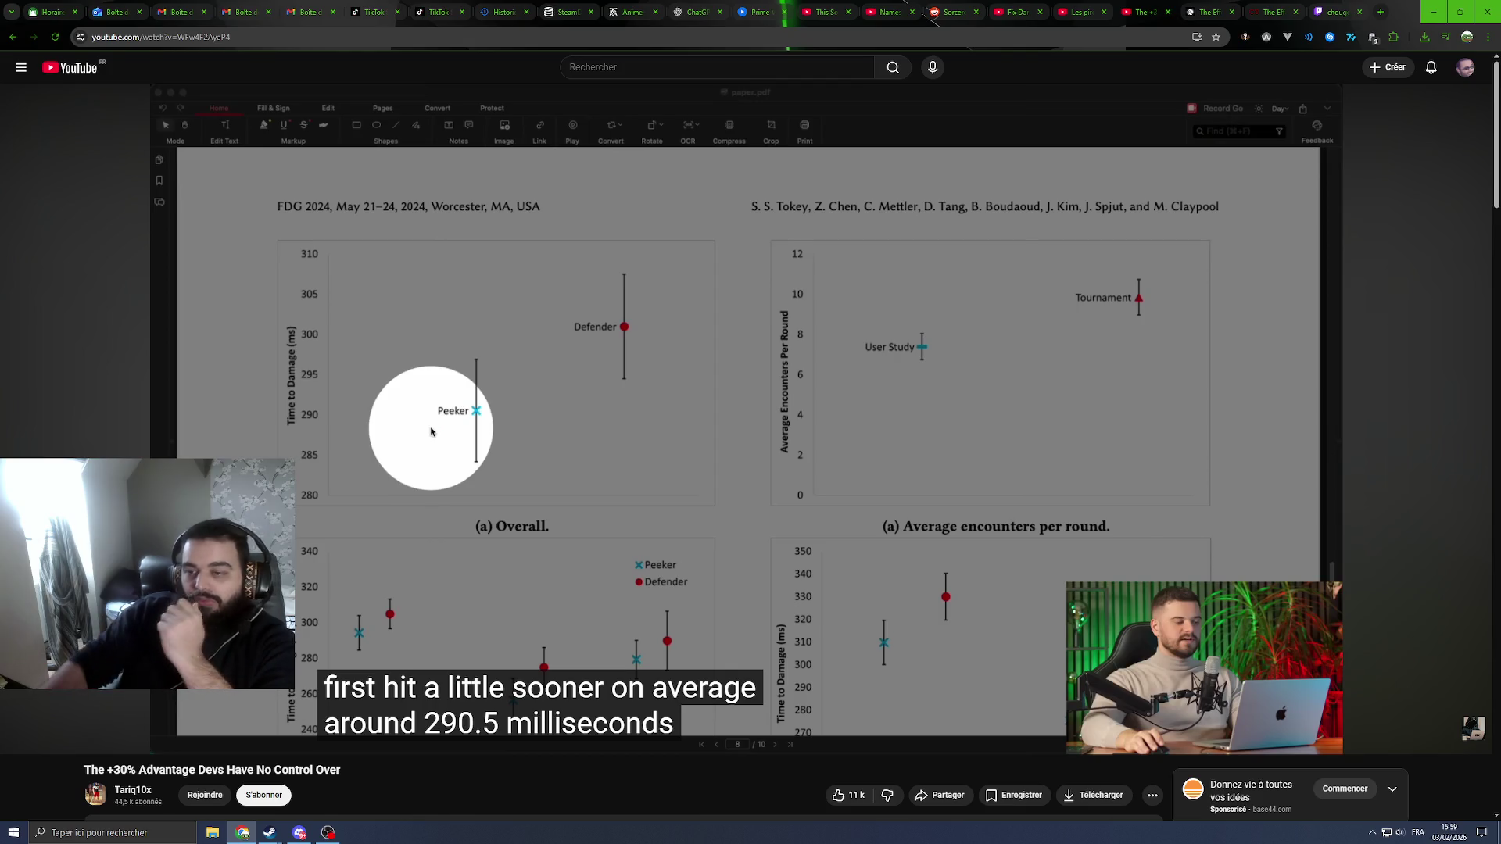
left_click(932, 443)
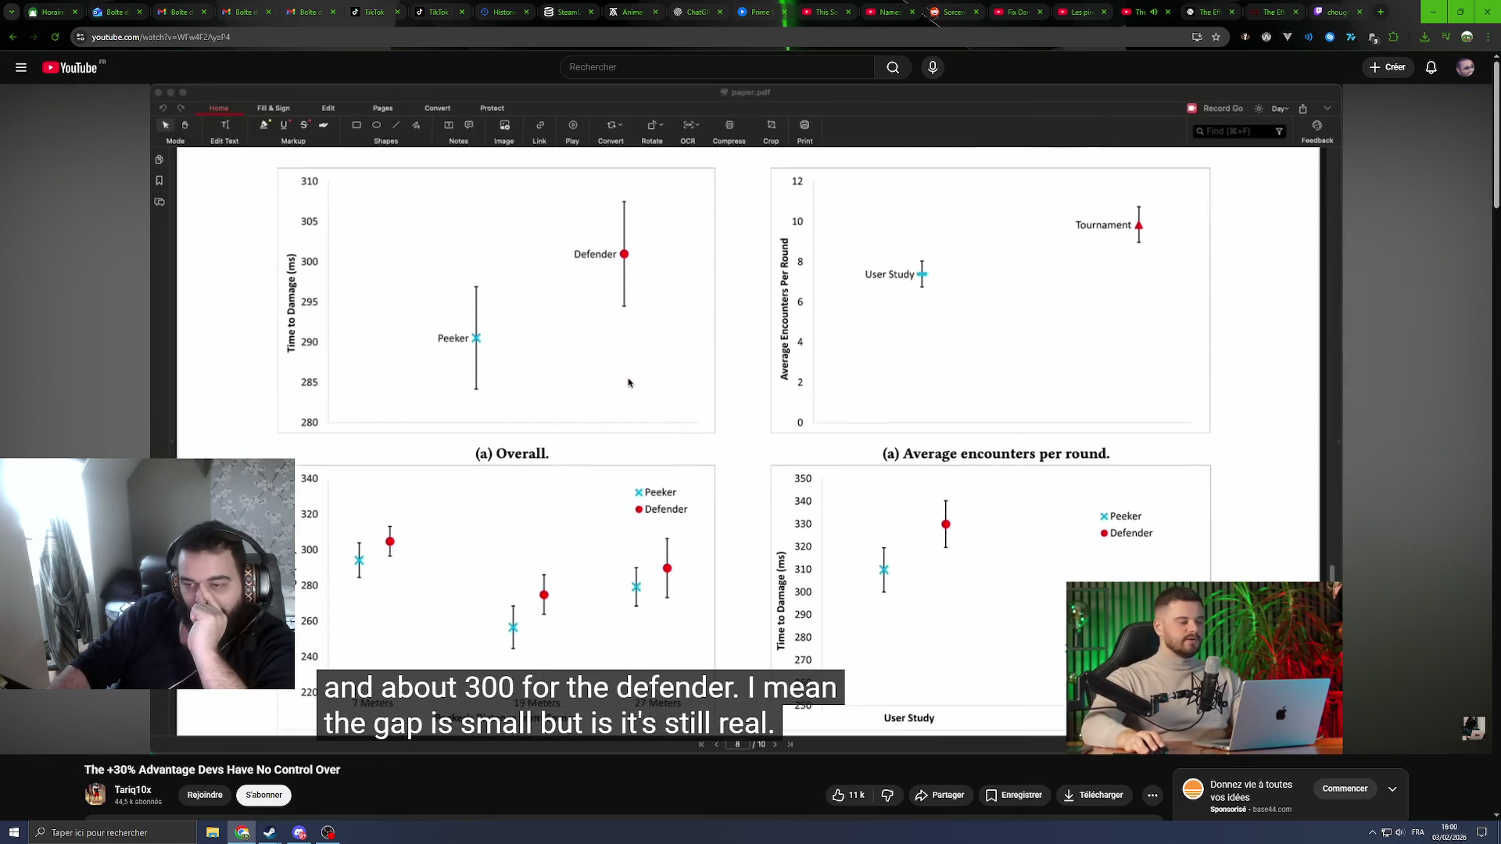
Step: Let the video play on to Riot's 'Peeking into VALORANT's Netcode' article
mouse_move(971, 450)
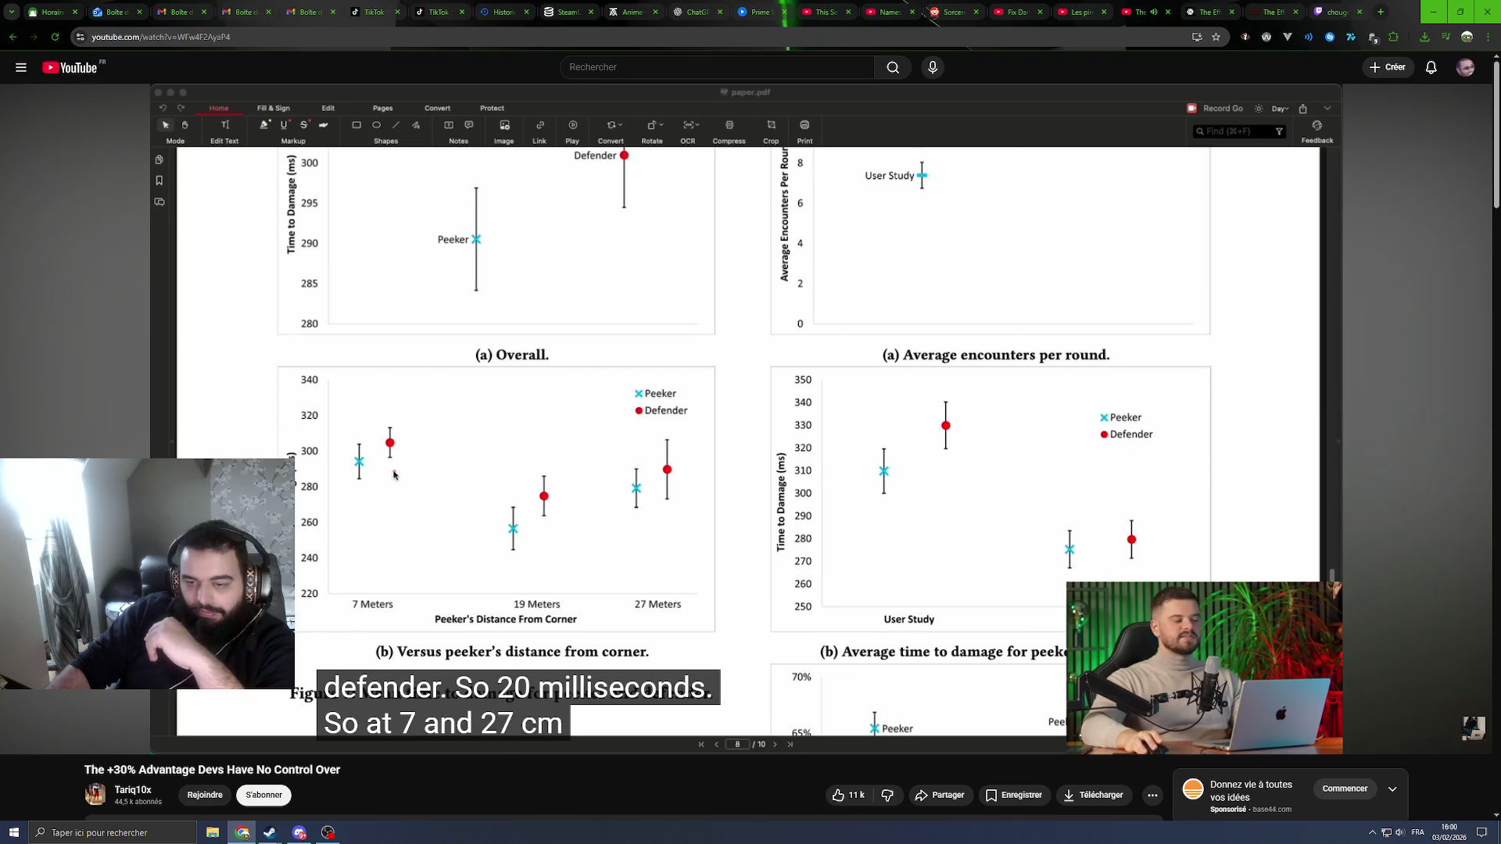
mouse_move(837, 462)
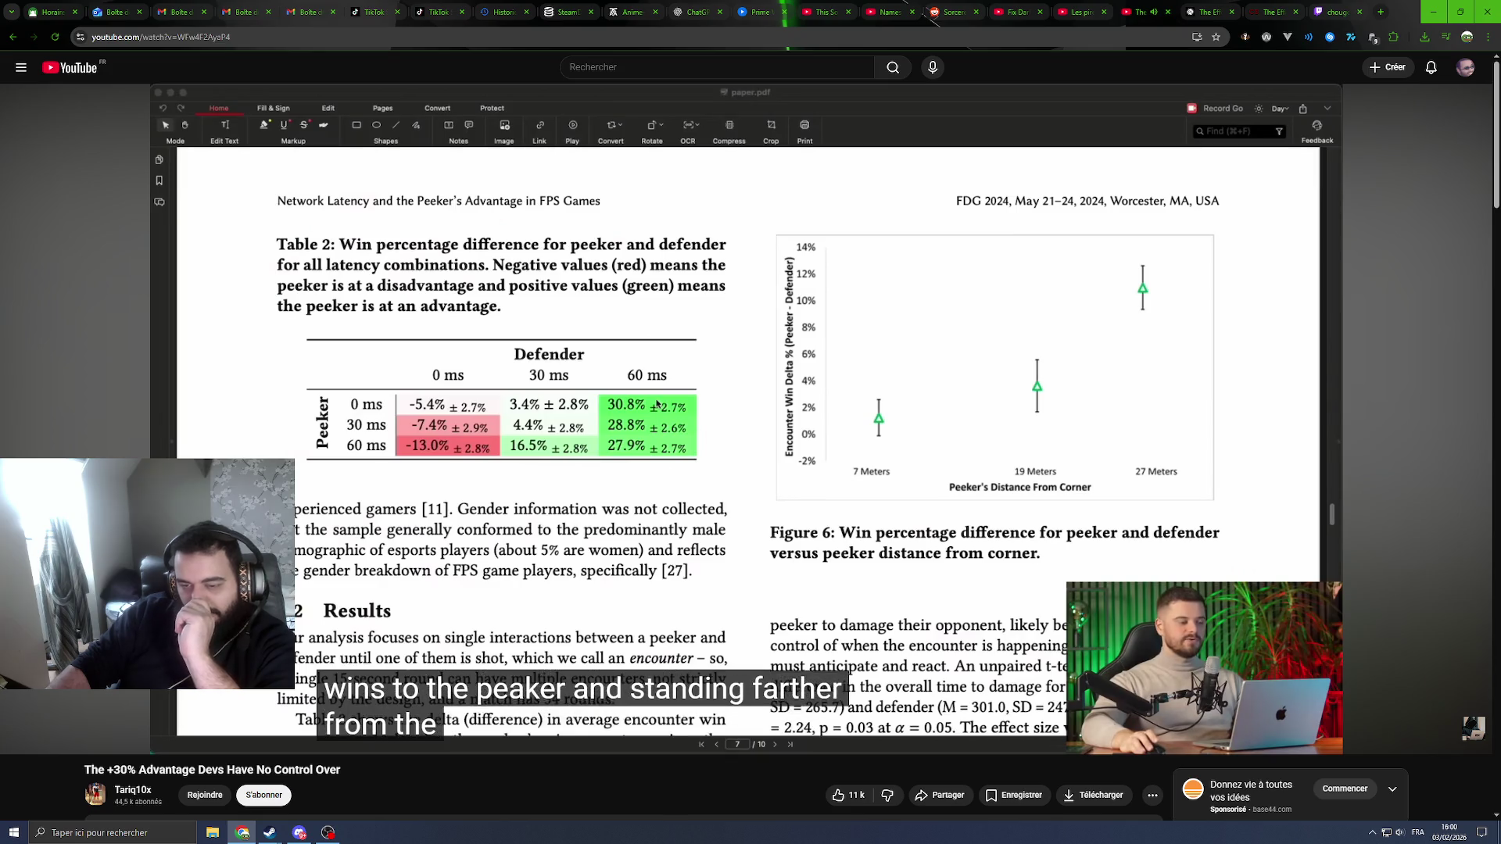
mouse_move(873, 500)
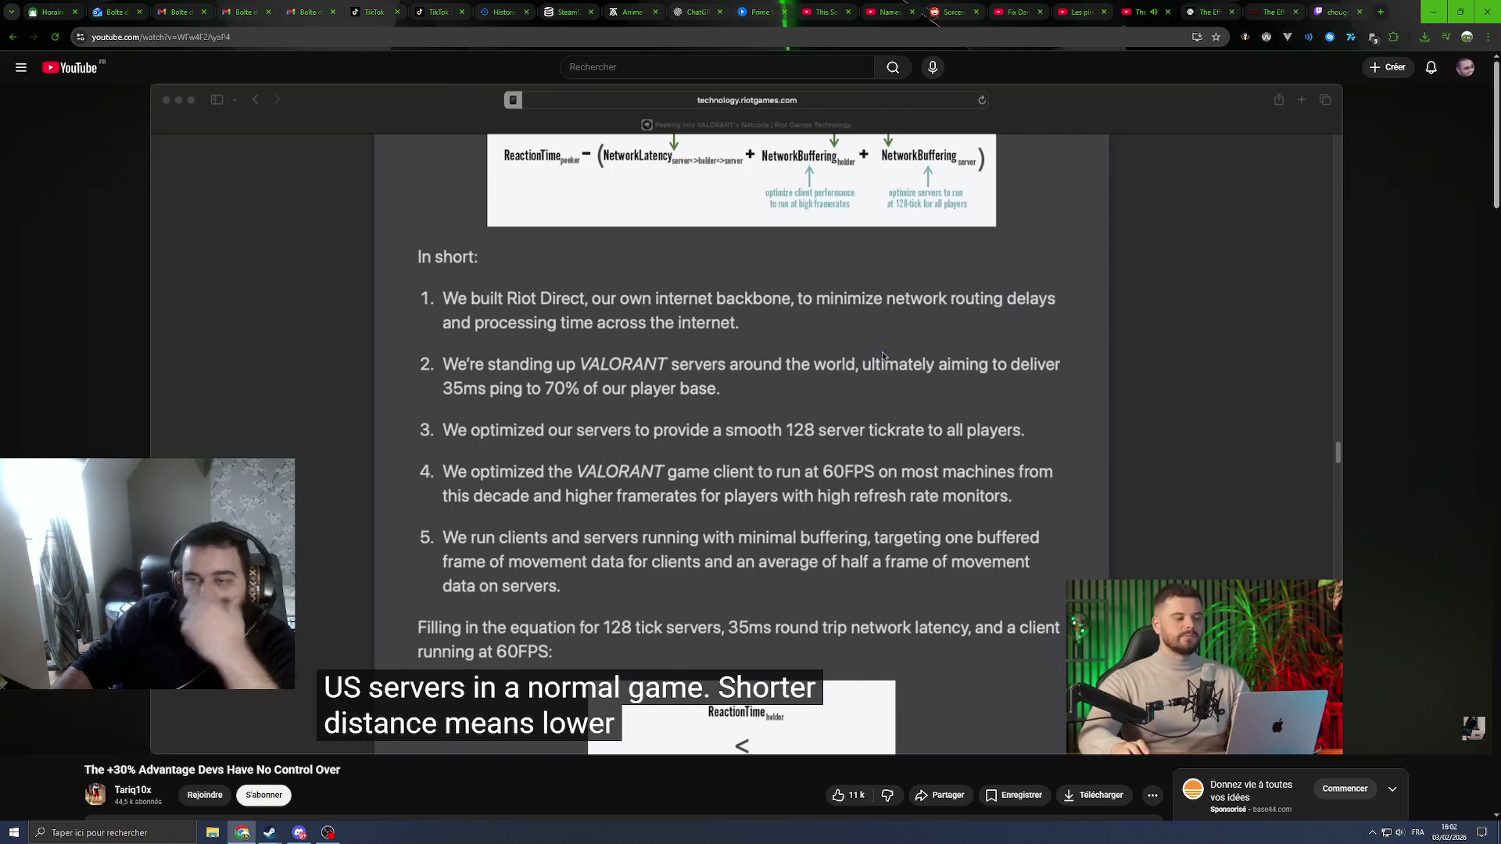
mouse_move(729, 425)
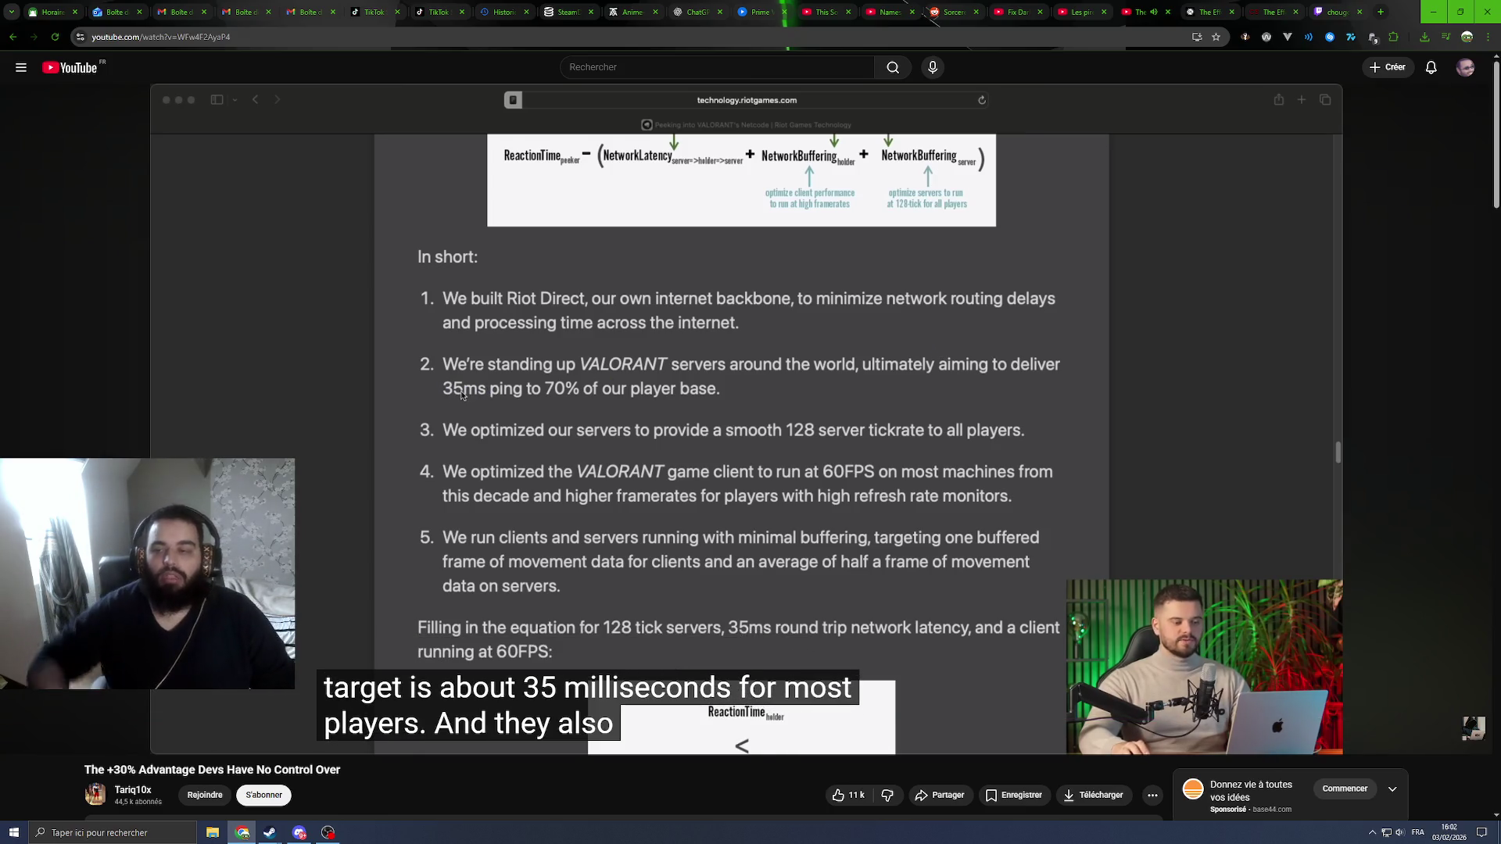
mouse_move(759, 329)
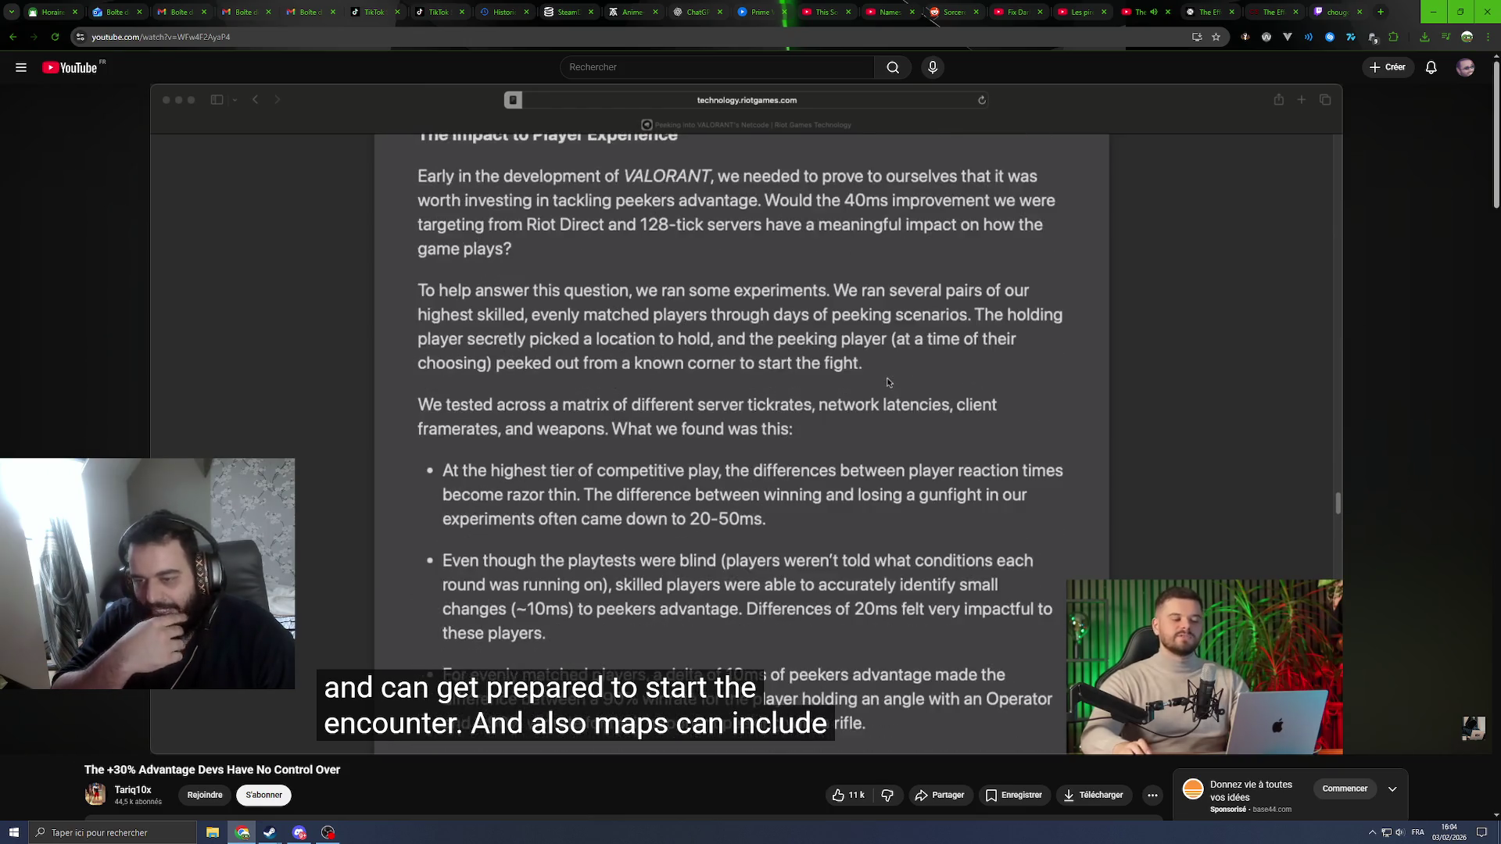
mouse_move(653, 447)
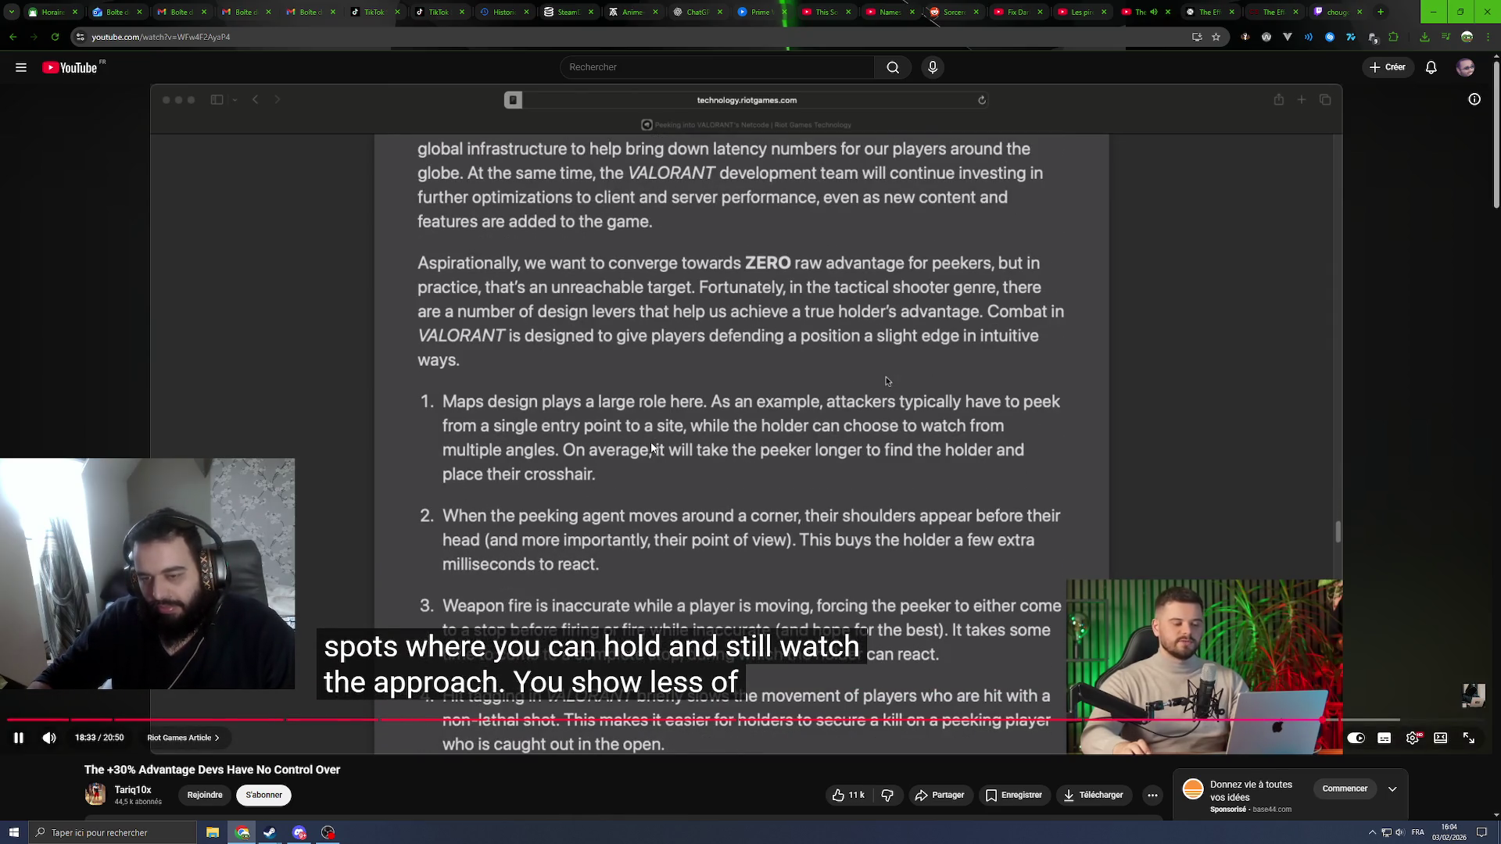
Step: Pause the peeker's advantage video at 18:35 and minimize Chrome to show Steam's library
left_click(870, 369)
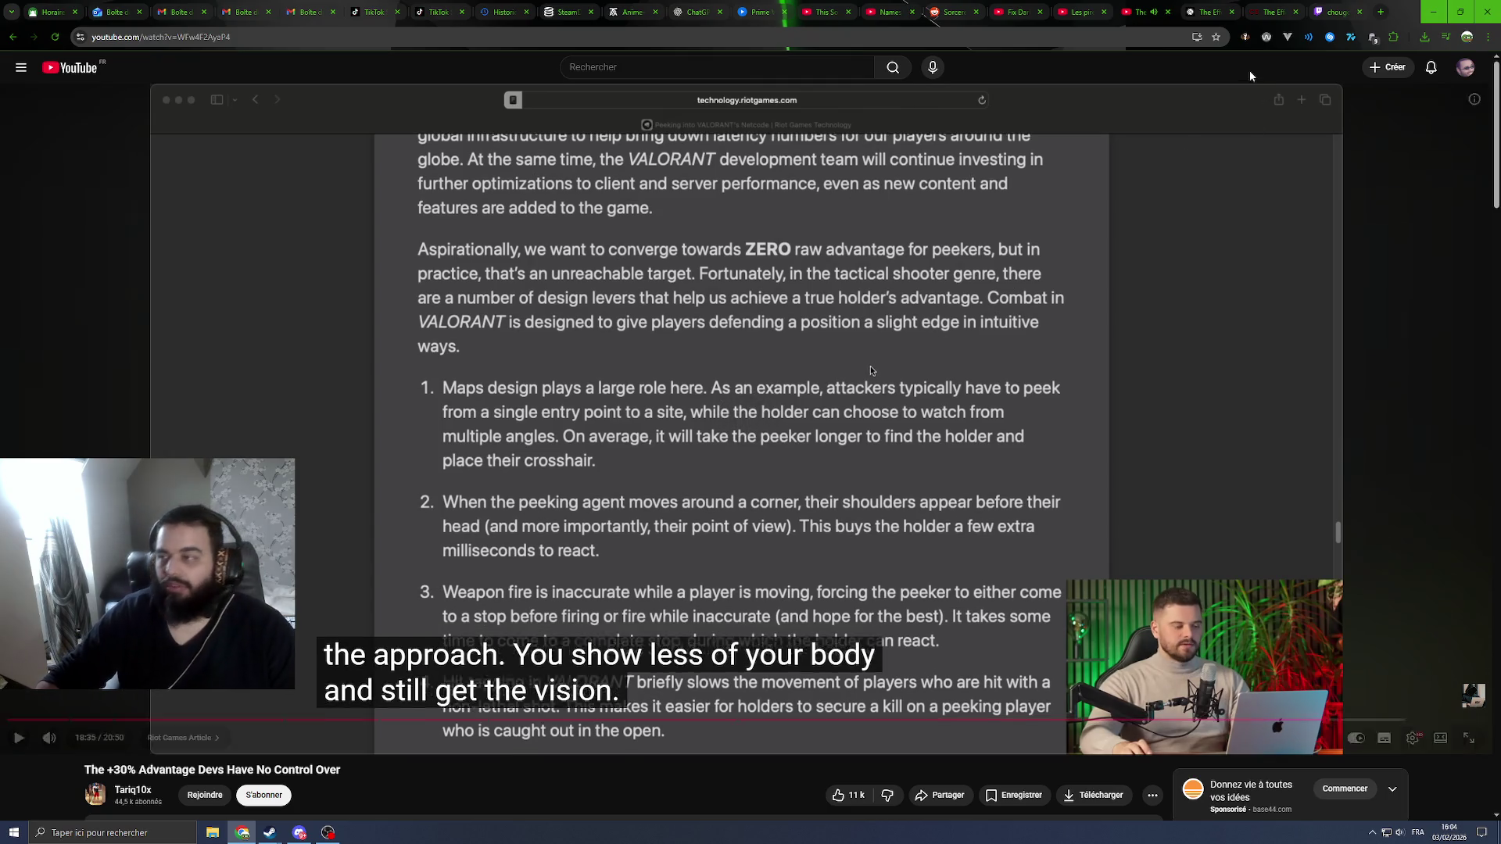
left_click(1432, 11)
scroll(414, 302, "down", 8)
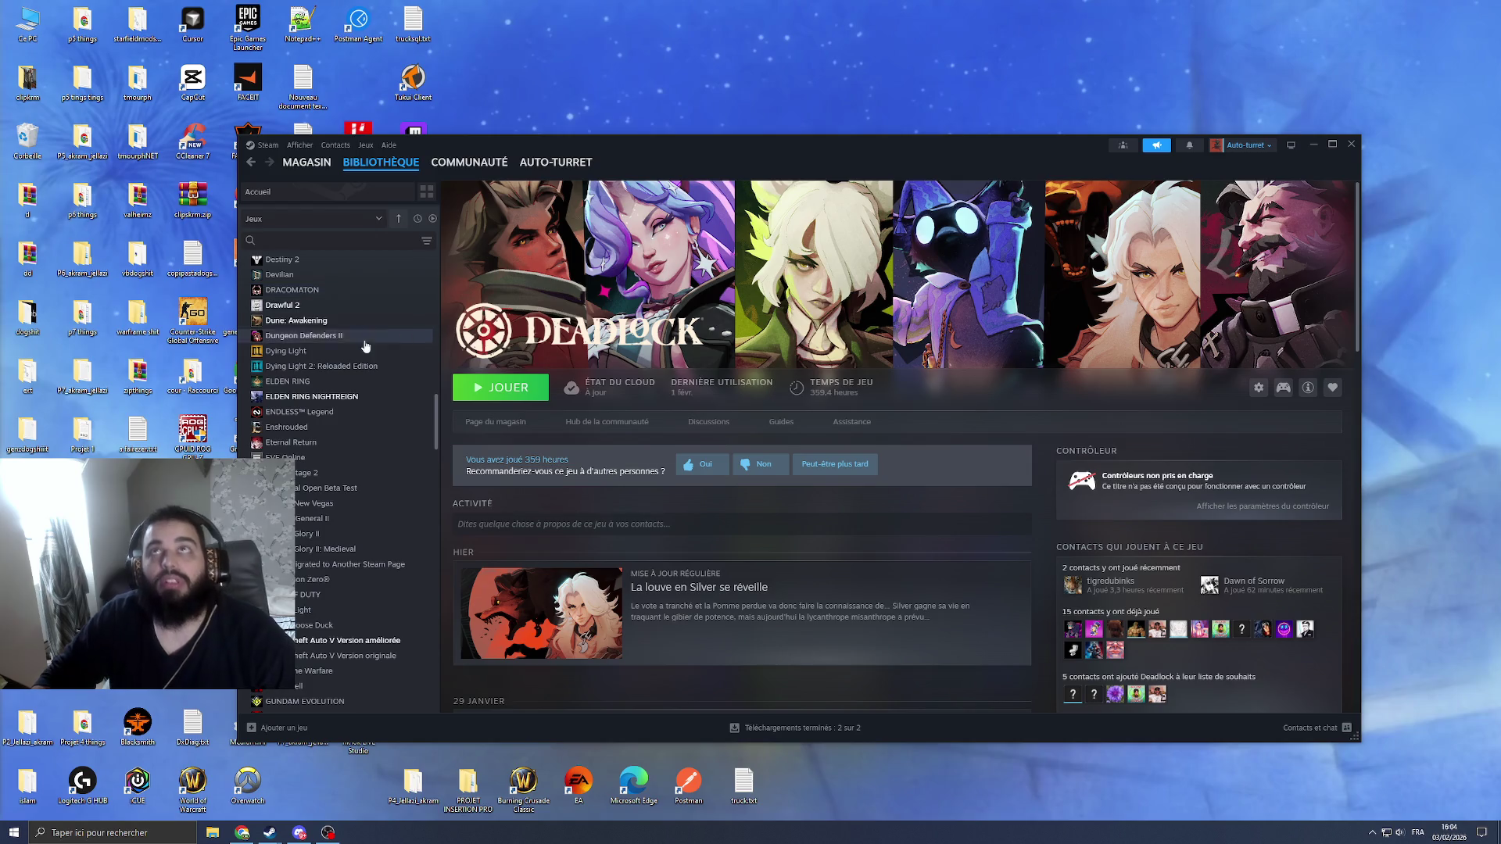
Step: Find Dark and Darker via taskbar search and start it in the Blacksmith launcher
left_click(143, 833)
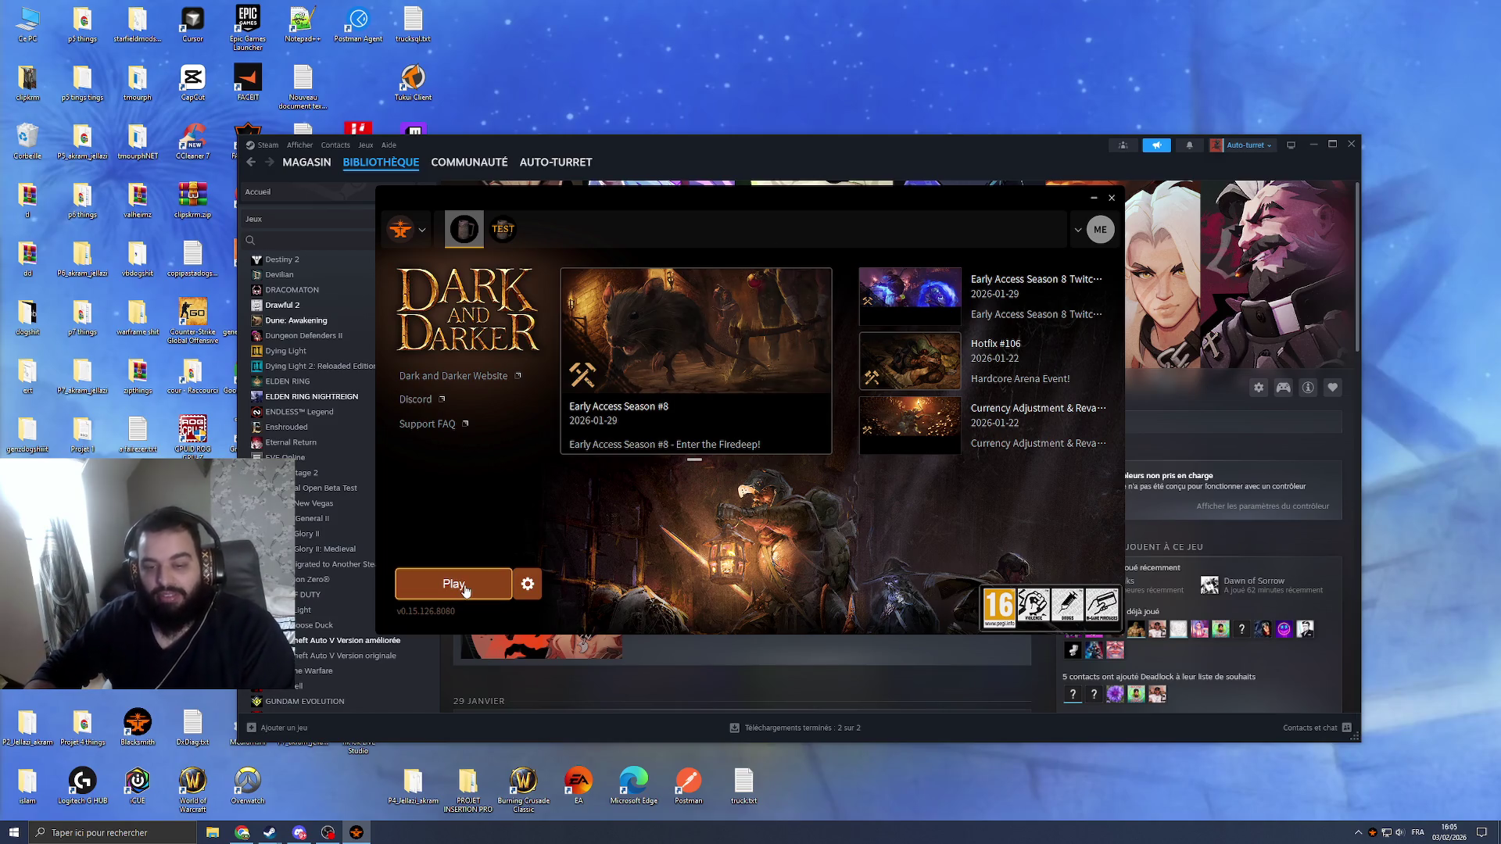
left_click(465, 592)
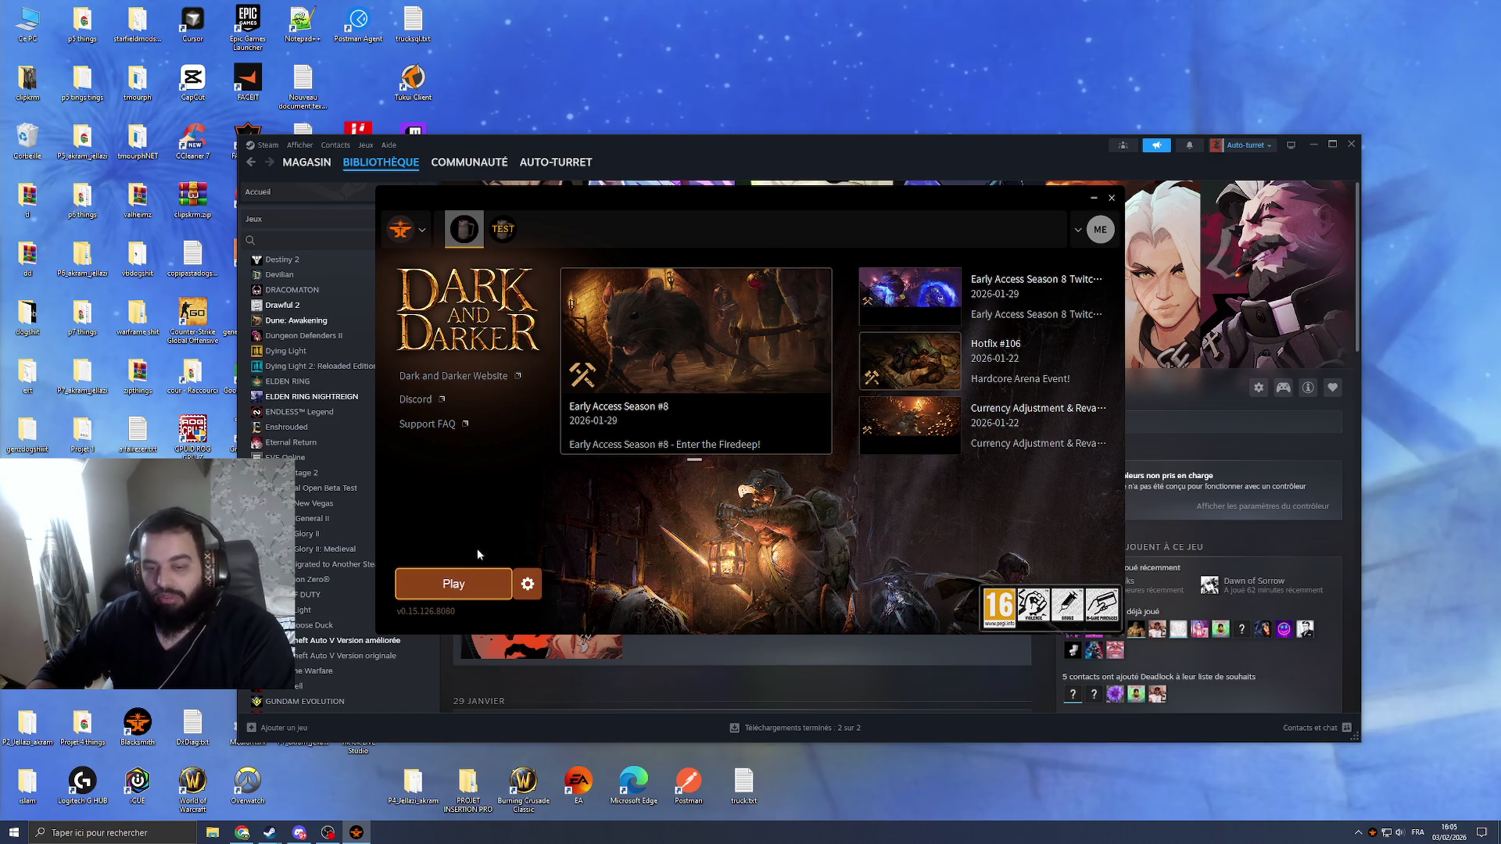